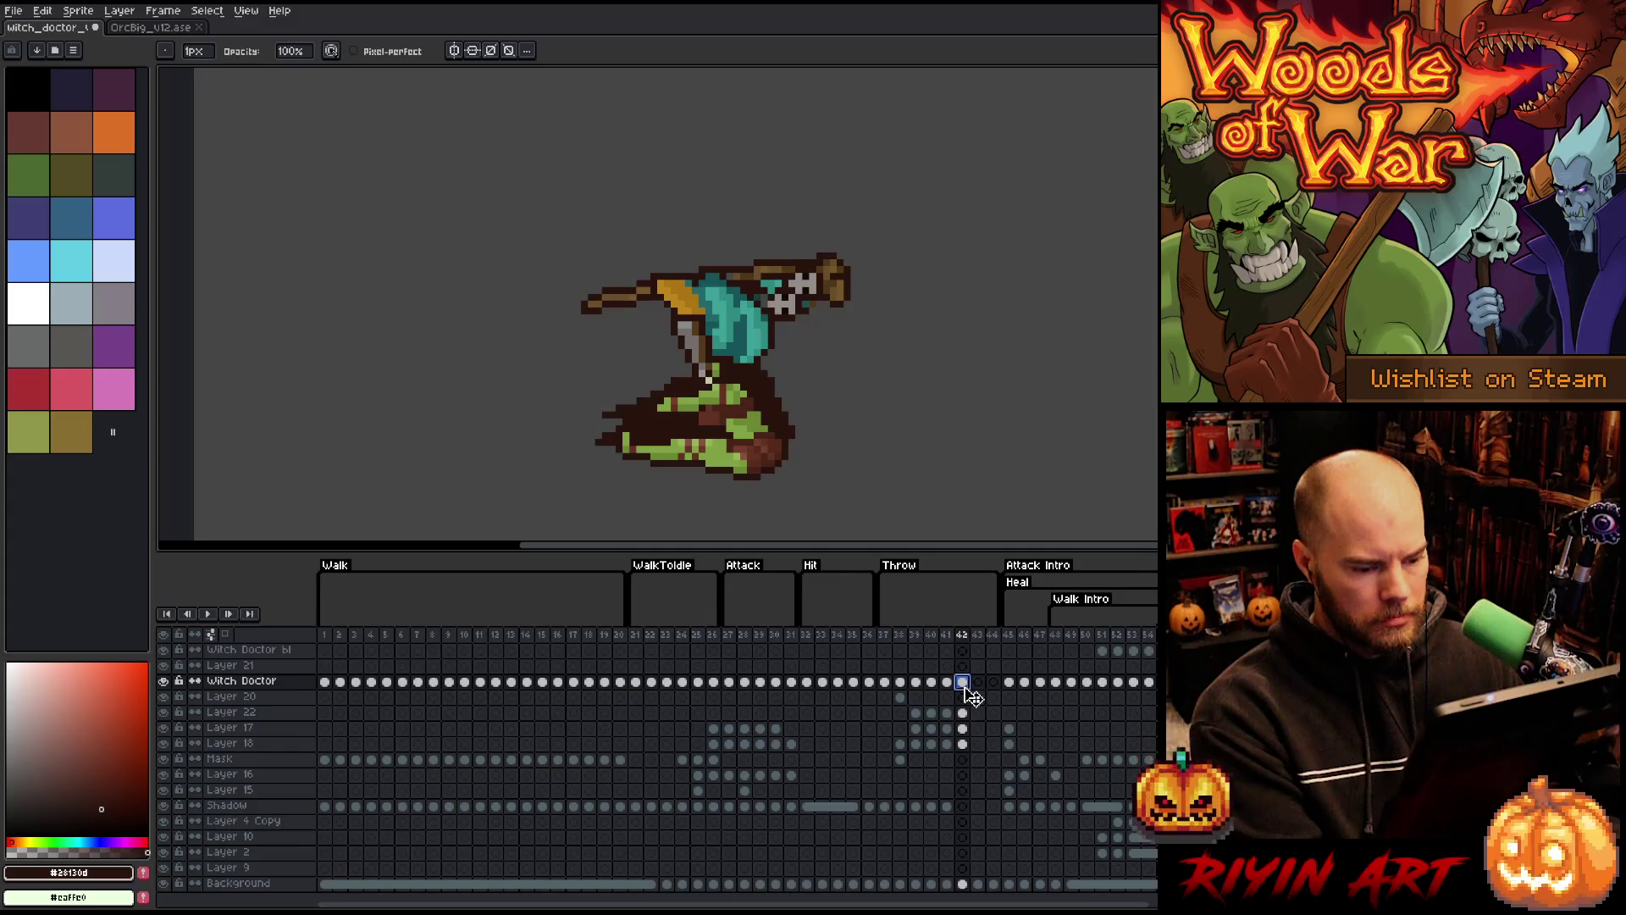
- Move the frame 42 staff and arm cels down across the fallen orc's body
{"action": "left_click_drag", "start_coordinate": [963, 713], "coordinate": [963, 745]}
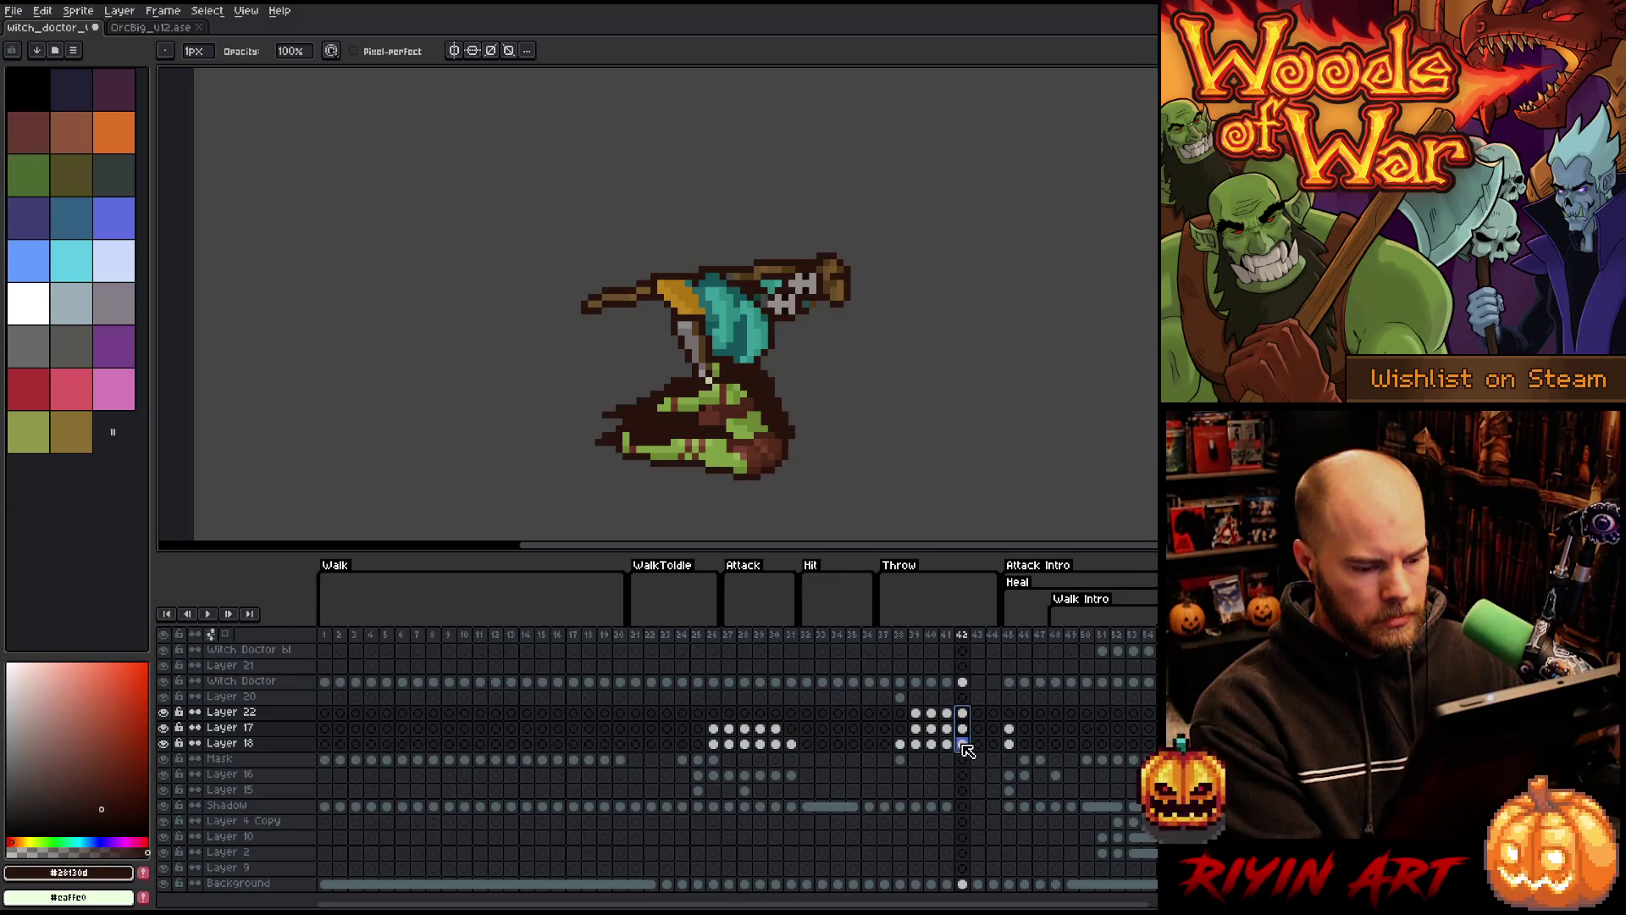
{"action": "key", "text": "v"}
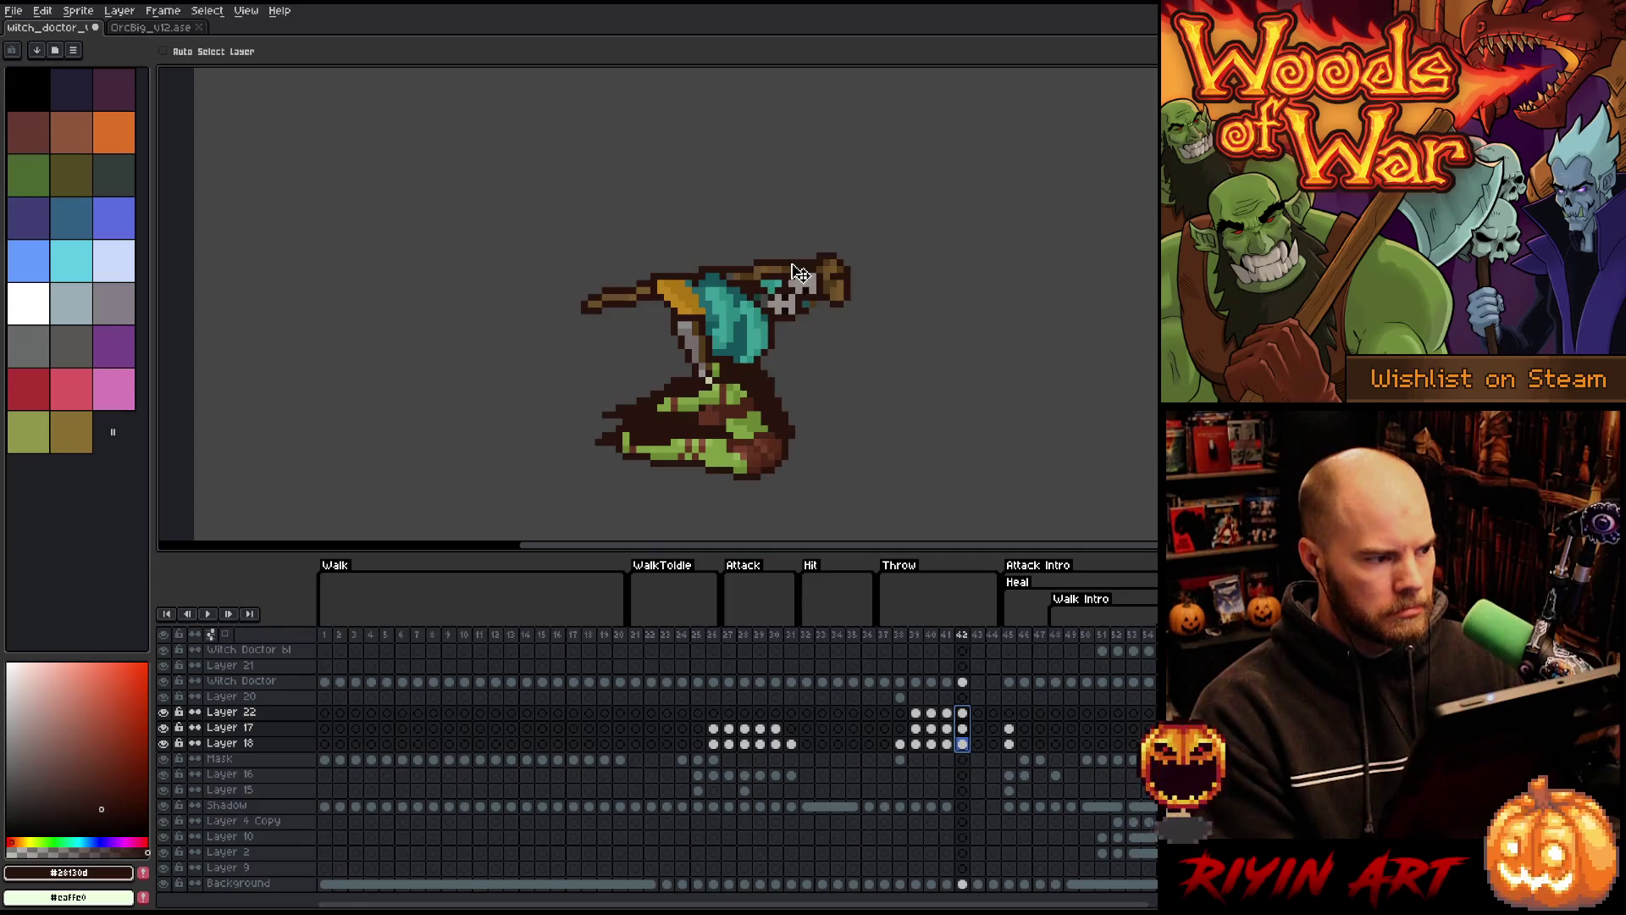
{"action": "left_click_drag", "start_coordinate": [827, 282], "coordinate": [852, 397]}
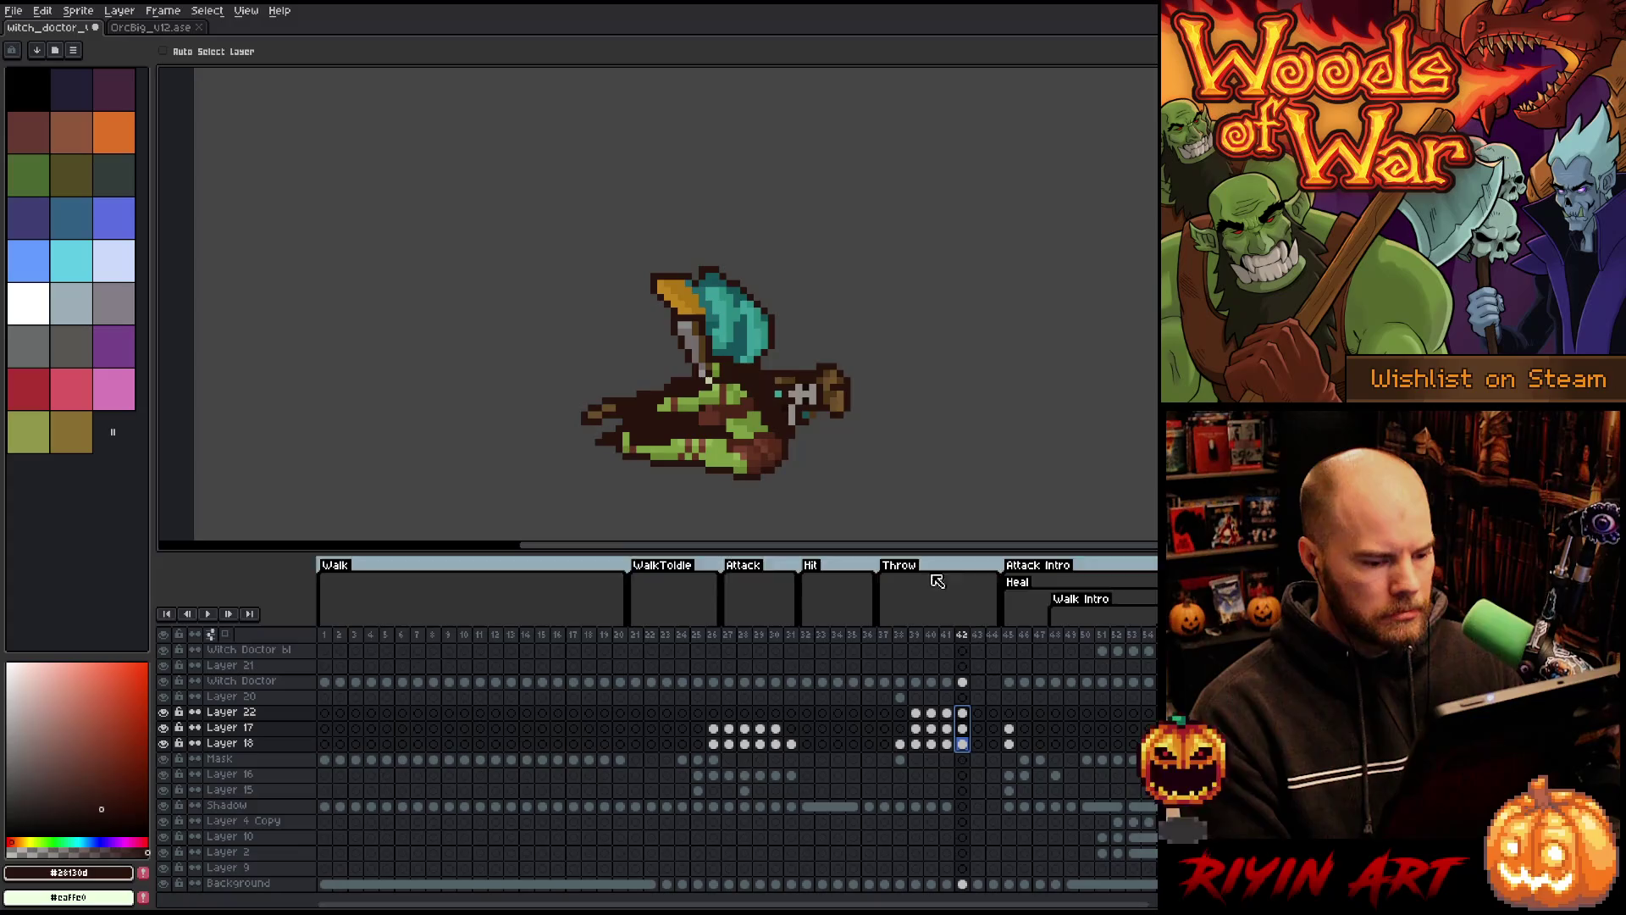
- On the frame 42 Witch Doctor cel, lasso the orc's head and upper body
{"action": "left_click", "coordinate": [963, 683]}
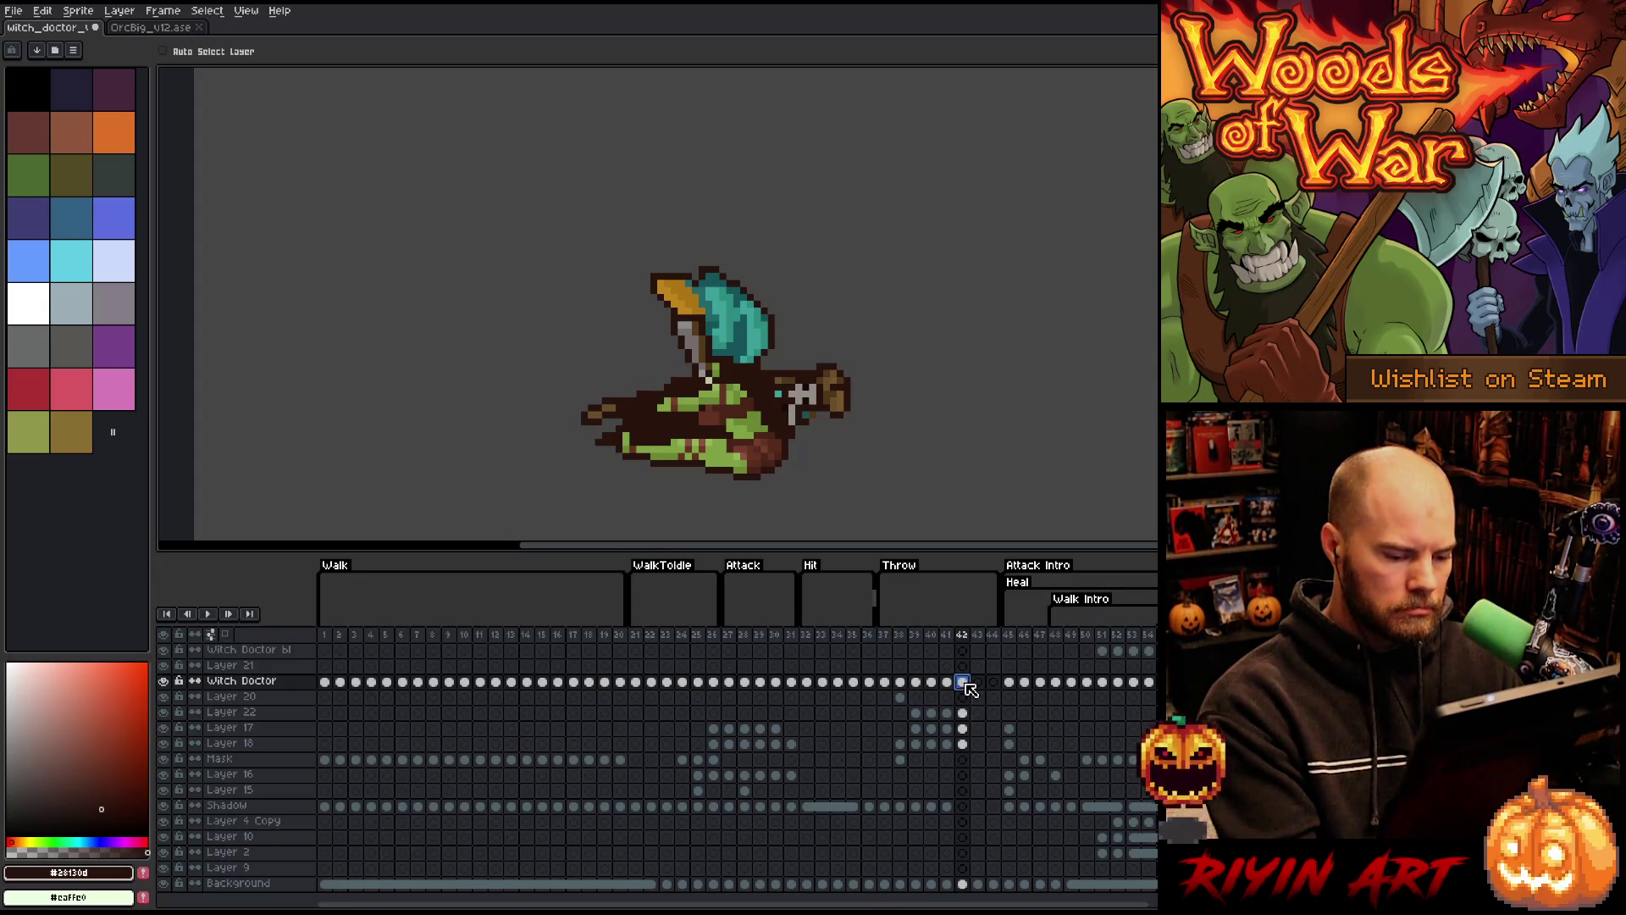
{"action": "key", "text": "b"}
{"action": "mouse_move", "coordinate": [1013, 326]}
{"action": "left_mouse_down"}
{"action": "mouse_move", "coordinate": [747, 498]}
{"action": "mouse_move", "coordinate": [726, 433]}
{"action": "mouse_move", "coordinate": [699, 427]}
{"action": "mouse_move", "coordinate": [995, 246]}
{"action": "mouse_move", "coordinate": [1013, 329]}
{"action": "left_mouse_up"}
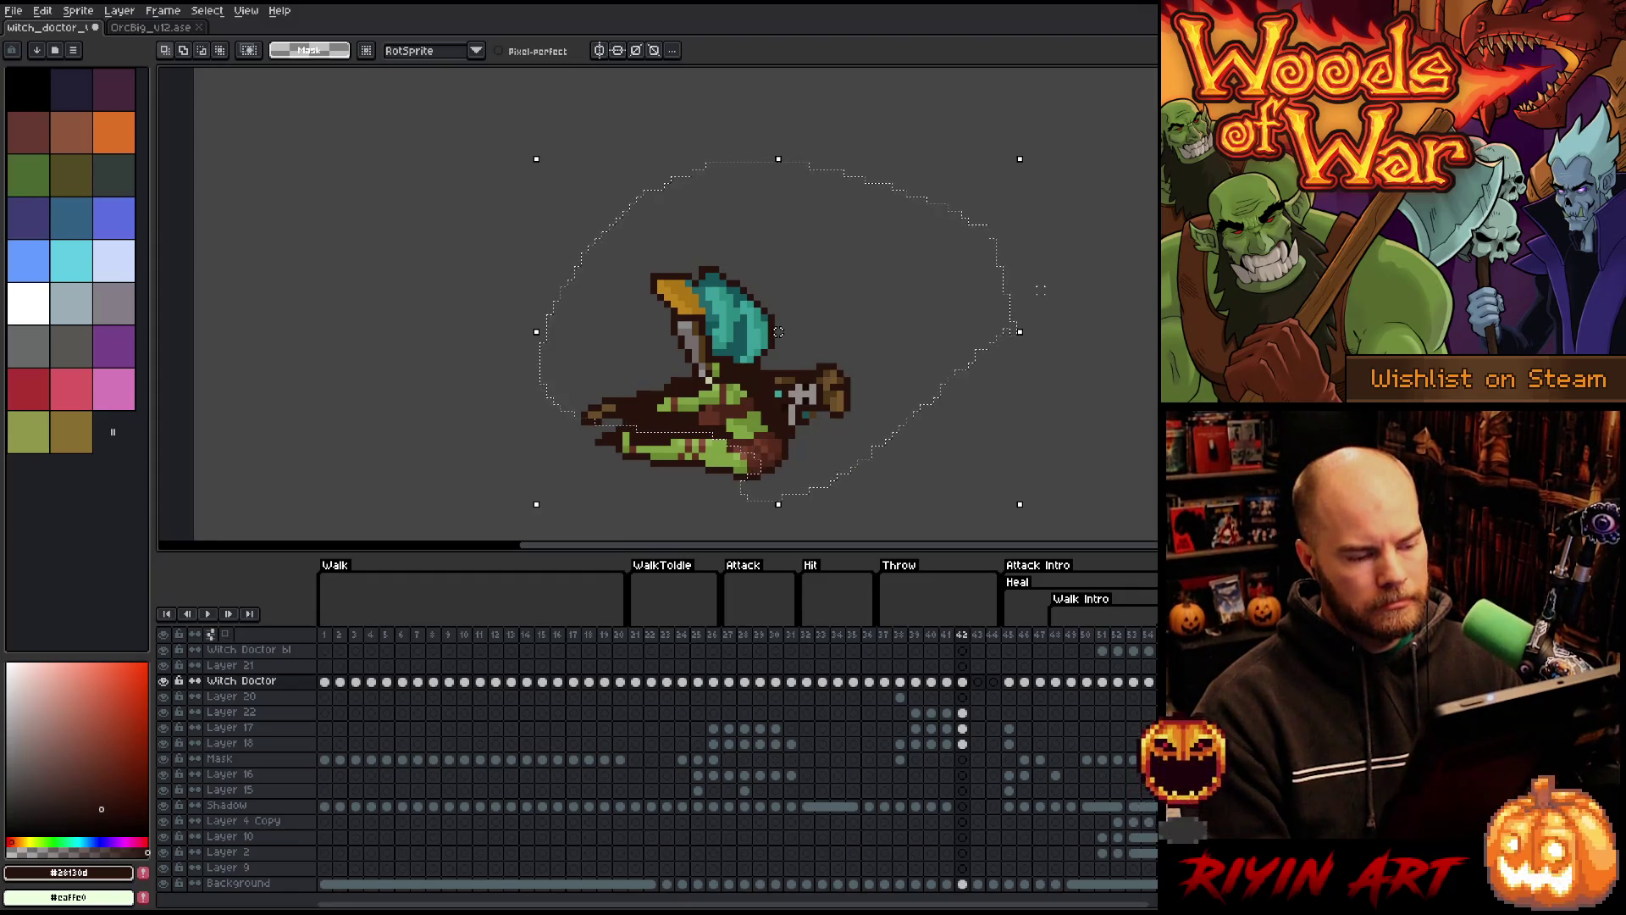
- Delete the lassoed head and upper body, then try rectangular selections around the sprite
{"action": "key", "text": "Delete"}
{"action": "key", "text": "ctrl+d"}
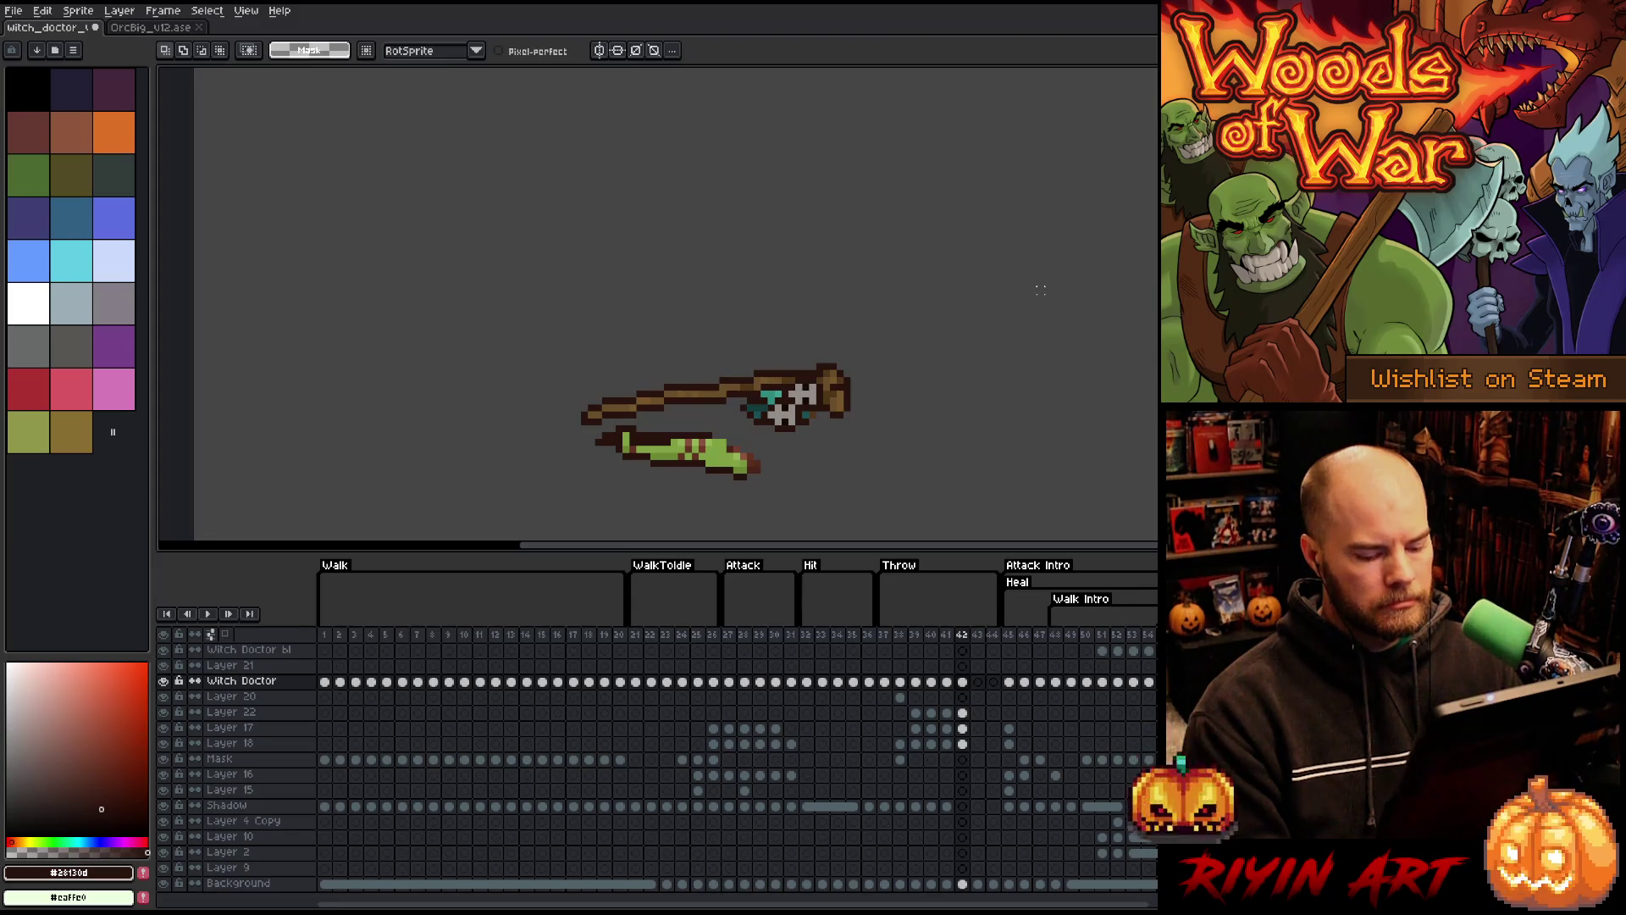
{"action": "key", "text": "m"}
{"action": "mouse_move", "coordinate": [492, 322]}
{"action": "left_mouse_down"}
{"action": "mouse_move", "coordinate": [638, 472]}
{"action": "mouse_move", "coordinate": [709, 509]}
{"action": "left_mouse_up"}
{"action": "mouse_move", "coordinate": [393, 291]}
{"action": "left_mouse_down"}
{"action": "mouse_move", "coordinate": [562, 498]}
{"action": "mouse_move", "coordinate": [673, 524]}
{"action": "left_mouse_up"}
{"action": "left_click_drag", "start_coordinate": [447, 236], "coordinate": [668, 518]}
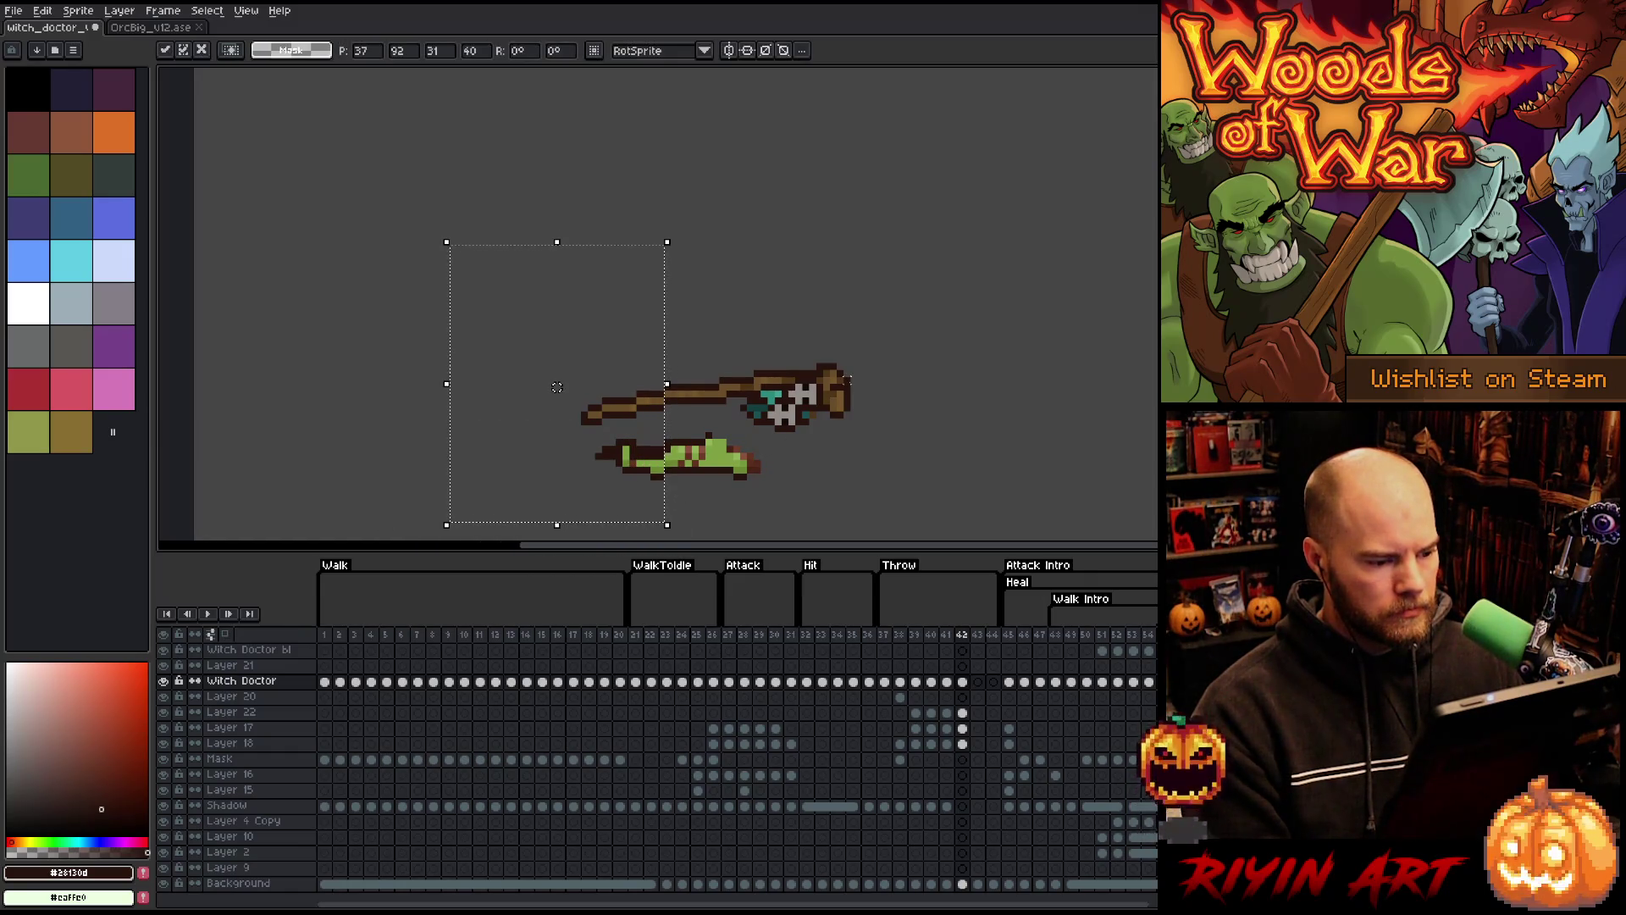
{"action": "left_click", "coordinate": [757, 214]}
- Try smaller rectangular selections over the shadow, lower staff and staff tip
{"action": "left_click_drag", "start_coordinate": [534, 295], "coordinate": [658, 512]}
{"action": "left_click", "coordinate": [864, 364]}
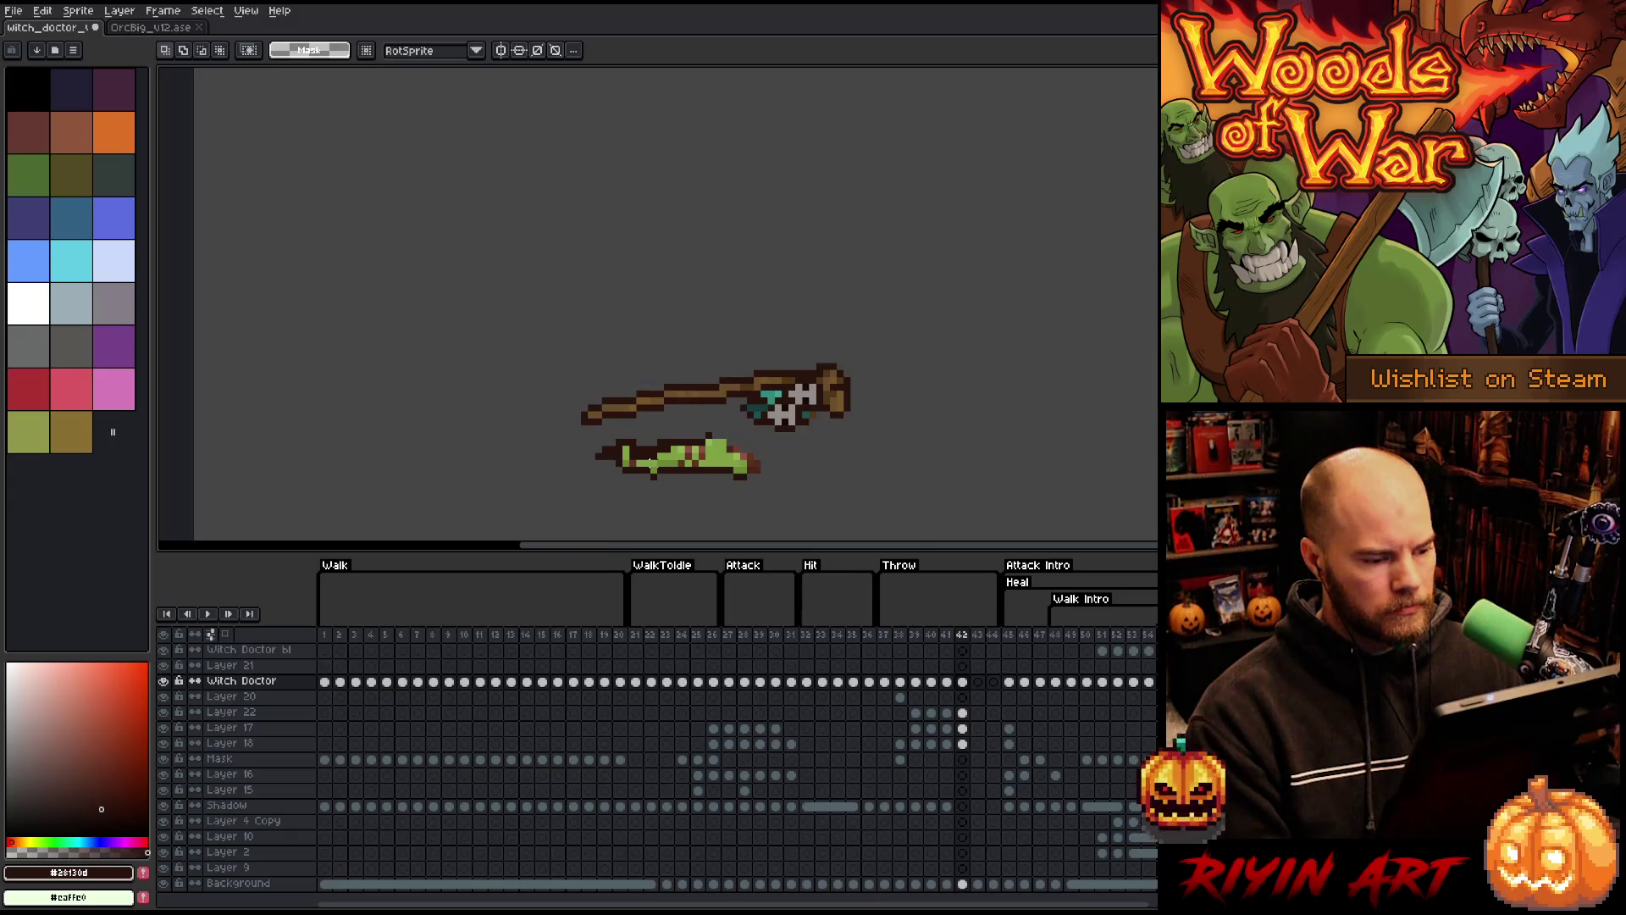
{"action": "left_click", "coordinate": [664, 465]}
{"action": "left_click", "coordinate": [820, 449]}
{"action": "left_click_drag", "start_coordinate": [524, 387], "coordinate": [647, 511]}
{"action": "left_click", "coordinate": [534, 323]}
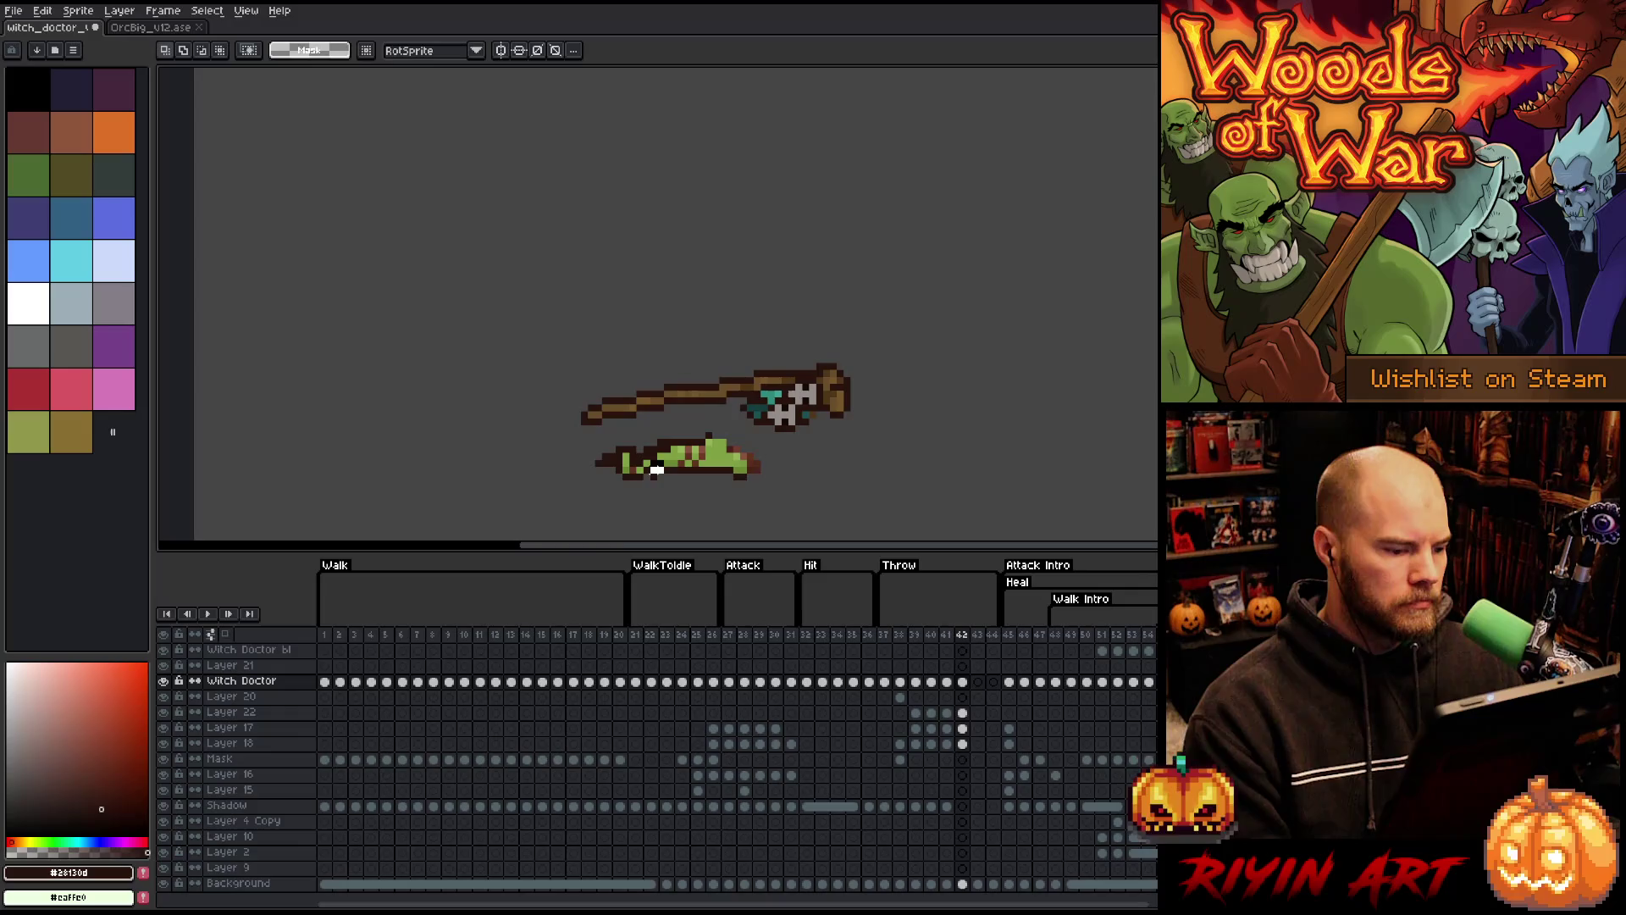
{"action": "left_click_drag", "start_coordinate": [638, 455], "coordinate": [668, 478]}
{"action": "left_click", "coordinate": [439, 412]}
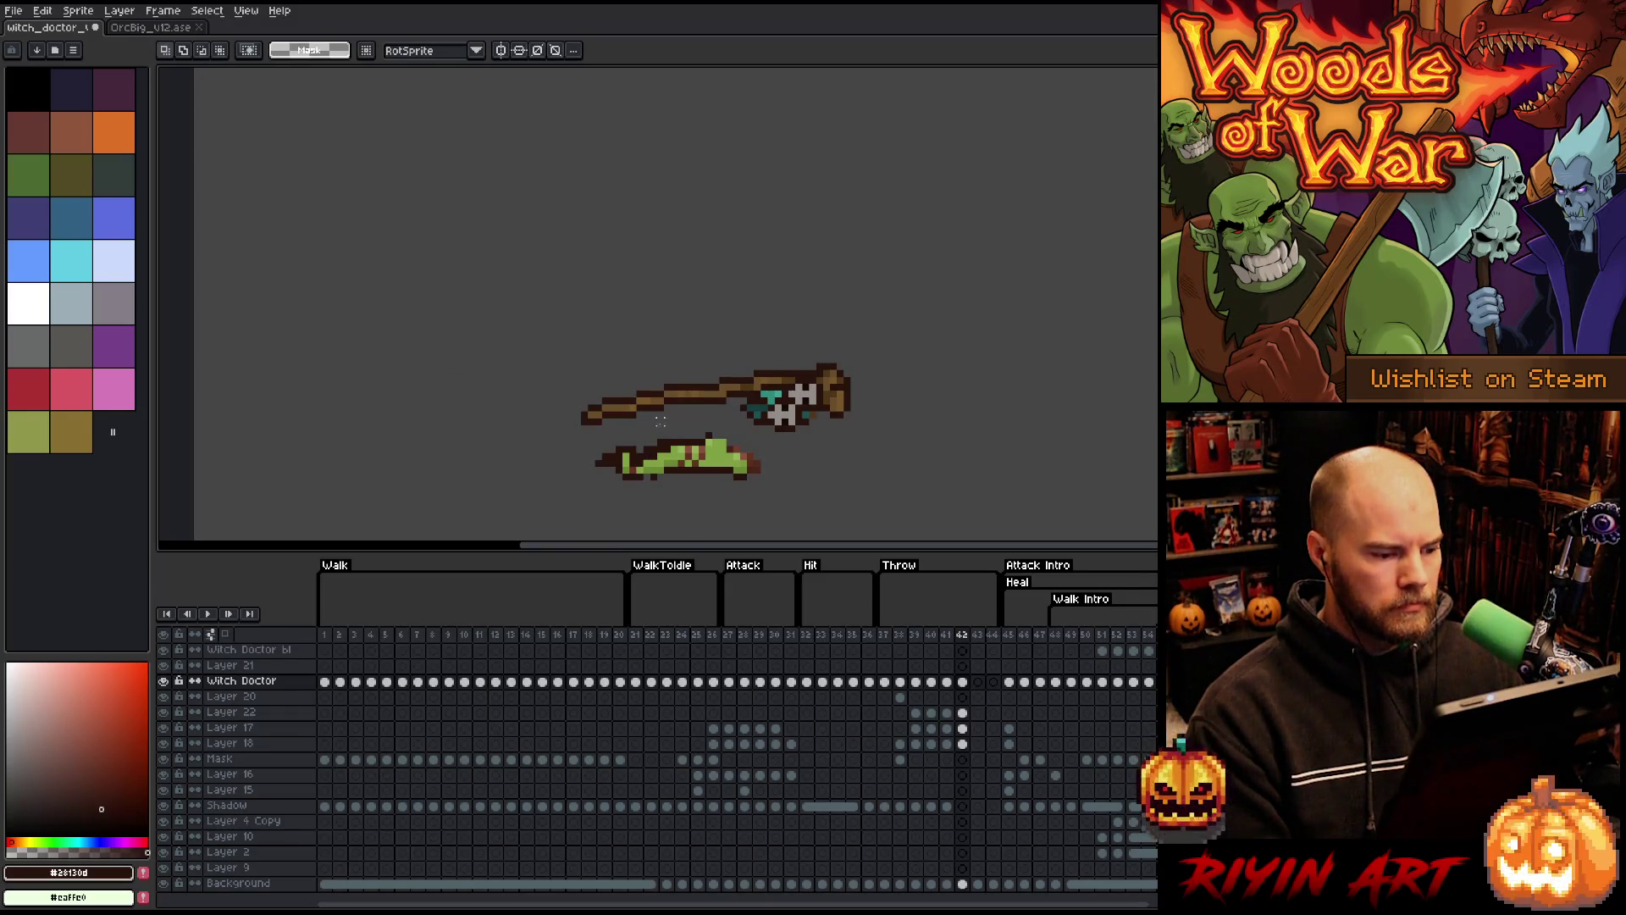
{"action": "left_click_drag", "start_coordinate": [675, 422], "coordinate": [764, 448]}
{"action": "left_click", "coordinate": [860, 449]}
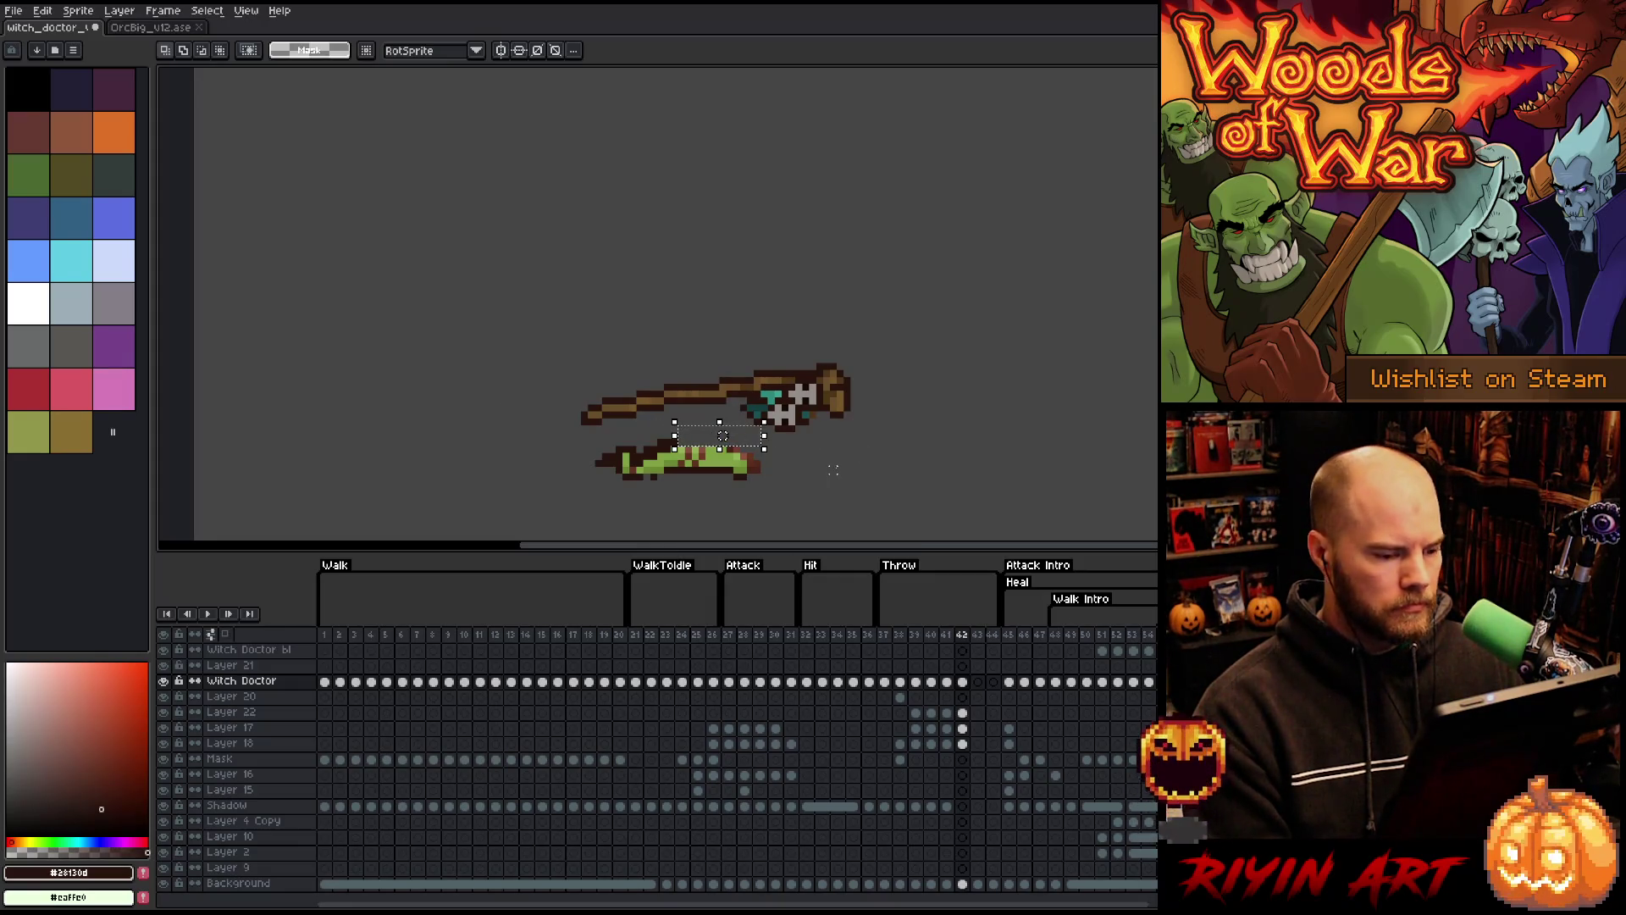
{"action": "left_click_drag", "start_coordinate": [785, 484], "coordinate": [726, 443]}
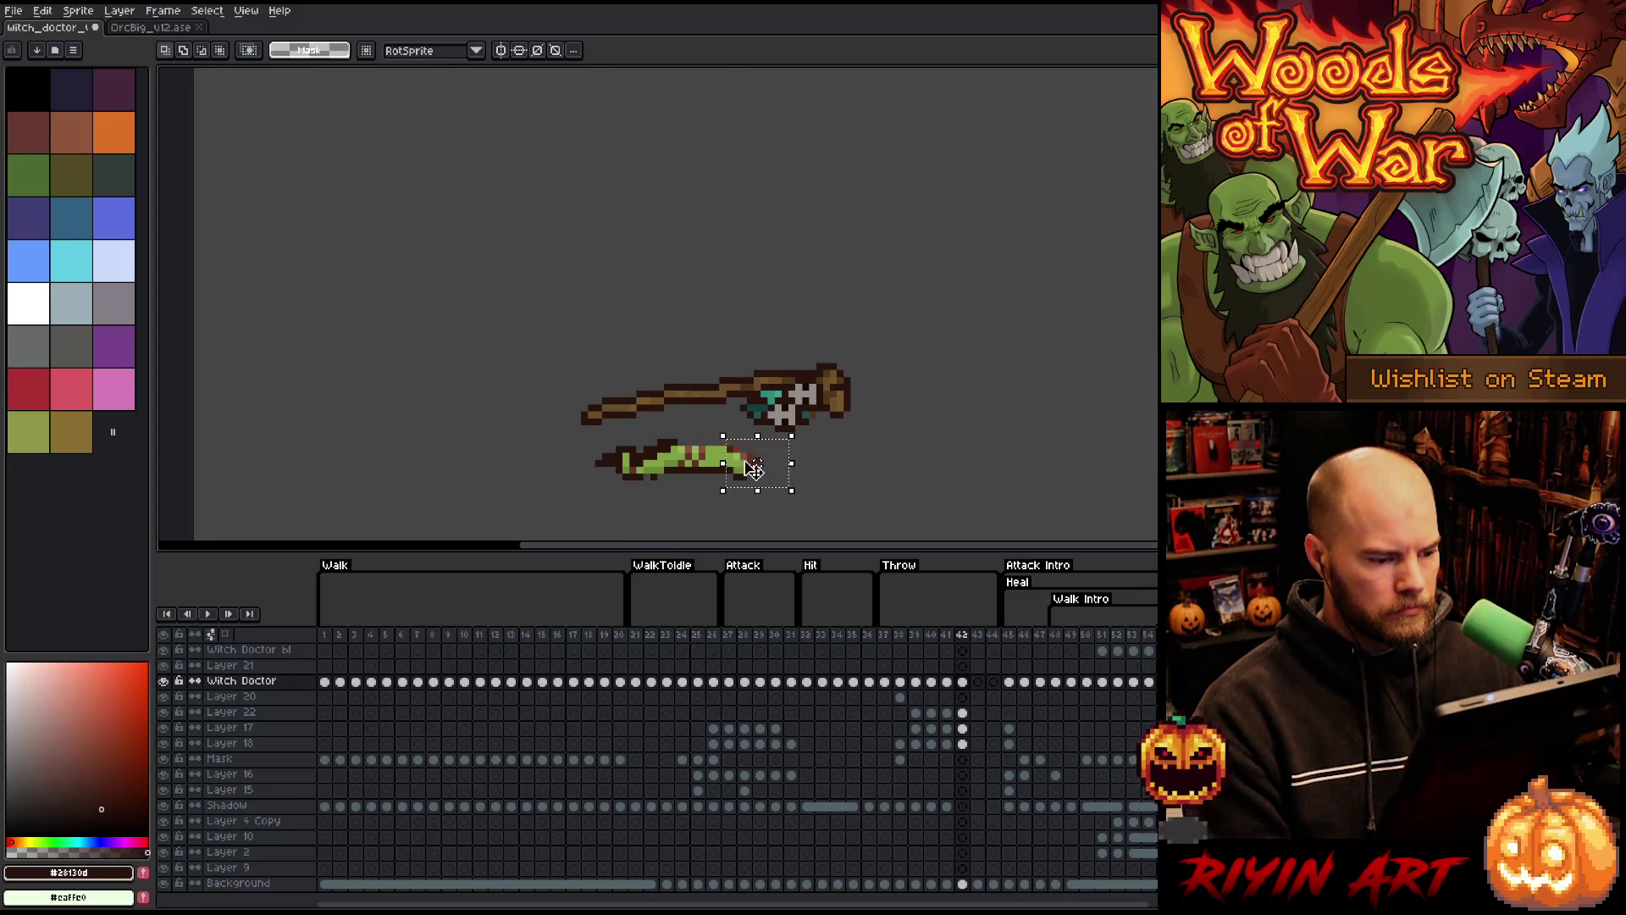
{"action": "left_click", "coordinate": [861, 483]}
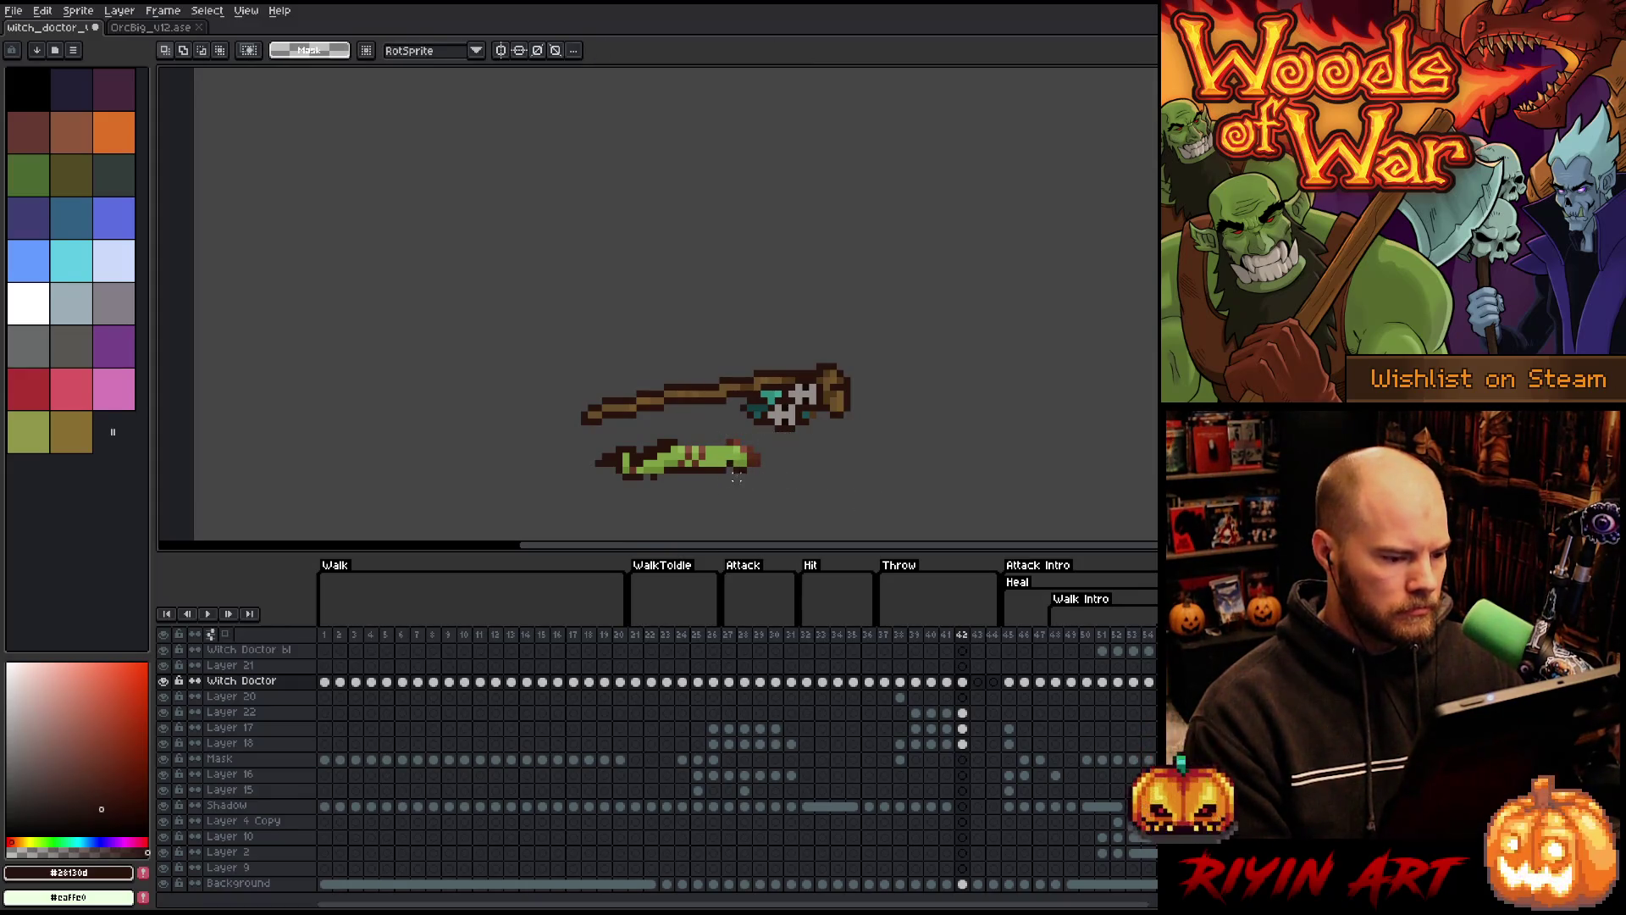
{"action": "key", "text": "b"}
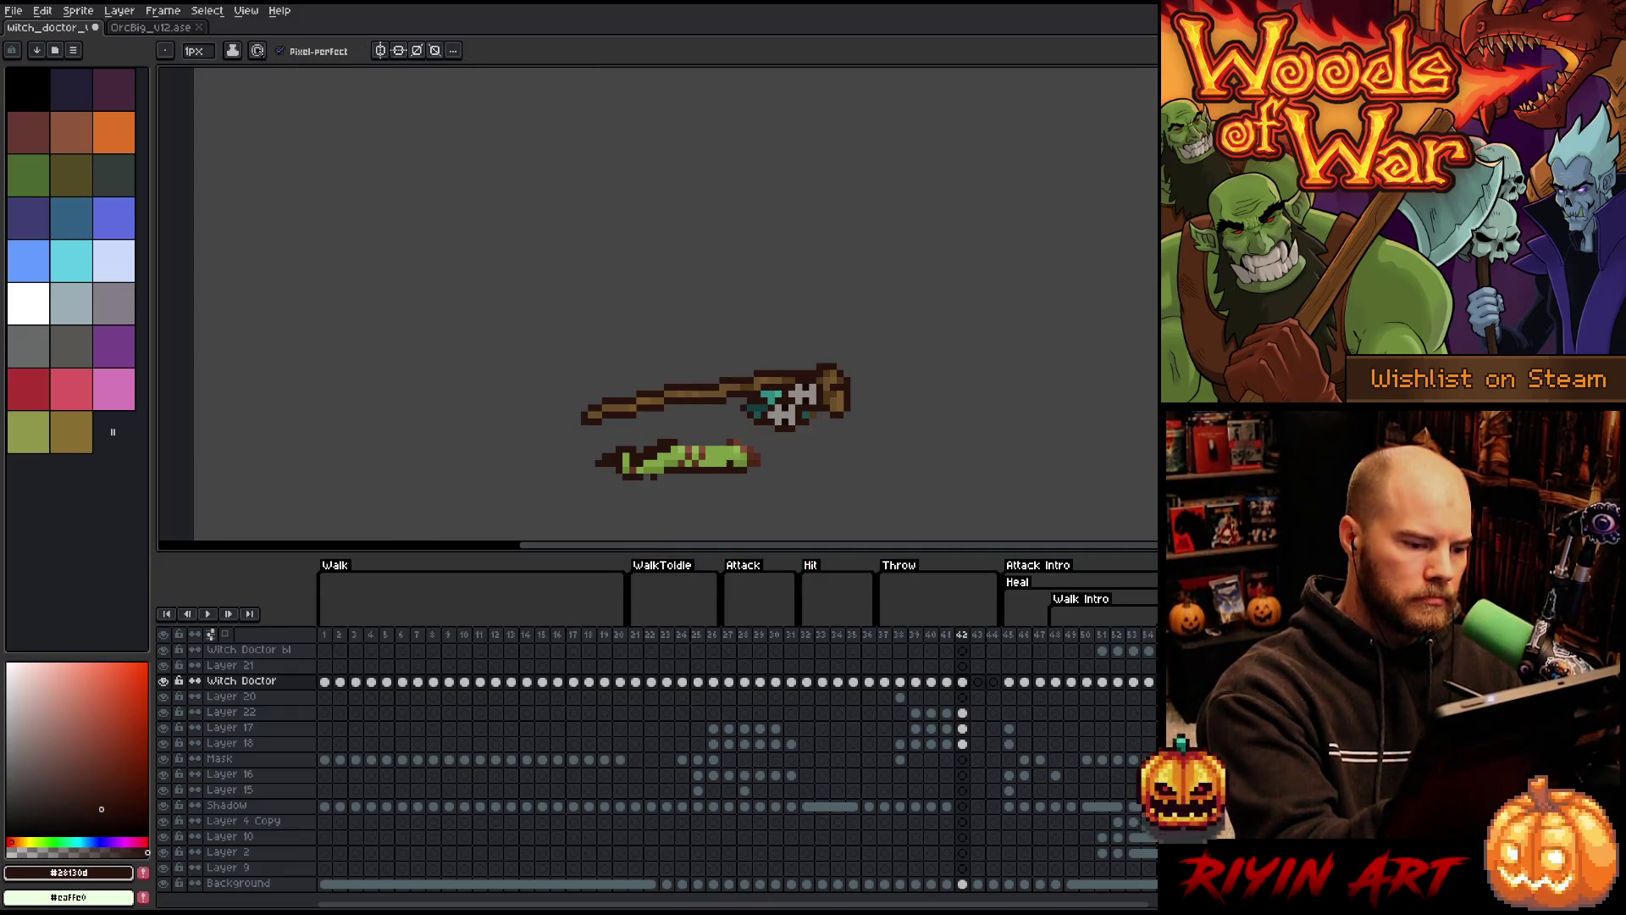
- Clean up the green strip's left end with green and outline pixels, then save
{"action": "left_click", "coordinate": [728, 461], "text": "alt"}
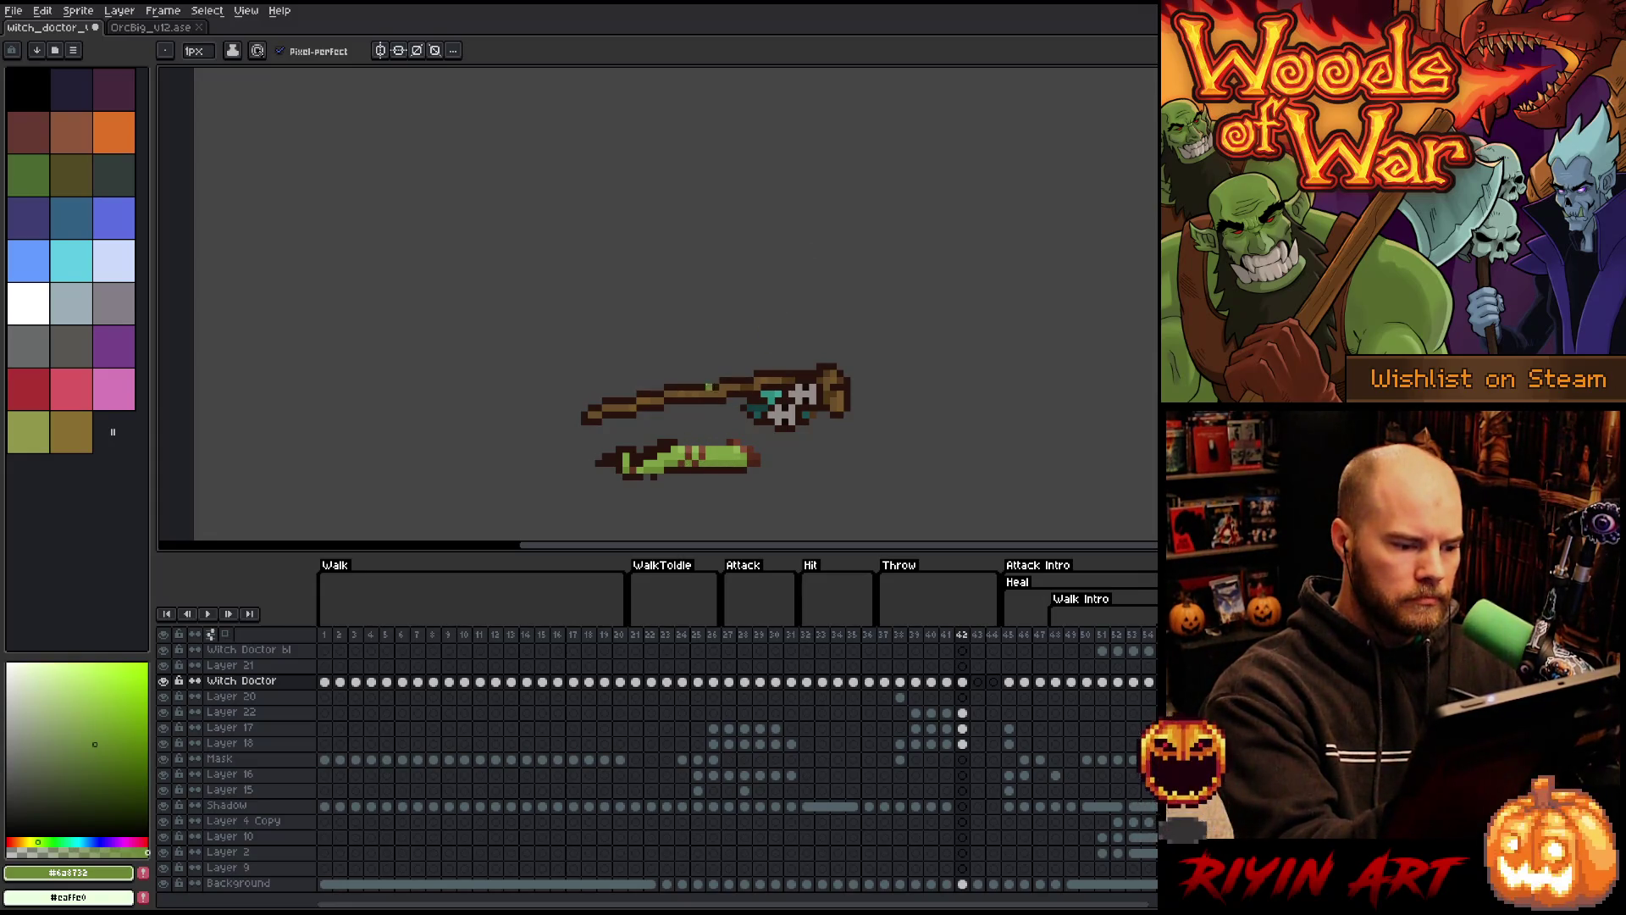
{"action": "key", "text": "e"}
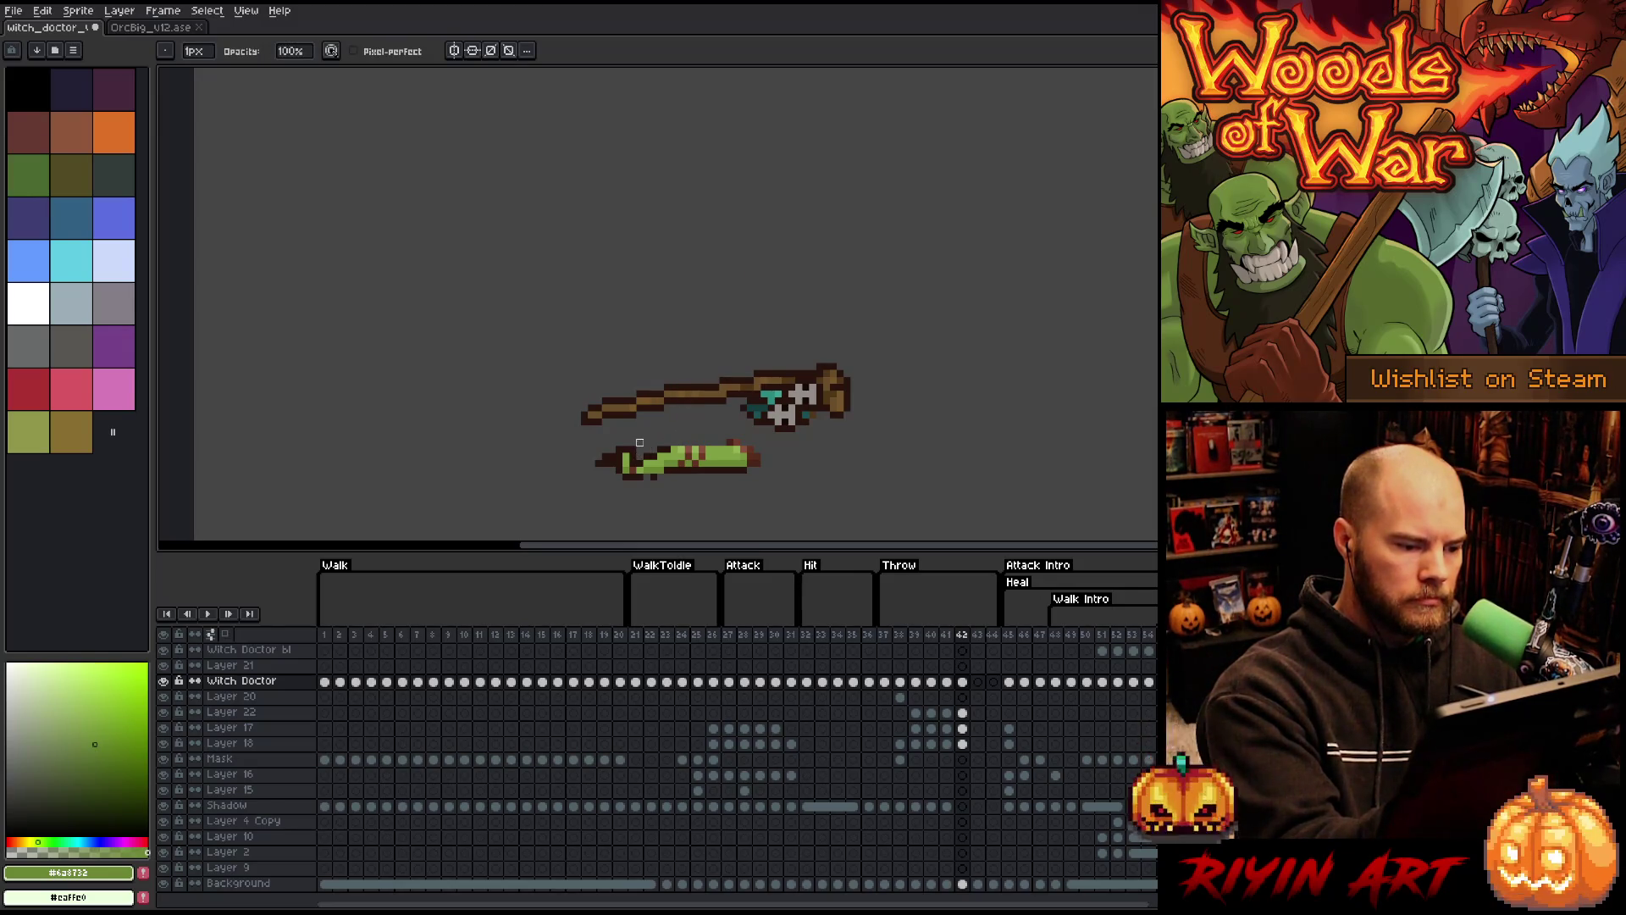
{"action": "left_click_drag", "start_coordinate": [613, 456], "coordinate": [604, 463]}
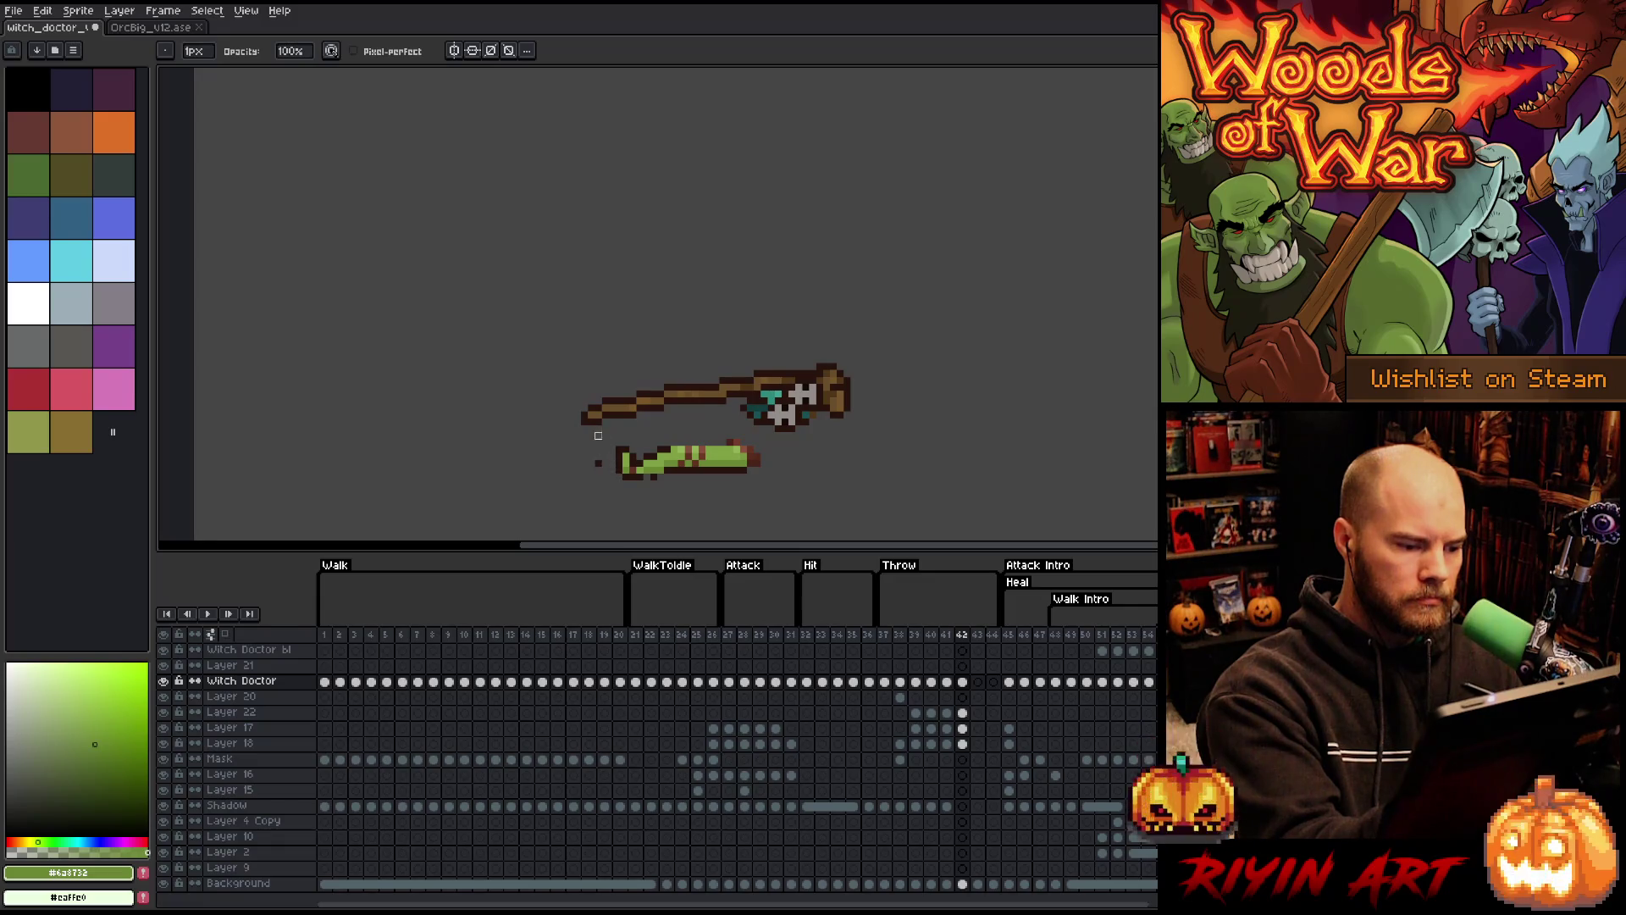
{"action": "key", "text": "b"}
{"action": "left_click", "coordinate": [653, 483]}
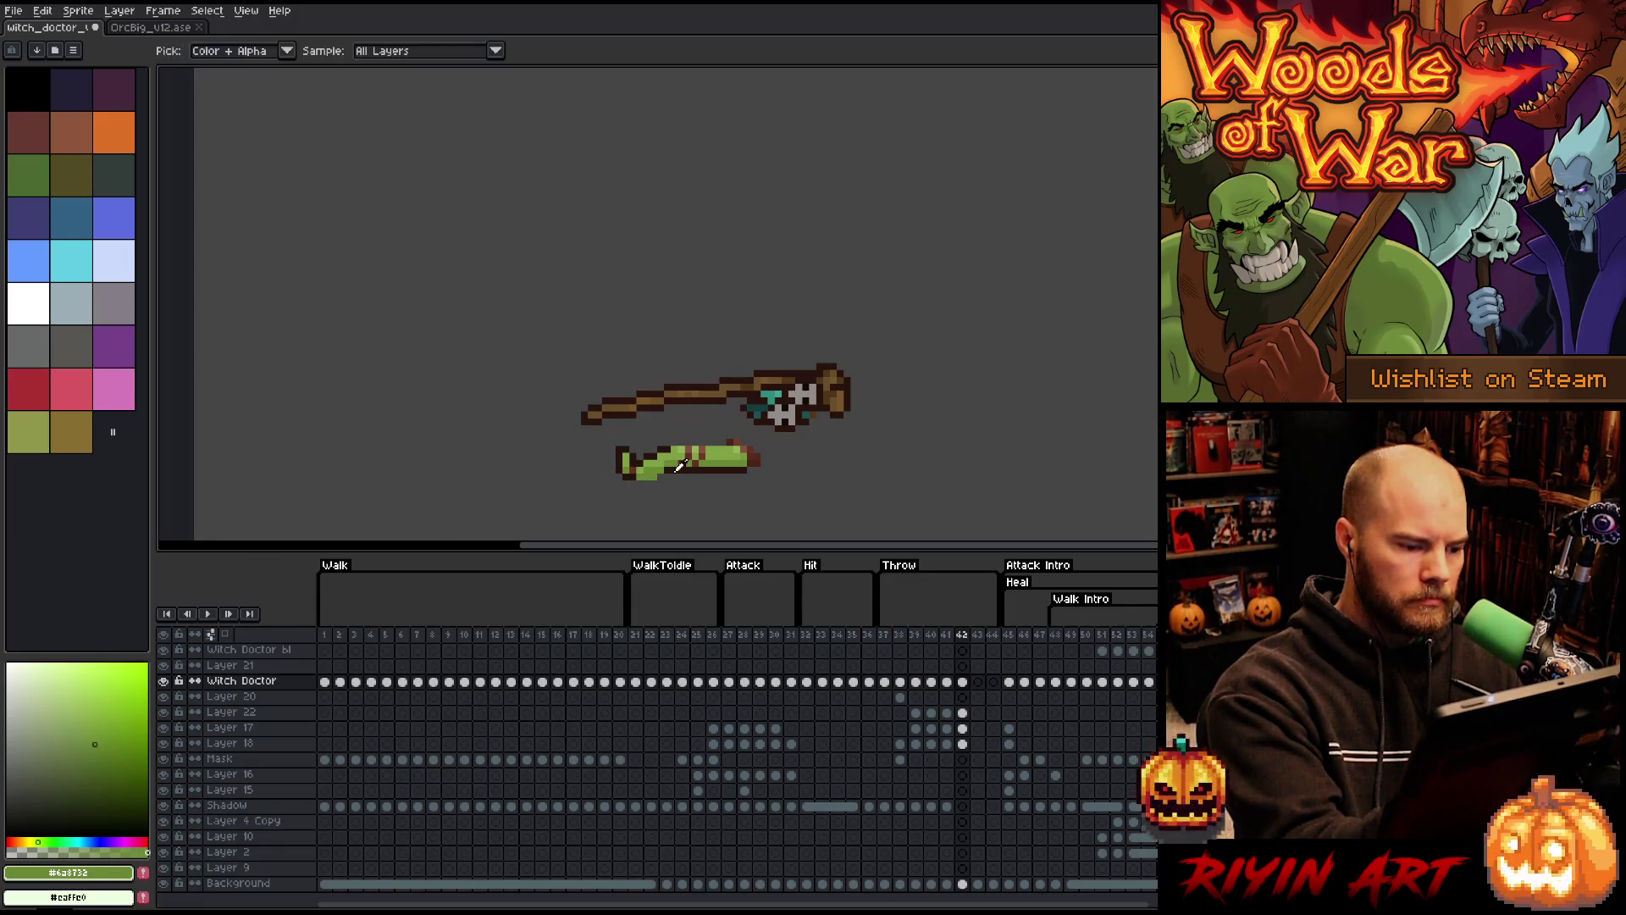
{"action": "left_click", "coordinate": [654, 477], "text": "alt"}
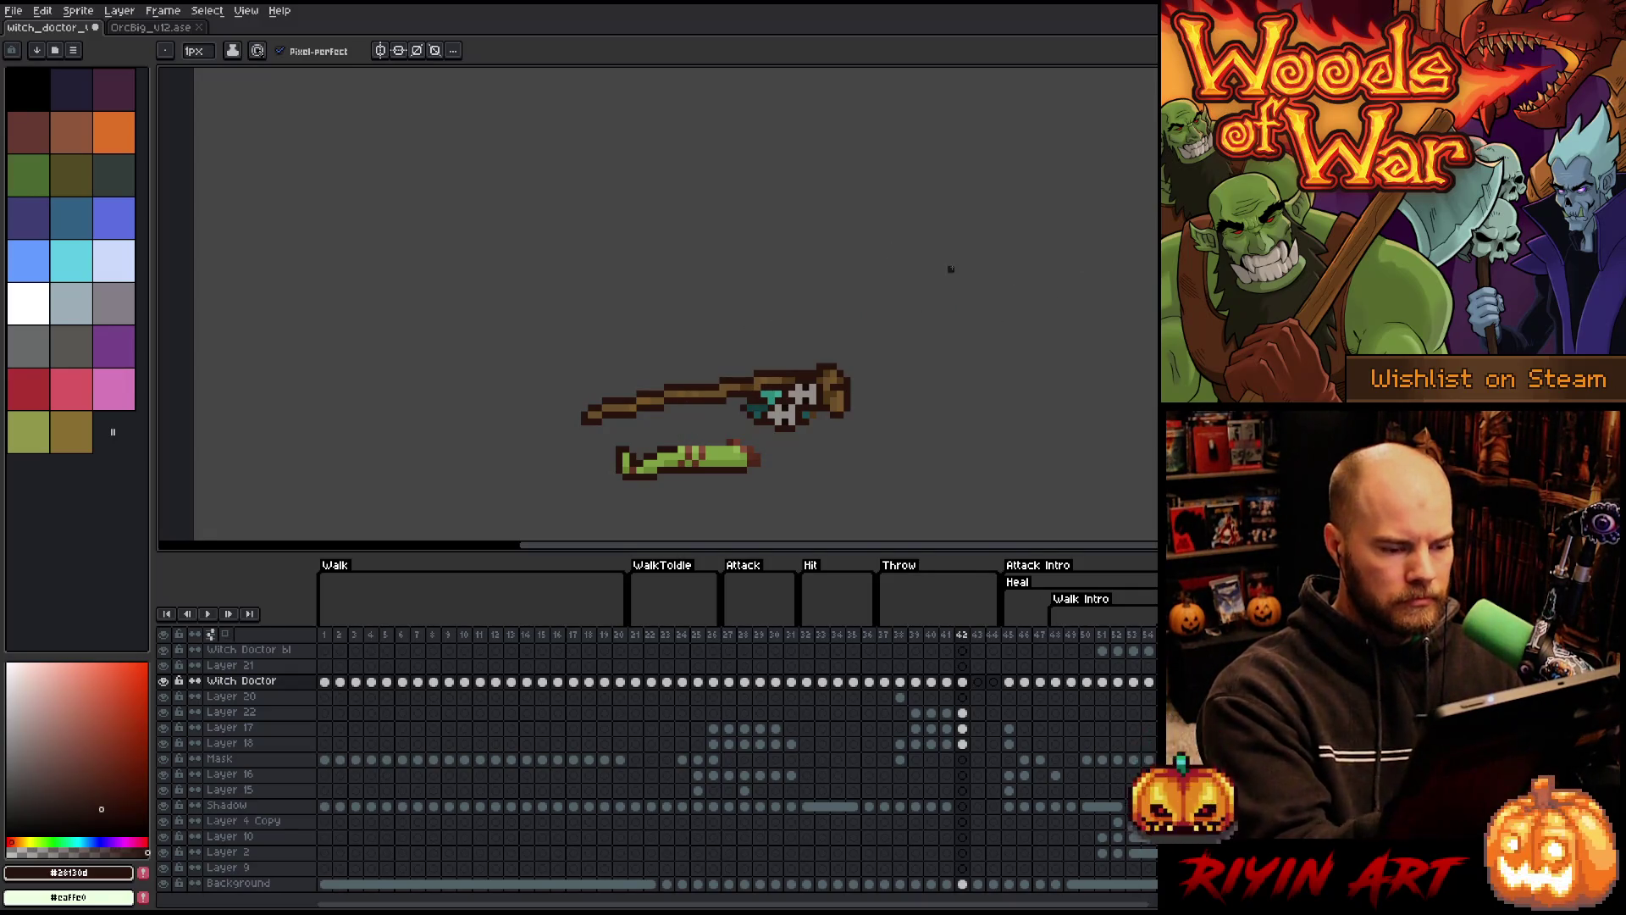
{"action": "key", "text": "e"}
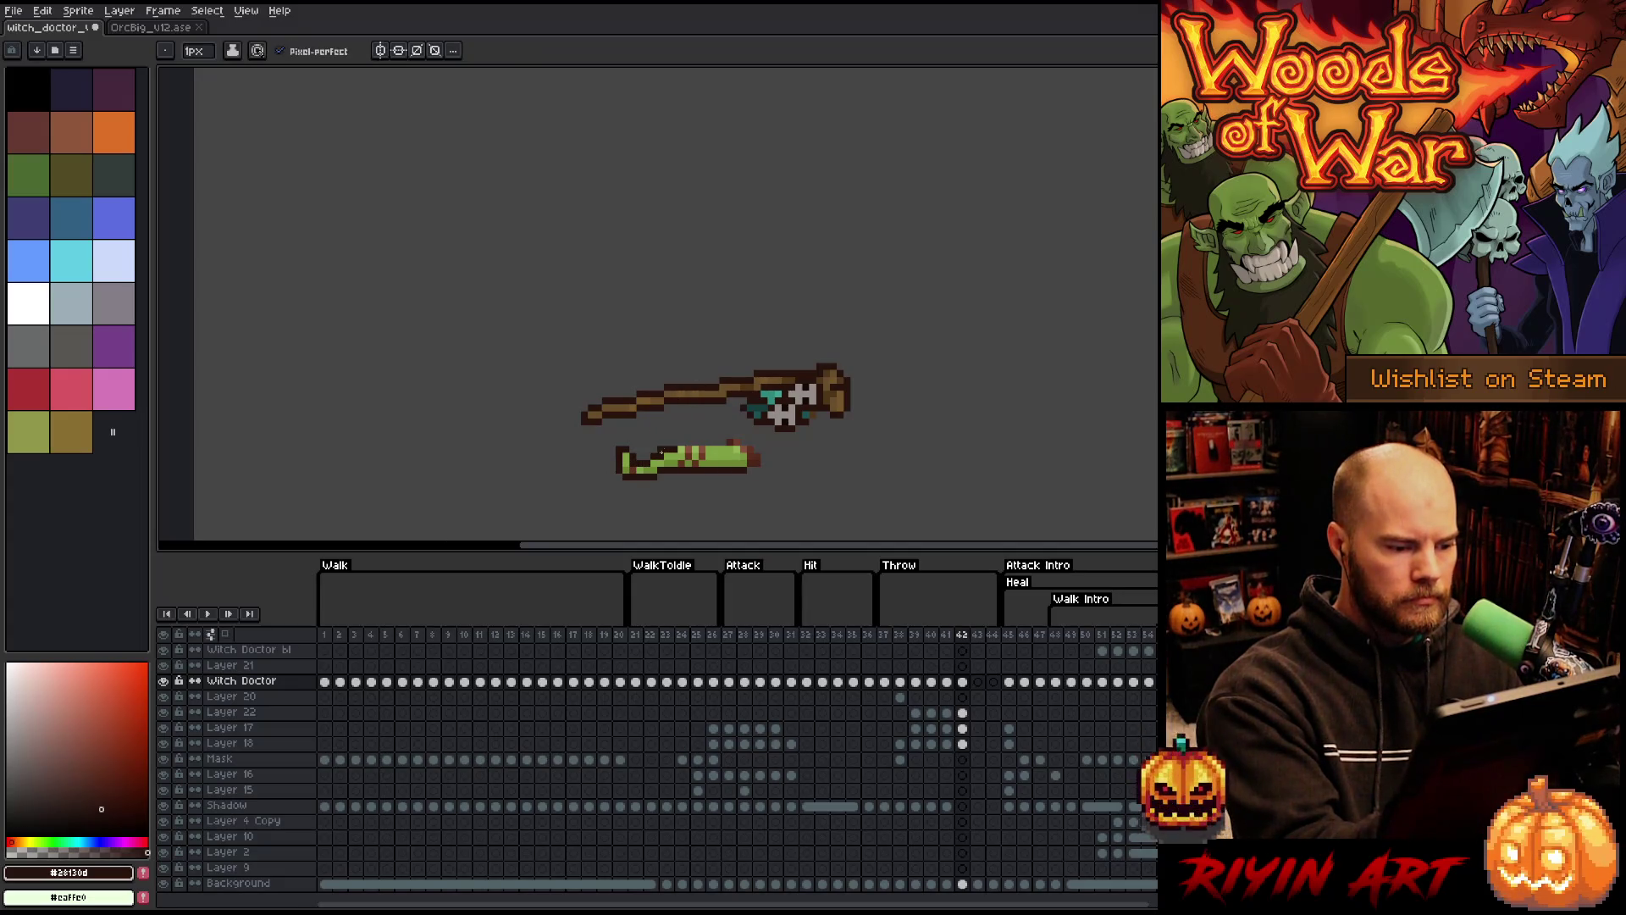
{"action": "key", "text": "b"}
{"action": "key", "text": "ctrl+s"}
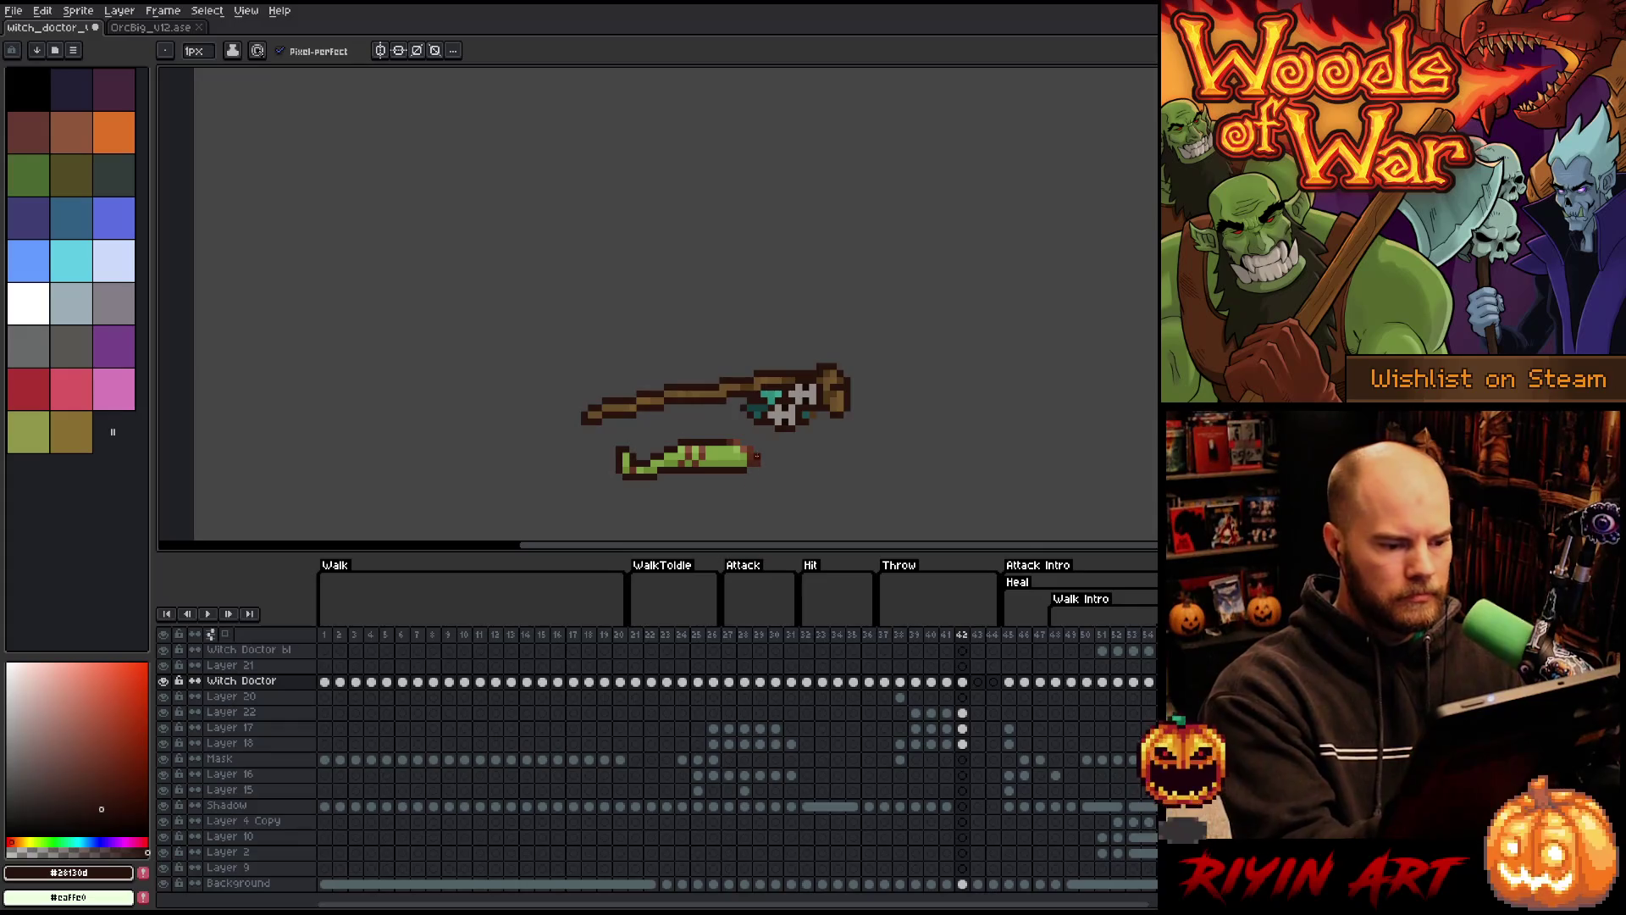
- Extend the light green strip under the staff and add a diagonal green stroke above the body
{"action": "left_click", "coordinate": [751, 456], "text": "alt"}
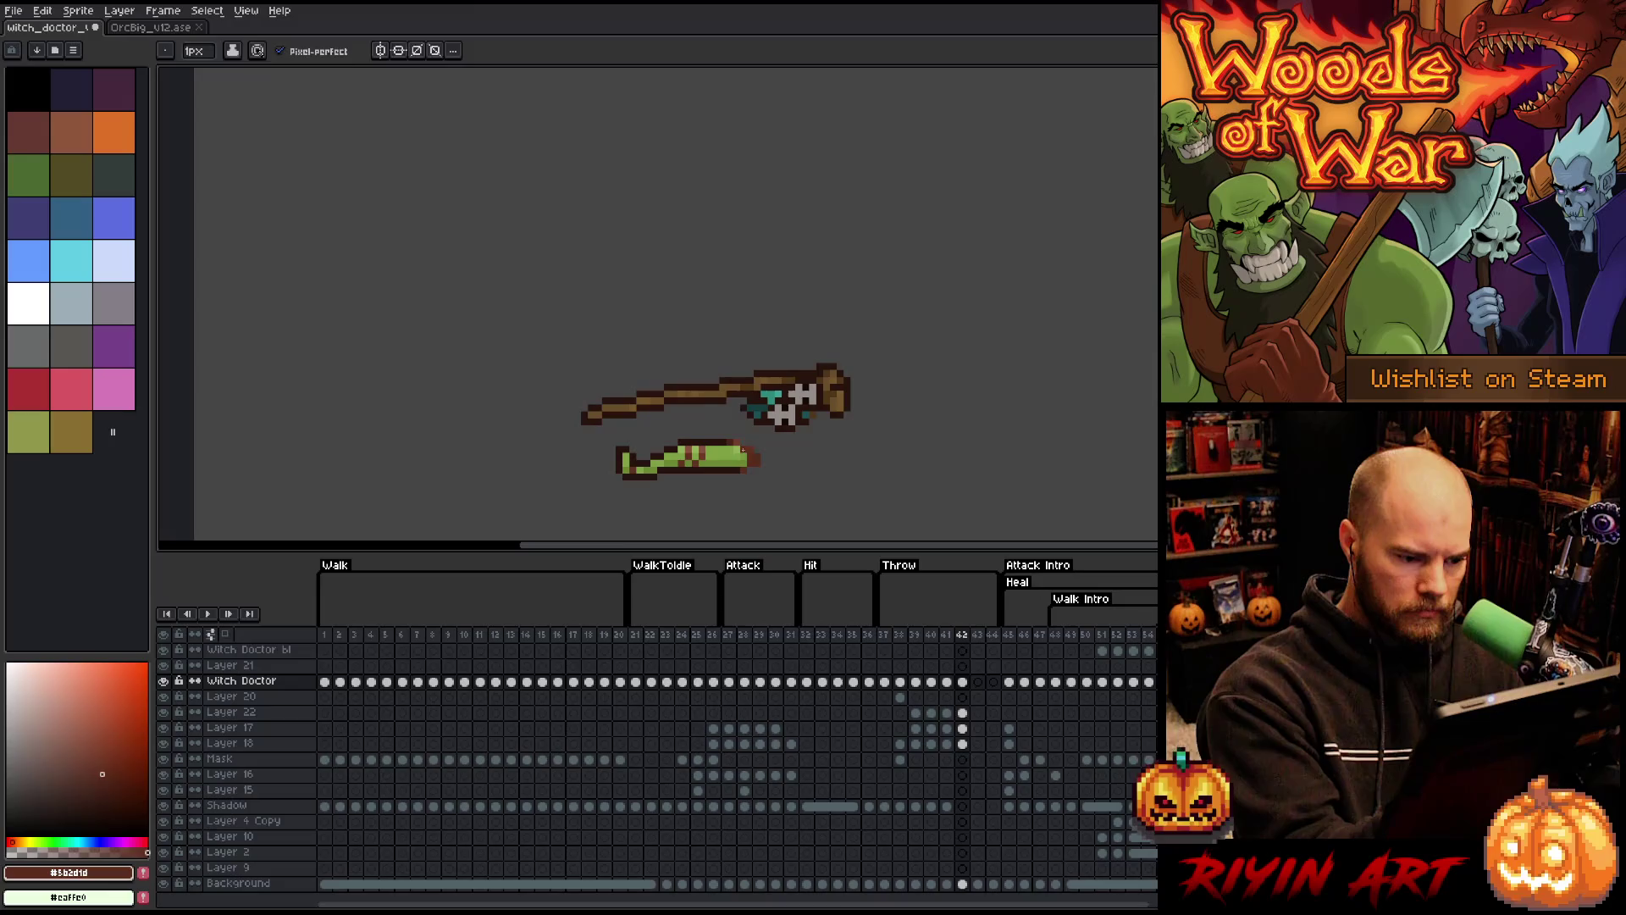
{"action": "left_click", "coordinate": [743, 450], "text": "alt"}
{"action": "left_click", "coordinate": [750, 433], "text": "alt"}
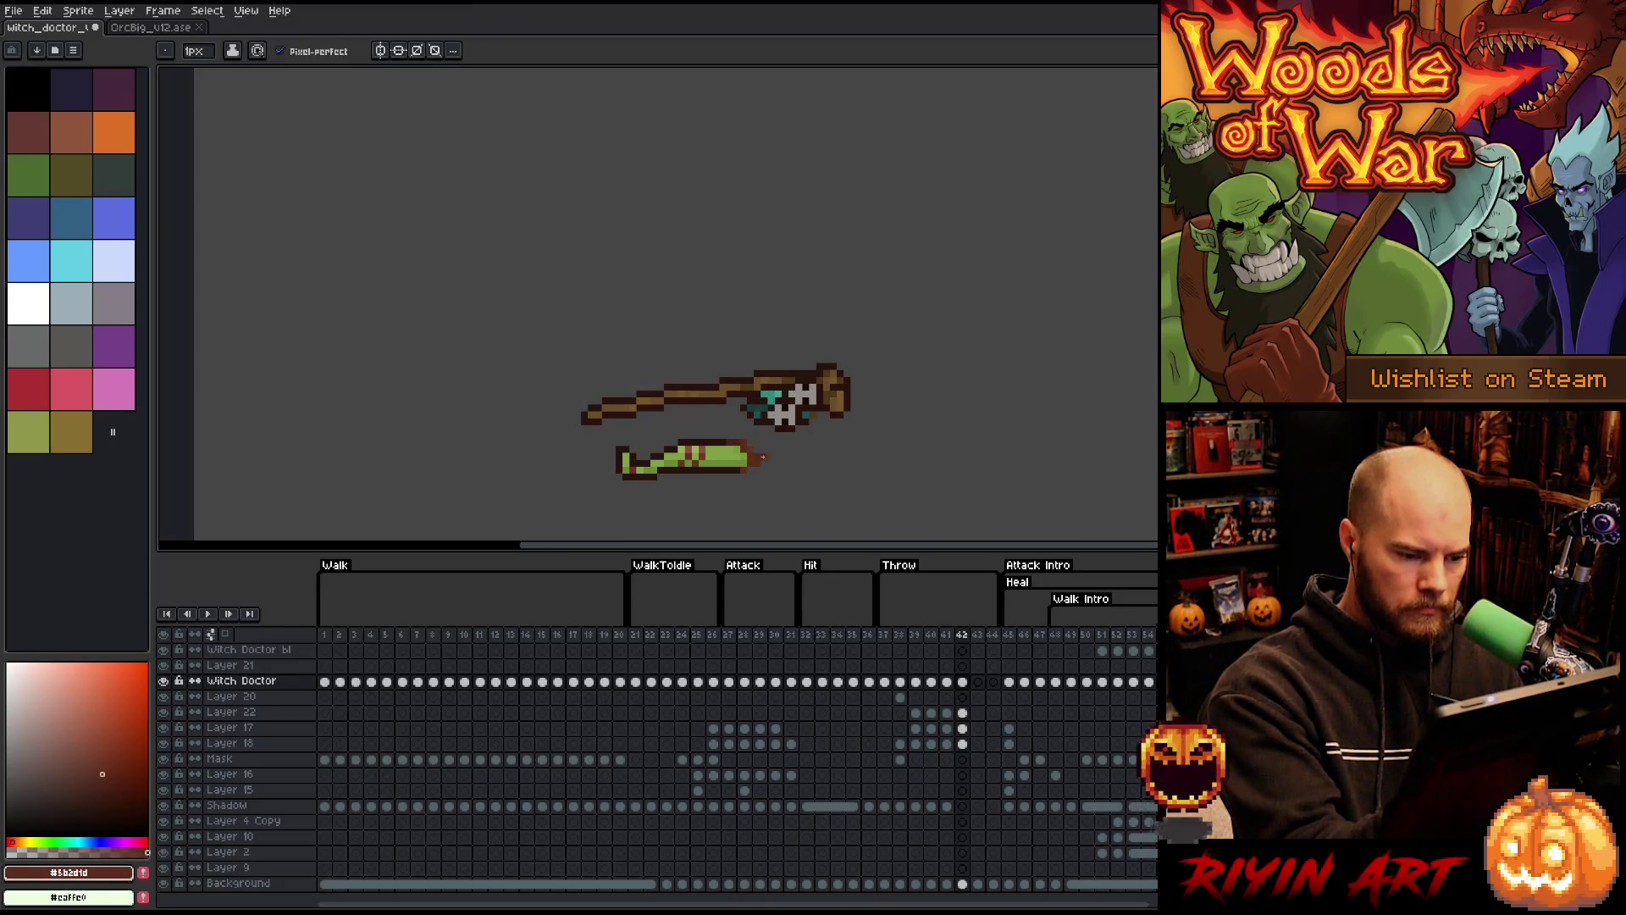
{"action": "left_click", "coordinate": [759, 458], "text": "alt"}
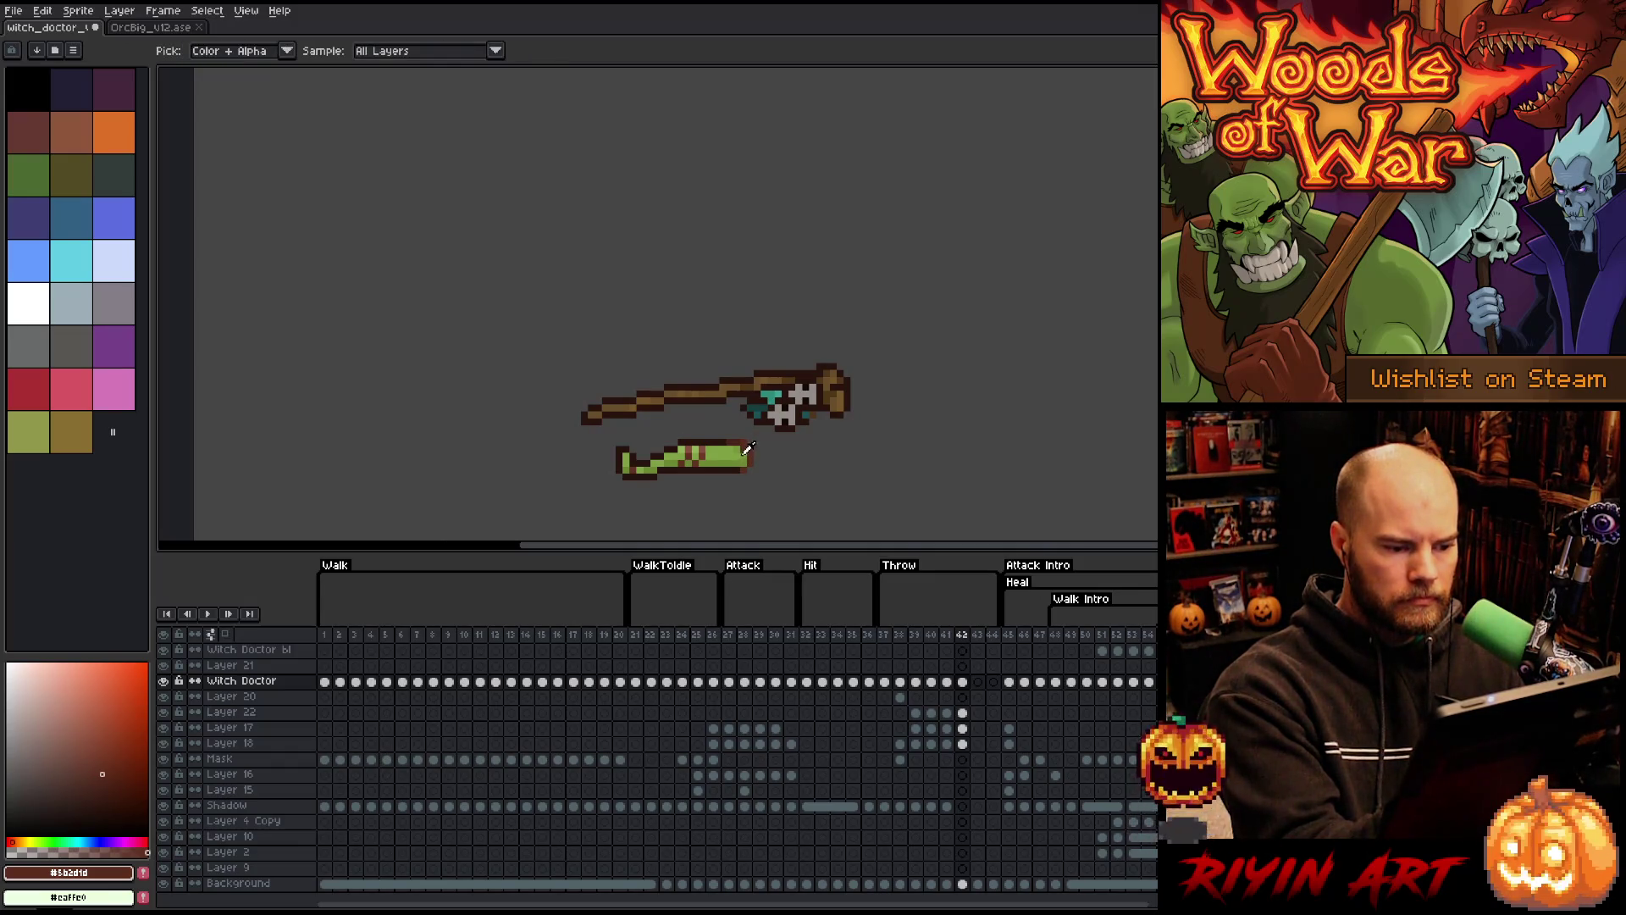
{"action": "left_click", "coordinate": [745, 454], "text": "alt"}
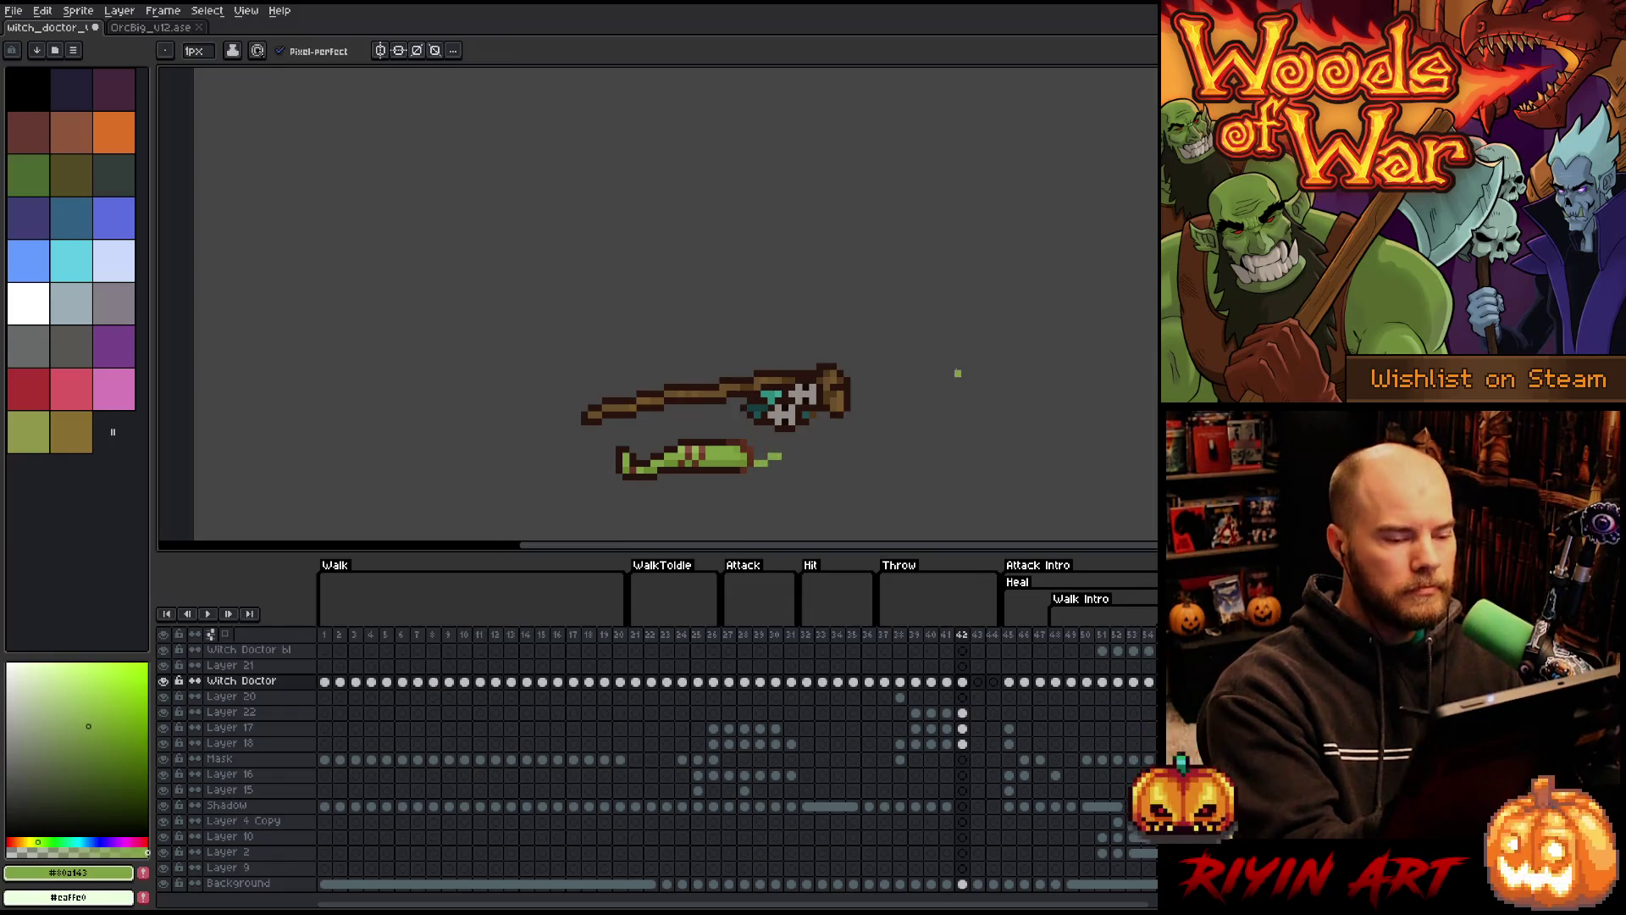
{"action": "mouse_move", "coordinate": [753, 458]}
{"action": "left_mouse_down"}
{"action": "mouse_move", "coordinate": [816, 462]}
{"action": "mouse_move", "coordinate": [788, 465]}
{"action": "mouse_move", "coordinate": [804, 467]}
{"action": "mouse_move", "coordinate": [761, 440]}
{"action": "left_mouse_up"}
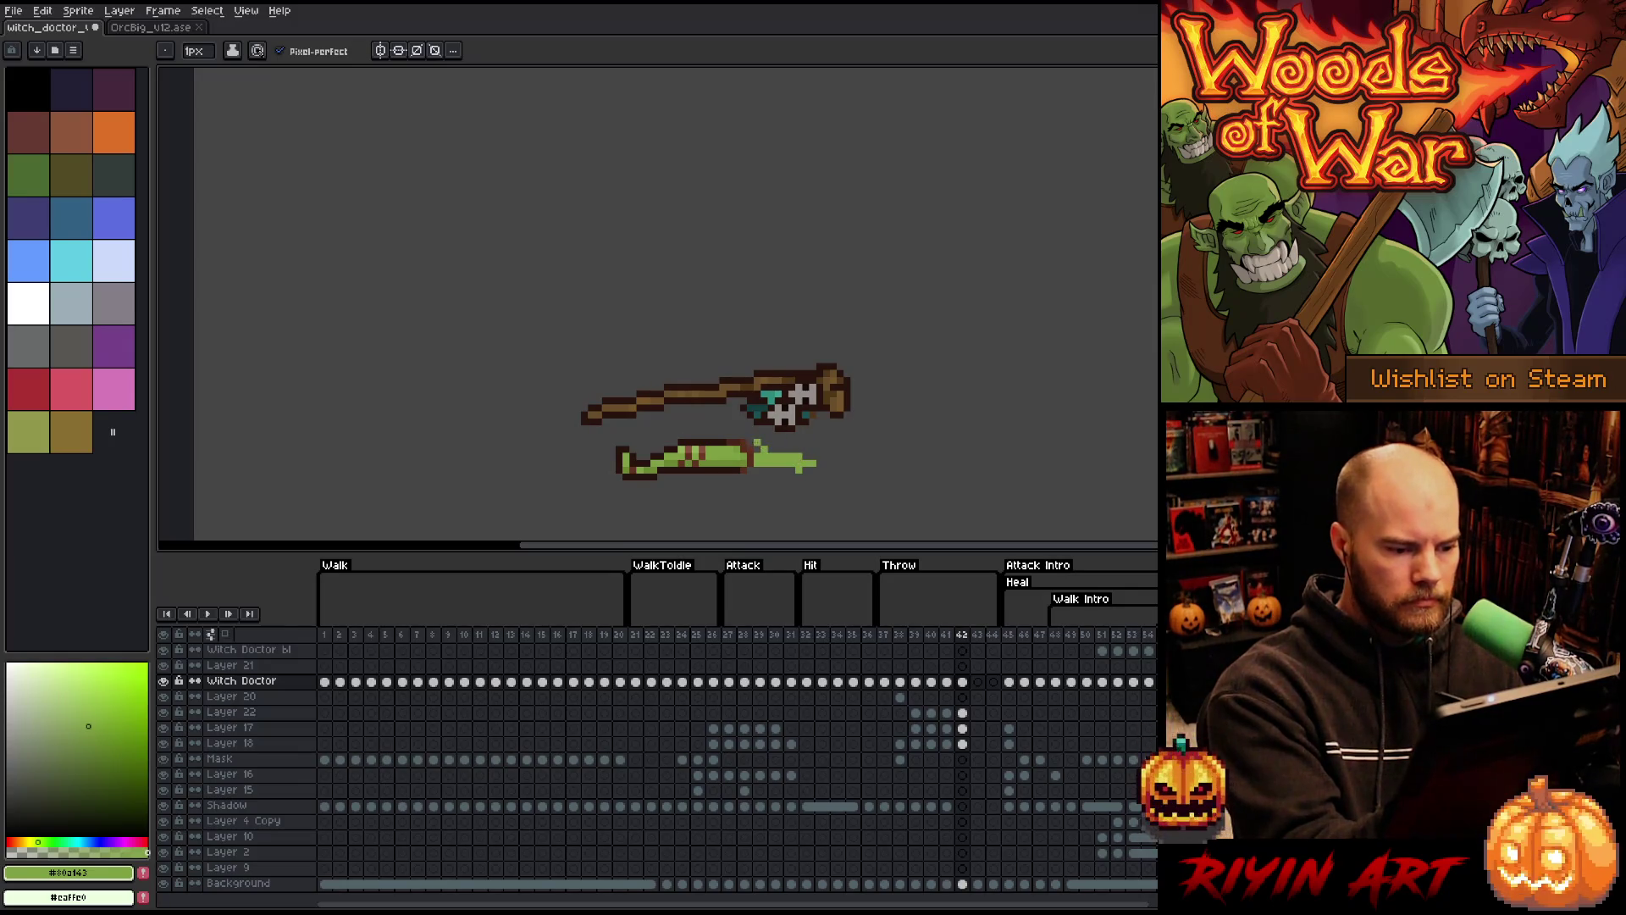
{"action": "left_click", "coordinate": [738, 433], "text": "alt"}
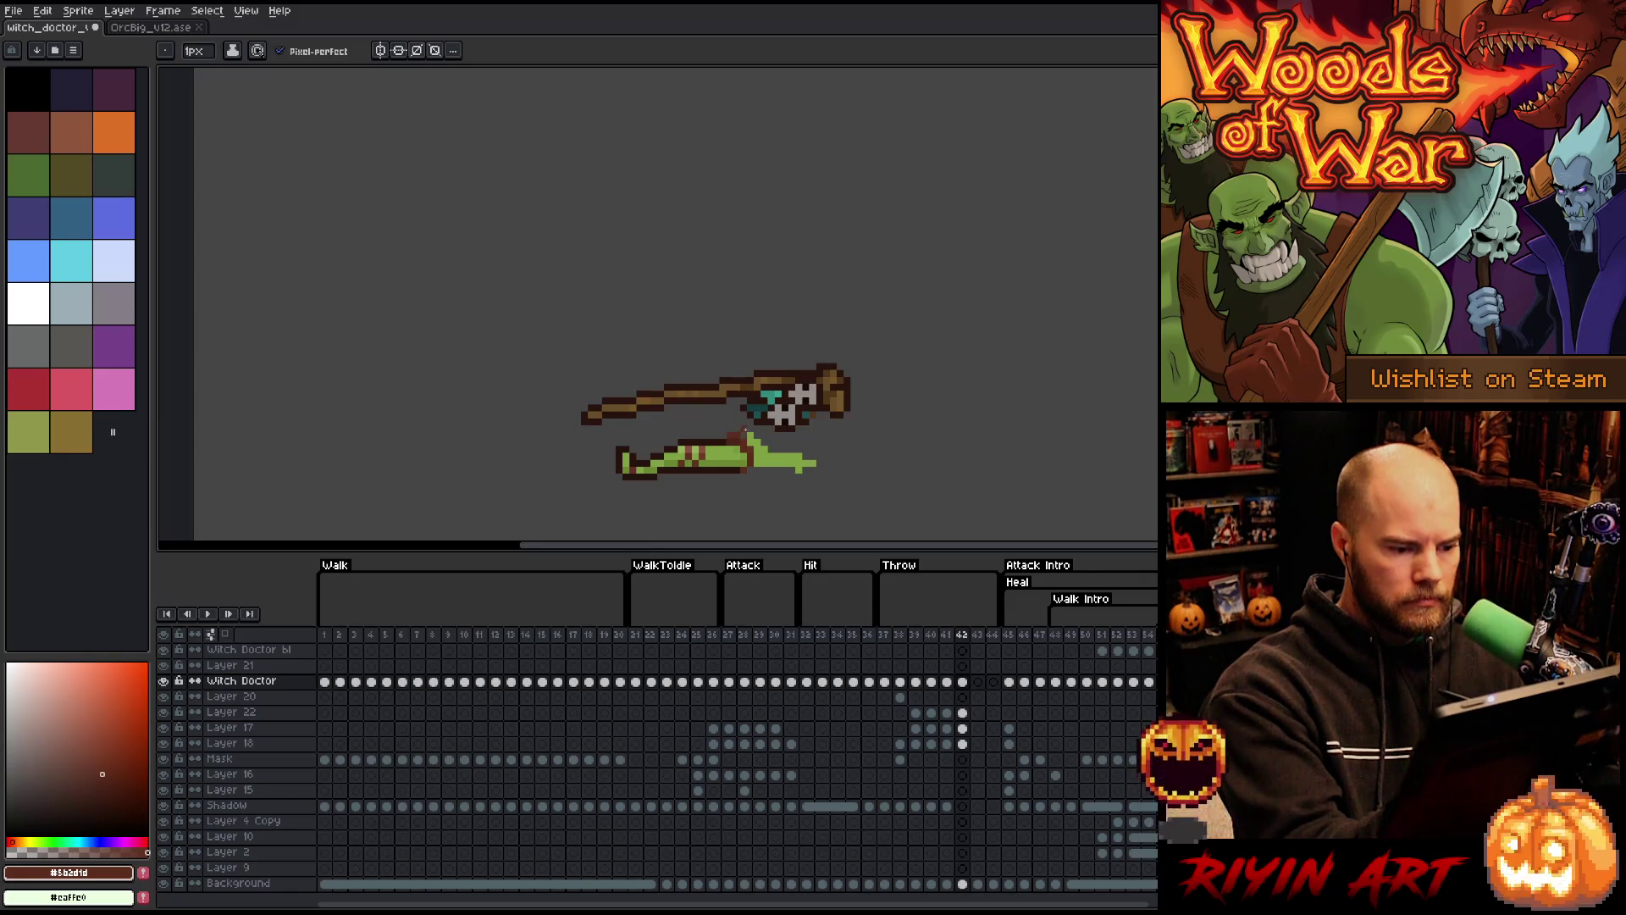
{"action": "left_click", "coordinate": [736, 428], "text": "alt"}
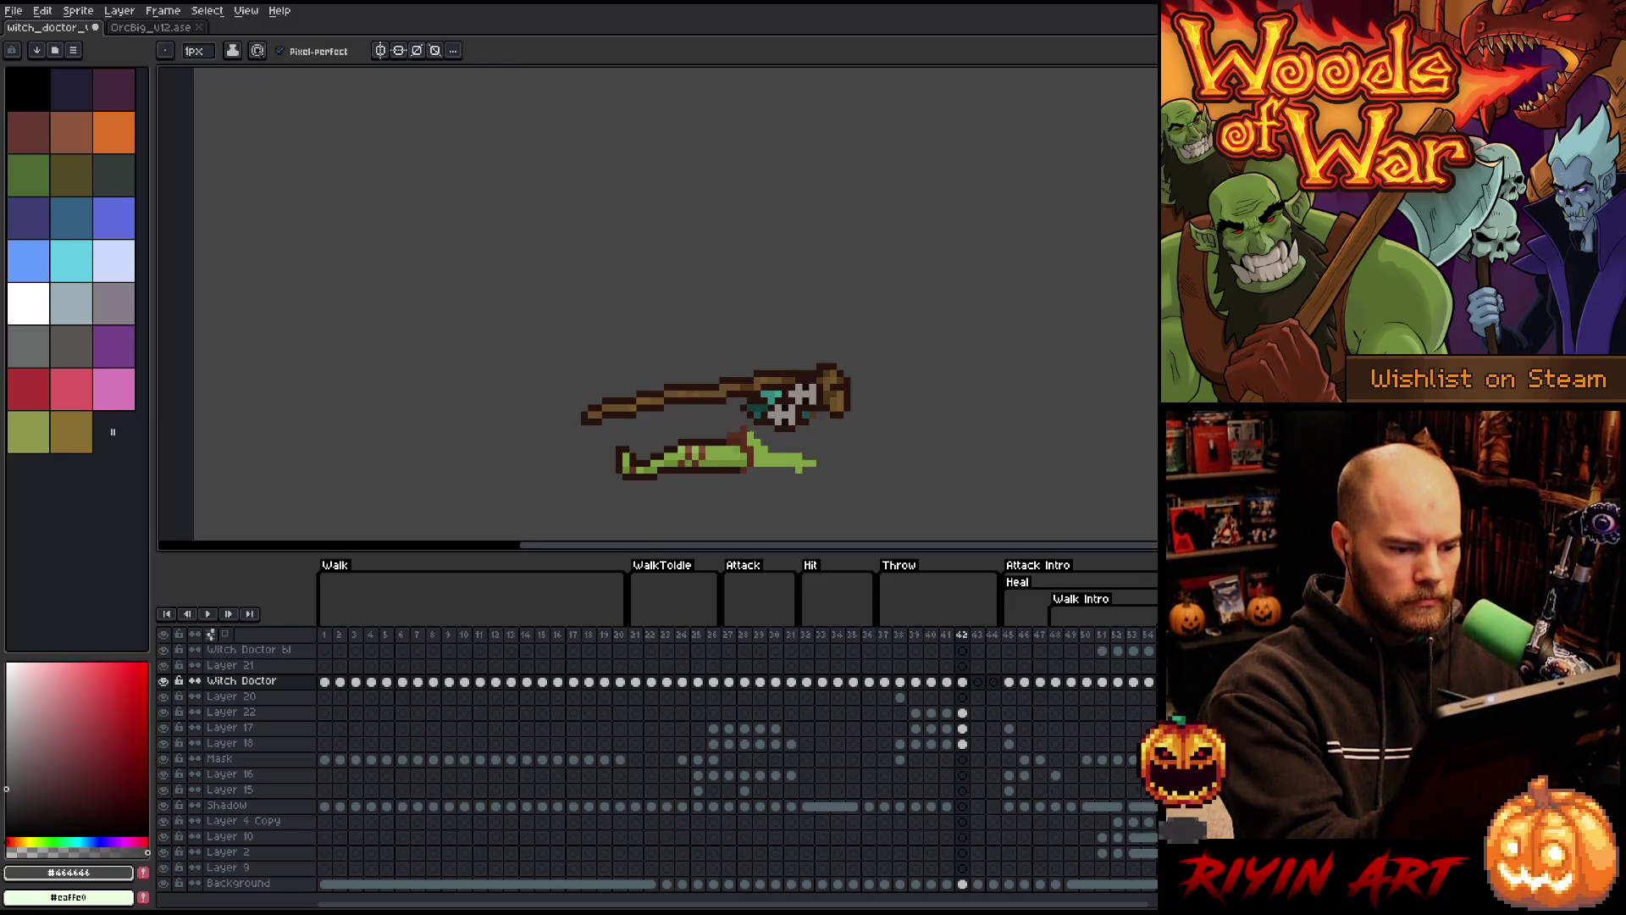
{"action": "left_click", "coordinate": [745, 436], "text": "alt"}
{"action": "left_click_drag", "start_coordinate": [740, 429], "coordinate": [658, 428]}
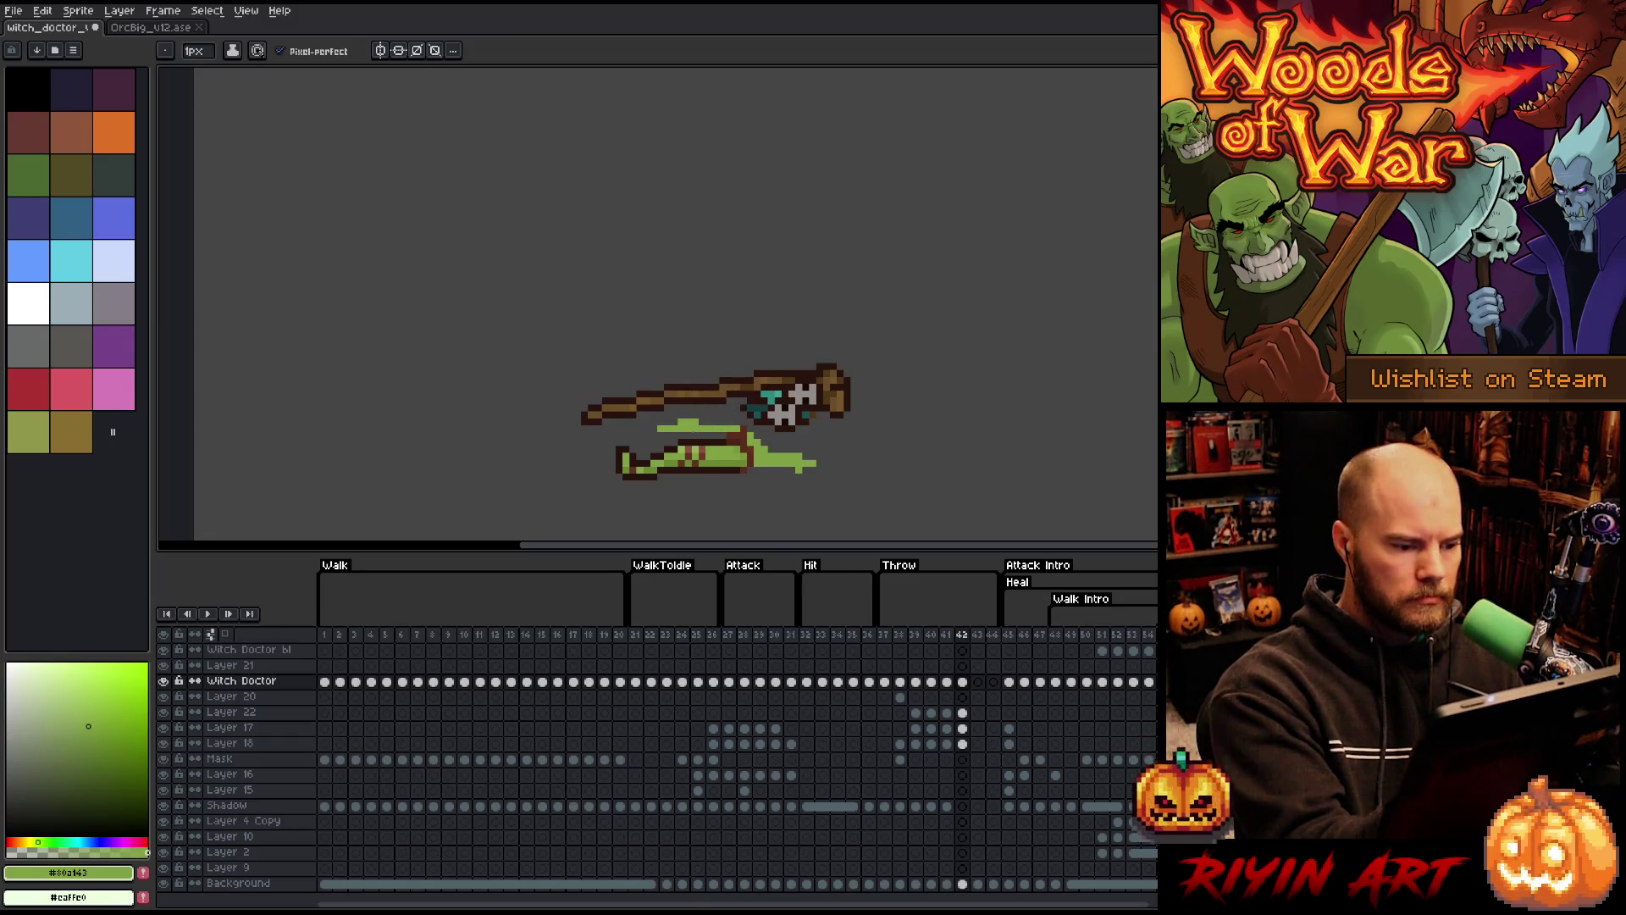
{"action": "key", "text": "ctrl+z"}
{"action": "left_click_drag", "start_coordinate": [678, 420], "coordinate": [659, 402]}
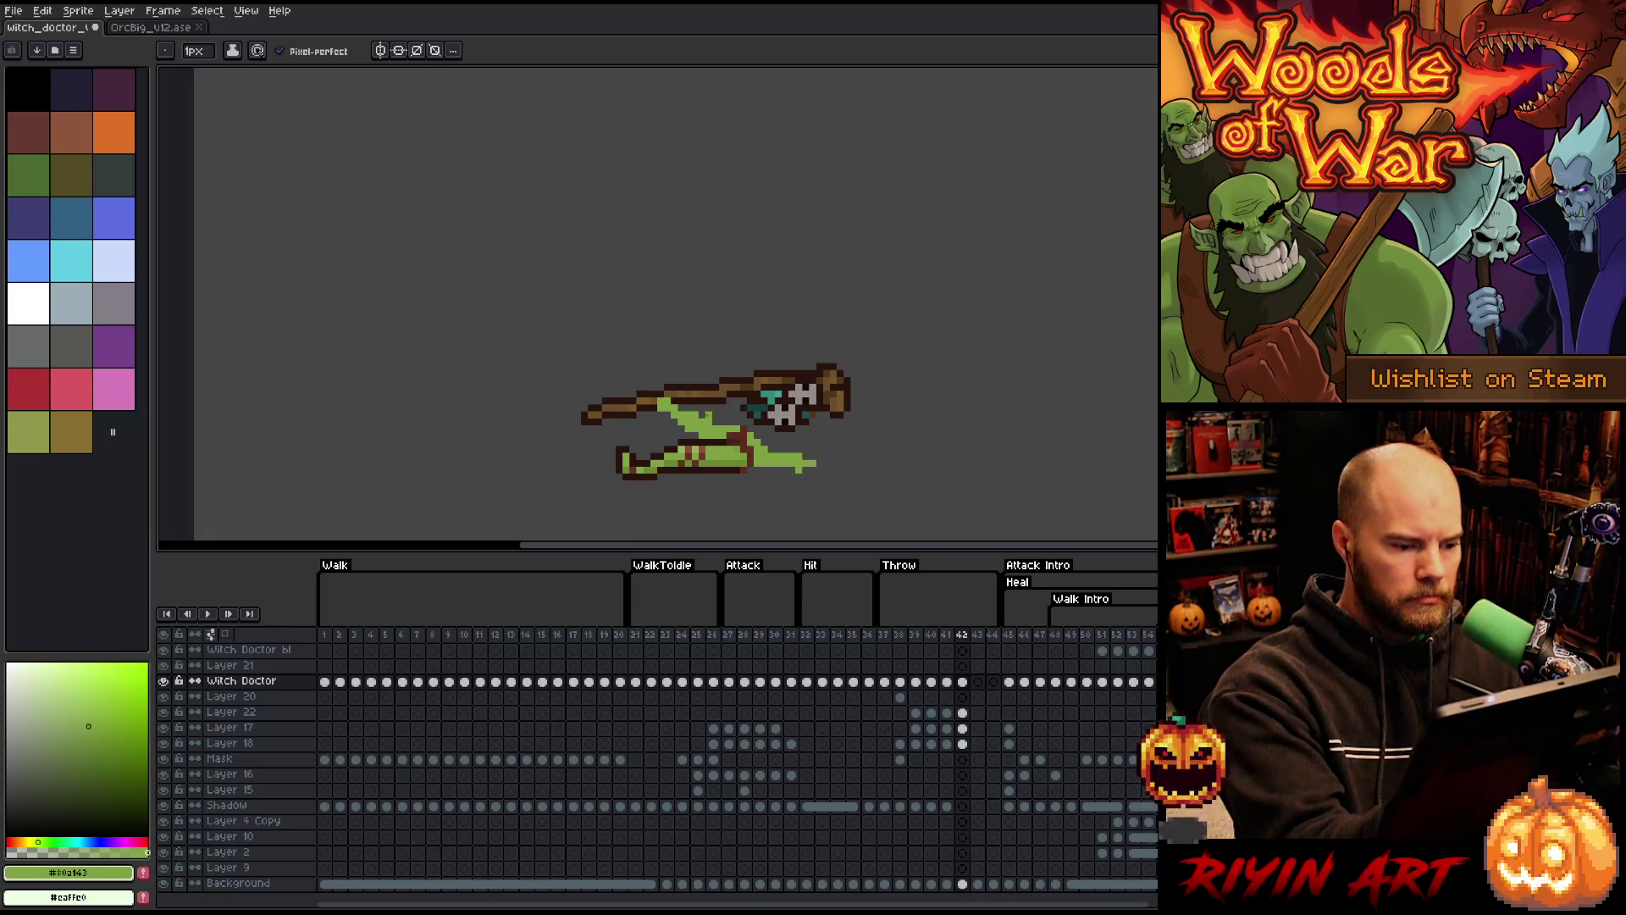
- Sample a darker green and the brown, then show standing frame 17
{"action": "left_click", "coordinate": [717, 435], "text": "alt"}
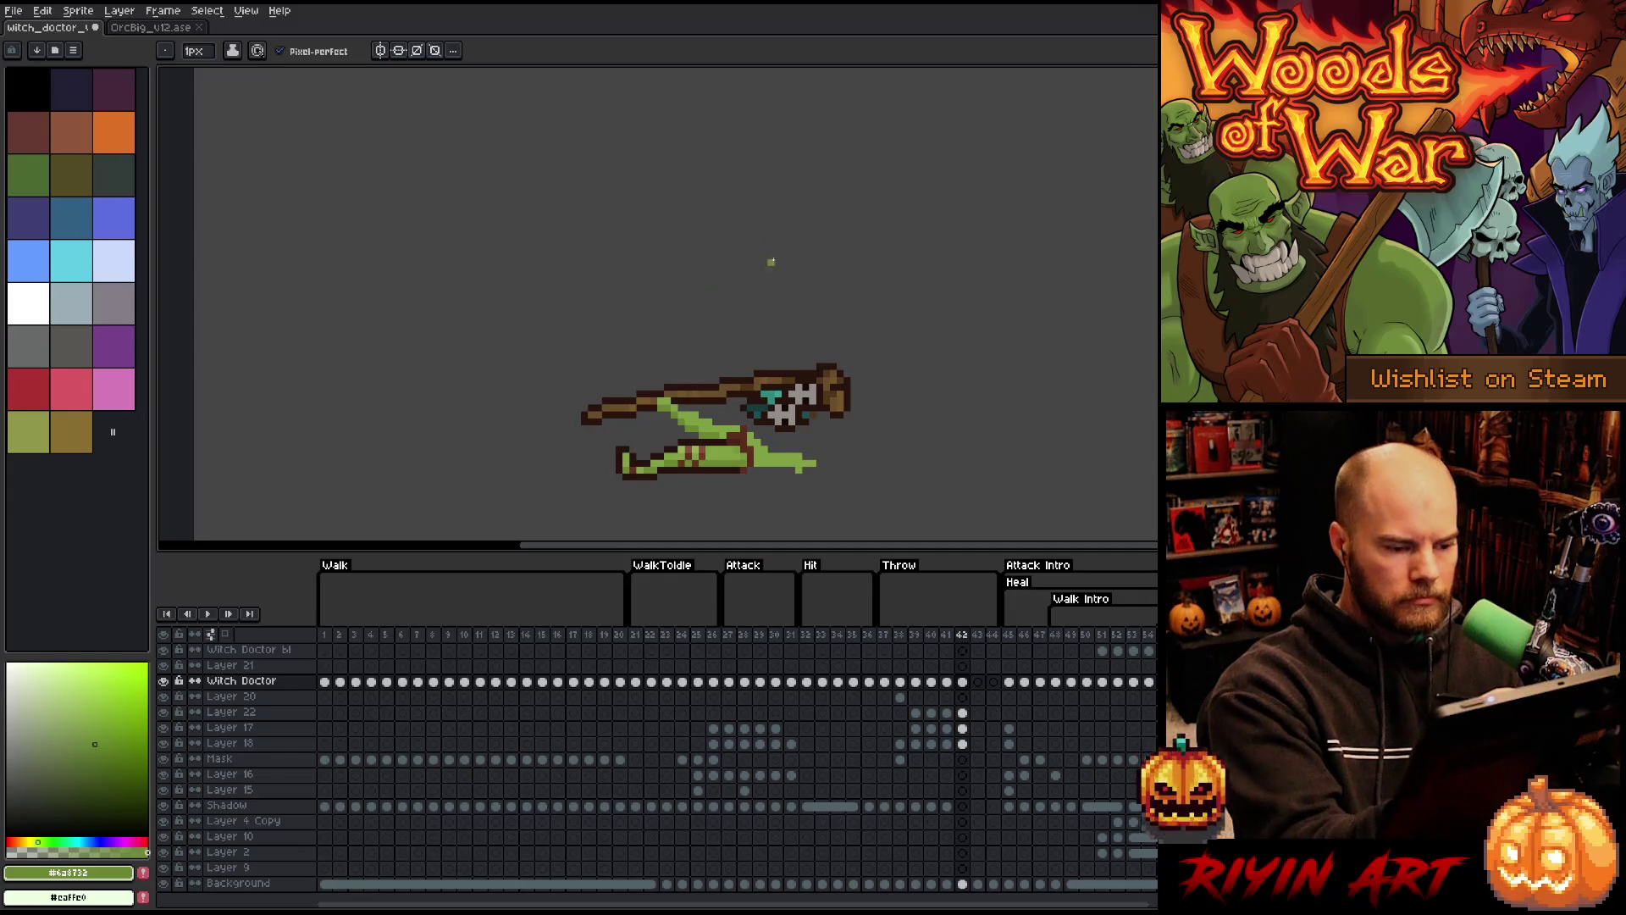
{"action": "key", "text": "alt"}
{"action": "left_click", "coordinate": [703, 451], "text": "alt"}
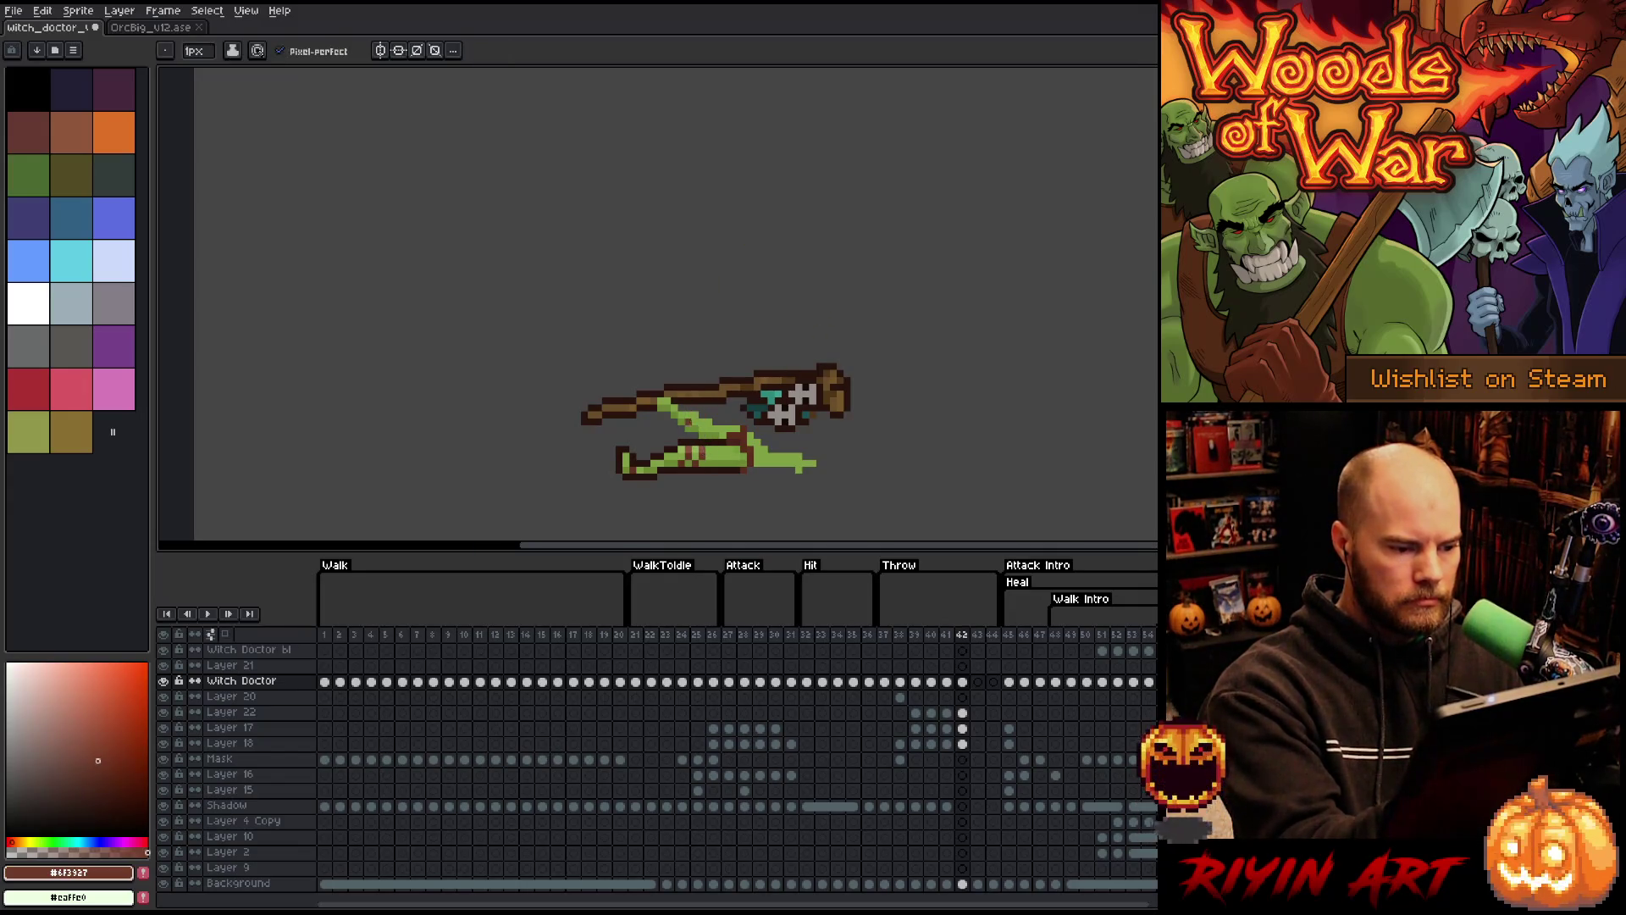
{"action": "left_click", "coordinate": [574, 634]}
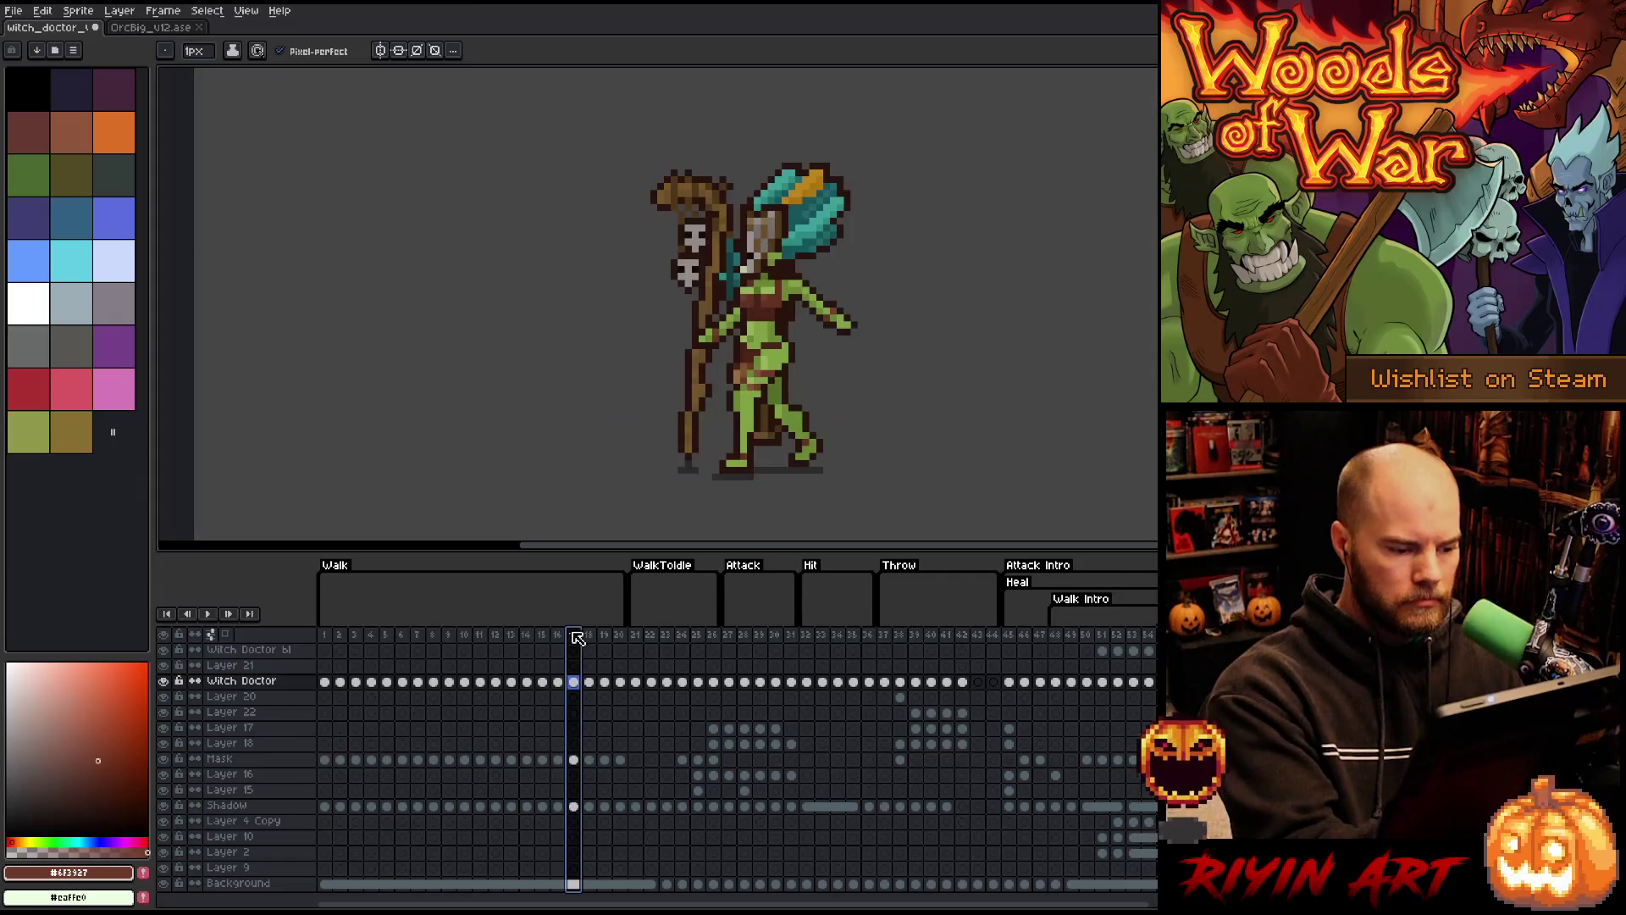
- Play the animation from frame 8, then step through frames 40–42 back to the lying pose
{"action": "left_click", "coordinate": [433, 635]}
{"action": "key", "text": "Return"}
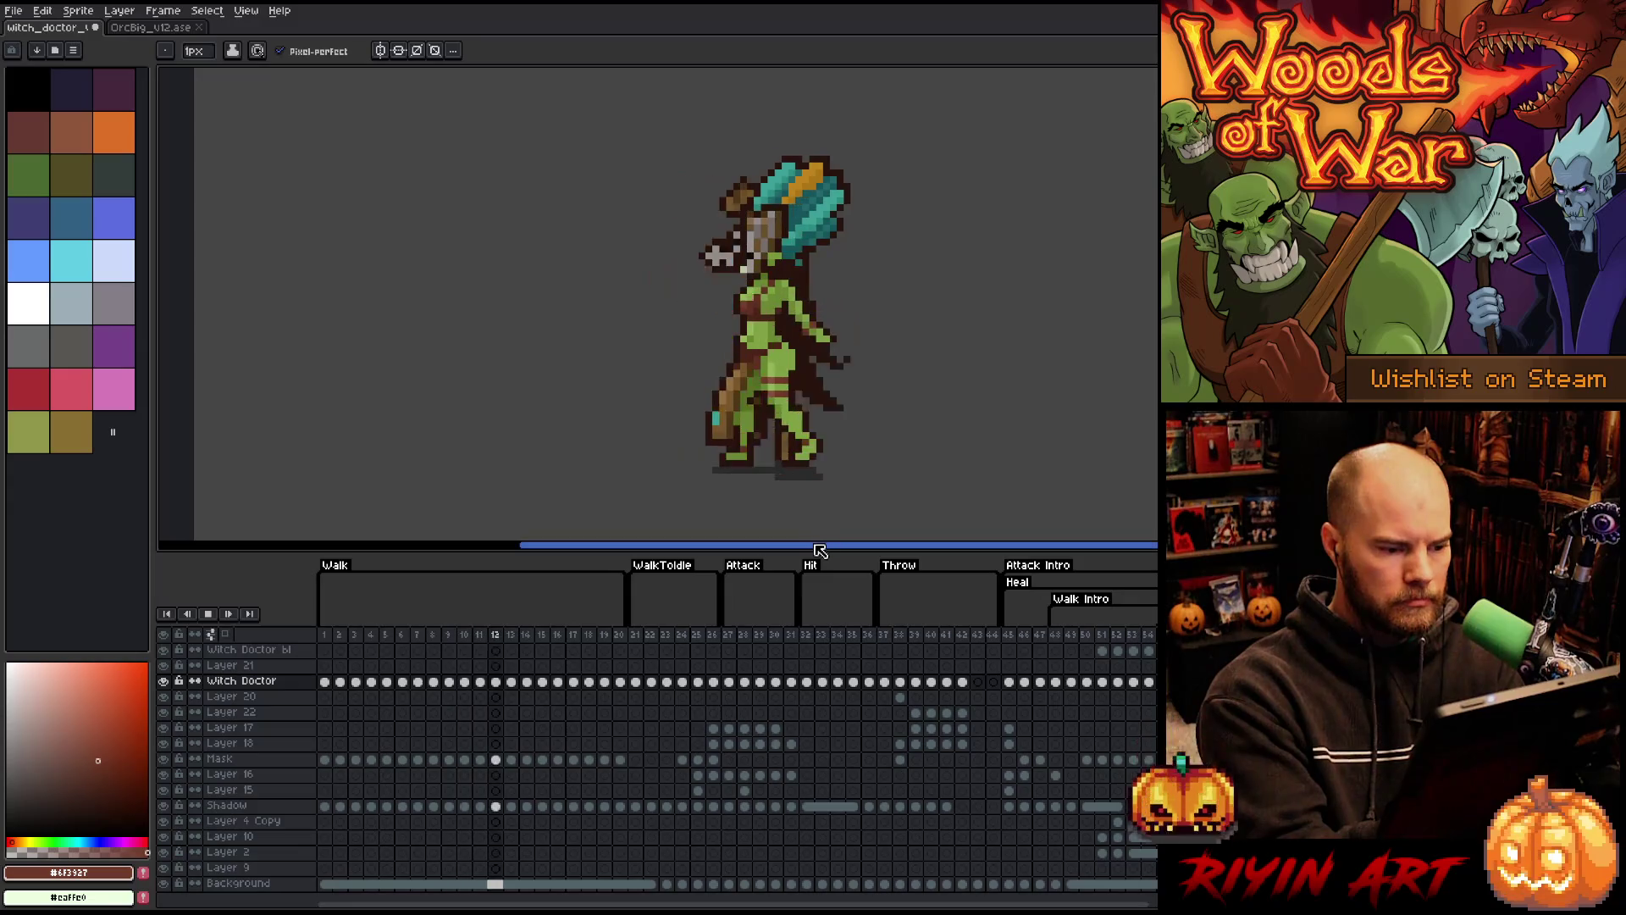
{"action": "key", "text": "Return"}
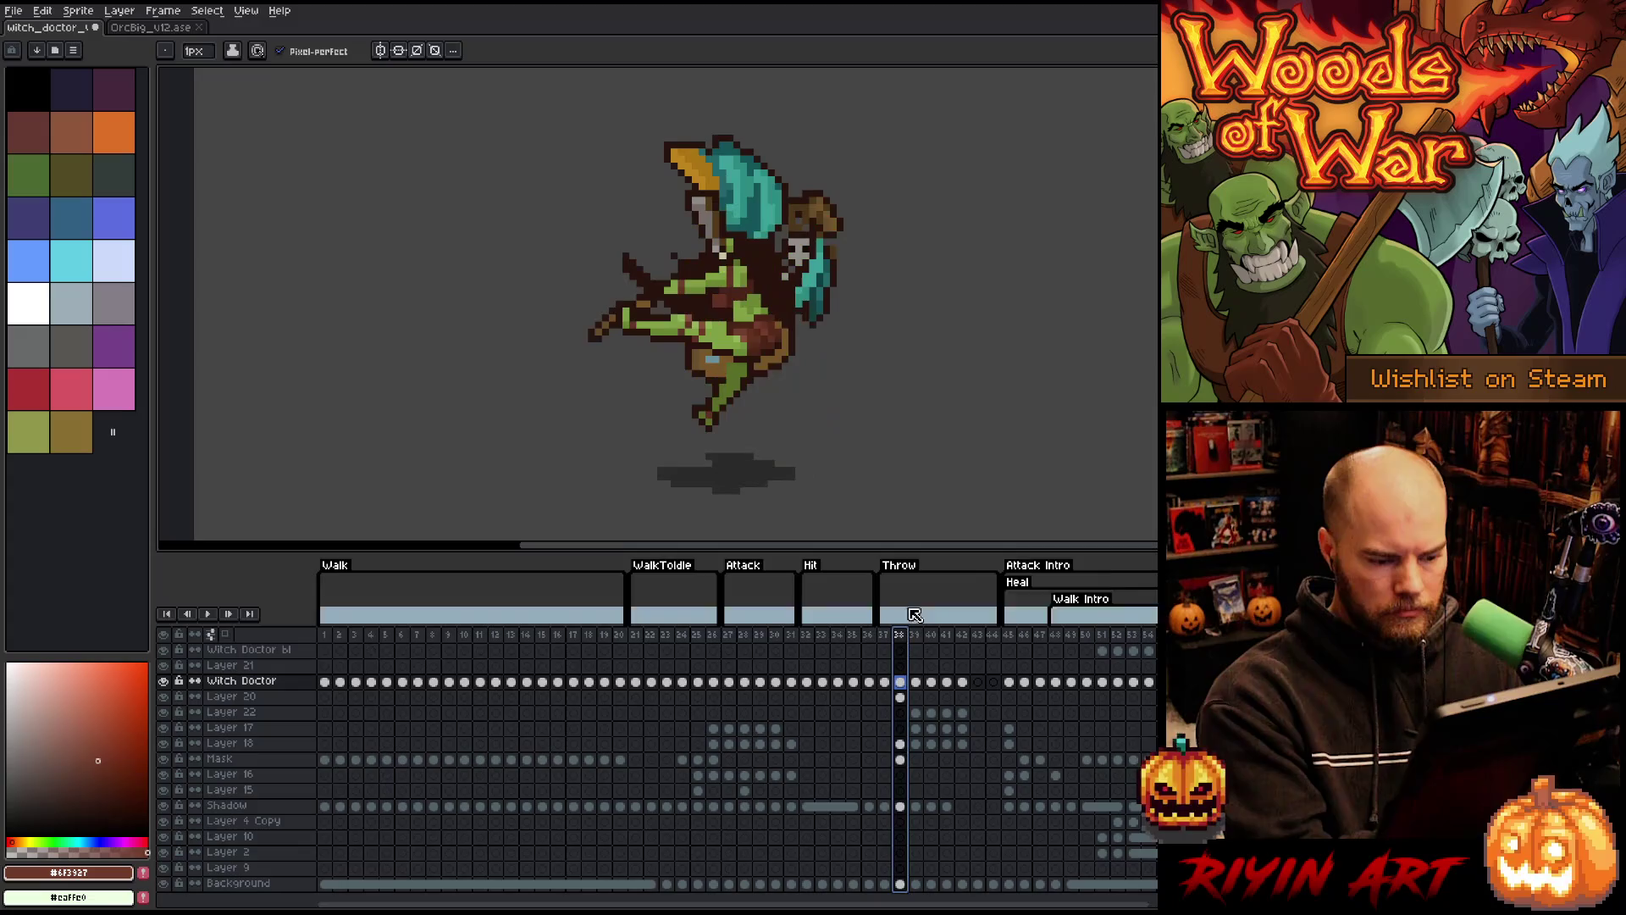
{"action": "left_click", "coordinate": [931, 682]}
{"action": "key", "text": "Right"}
{"action": "key", "text": "Right"}
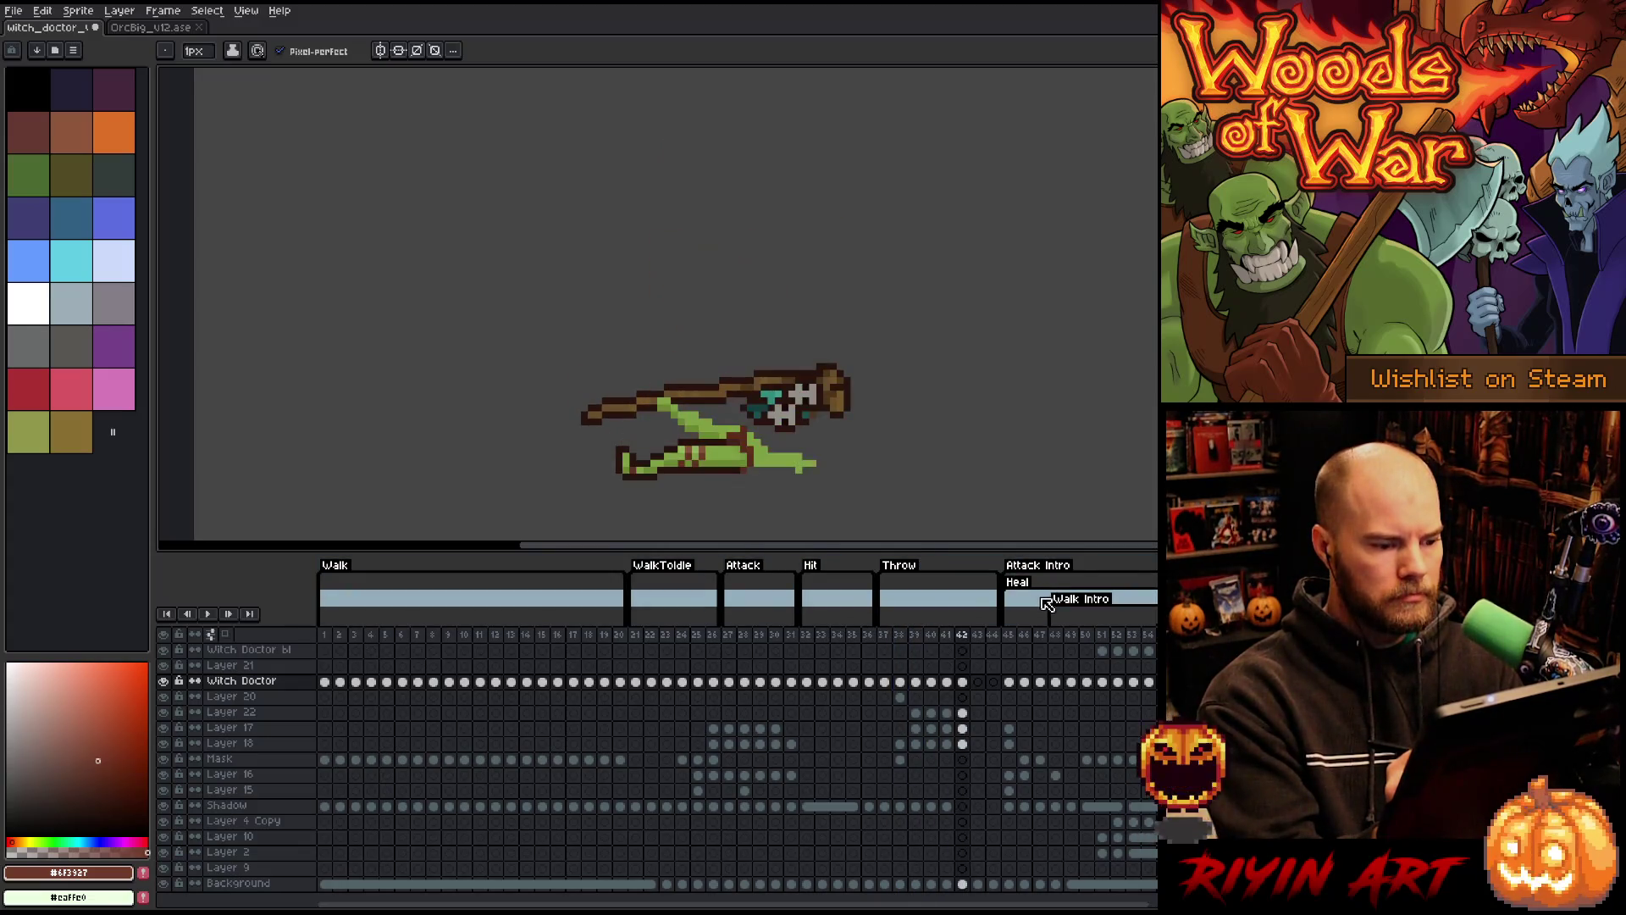
{"action": "key", "text": "Left"}
{"action": "key", "text": "Right"}
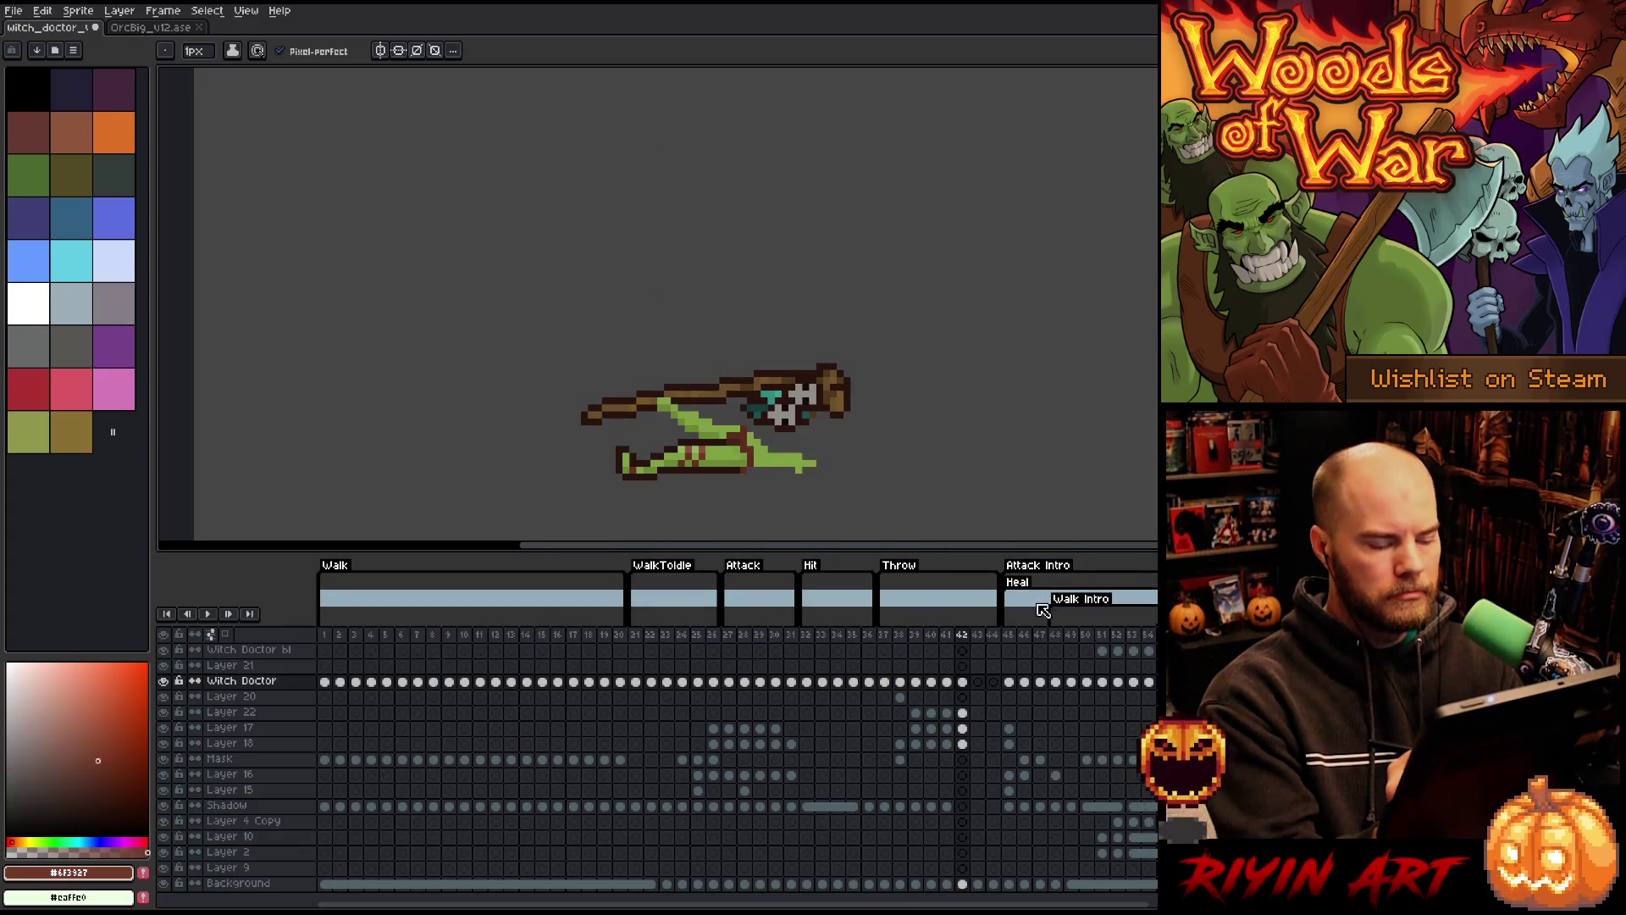
{"action": "left_click", "coordinate": [963, 682]}
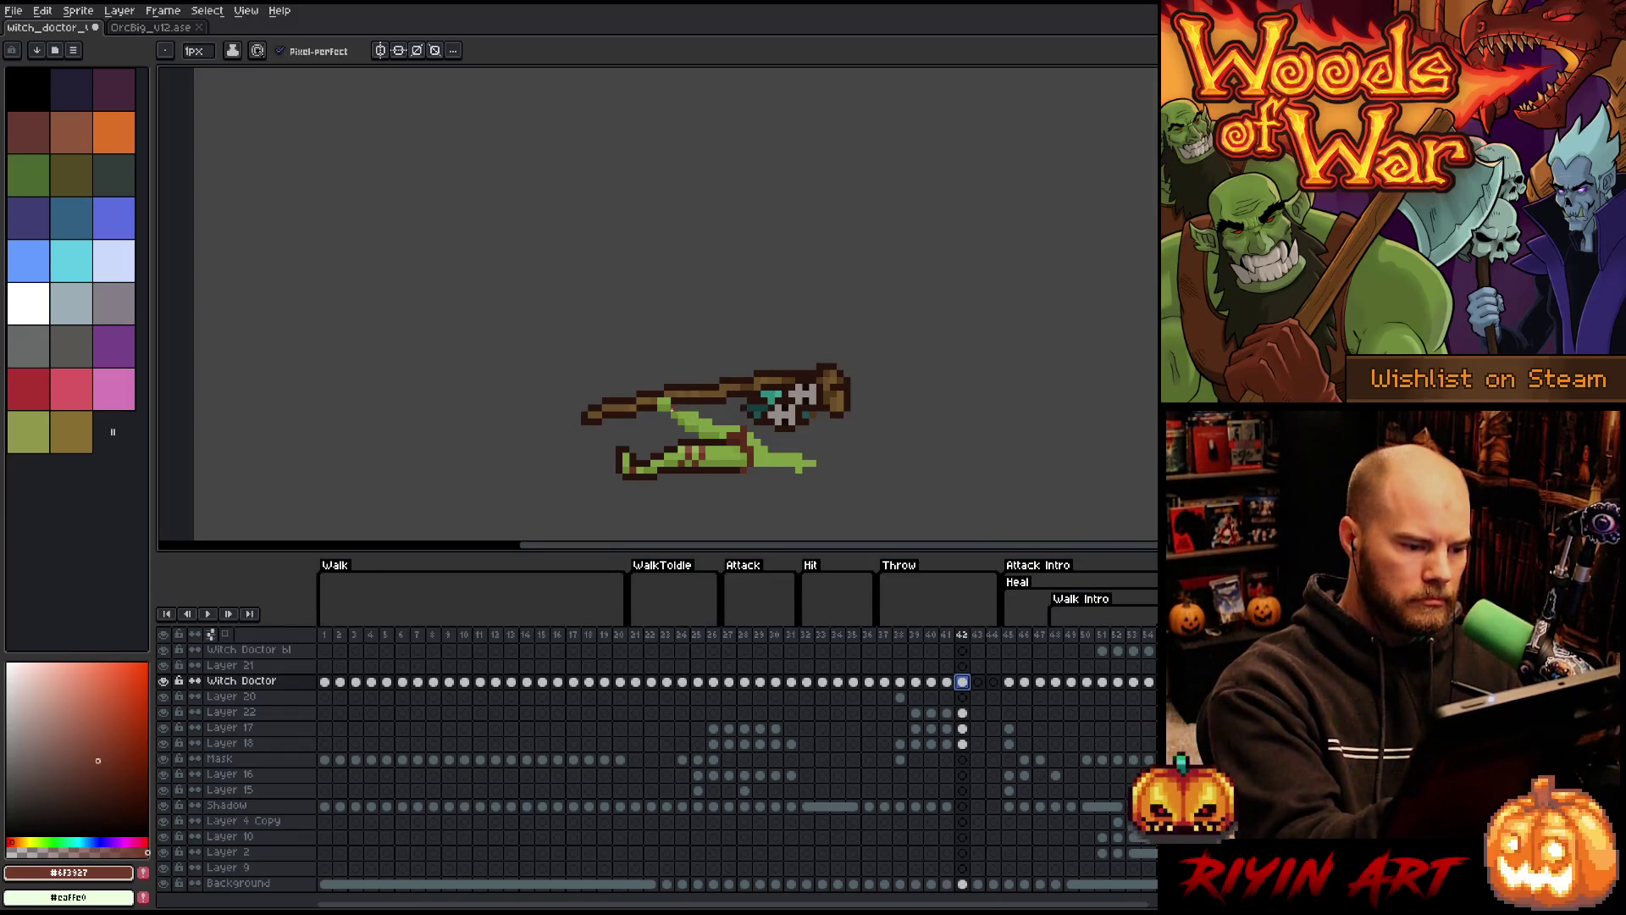
{"action": "key", "text": "Escape"}
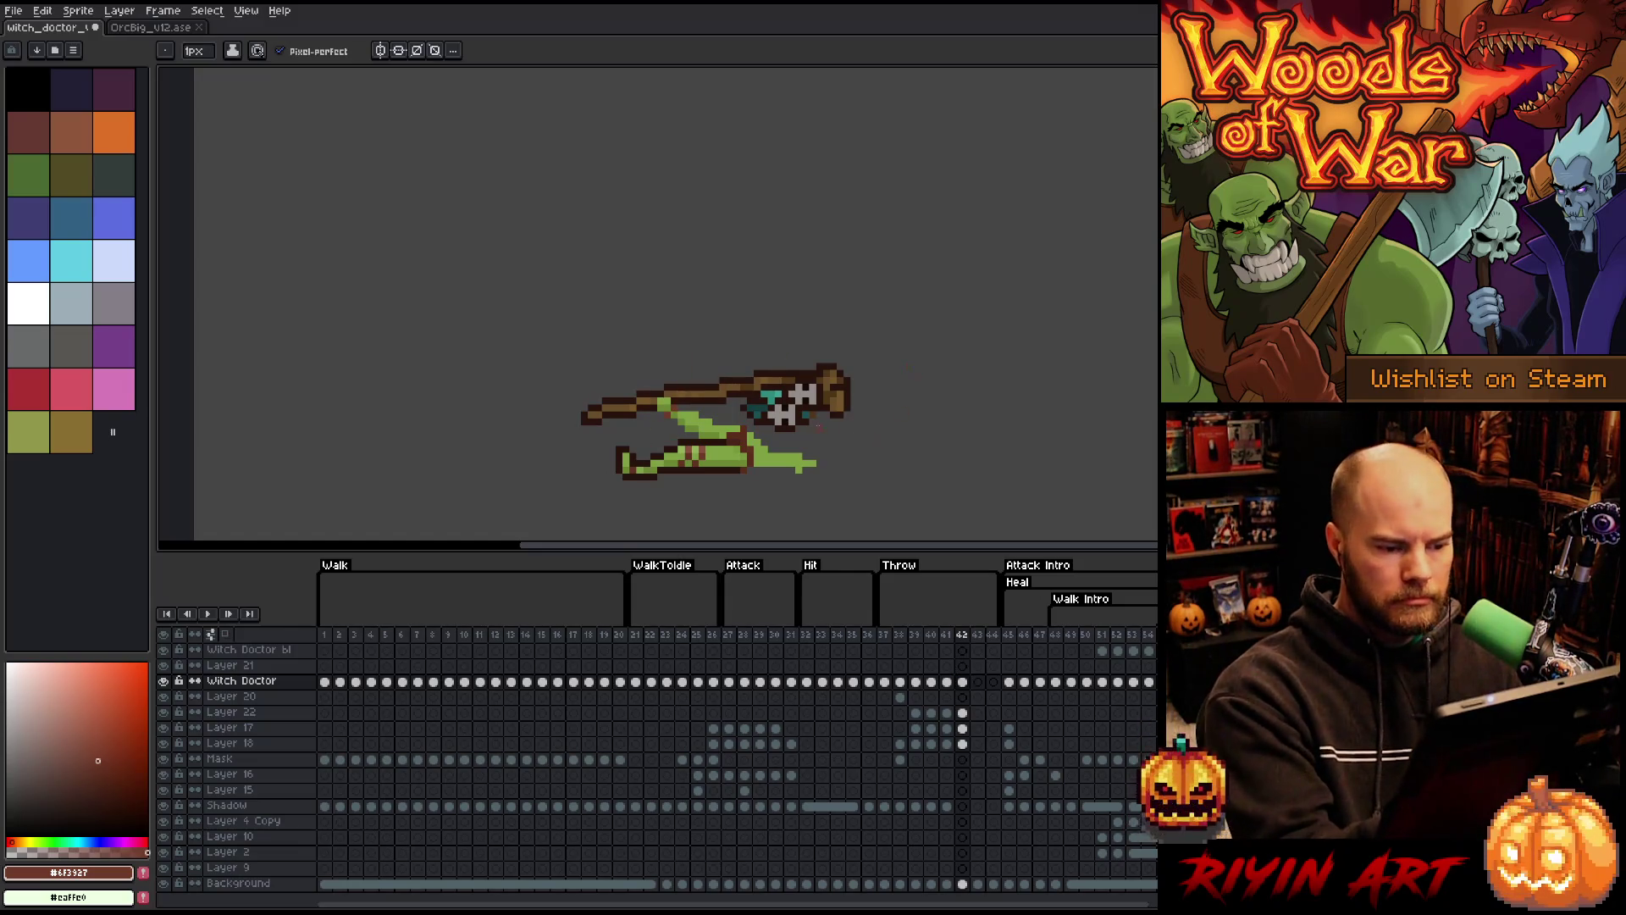
- Sample green and dark brown, compare against frame 38, and return to frame 42
{"action": "left_click", "coordinate": [754, 415], "text": "alt"}
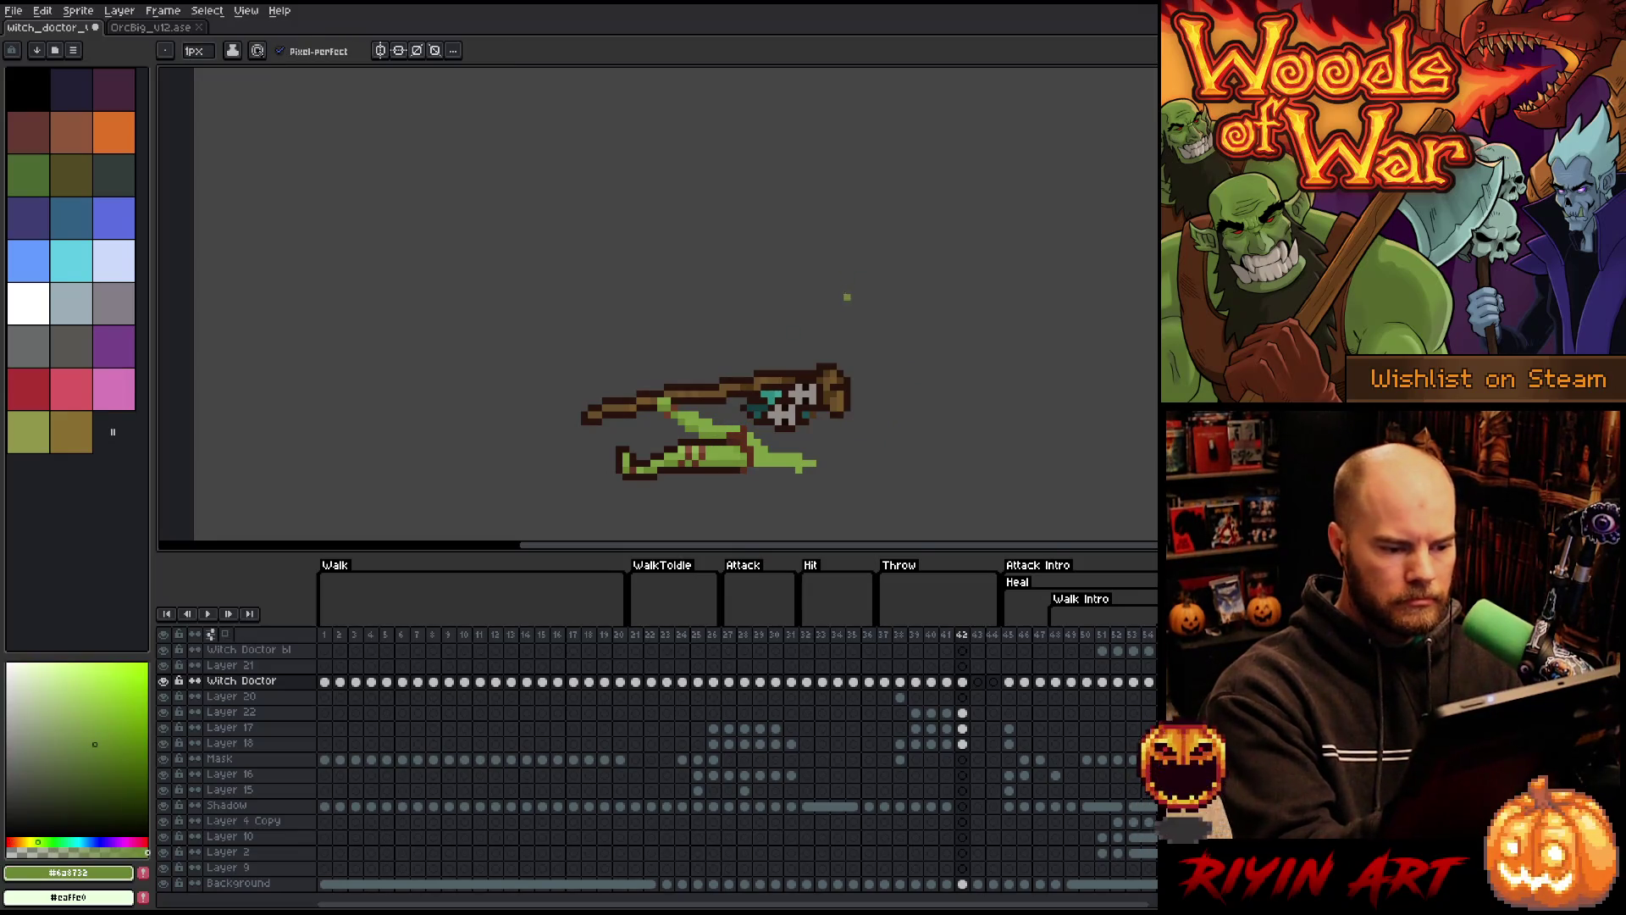
{"action": "left_click", "coordinate": [754, 421], "text": "alt"}
{"action": "key", "text": "ctrl+z"}
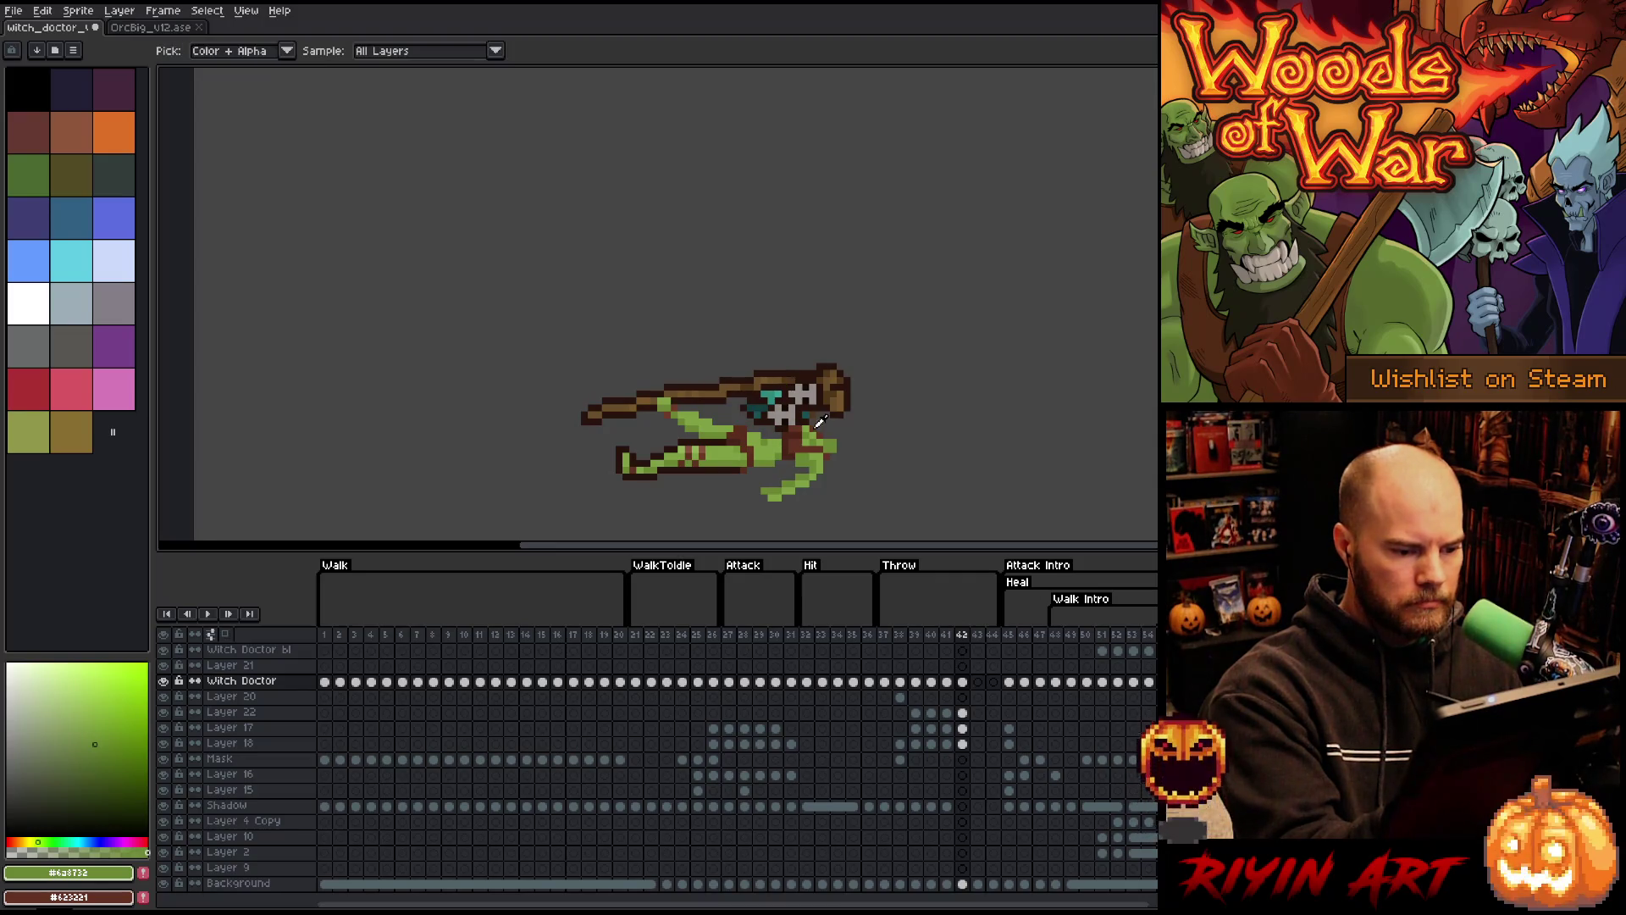
{"action": "left_click", "coordinate": [899, 634]}
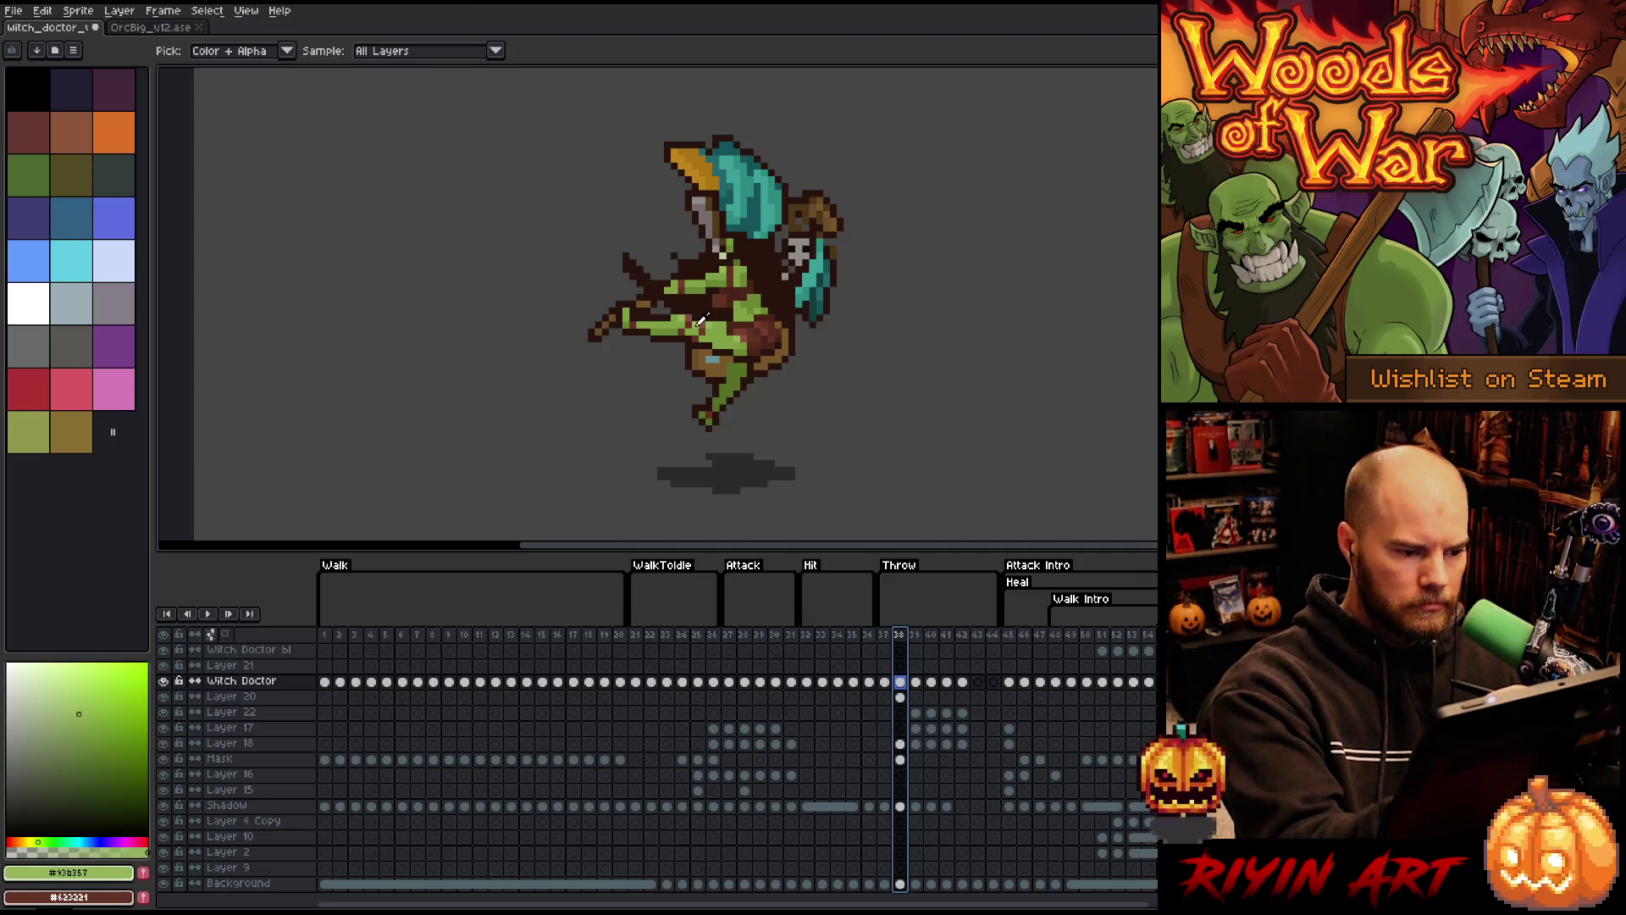
{"action": "left_click", "coordinate": [963, 682]}
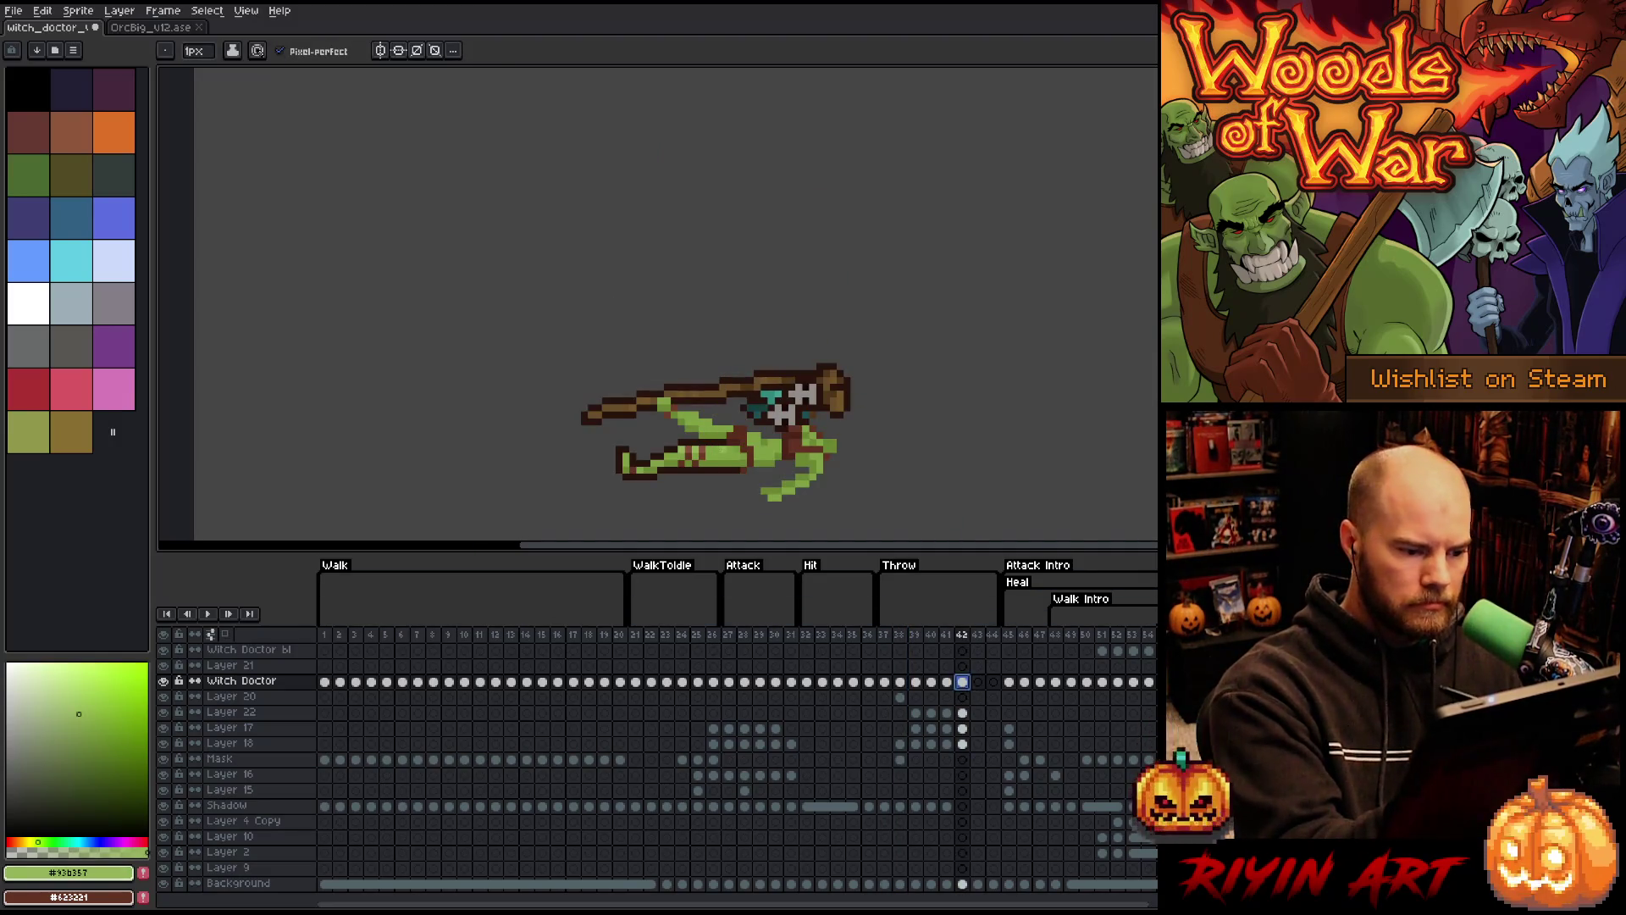
{"action": "left_click", "coordinate": [719, 448]}
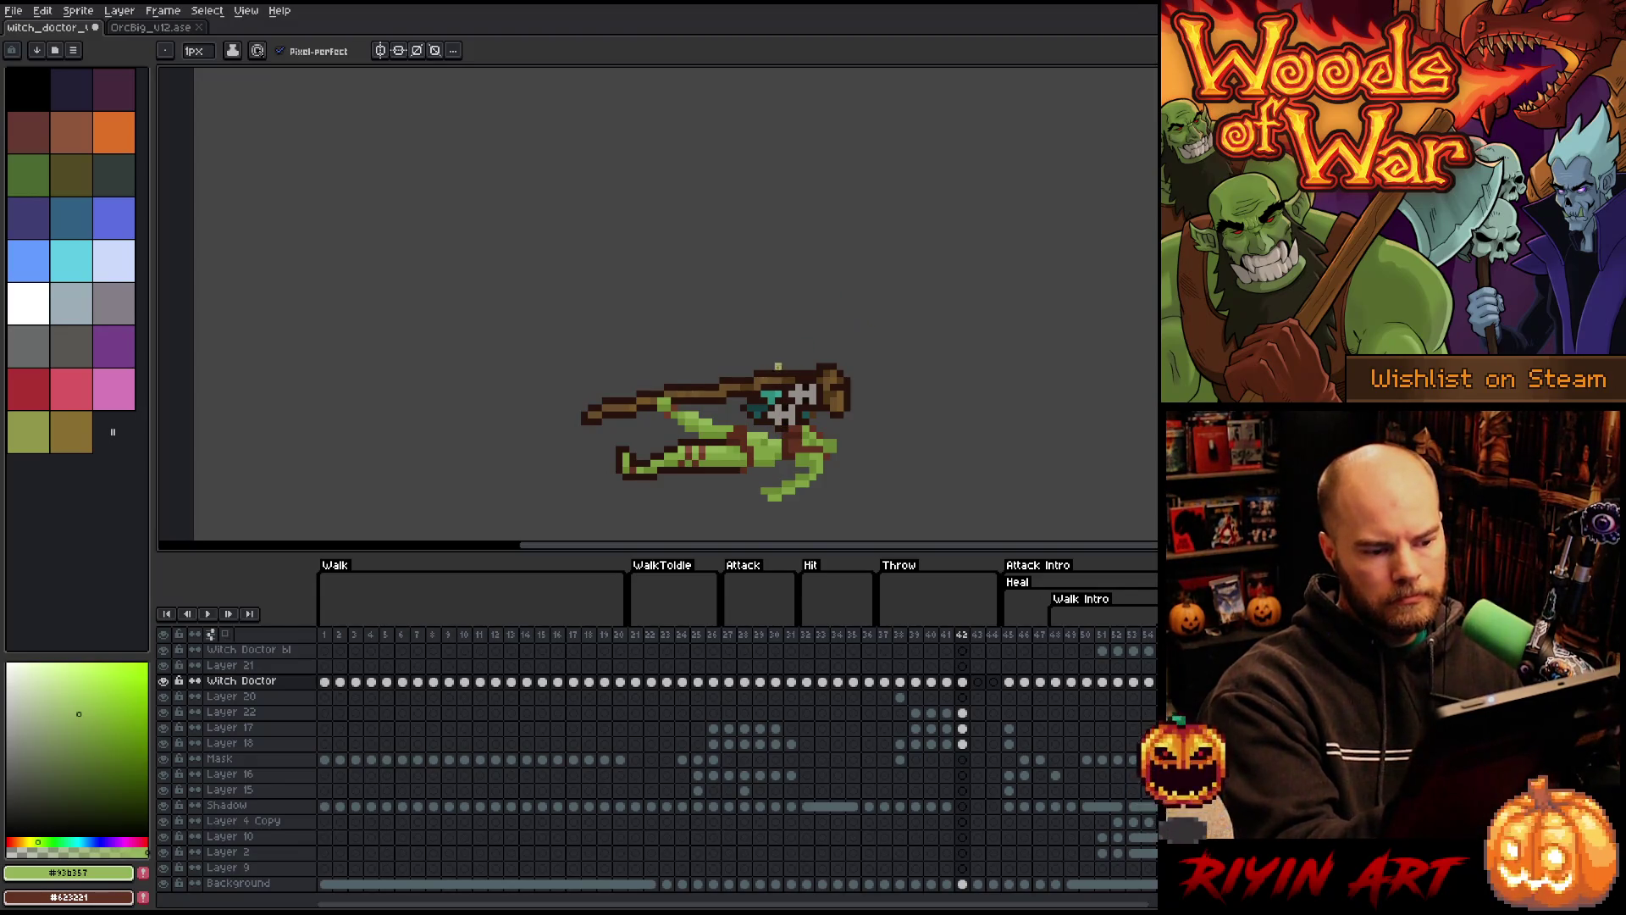
- Redraw the arm and legs in darker green with dark brown outlines and brown shading
{"action": "left_click", "coordinate": [763, 441], "text": "alt"}
{"action": "left_click", "coordinate": [92, 733]}
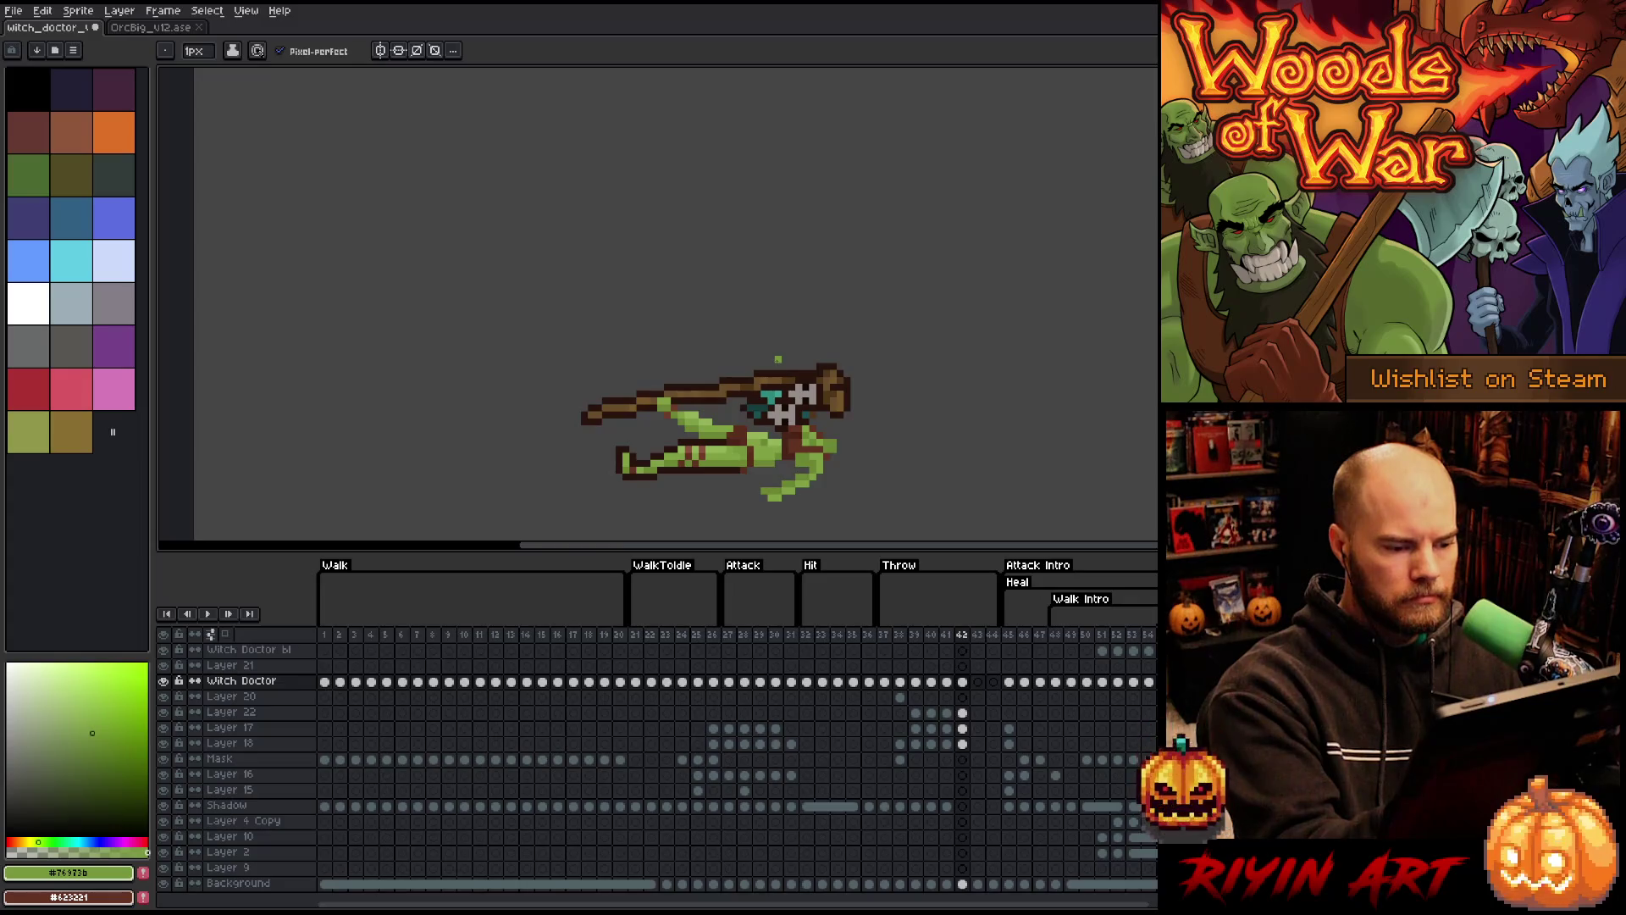
{"action": "left_click", "coordinate": [681, 446], "text": "alt"}
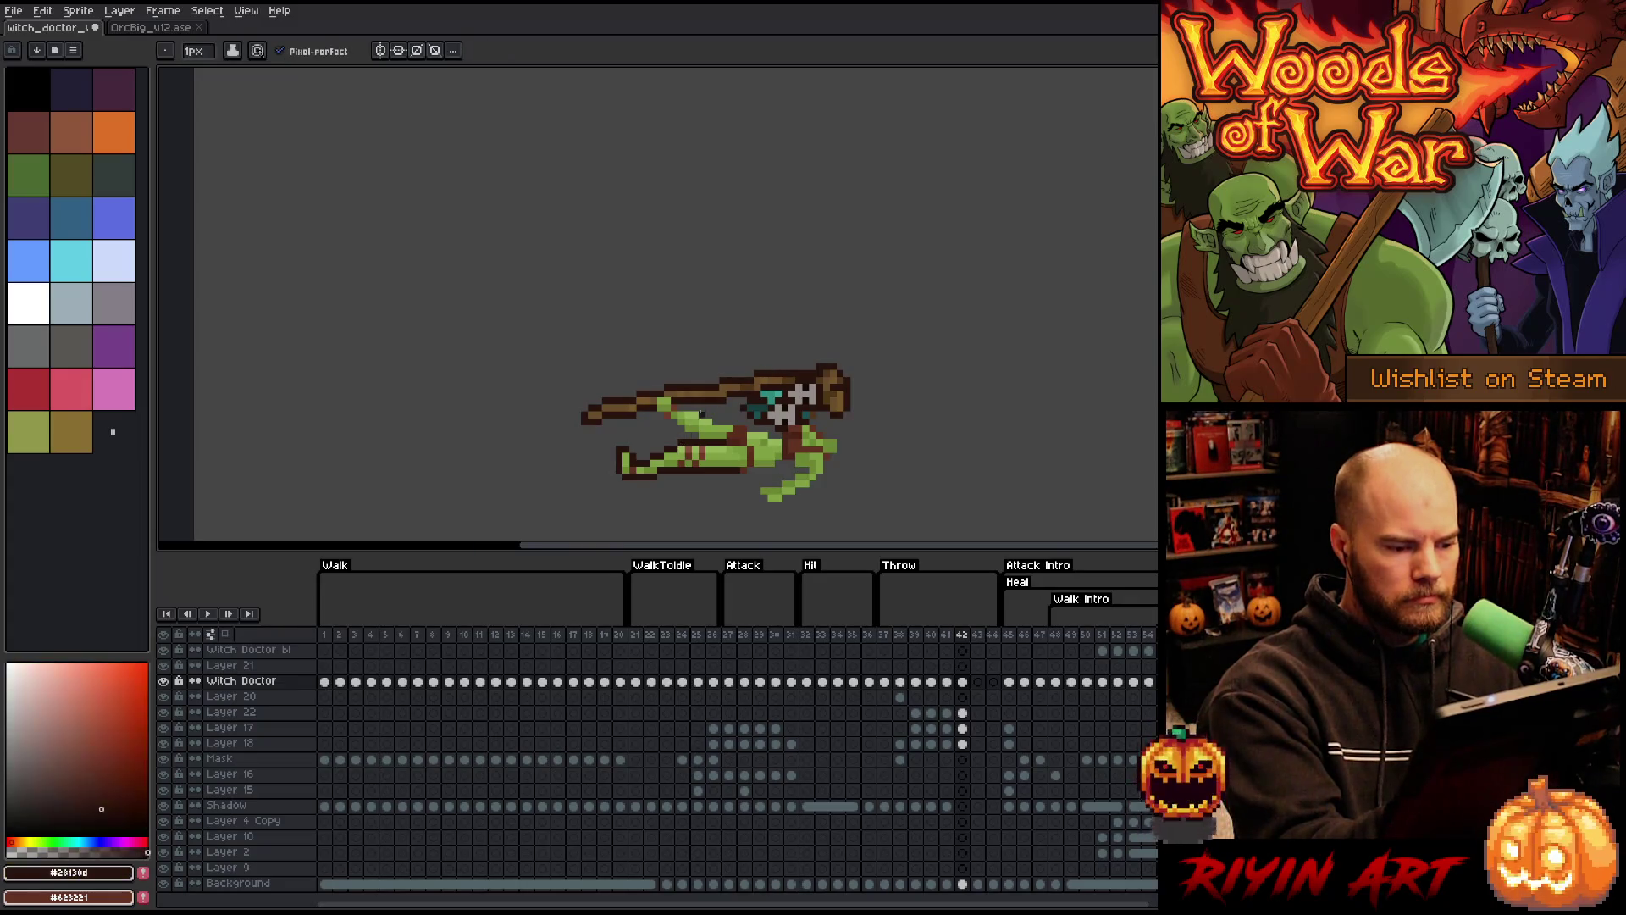
{"action": "left_click", "coordinate": [738, 467], "text": "alt"}
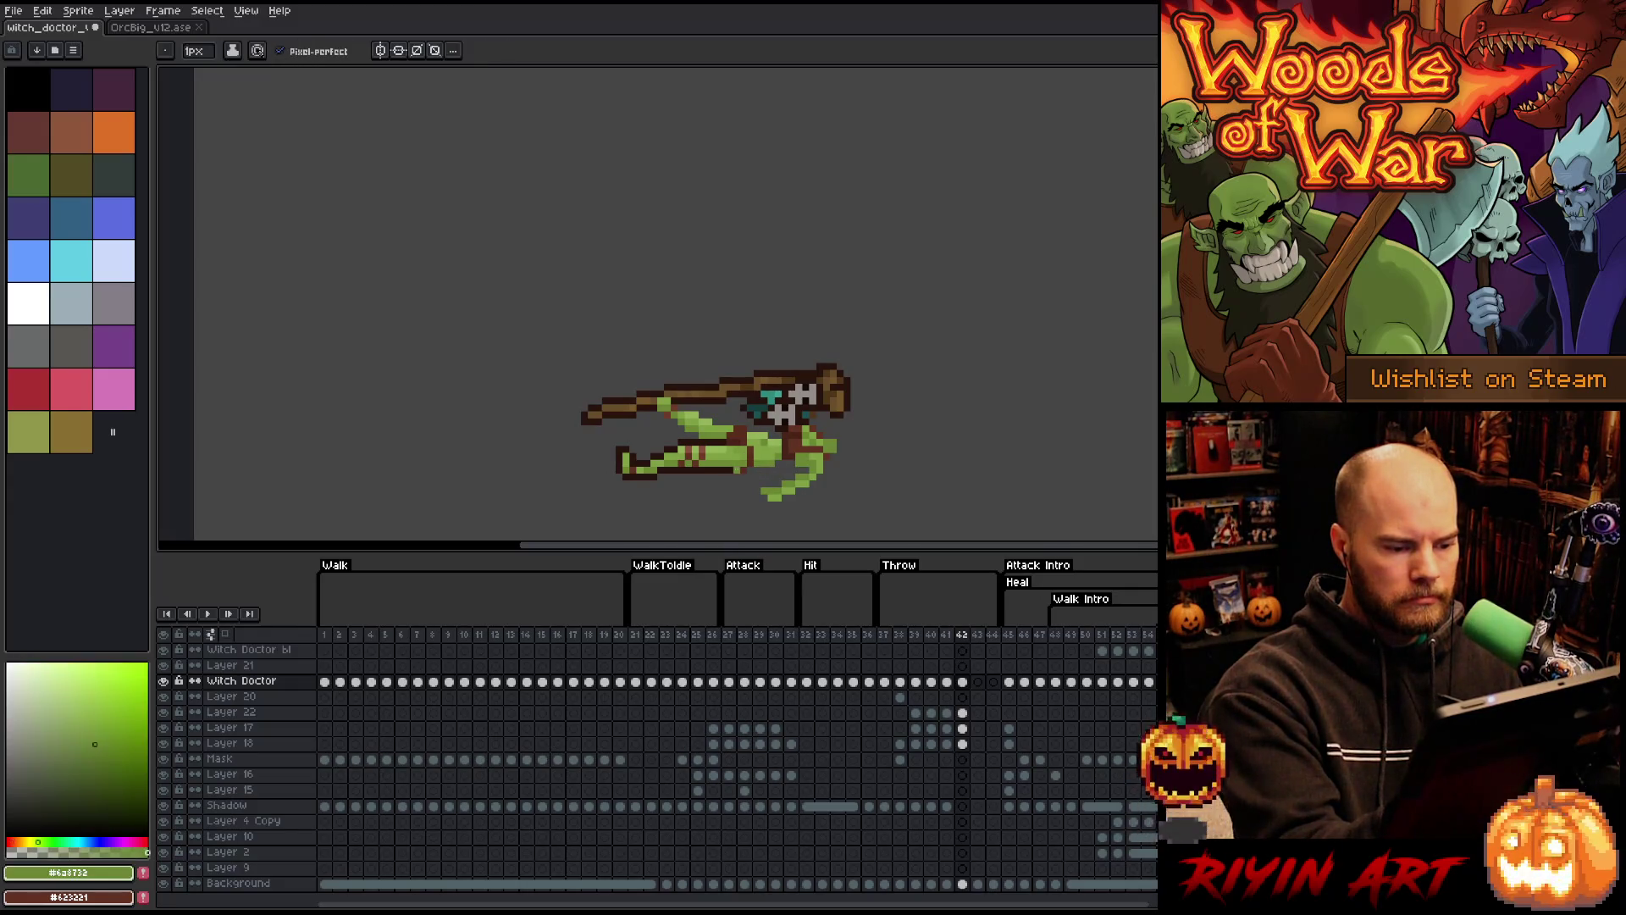
{"action": "left_click", "coordinate": [737, 474], "text": "alt"}
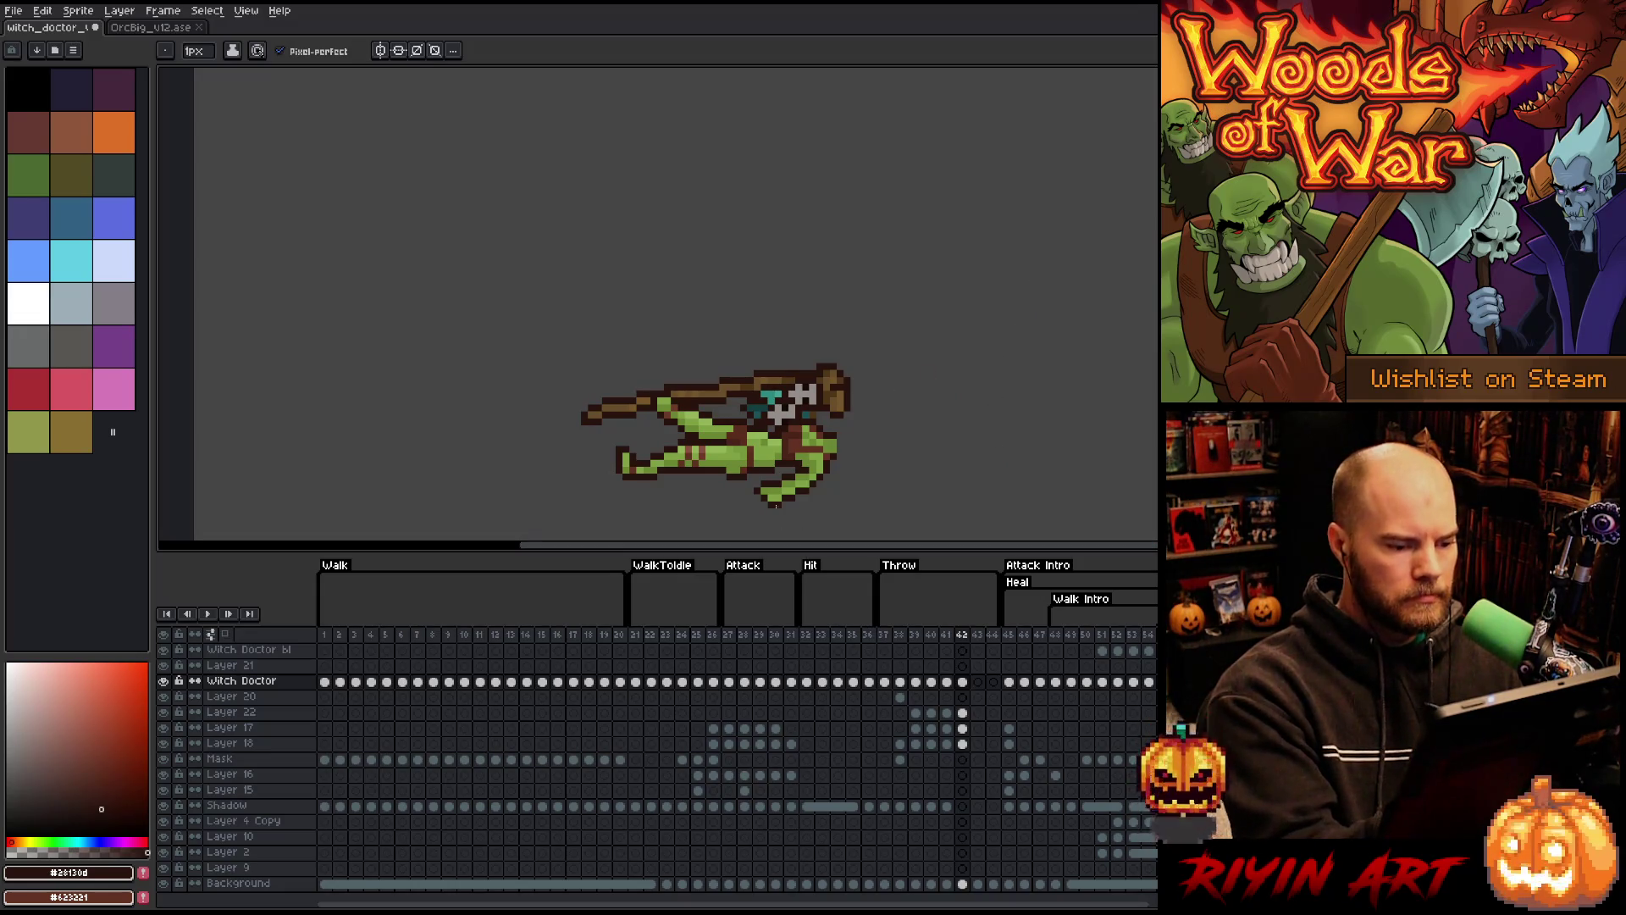
{"action": "left_click", "coordinate": [714, 449], "text": "alt"}
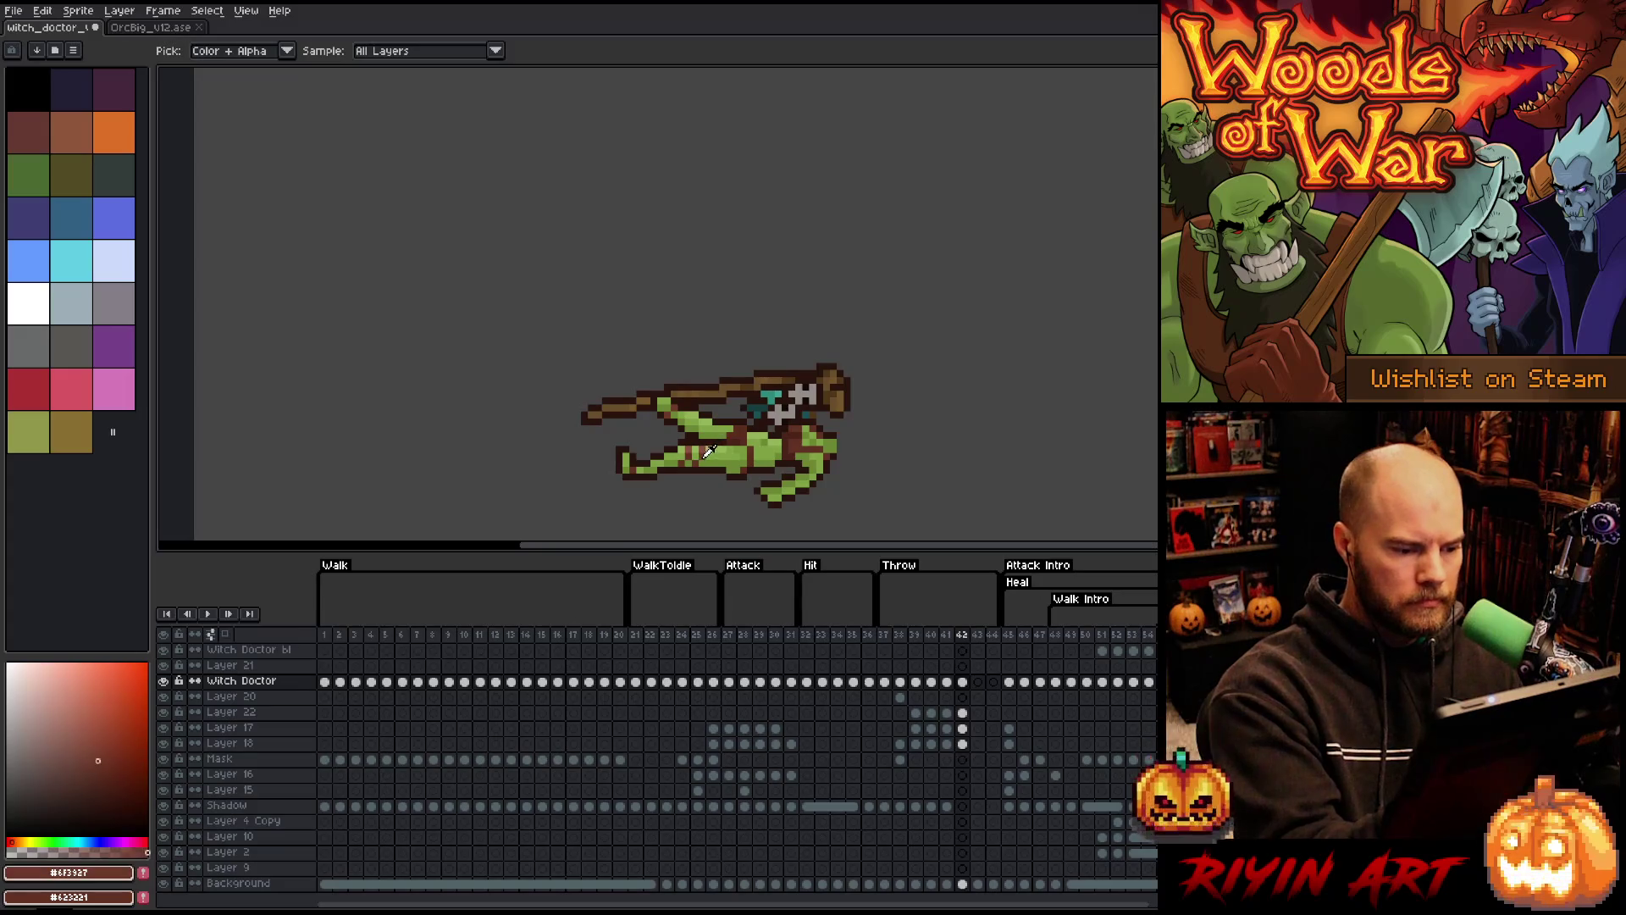
{"action": "left_click", "coordinate": [762, 456], "text": "alt"}
{"action": "left_click", "coordinate": [777, 491], "text": "alt"}
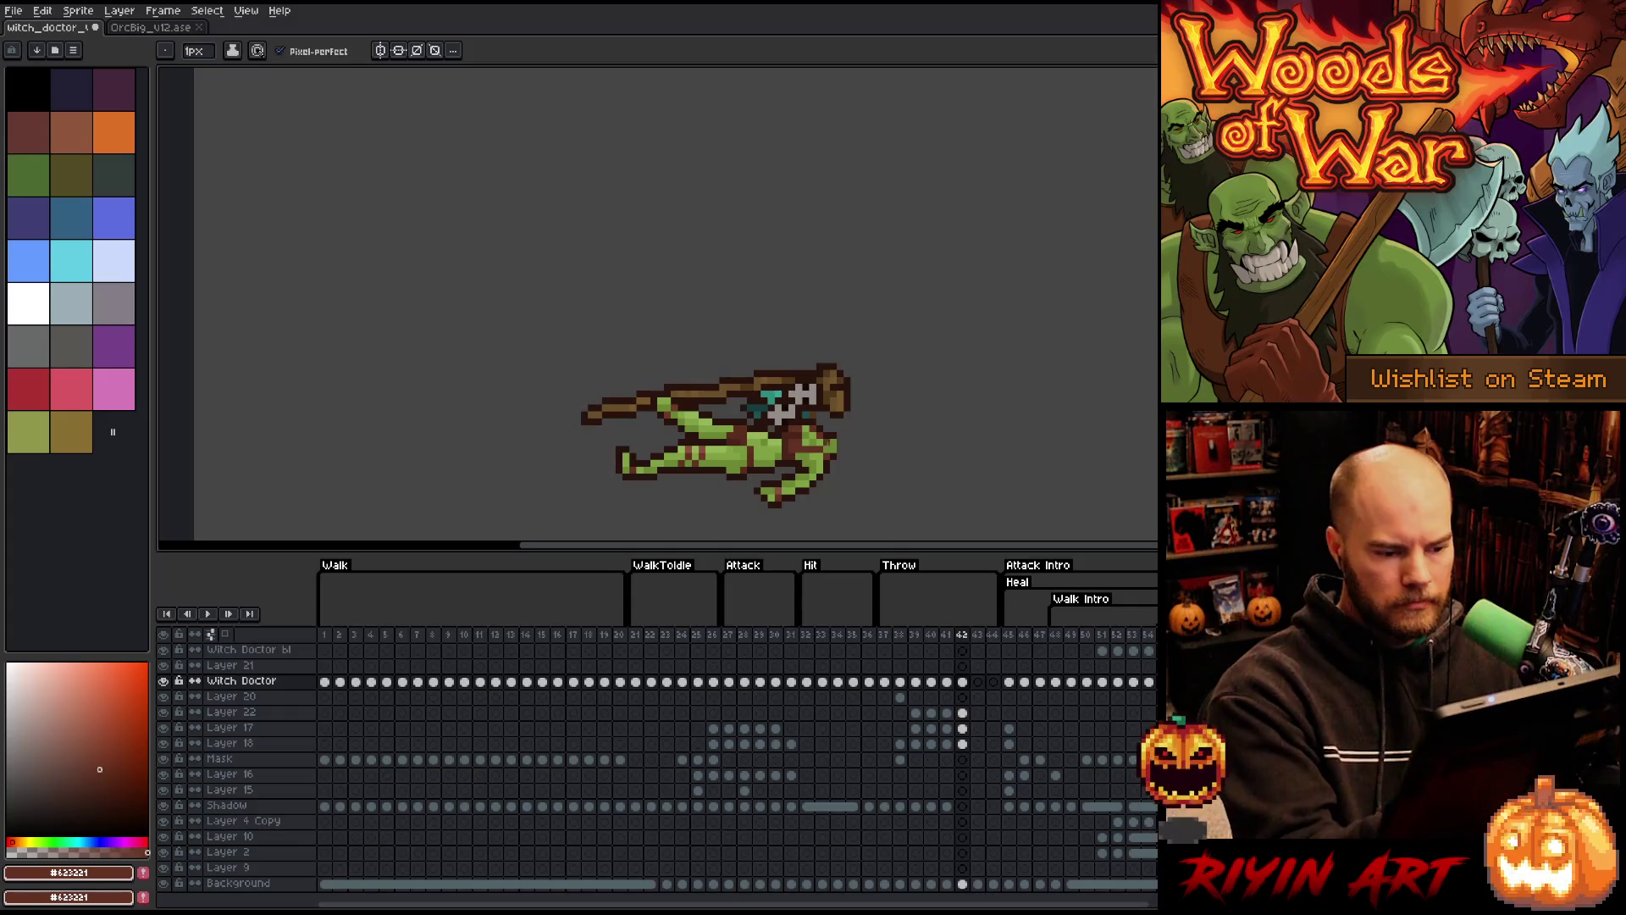
{"action": "left_click", "coordinate": [834, 451], "text": "alt"}
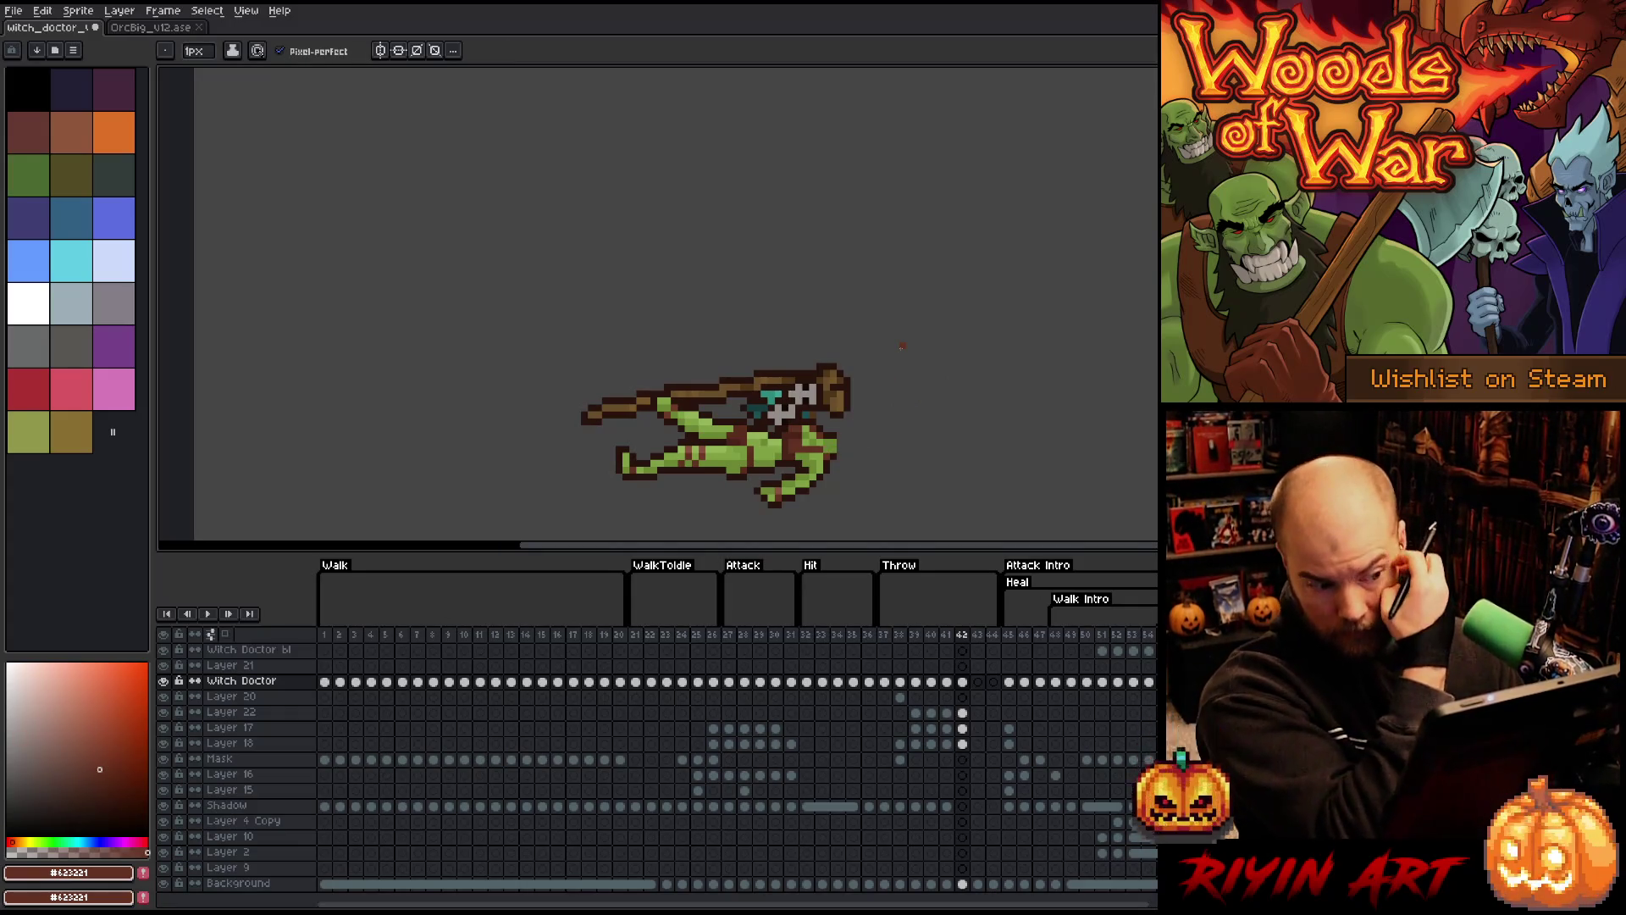
- Add dark outline touch-ups along the fallen body using the sampled light green and dark outline colour
{"action": "left_click_drag", "start_coordinate": [901, 348], "coordinate": [969, 338]}
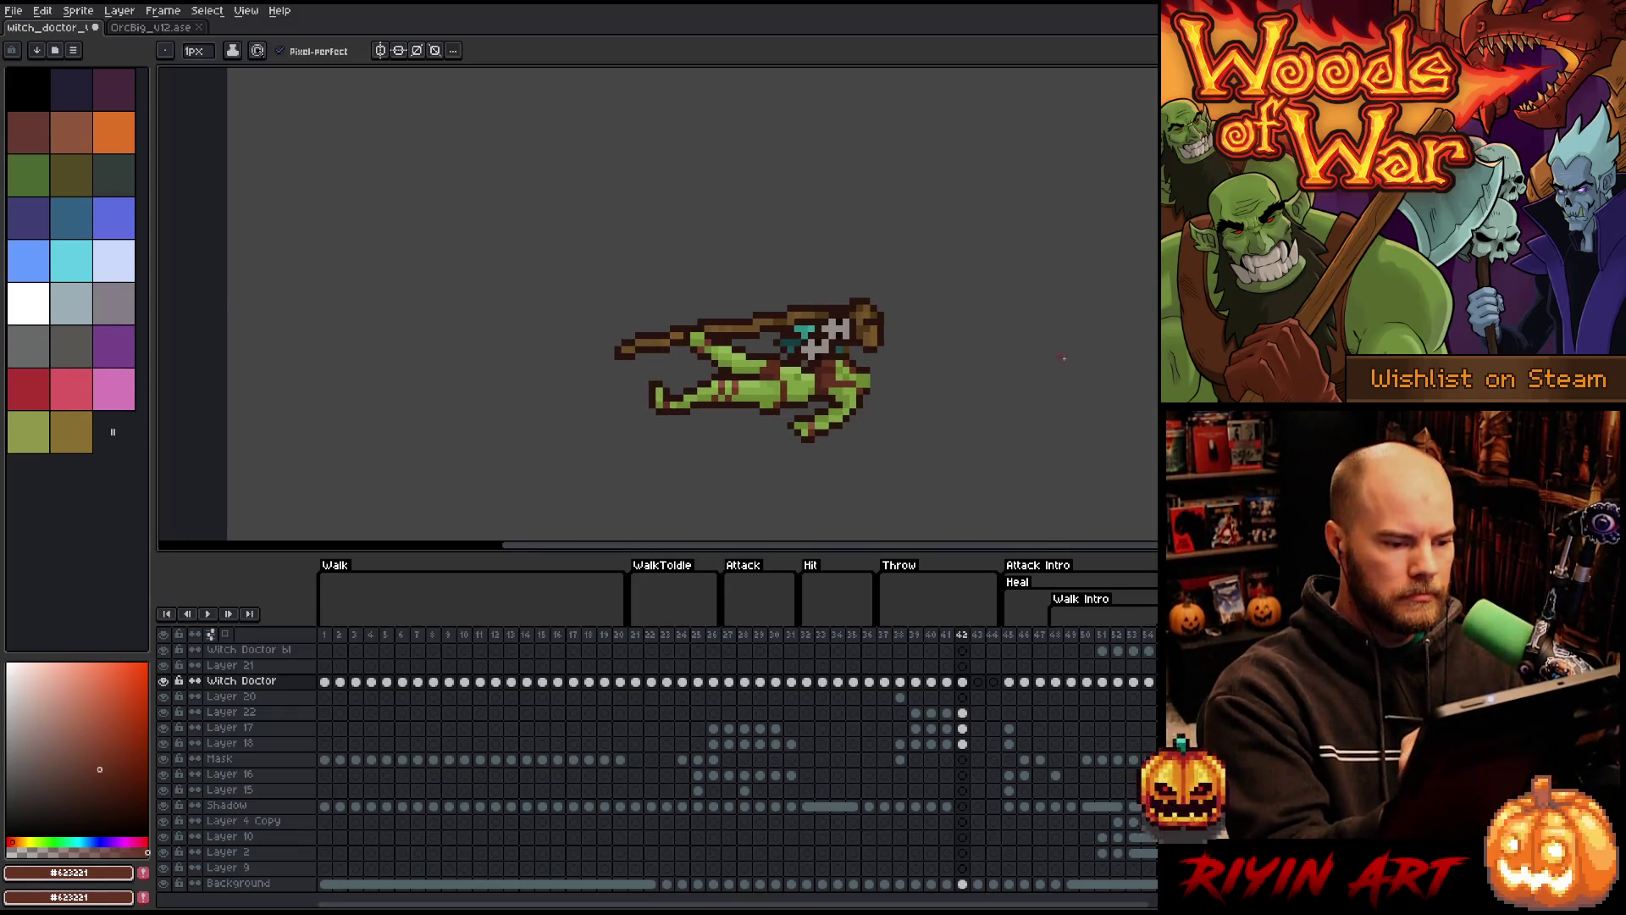
{"action": "left_click_drag", "start_coordinate": [1044, 398], "coordinate": [1036, 440]}
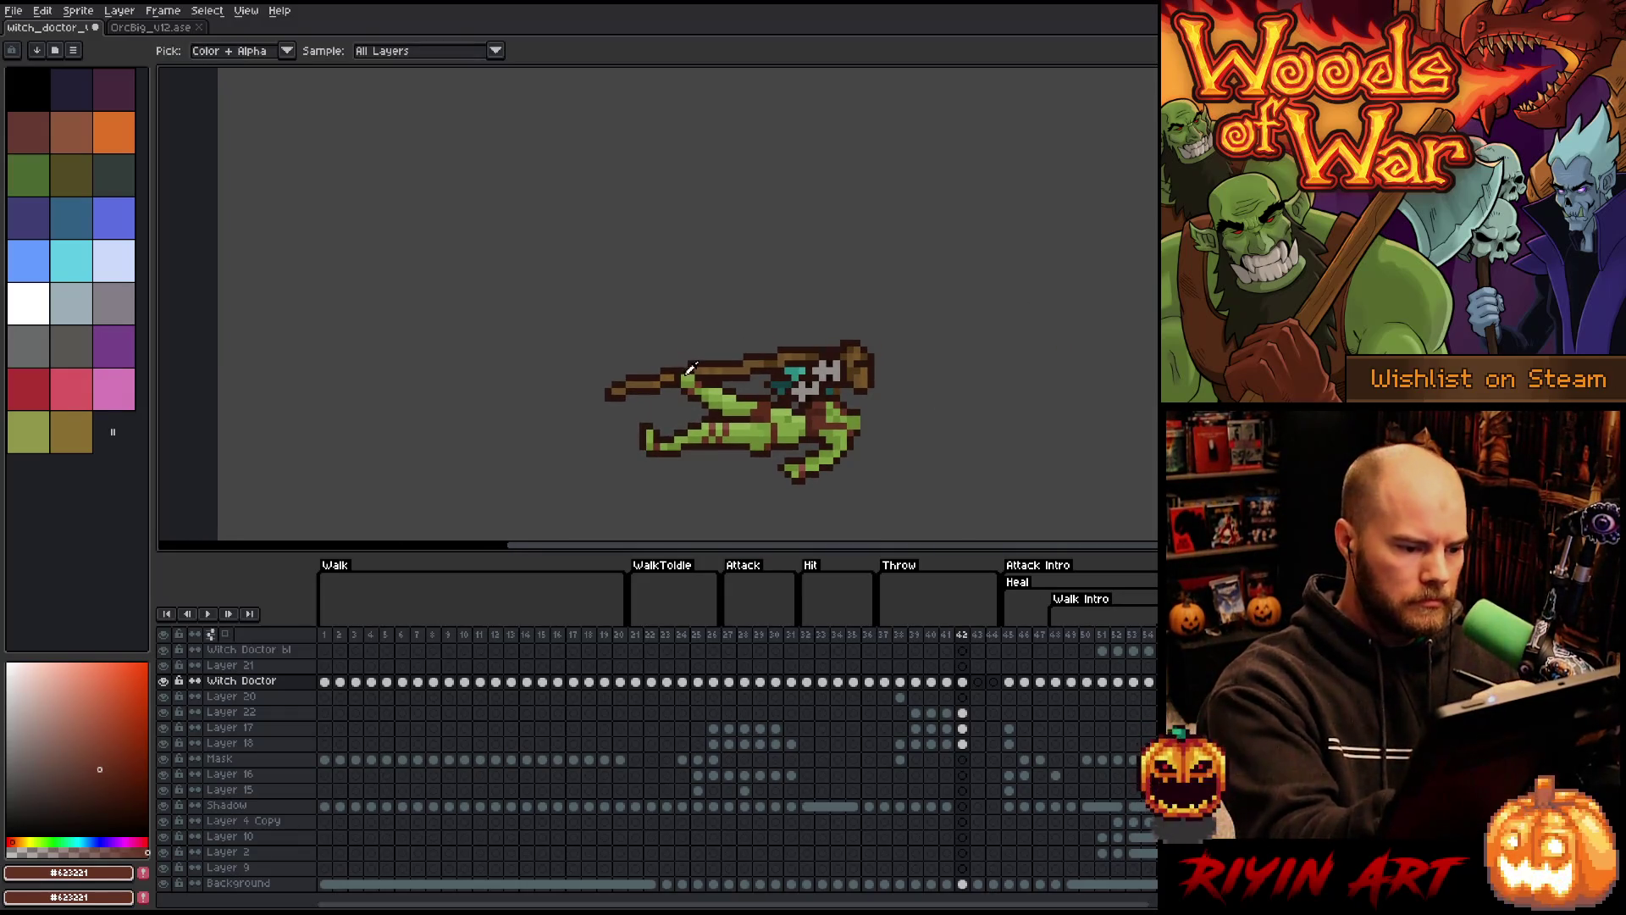
{"action": "left_click", "coordinate": [762, 424], "text": "alt"}
{"action": "left_click", "coordinate": [686, 366], "text": "alt"}
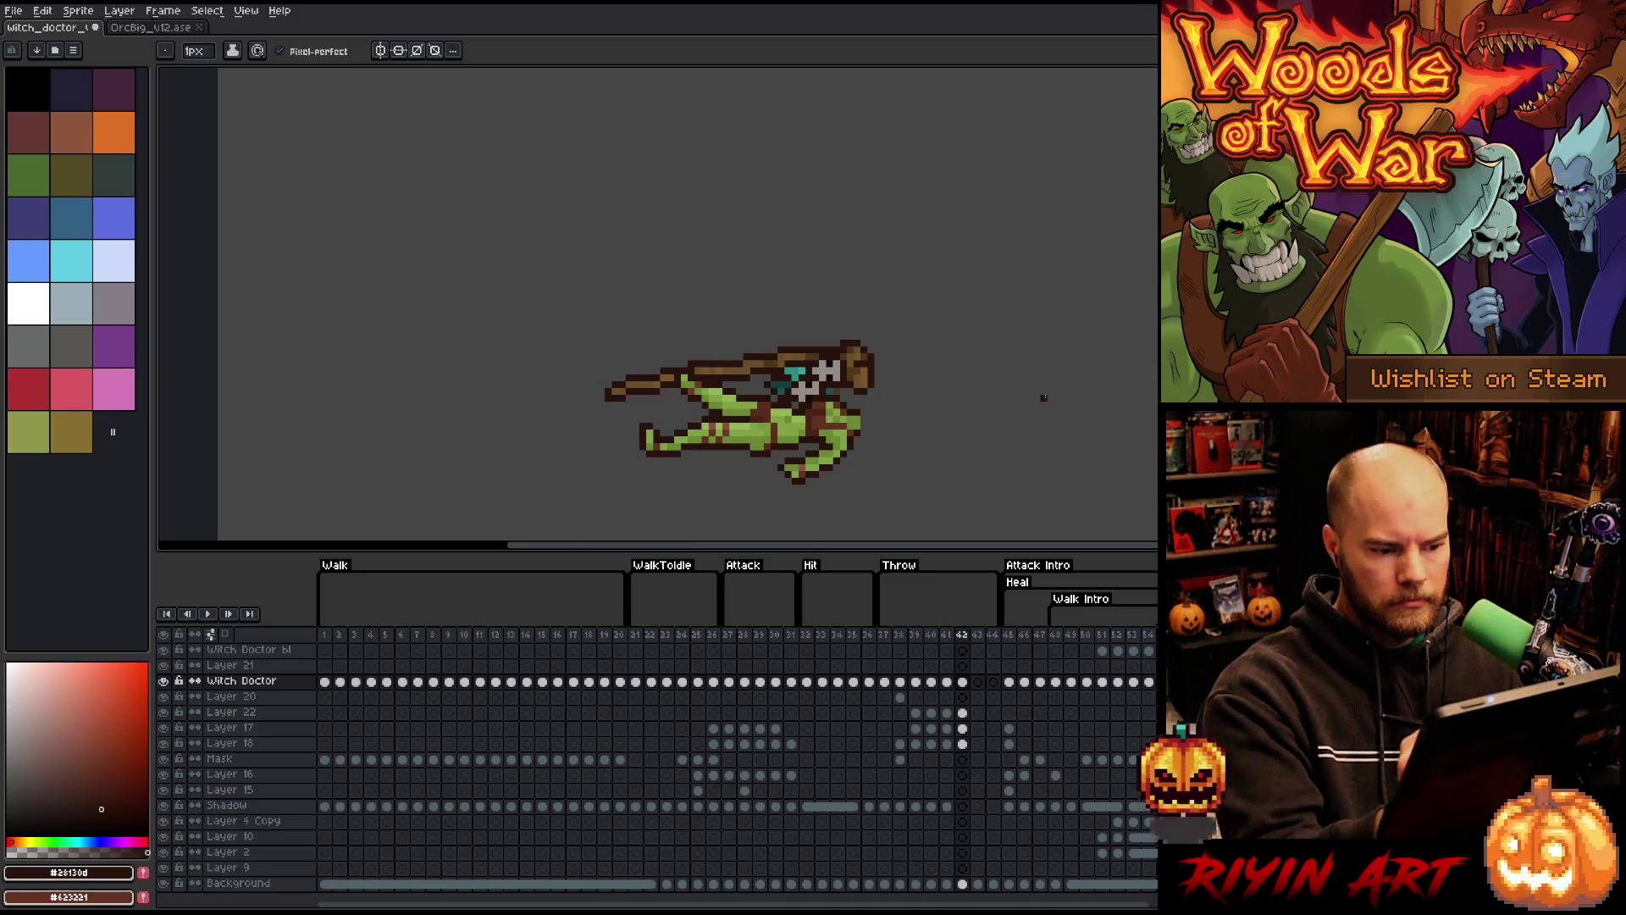
{"action": "mouse_move", "coordinate": [1017, 399]}
{"action": "left_mouse_down"}
{"action": "mouse_move", "coordinate": [969, 407]}
{"action": "mouse_move", "coordinate": [951, 373]}
{"action": "left_mouse_up"}
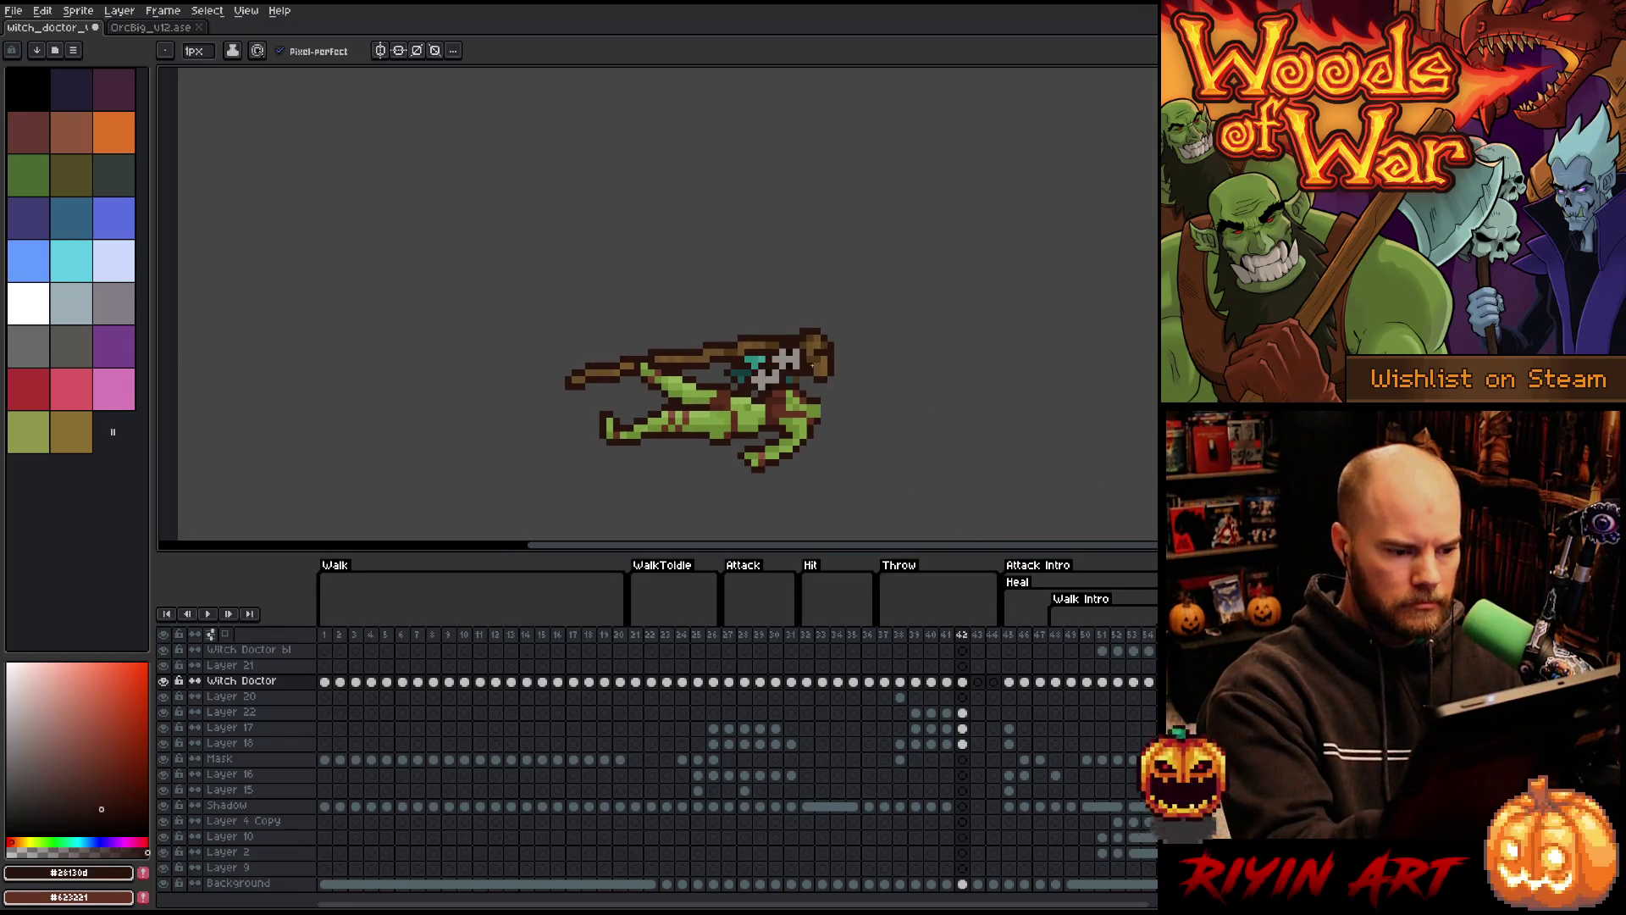
{"action": "key", "text": "b"}
{"action": "key", "text": "e"}
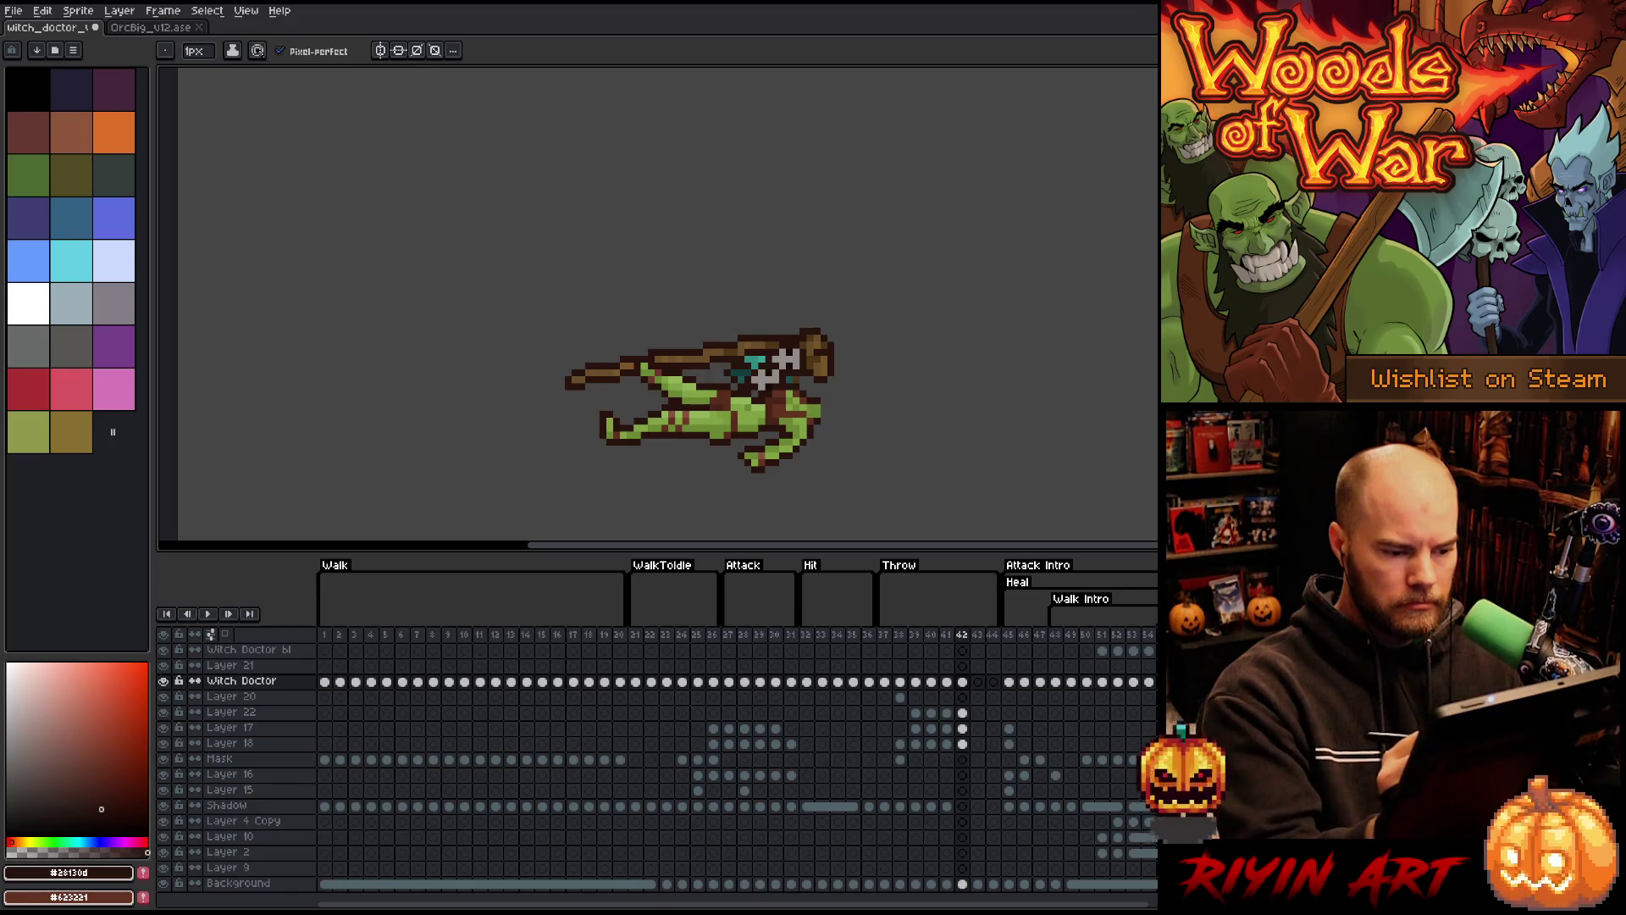
{"action": "left_click", "coordinate": [963, 682]}
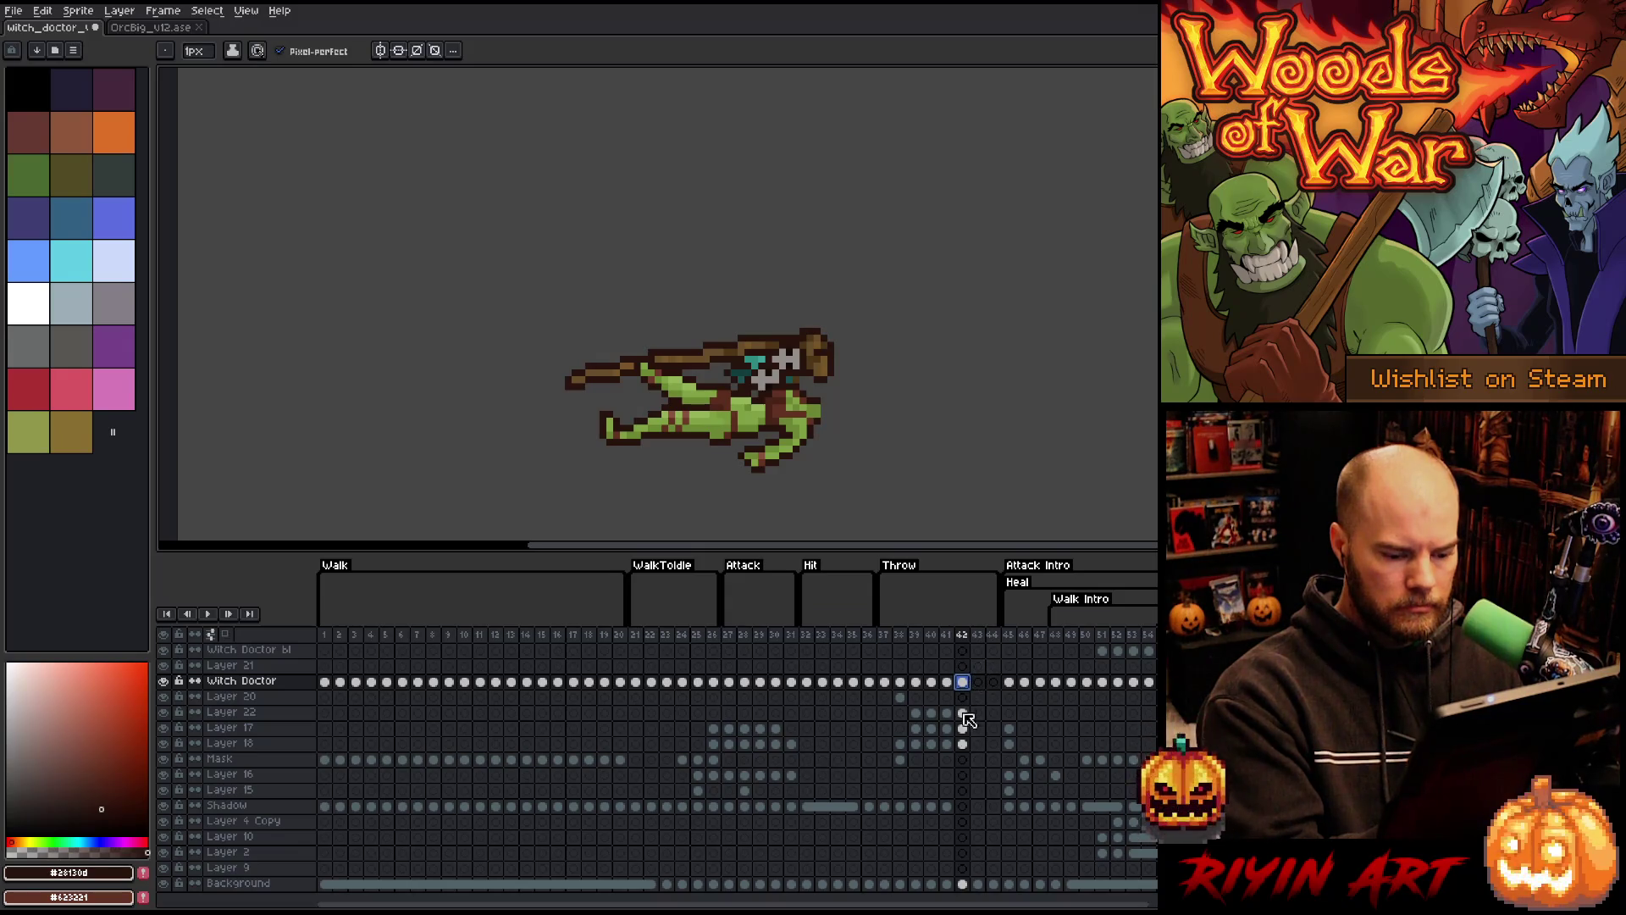
- Erase stray pixels from the poses on frames 42 and 41
{"action": "left_click", "coordinate": [947, 807]}
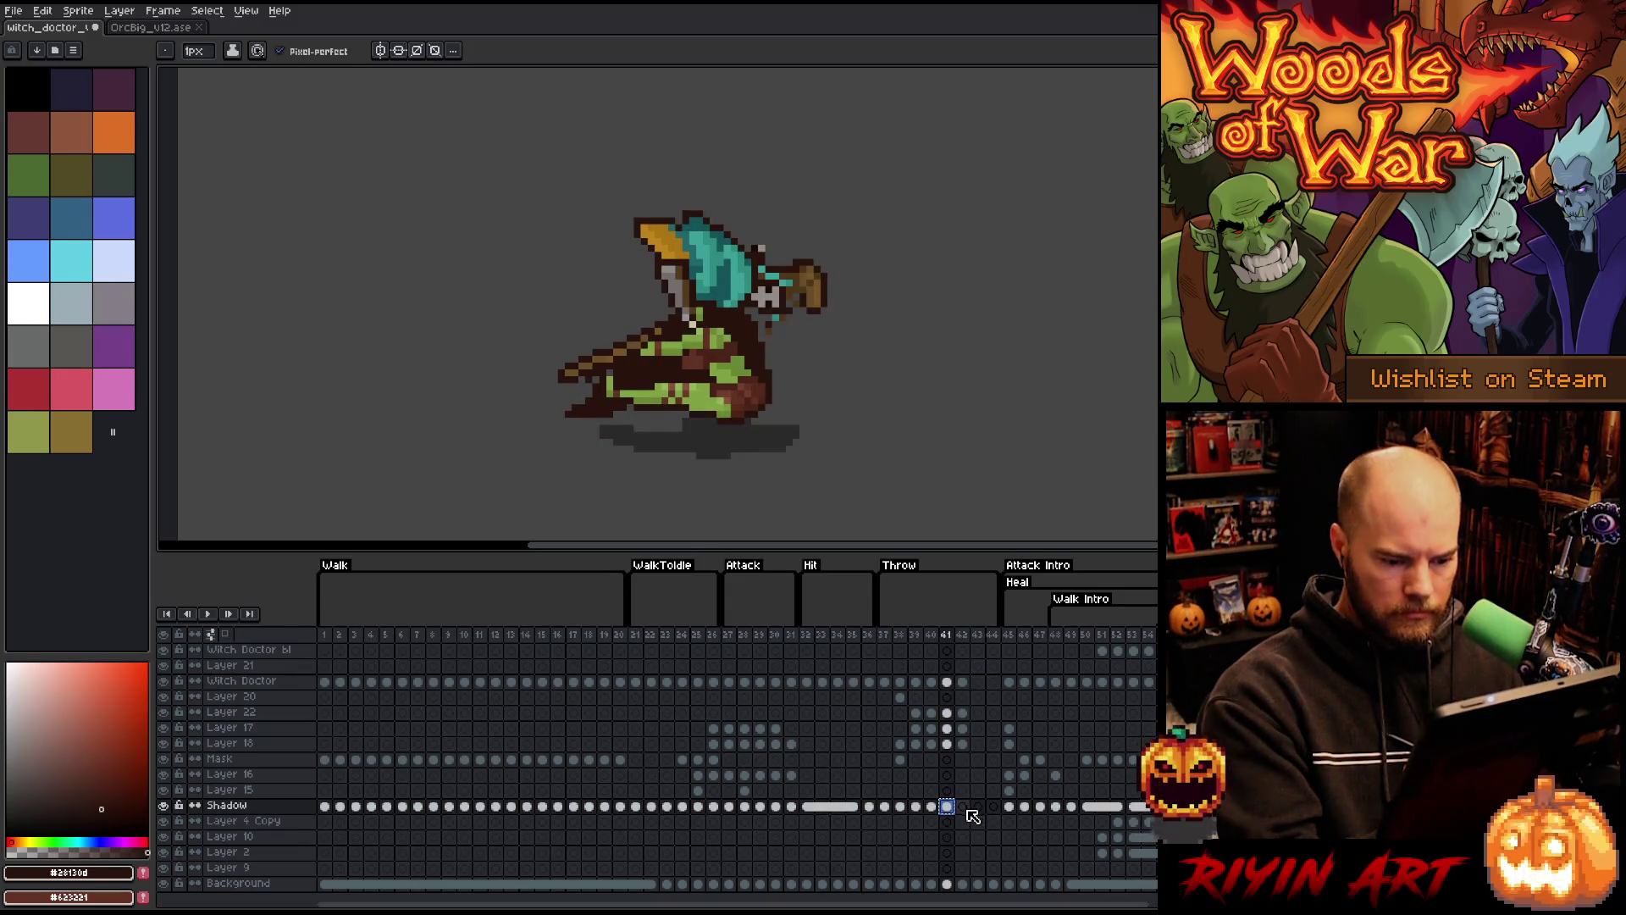
{"action": "left_click", "coordinate": [963, 806]}
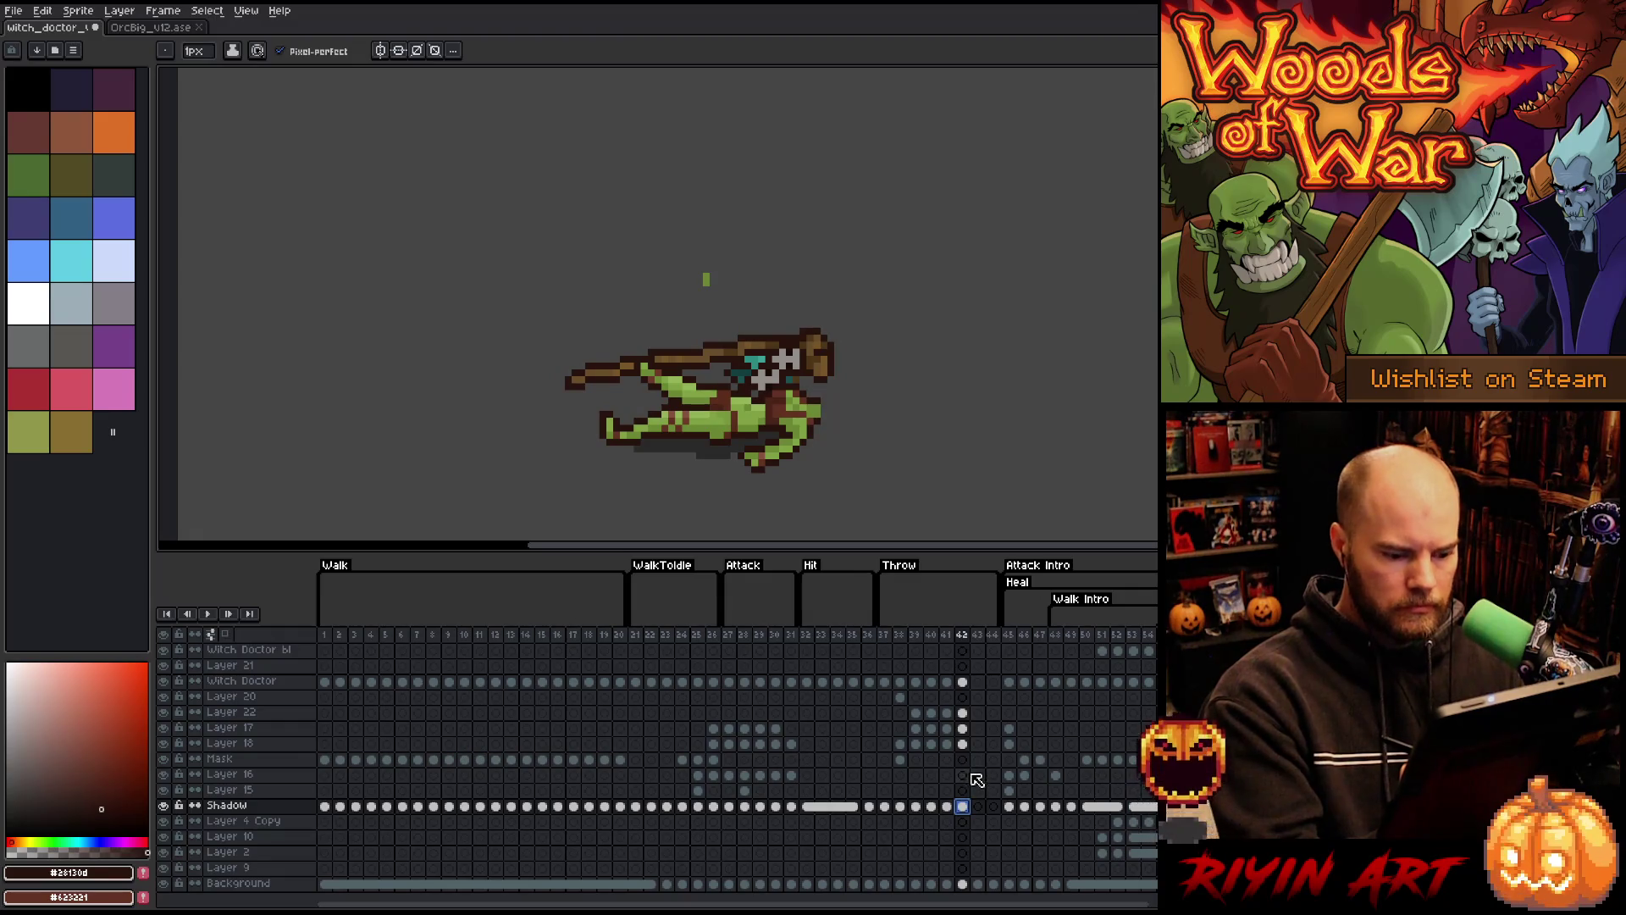
{"action": "key", "text": "e"}
{"action": "left_click", "coordinate": [706, 279]}
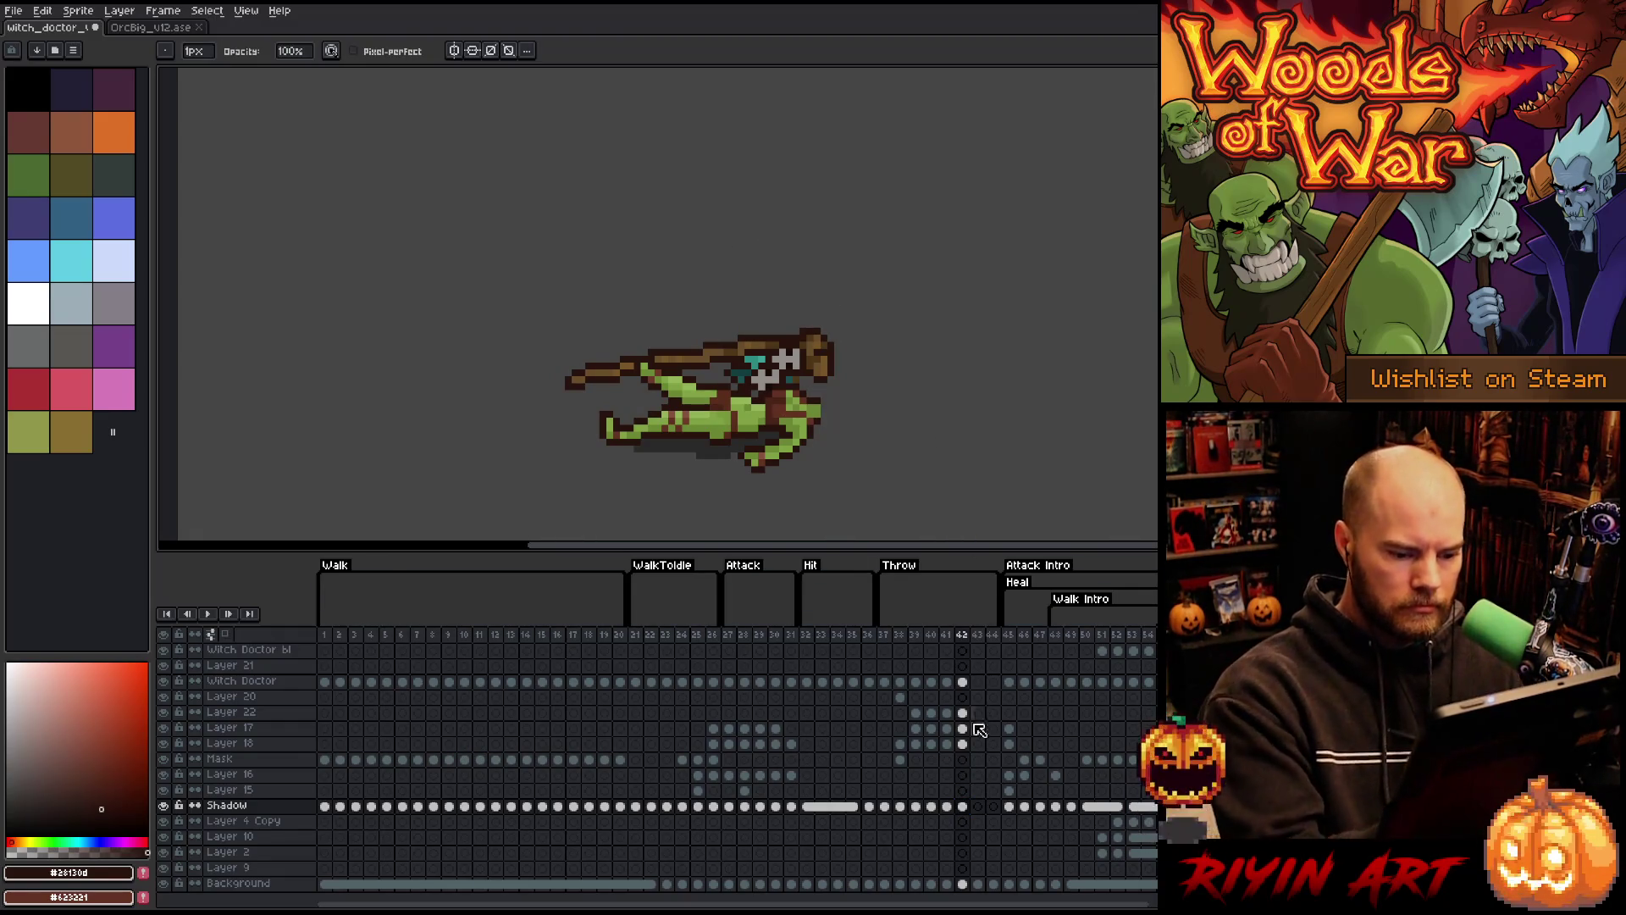
{"action": "left_click", "coordinate": [947, 806]}
{"action": "left_click", "coordinate": [704, 307]}
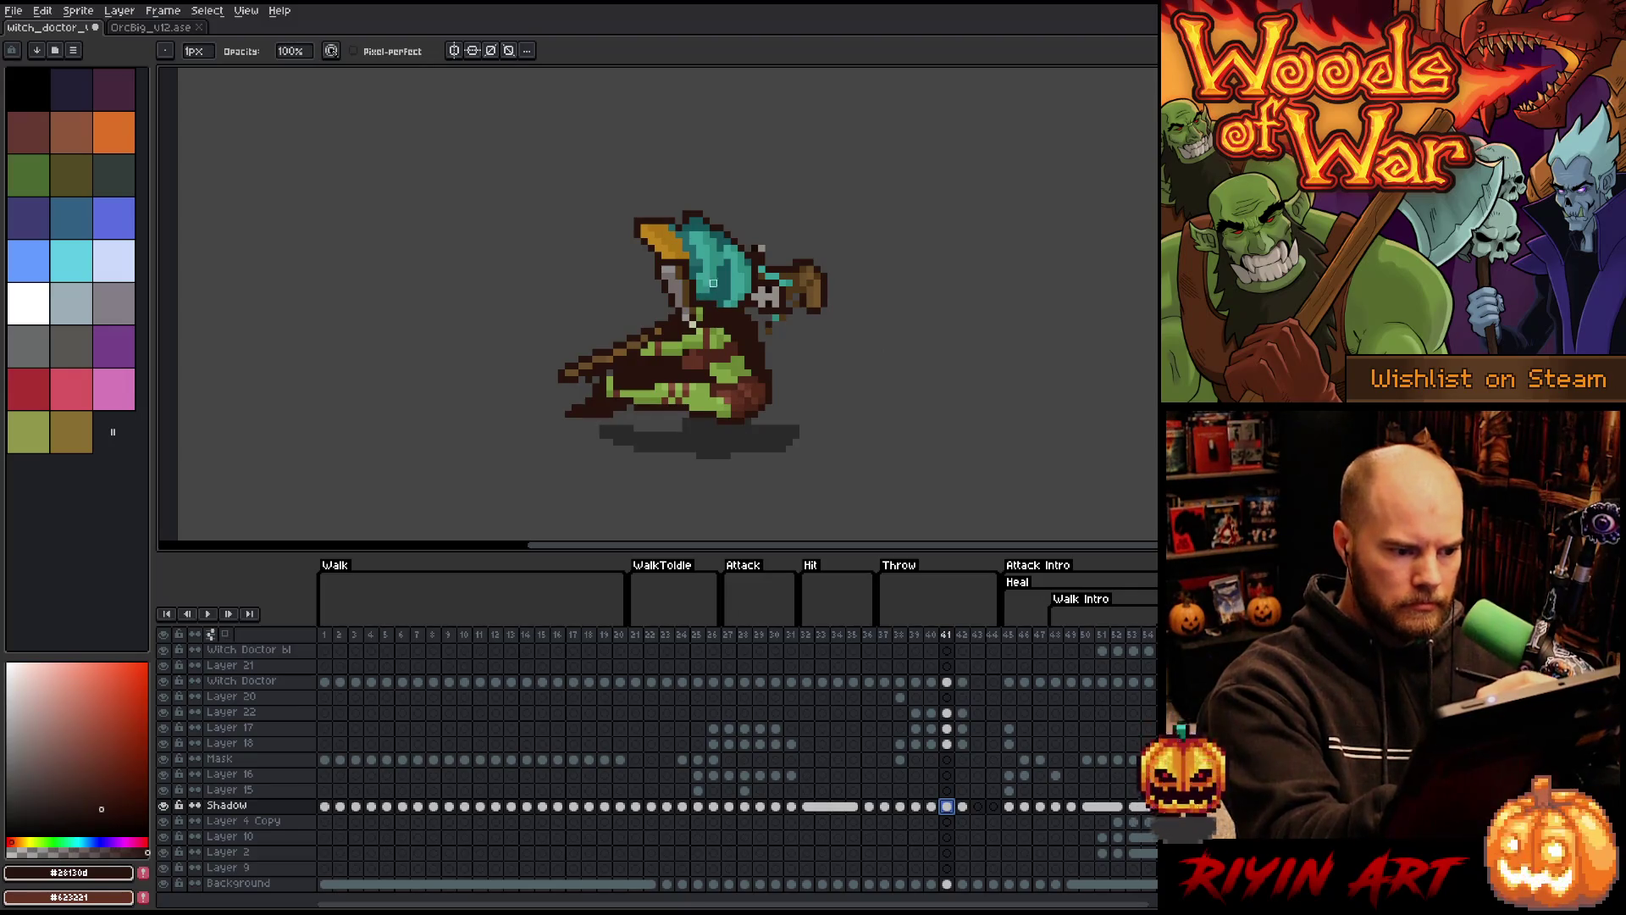
{"action": "left_click", "coordinate": [962, 743]}
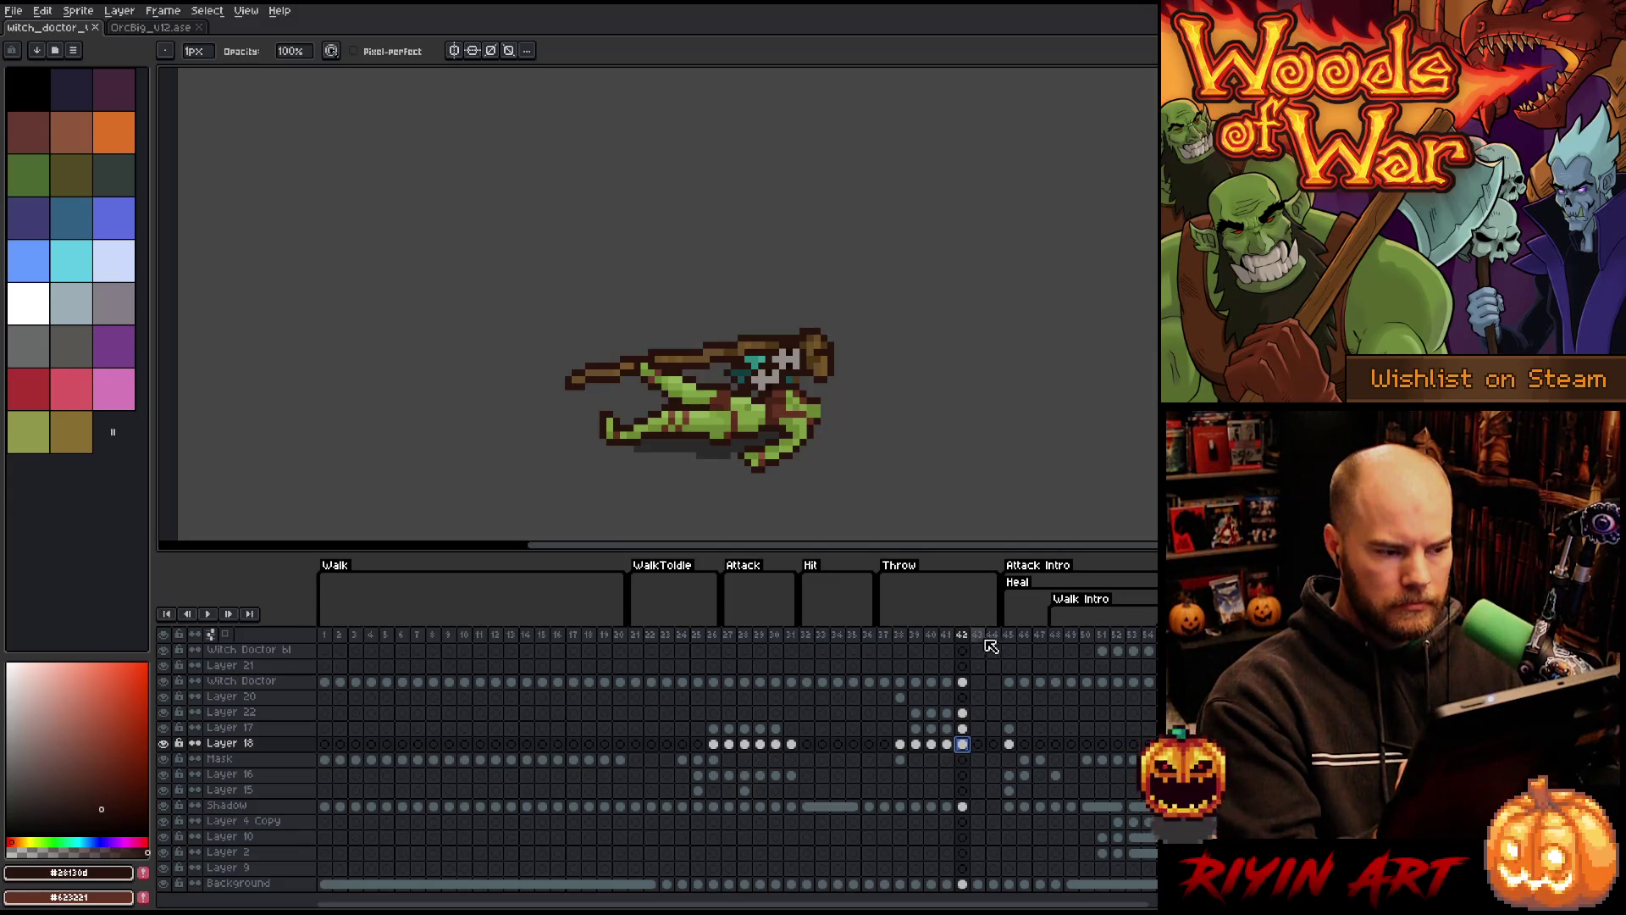
- Close the OrcBig_v12 file, then play and step through the Throw frames to frame 41
{"action": "left_click", "coordinate": [188, 28]}
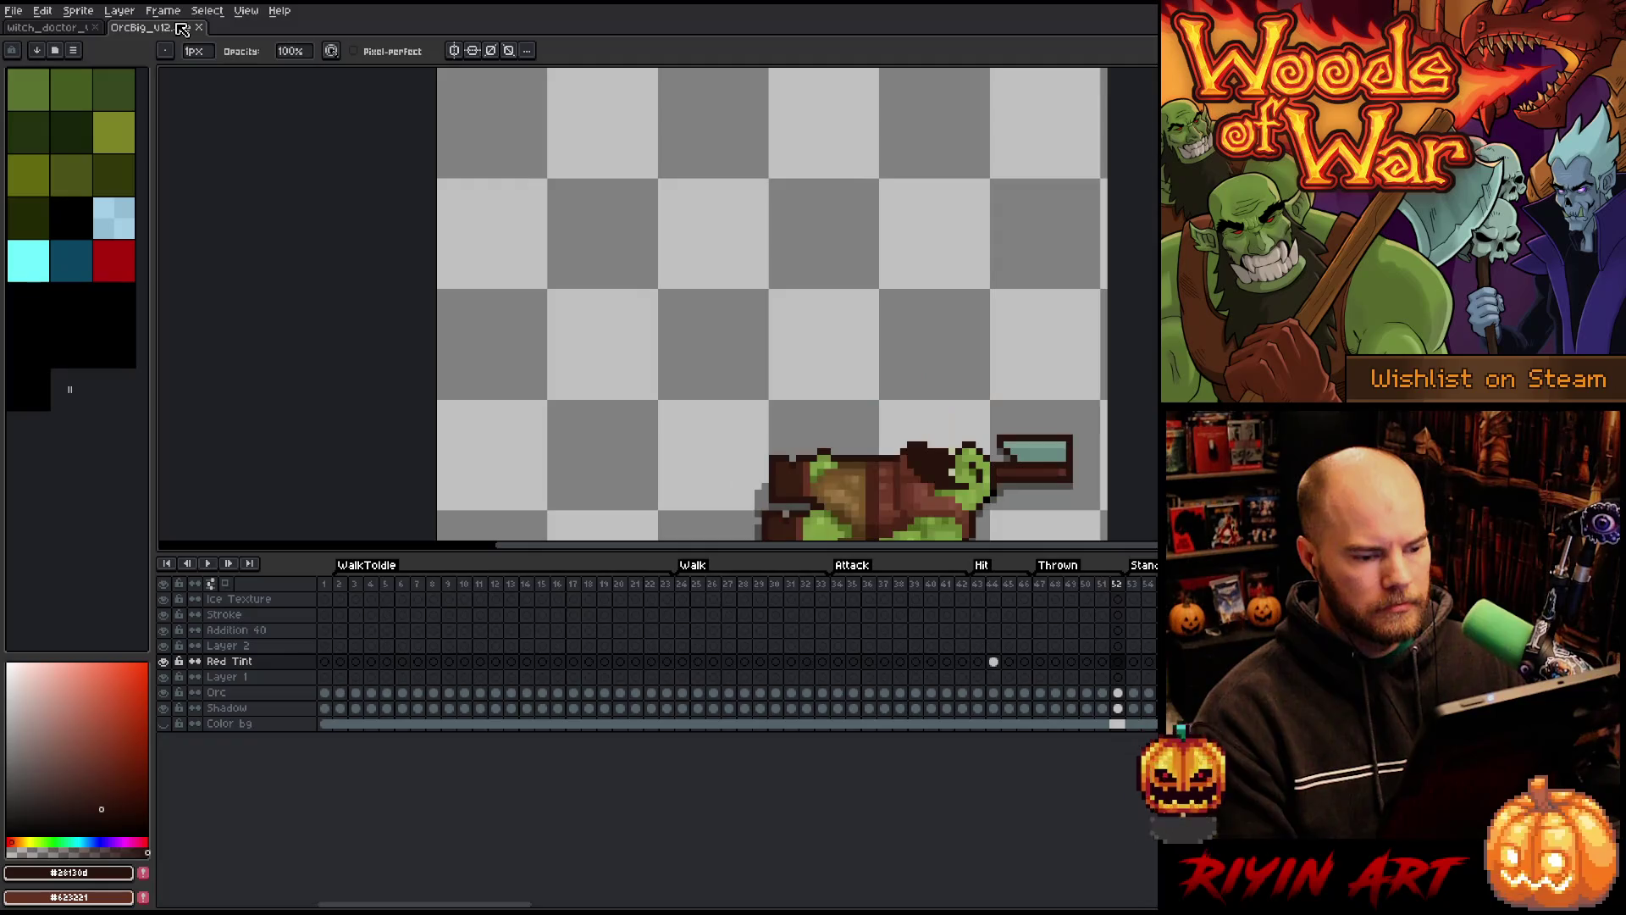
{"action": "left_click", "coordinate": [208, 28]}
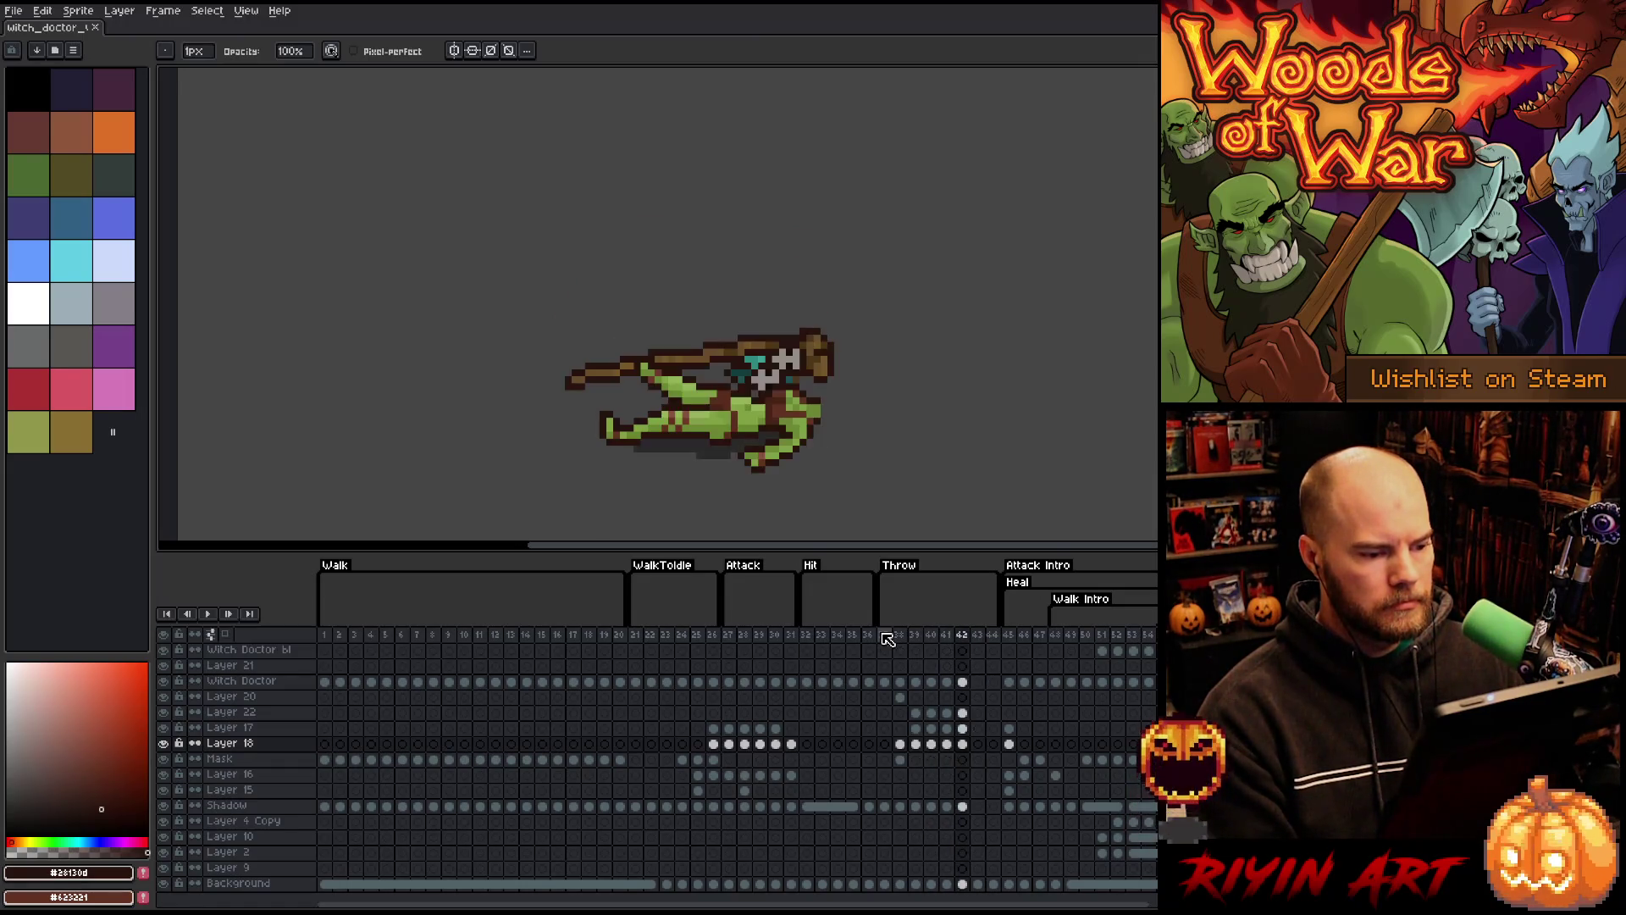
{"action": "key", "text": "Return"}
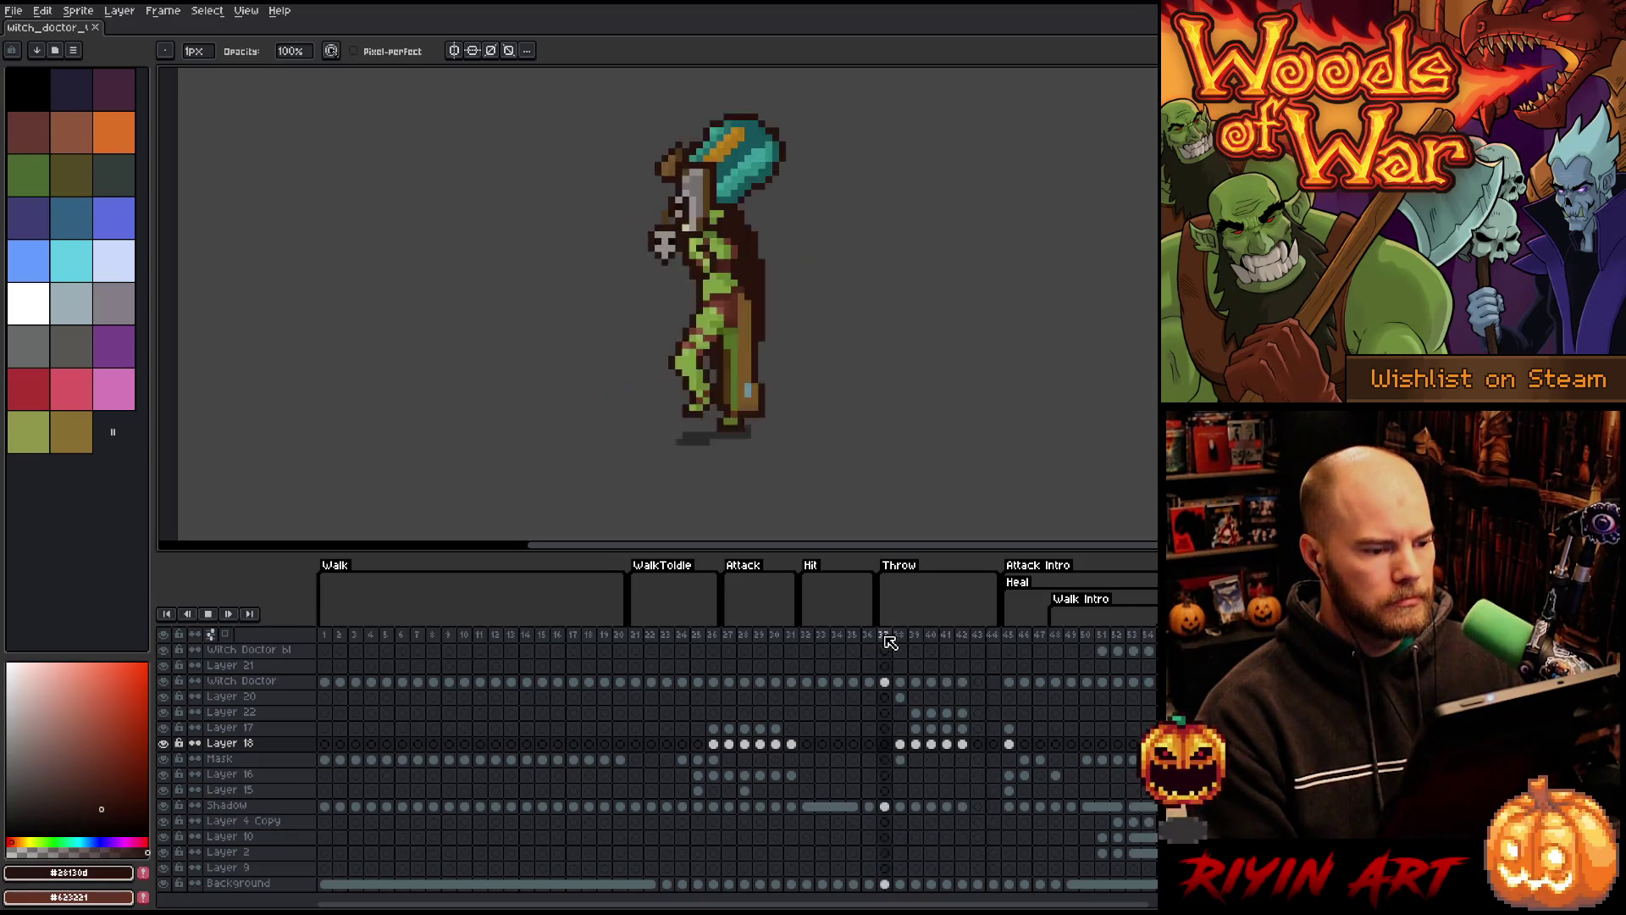
{"action": "left_click", "coordinate": [898, 636]}
{"action": "key", "text": "Right"}
{"action": "key", "text": "Right"}
{"action": "key", "text": "Right"}
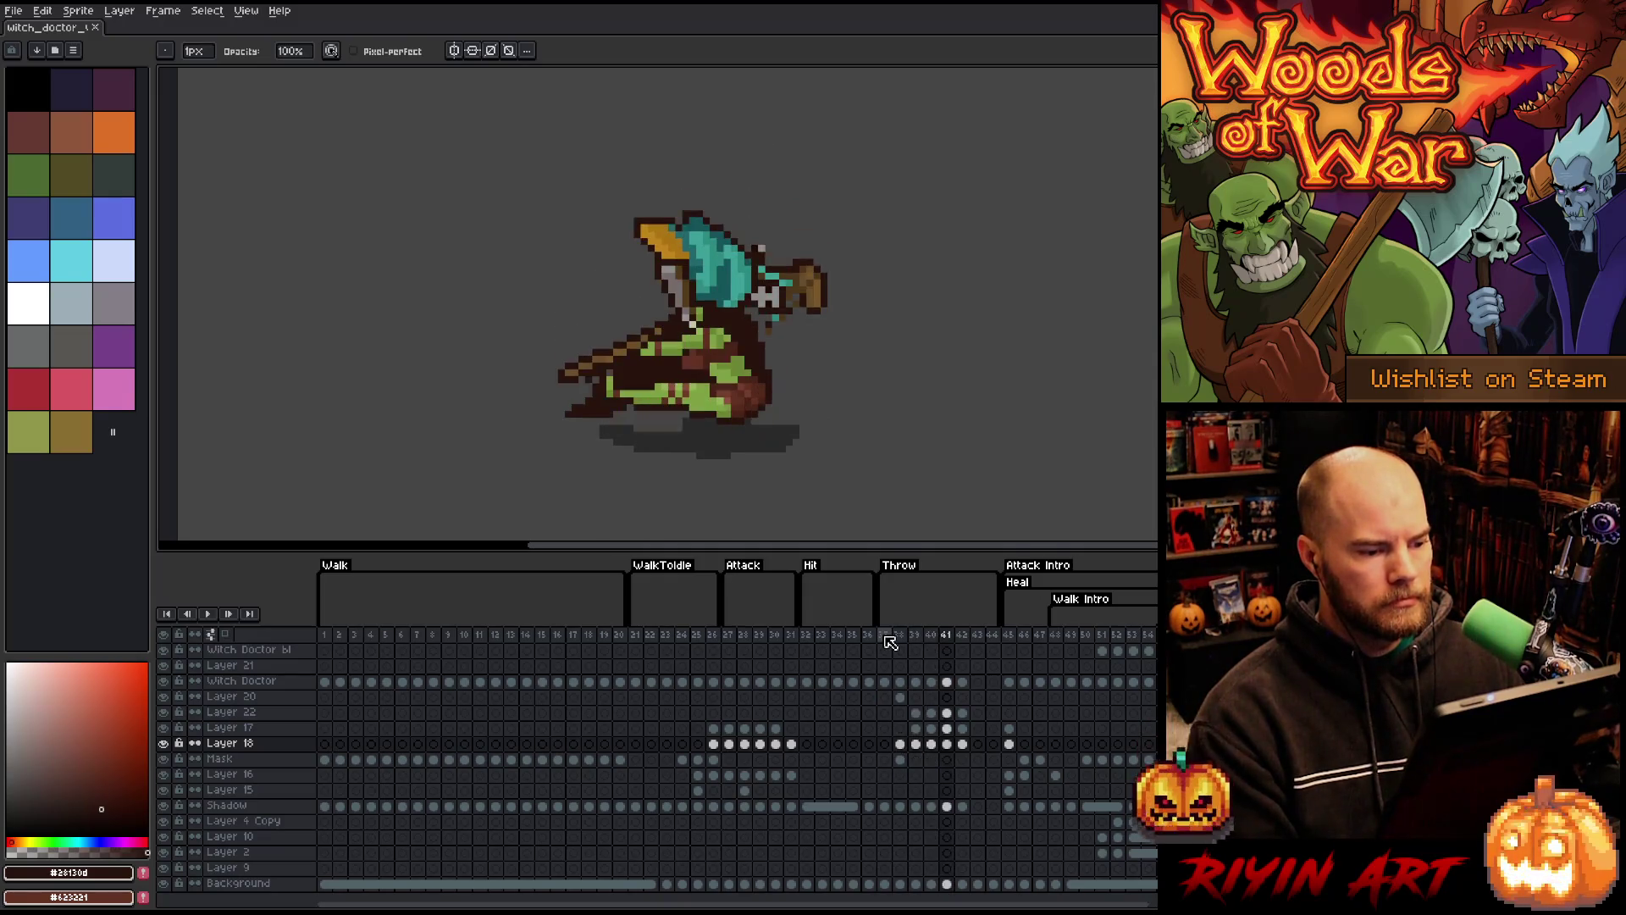
{"action": "key", "text": "Left"}
{"action": "key", "text": "Left"}
{"action": "key", "text": "Left"}
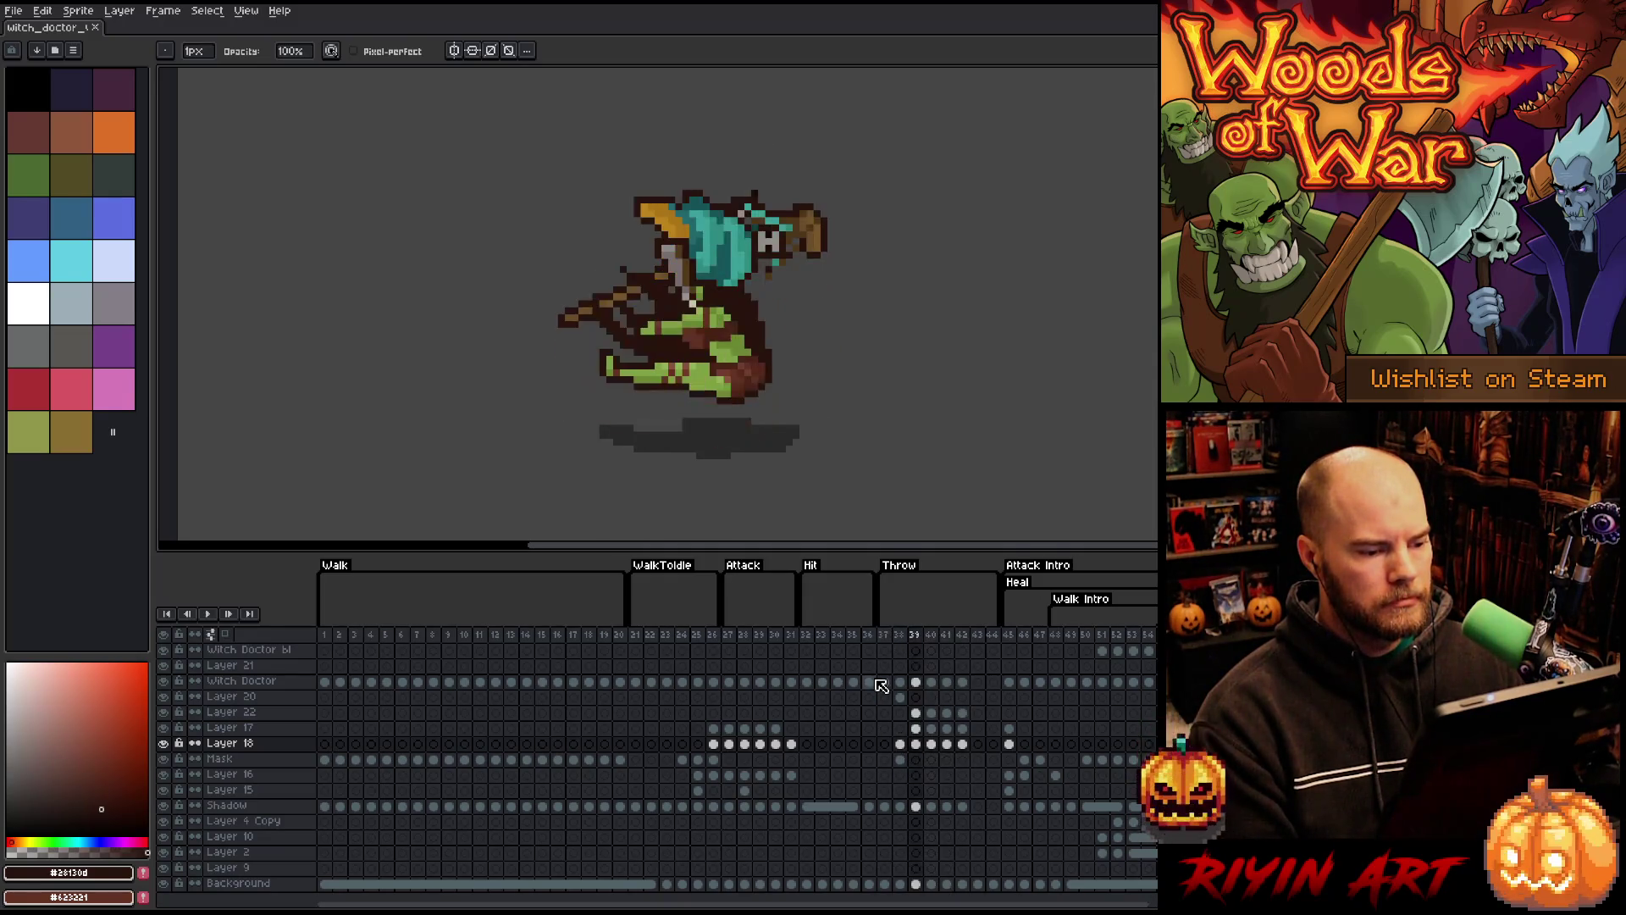
{"action": "key", "text": "Right"}
{"action": "key", "text": "Right"}
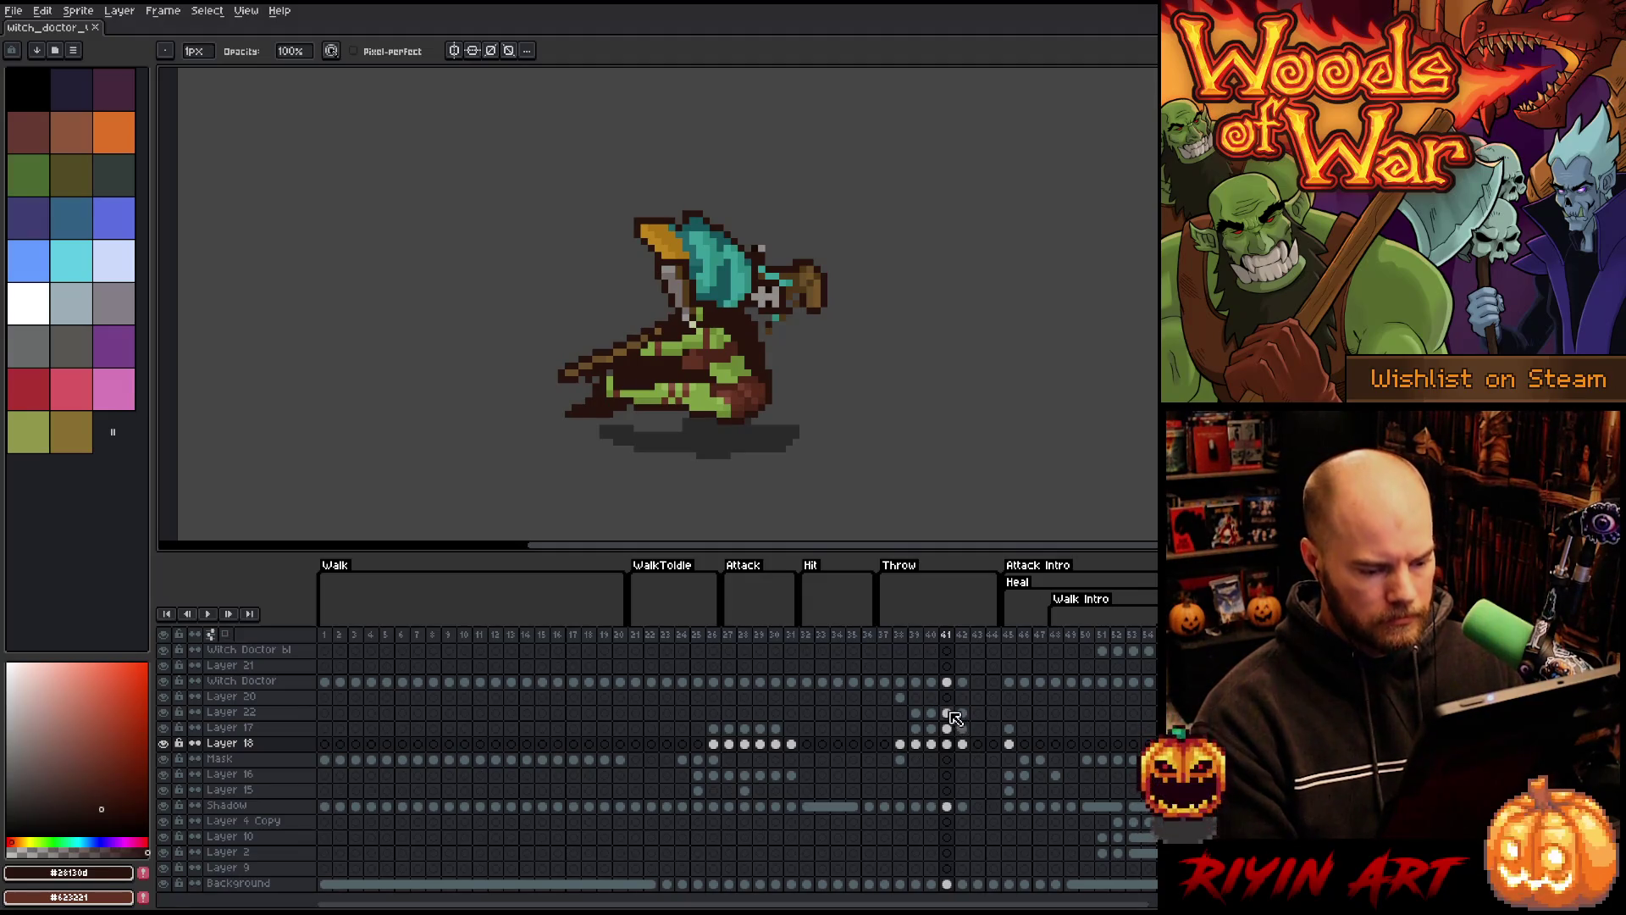
{"action": "left_click", "coordinate": [948, 682]}
- Raise frame 41's witch doctor body about 3 pixels, checking against frame 40
{"action": "key", "text": "v"}
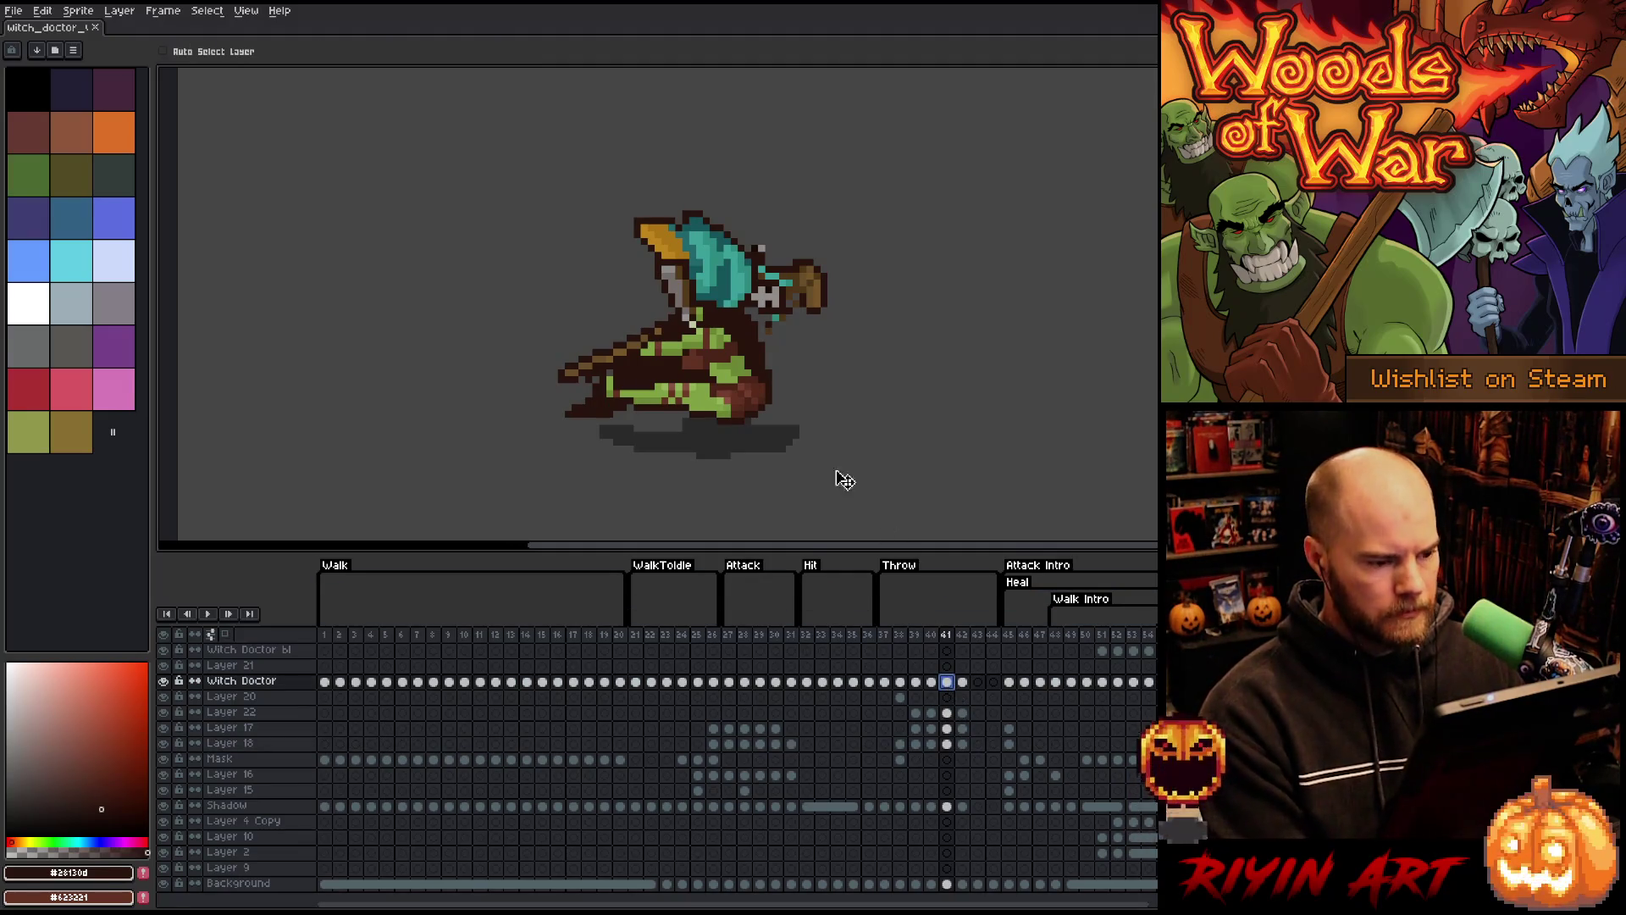
{"action": "left_click_drag", "start_coordinate": [730, 382], "coordinate": [732, 363]}
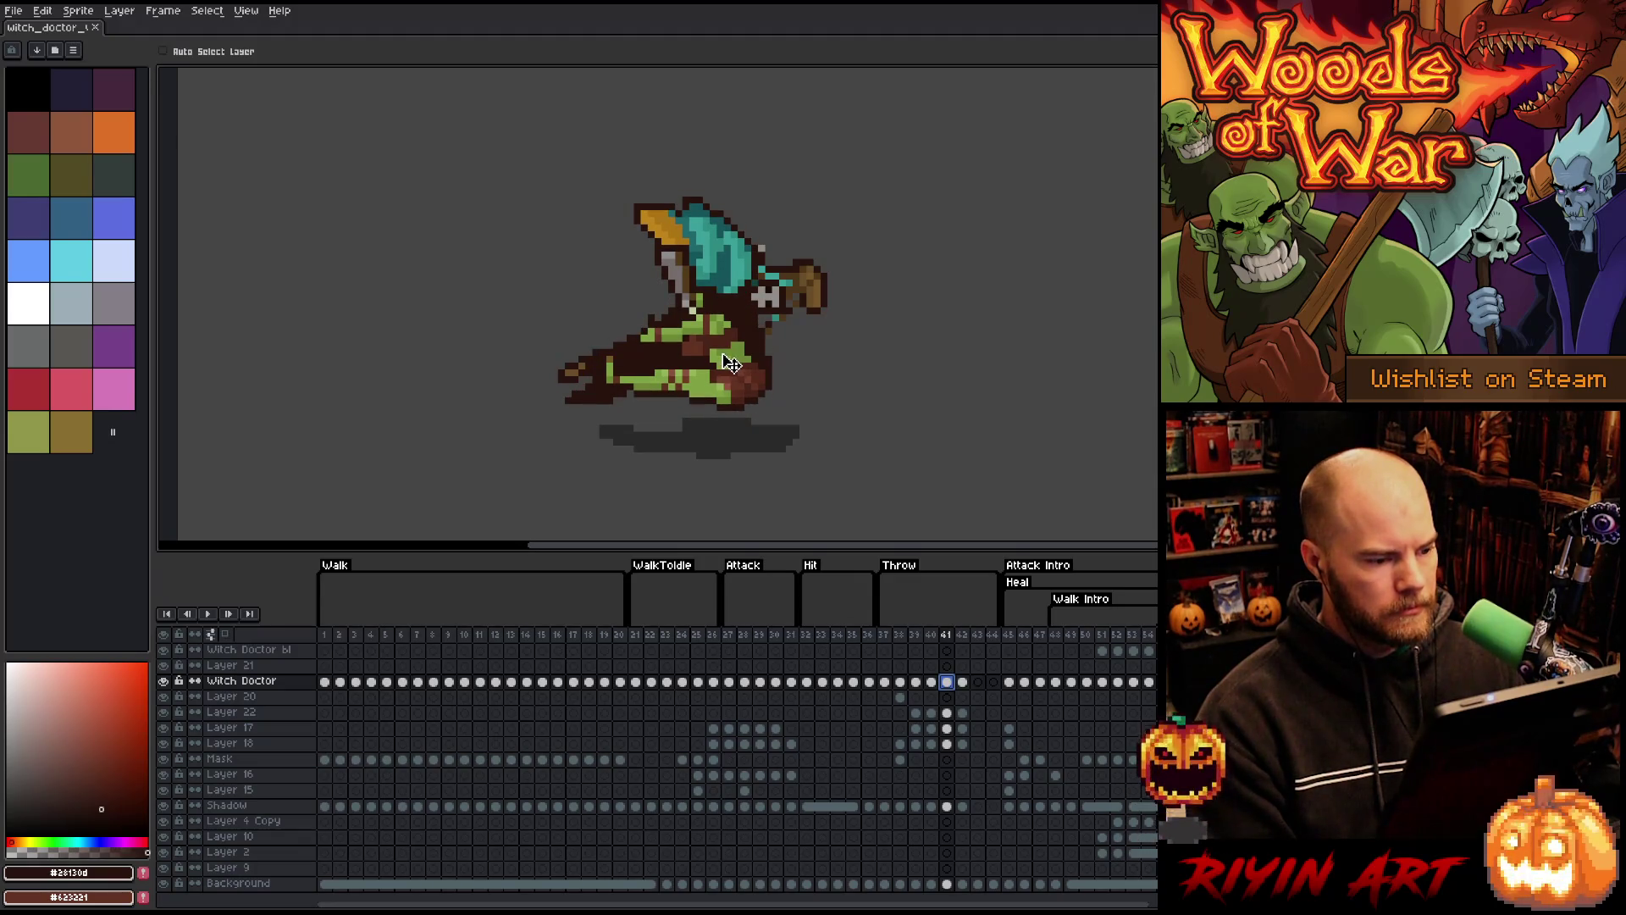
{"action": "key", "text": "Left"}
{"action": "key", "text": "Right"}
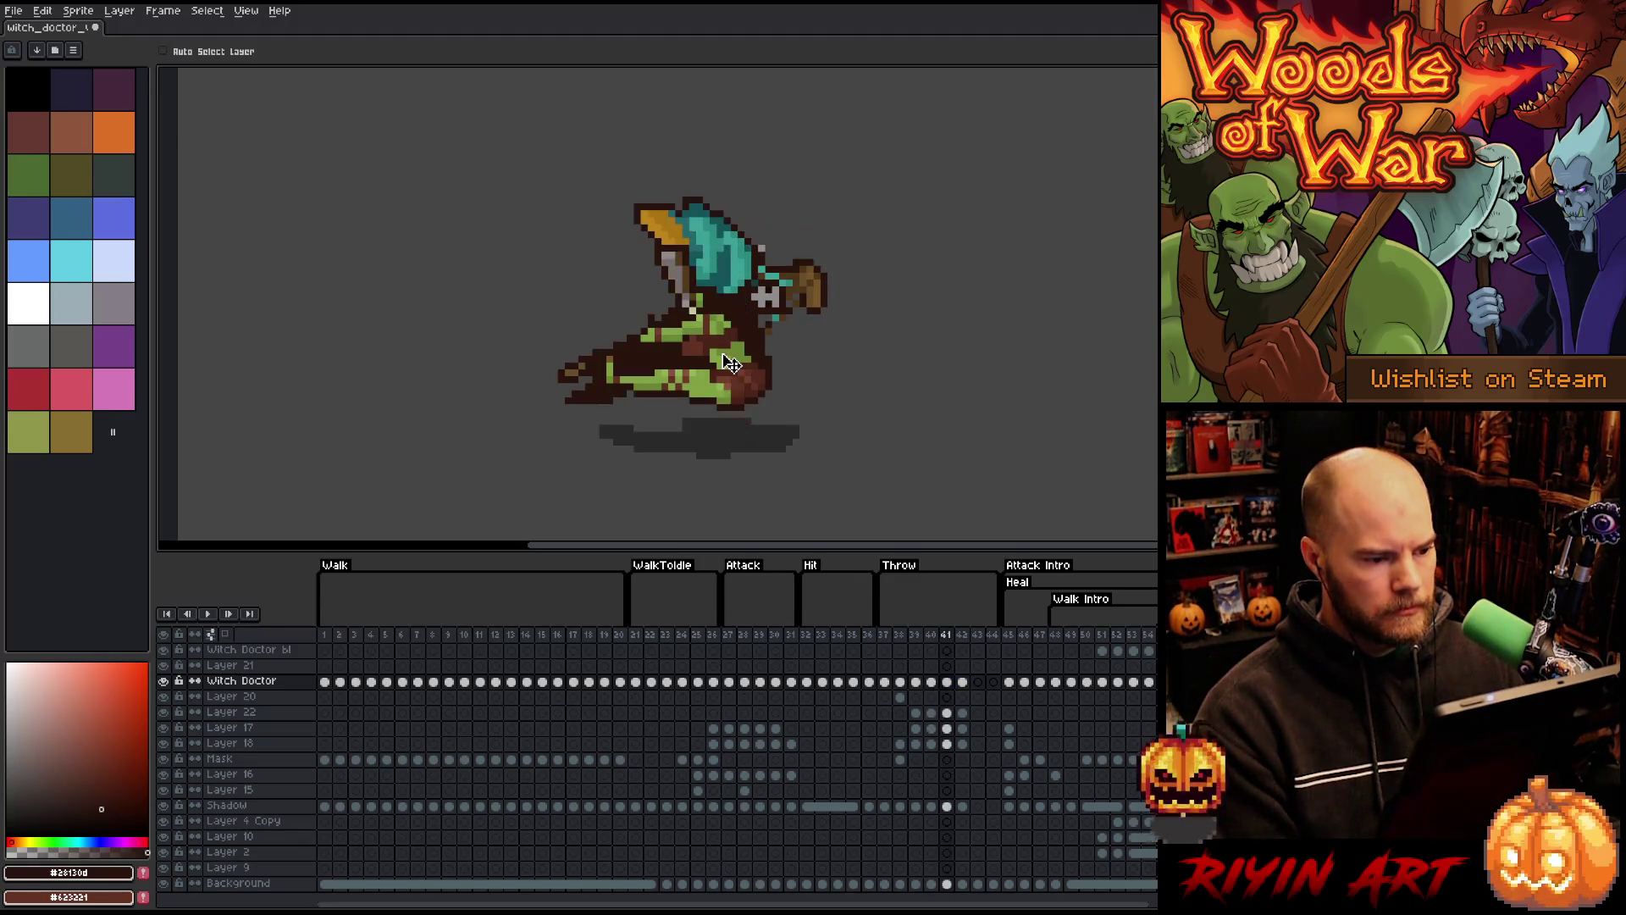
{"action": "key", "text": "Left"}
{"action": "key", "text": "Right"}
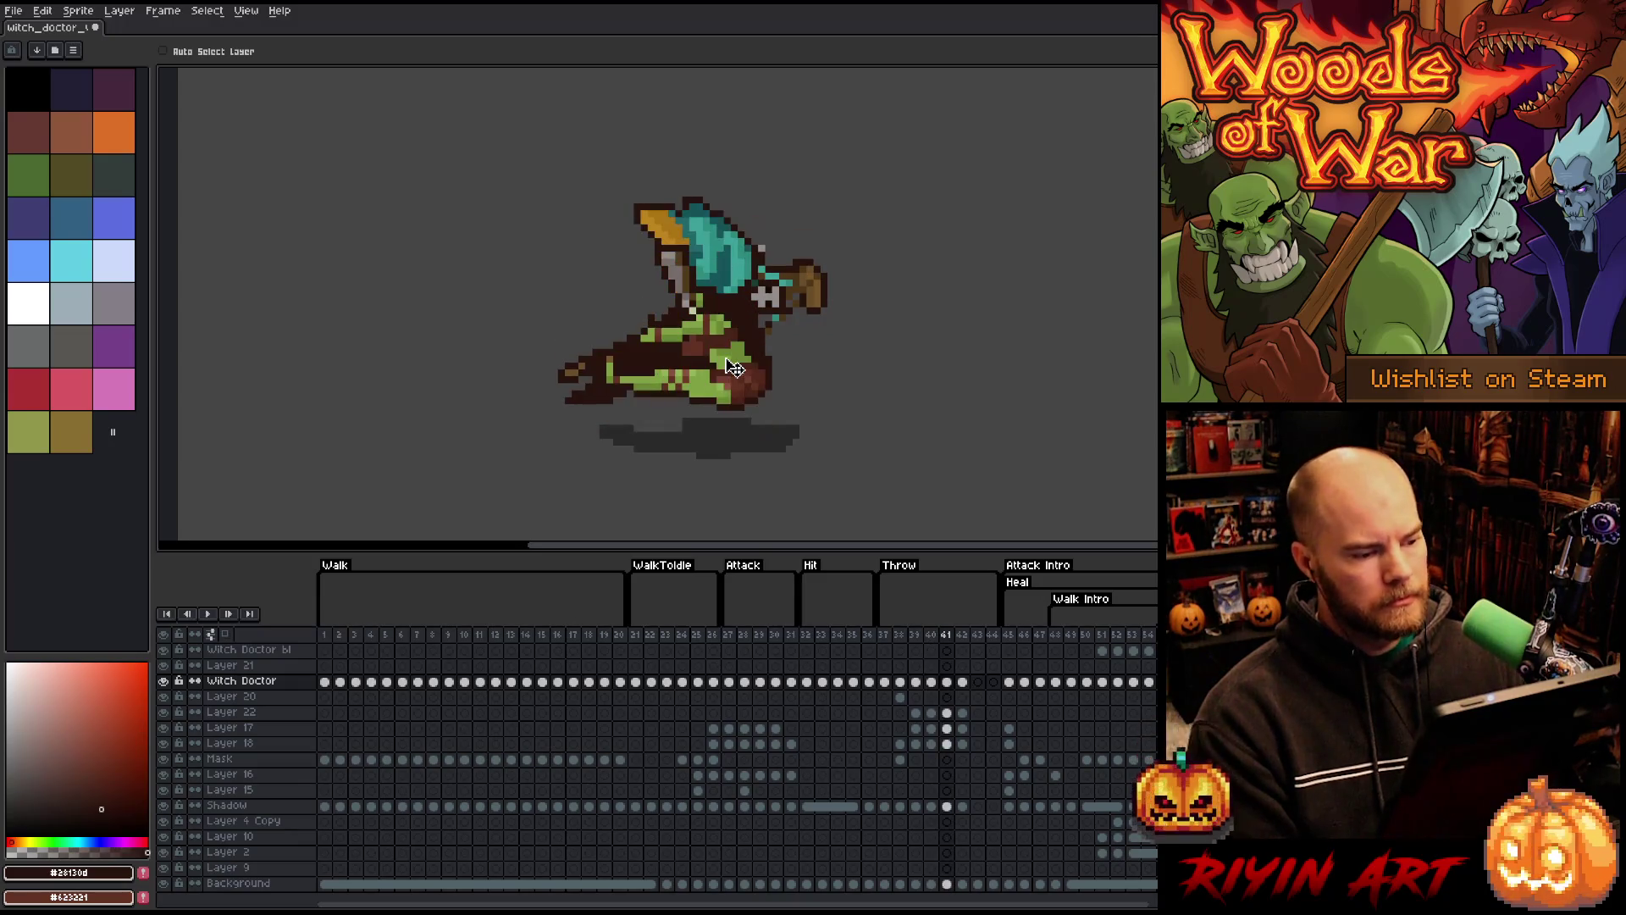
- Outline the leg's upper edge in dark brown and darken a small patch of the sprite
{"action": "key", "text": "b"}
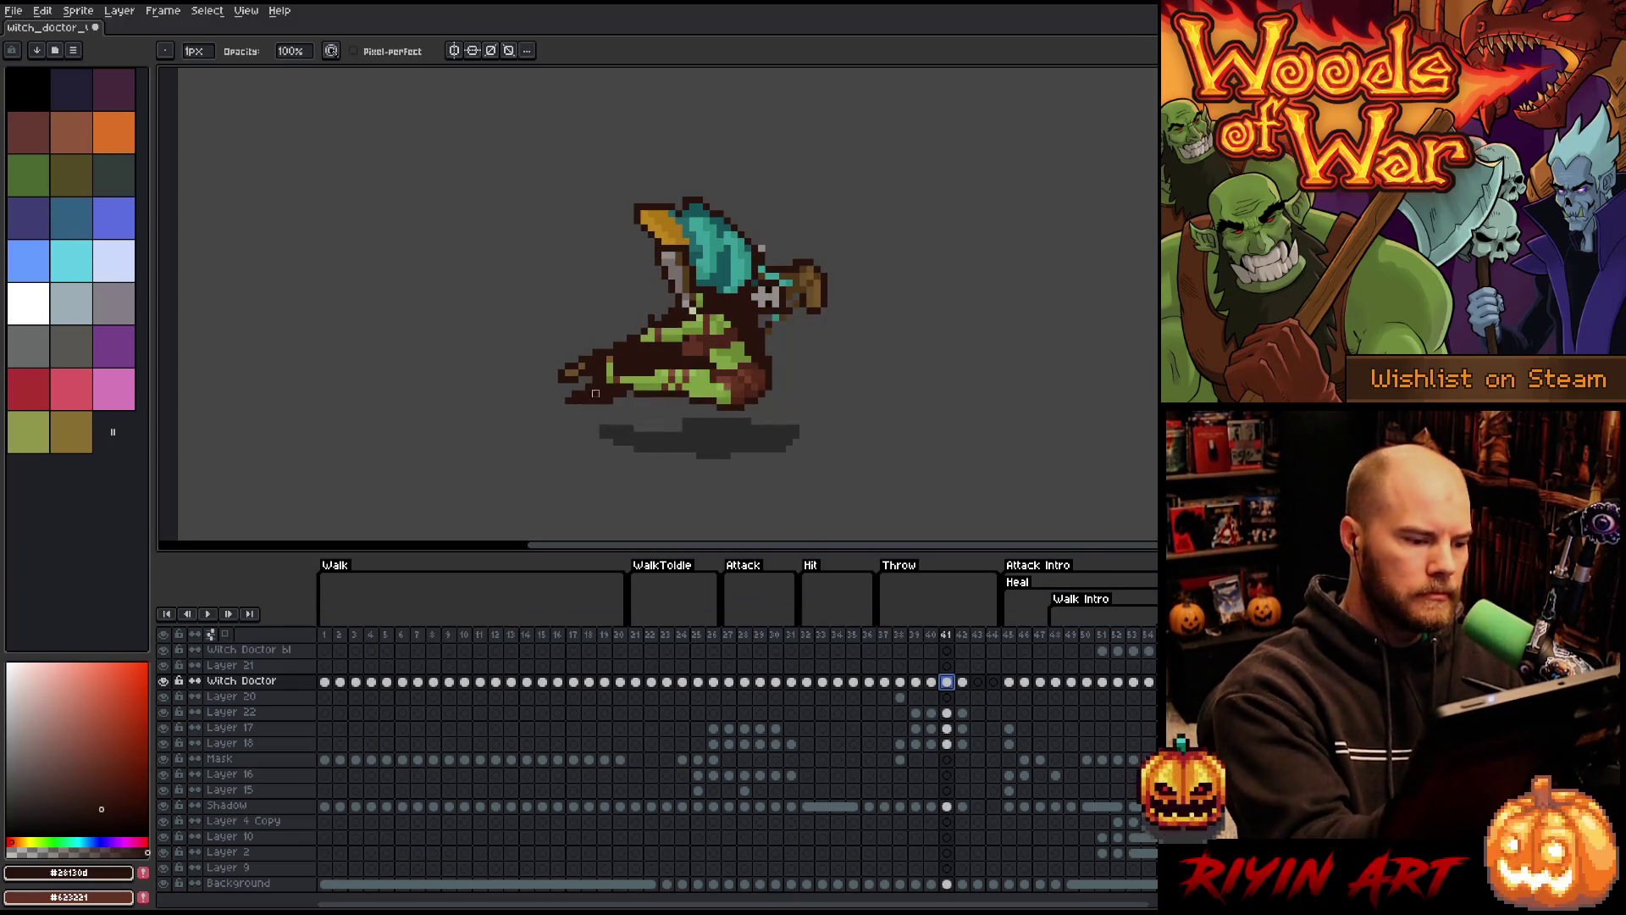
{"action": "left_click", "coordinate": [592, 364]}
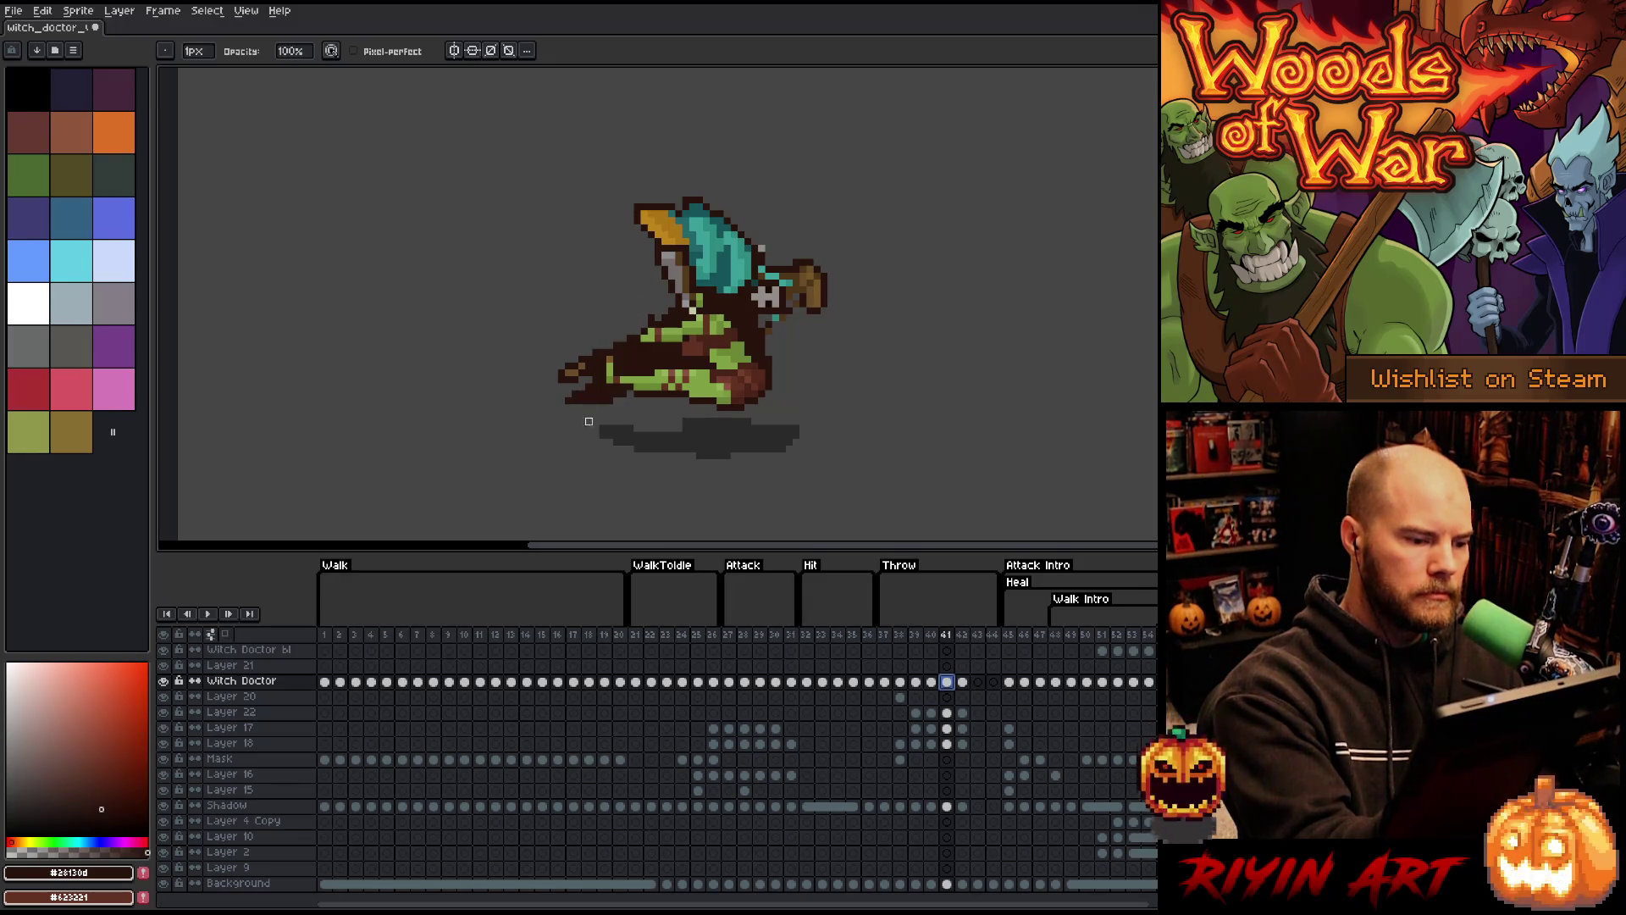
{"action": "key", "text": "ctrl+z"}
{"action": "key", "text": "ctrl+z"}
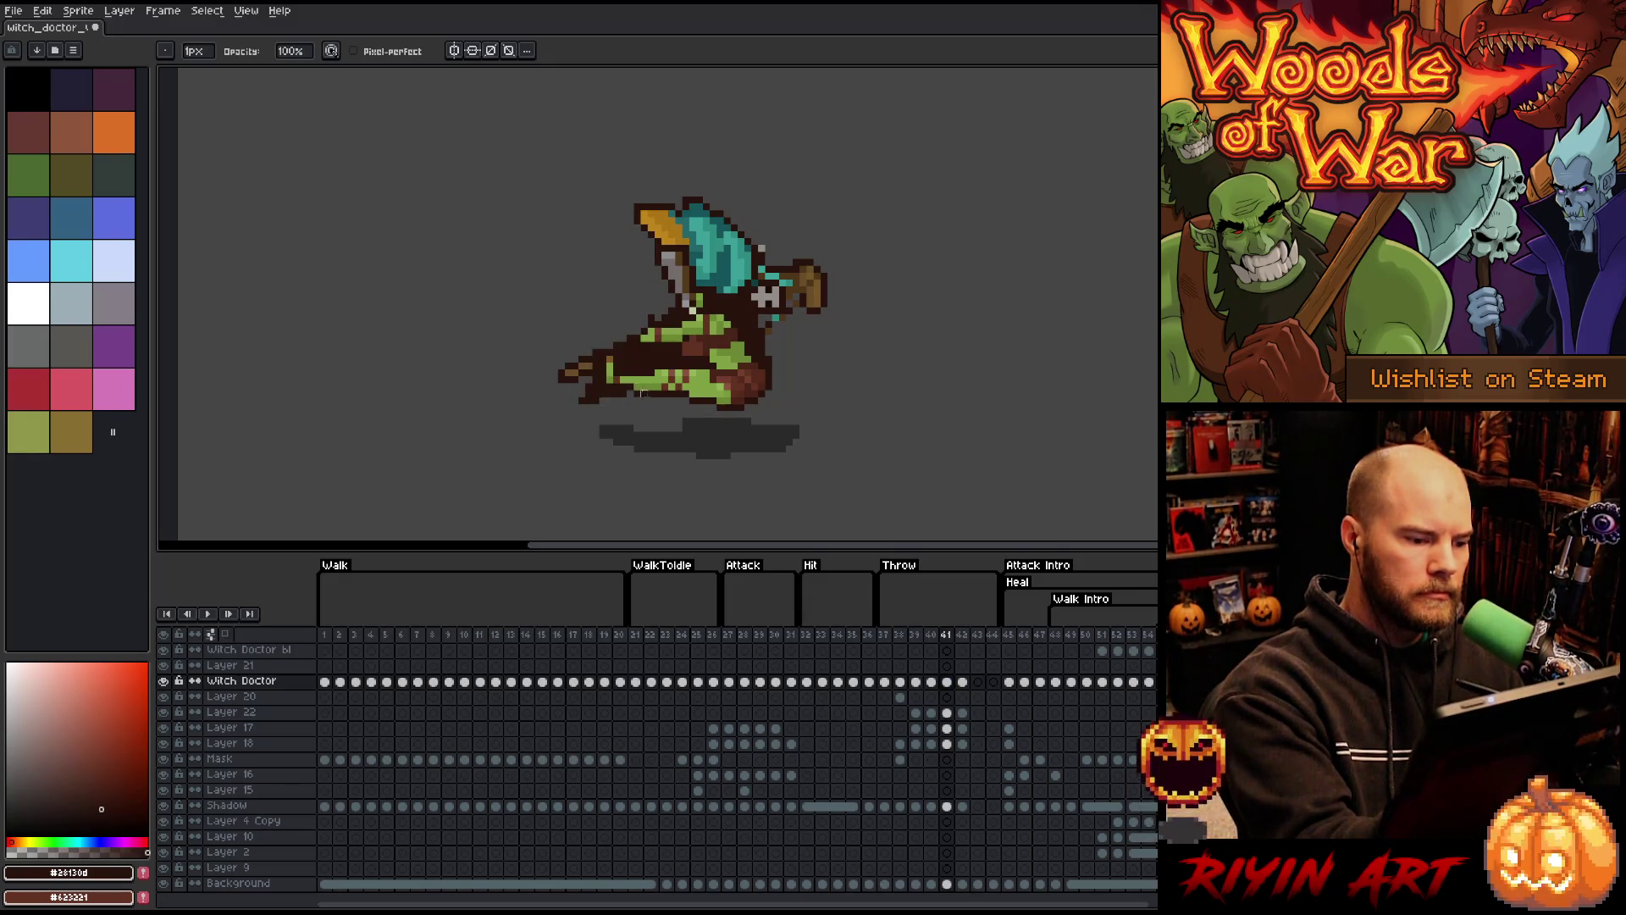
{"action": "key", "text": "Left"}
{"action": "key", "text": "Right"}
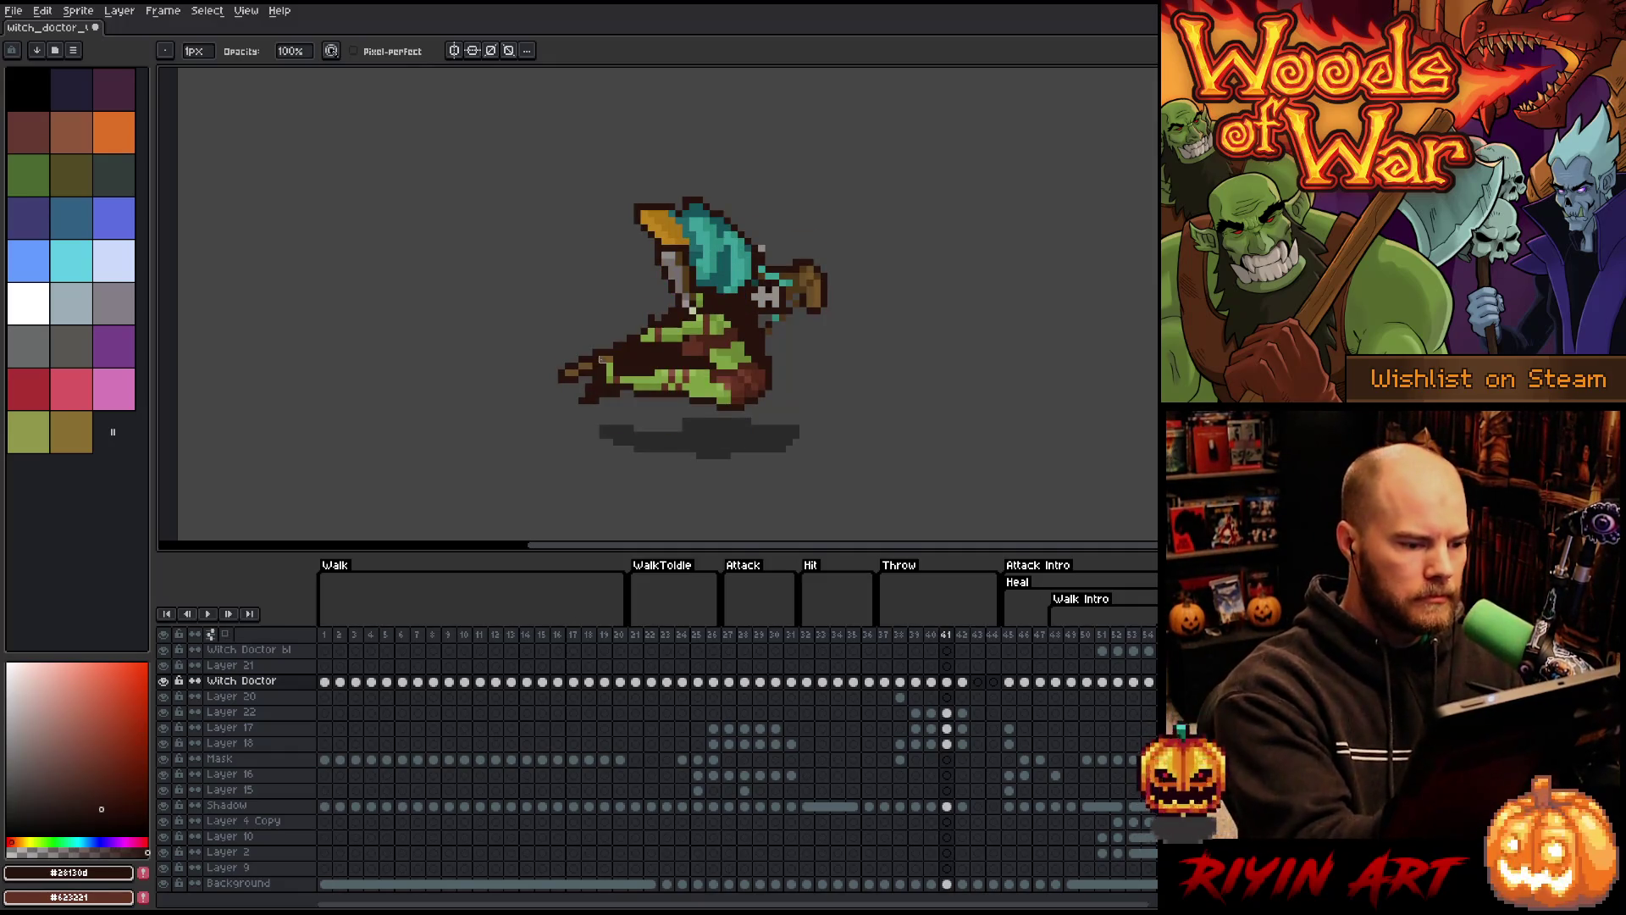
{"action": "left_click_drag", "start_coordinate": [593, 362], "coordinate": [605, 358]}
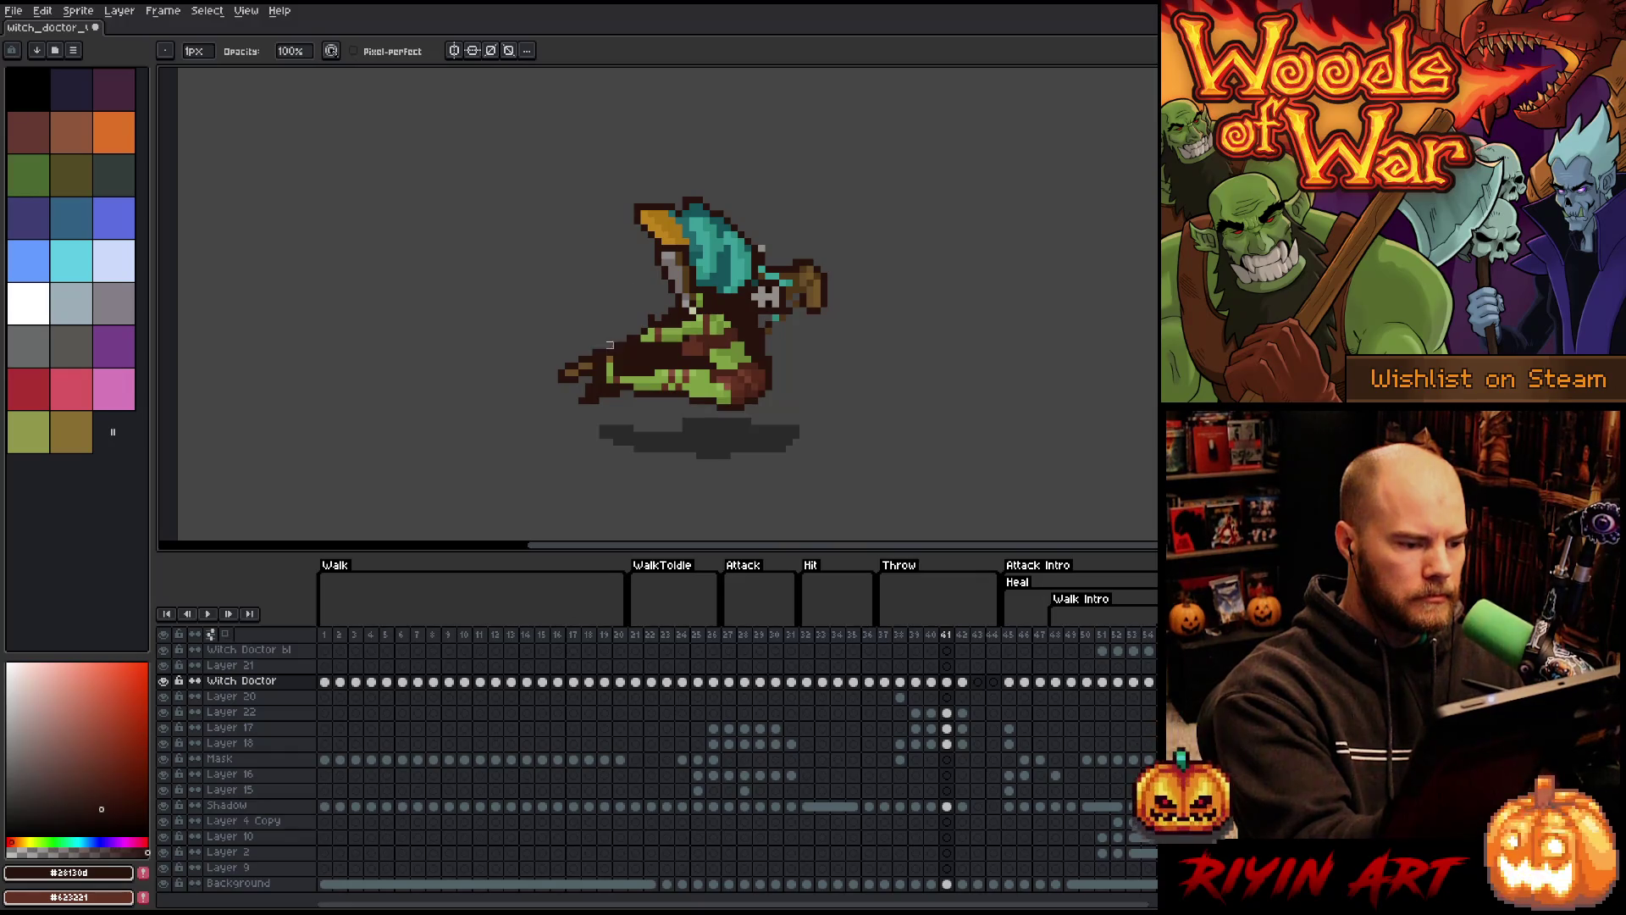
{"action": "key", "text": "e"}
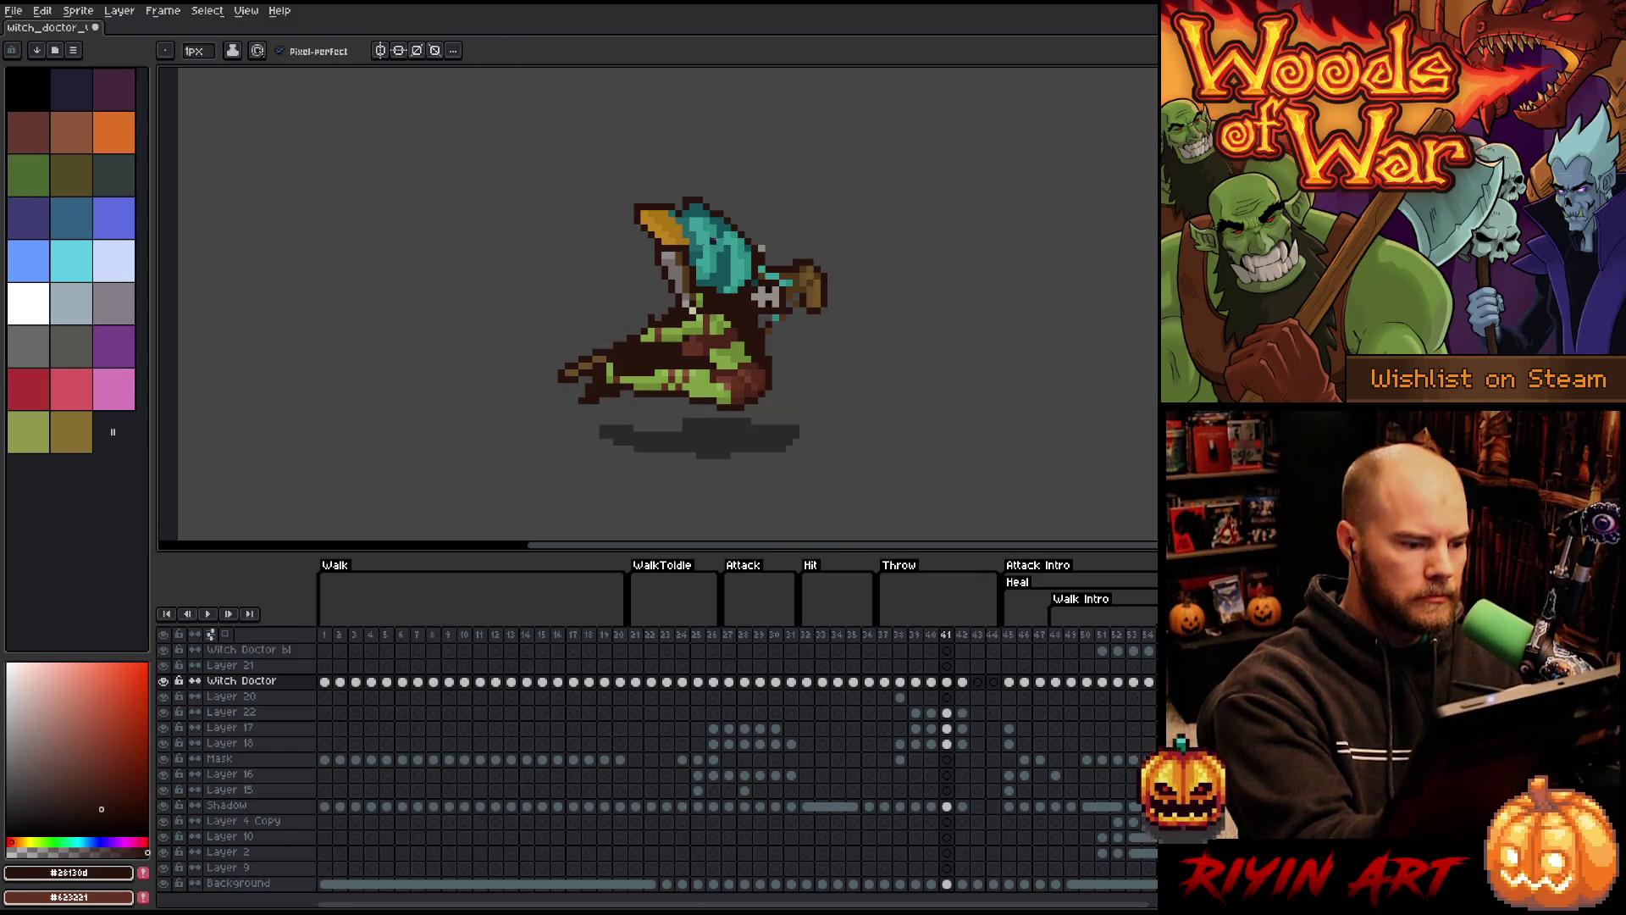
{"action": "key", "text": "v"}
{"action": "key", "text": "b"}
{"action": "left_click", "coordinate": [658, 310]}
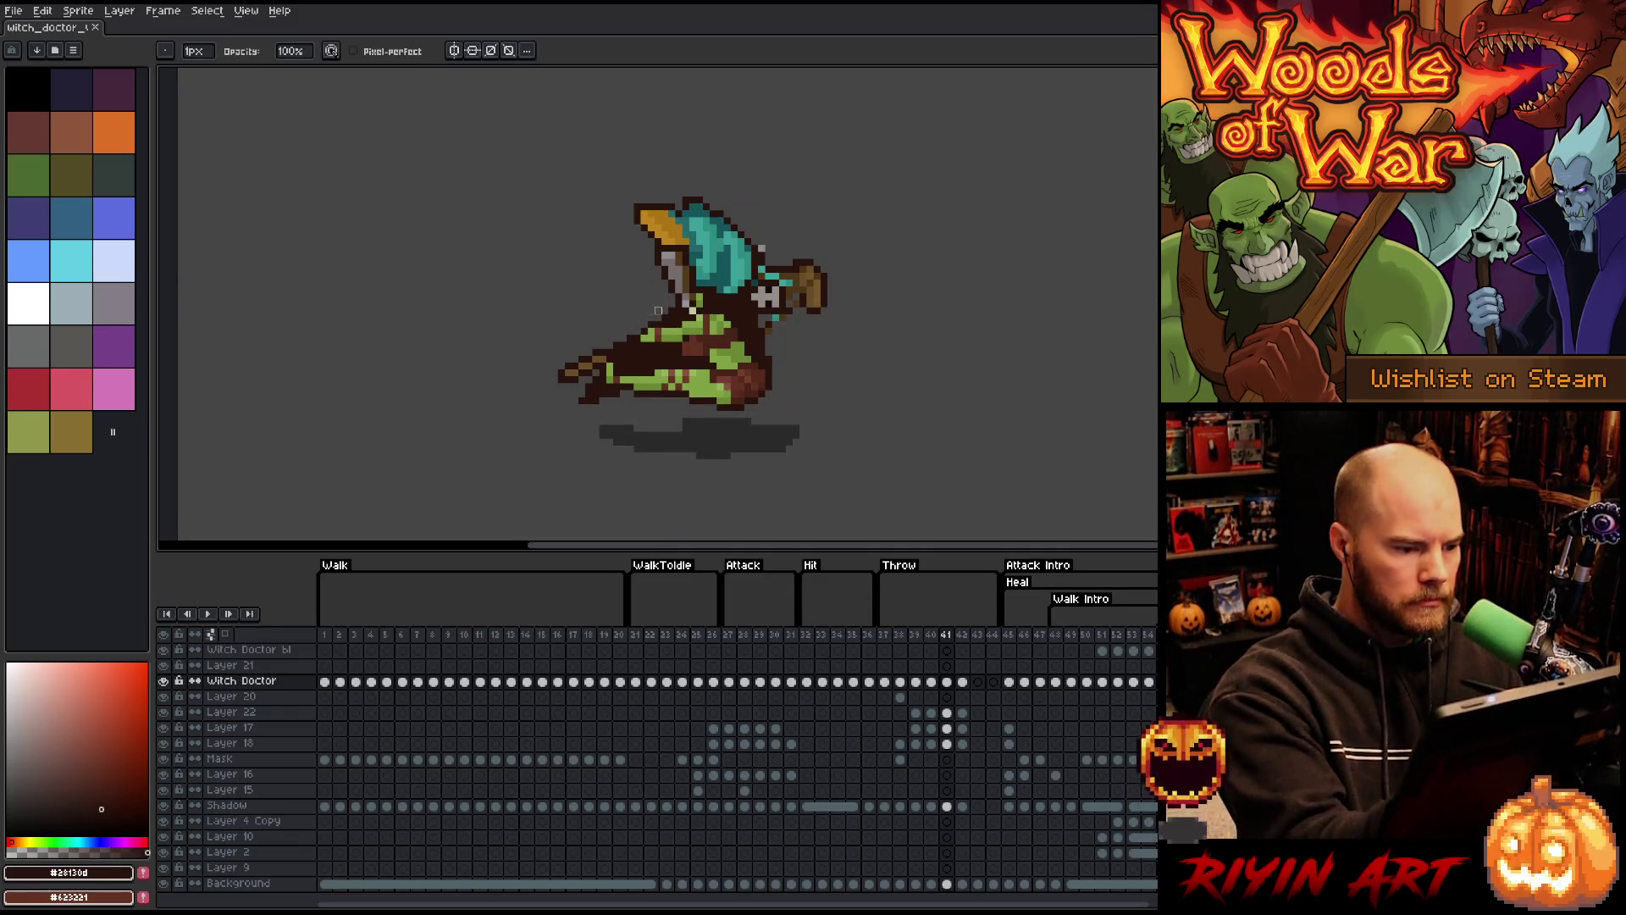
{"action": "key", "text": "period"}
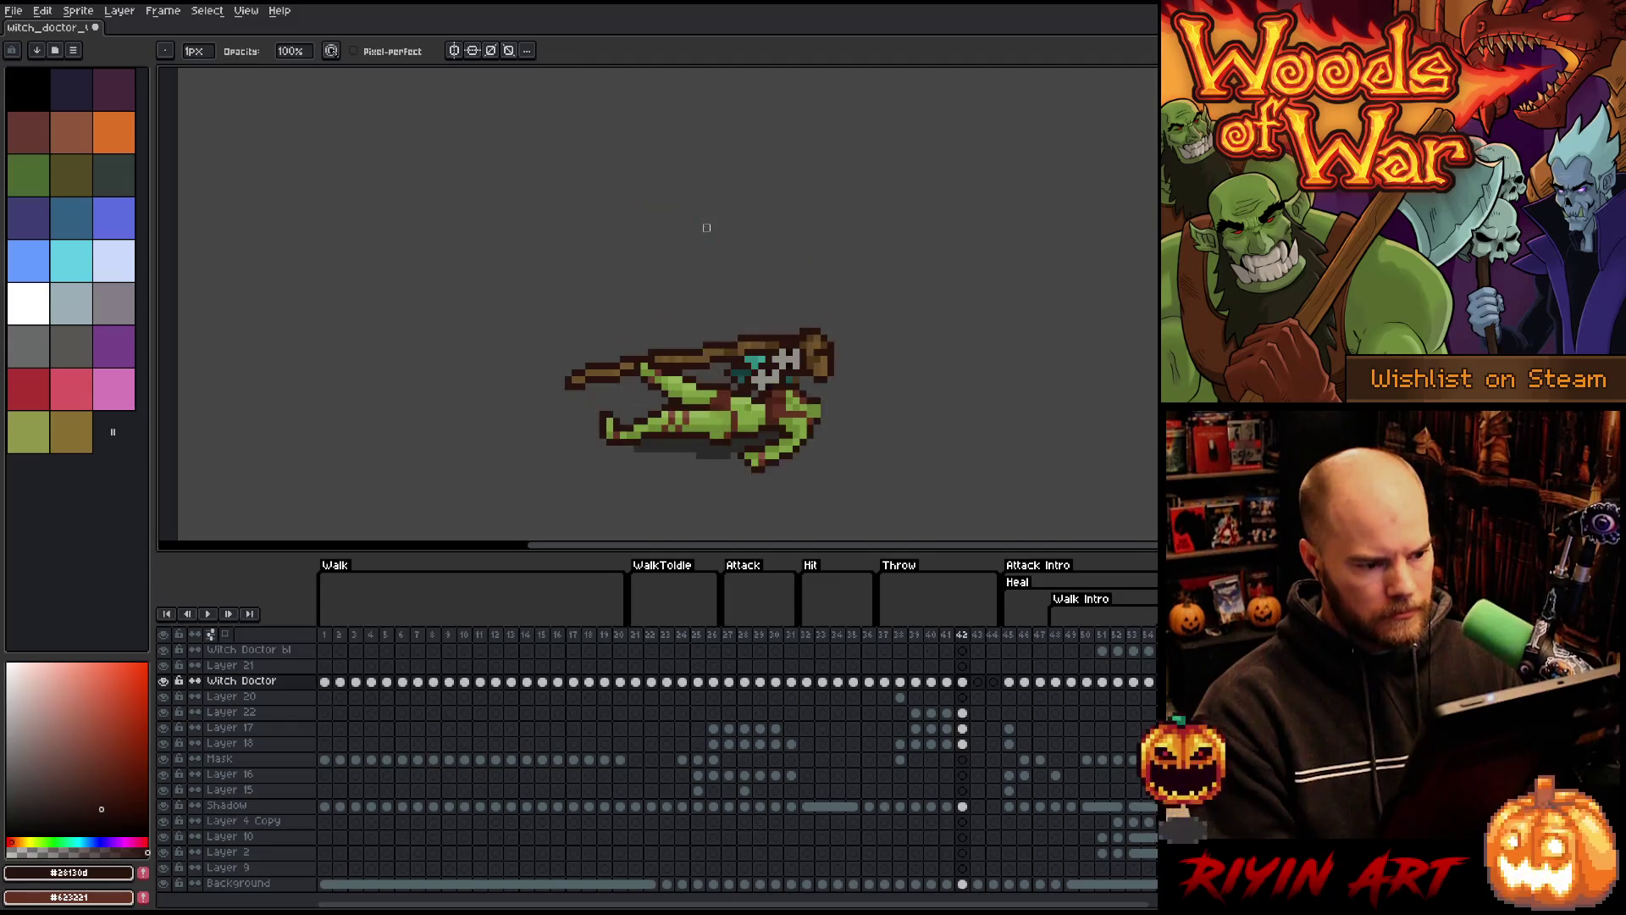
- Compare frames 41 and 42 while extending the lying pose's feet farther right
{"action": "key", "text": "comma"}
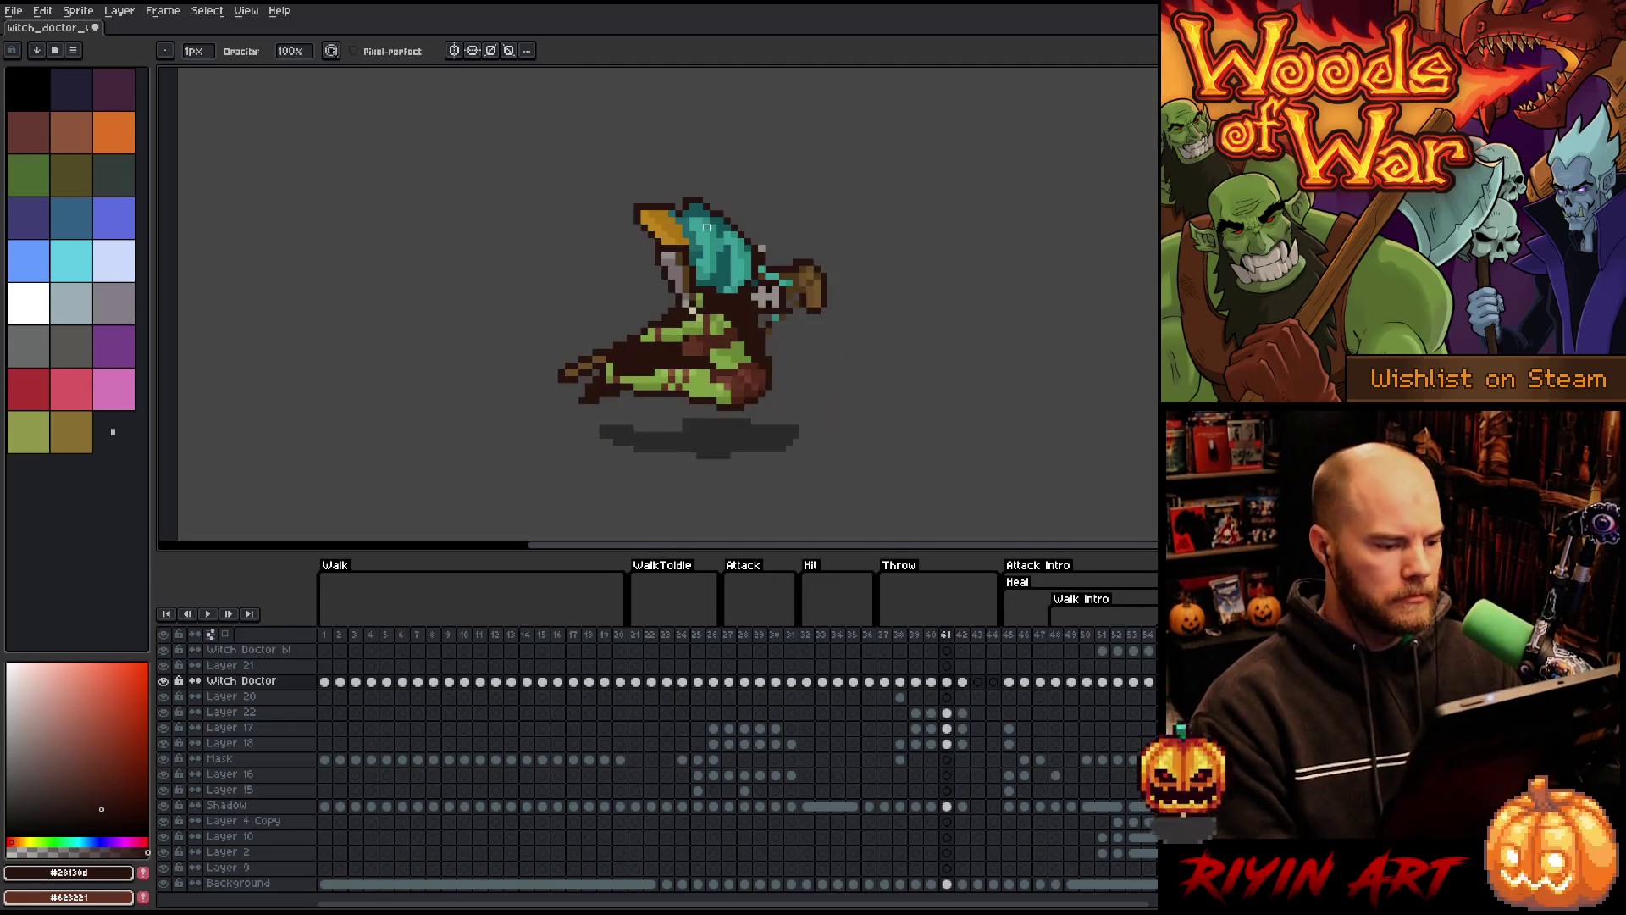
{"action": "key", "text": "e"}
{"action": "key", "text": "period"}
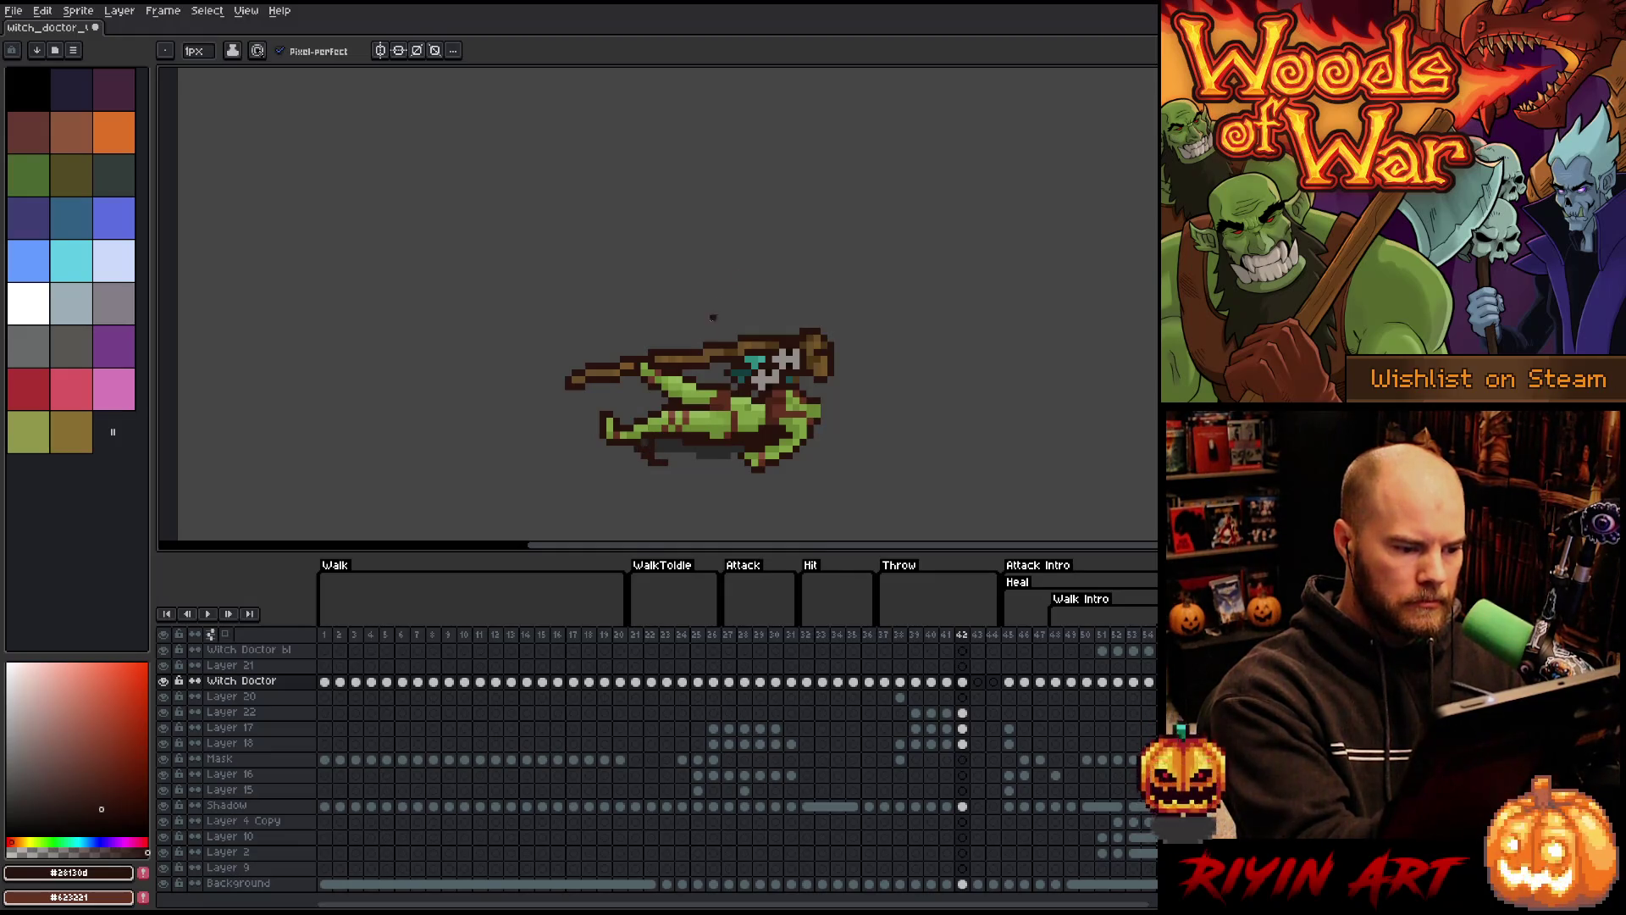
{"action": "key", "text": "comma"}
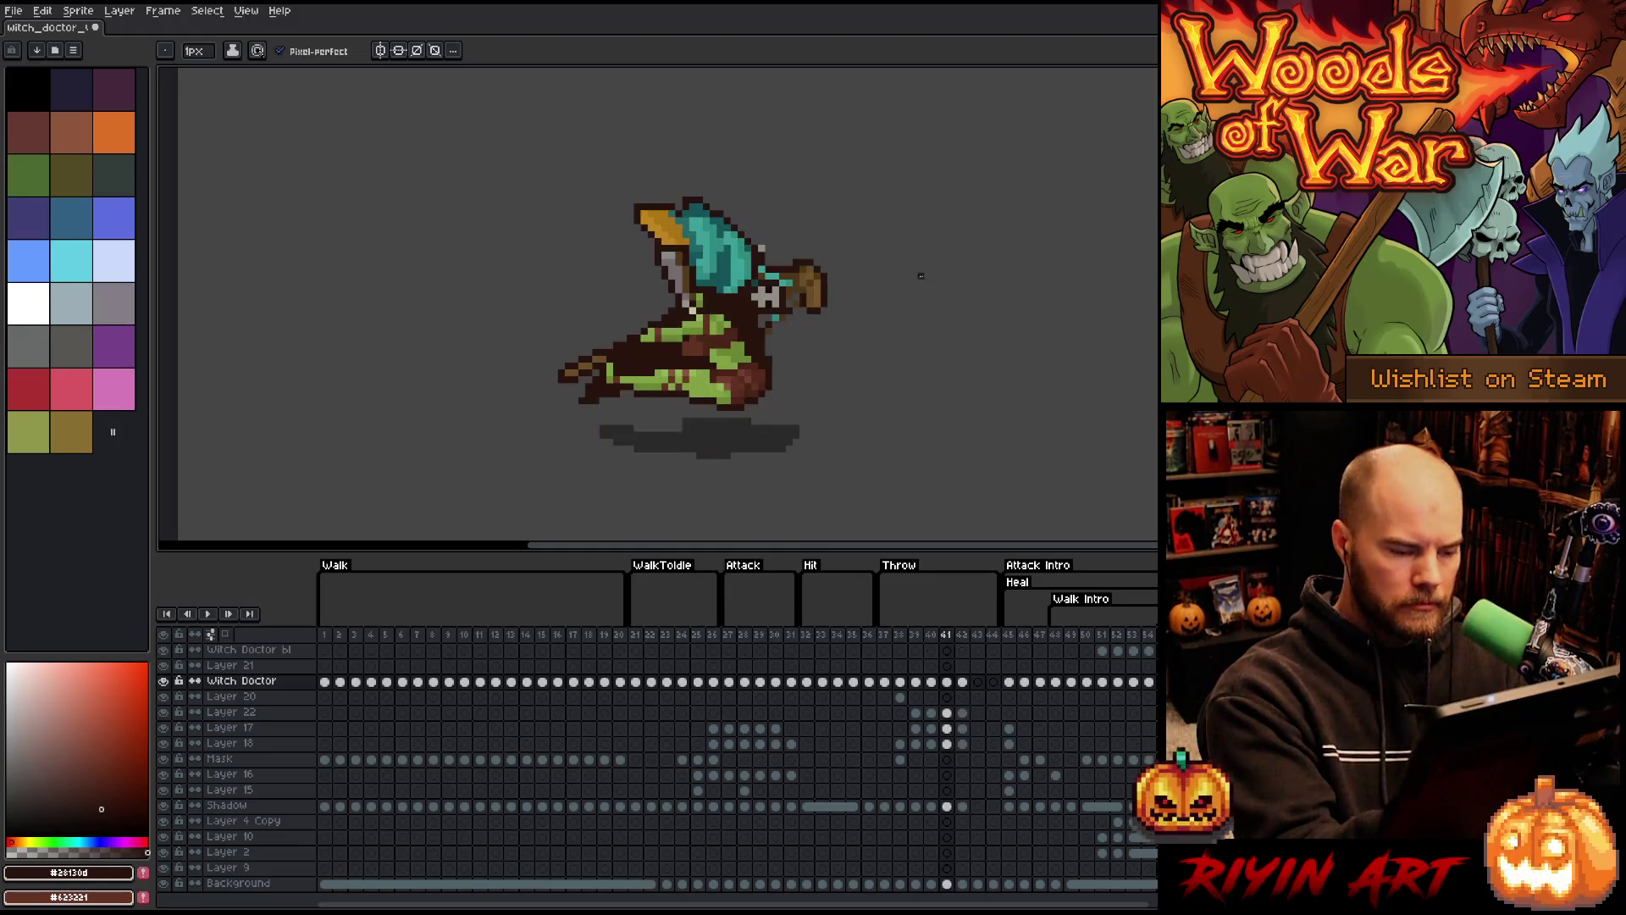
{"action": "key", "text": "alt"}
{"action": "key", "text": "period"}
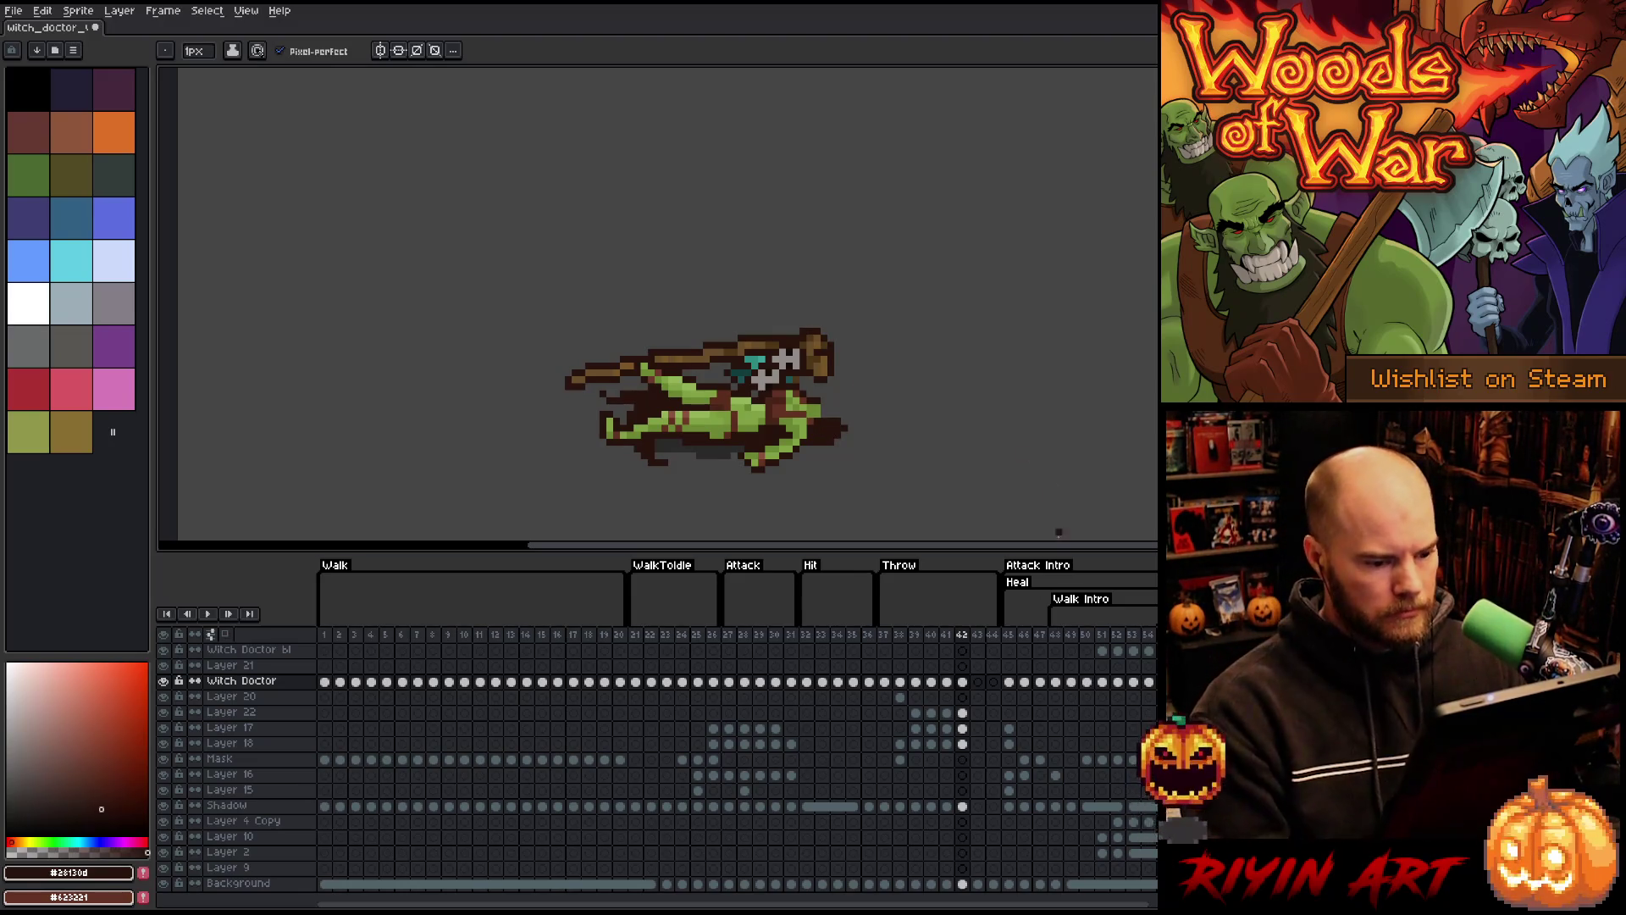
- Marquee-select the witch doctor's head on frame 34's standing pose
{"action": "left_click", "coordinate": [837, 636]}
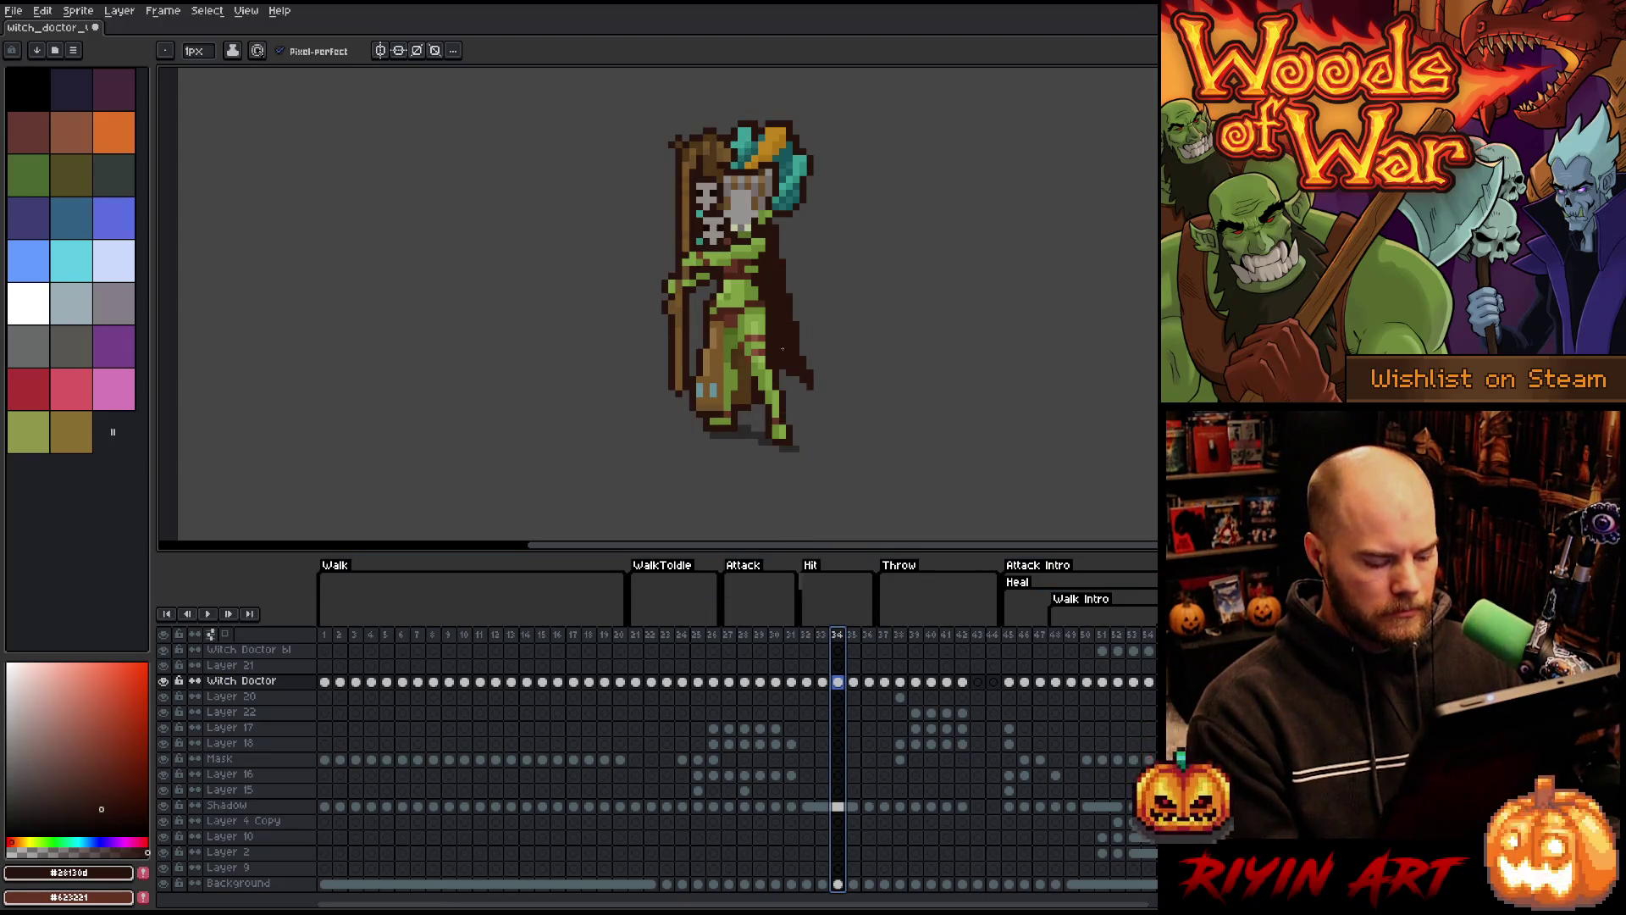
{"action": "key", "text": "m"}
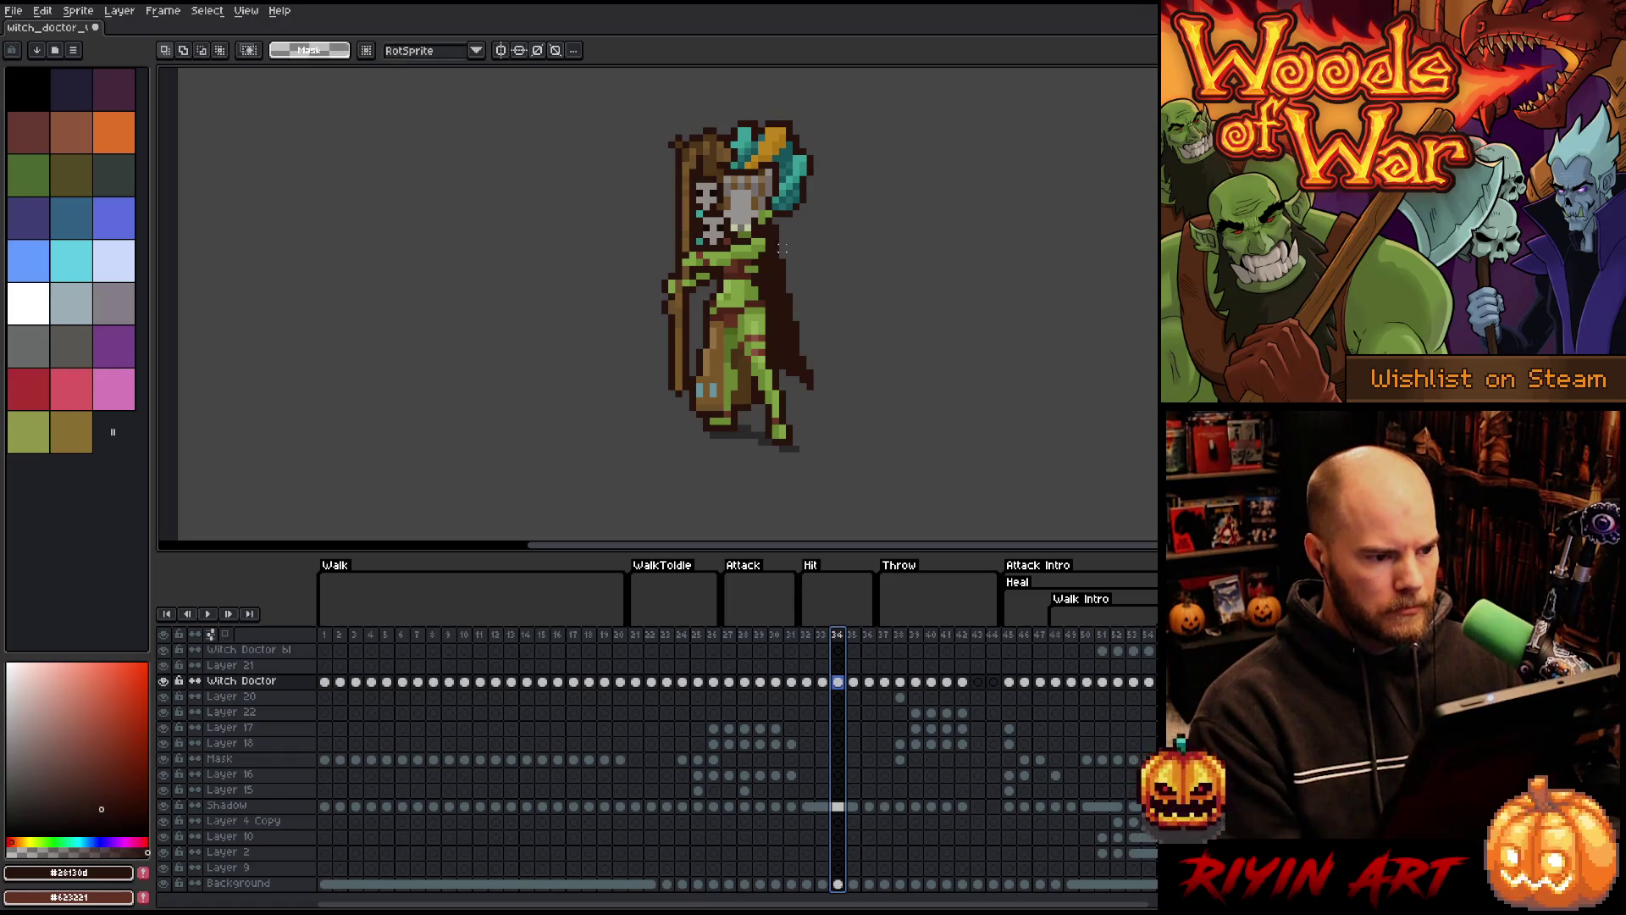
{"action": "left_click_drag", "start_coordinate": [846, 117], "coordinate": [714, 233]}
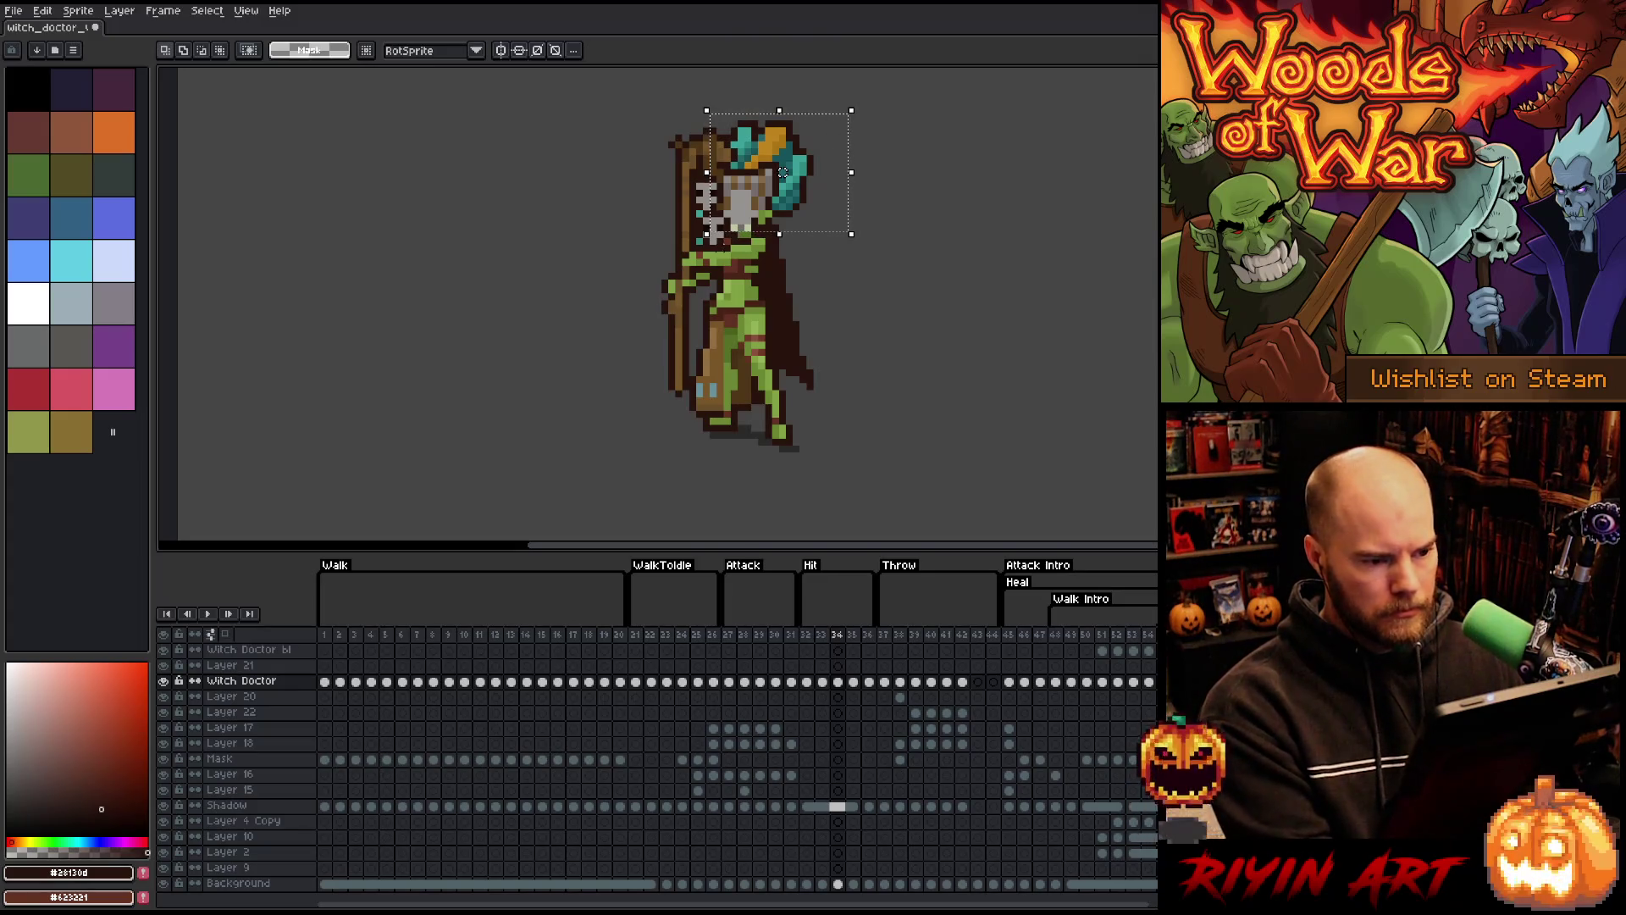
{"action": "left_click", "coordinate": [762, 157]}
{"action": "scroll", "coordinate": [652, 691], "scroll_direction": "up", "scroll_amount": 1}
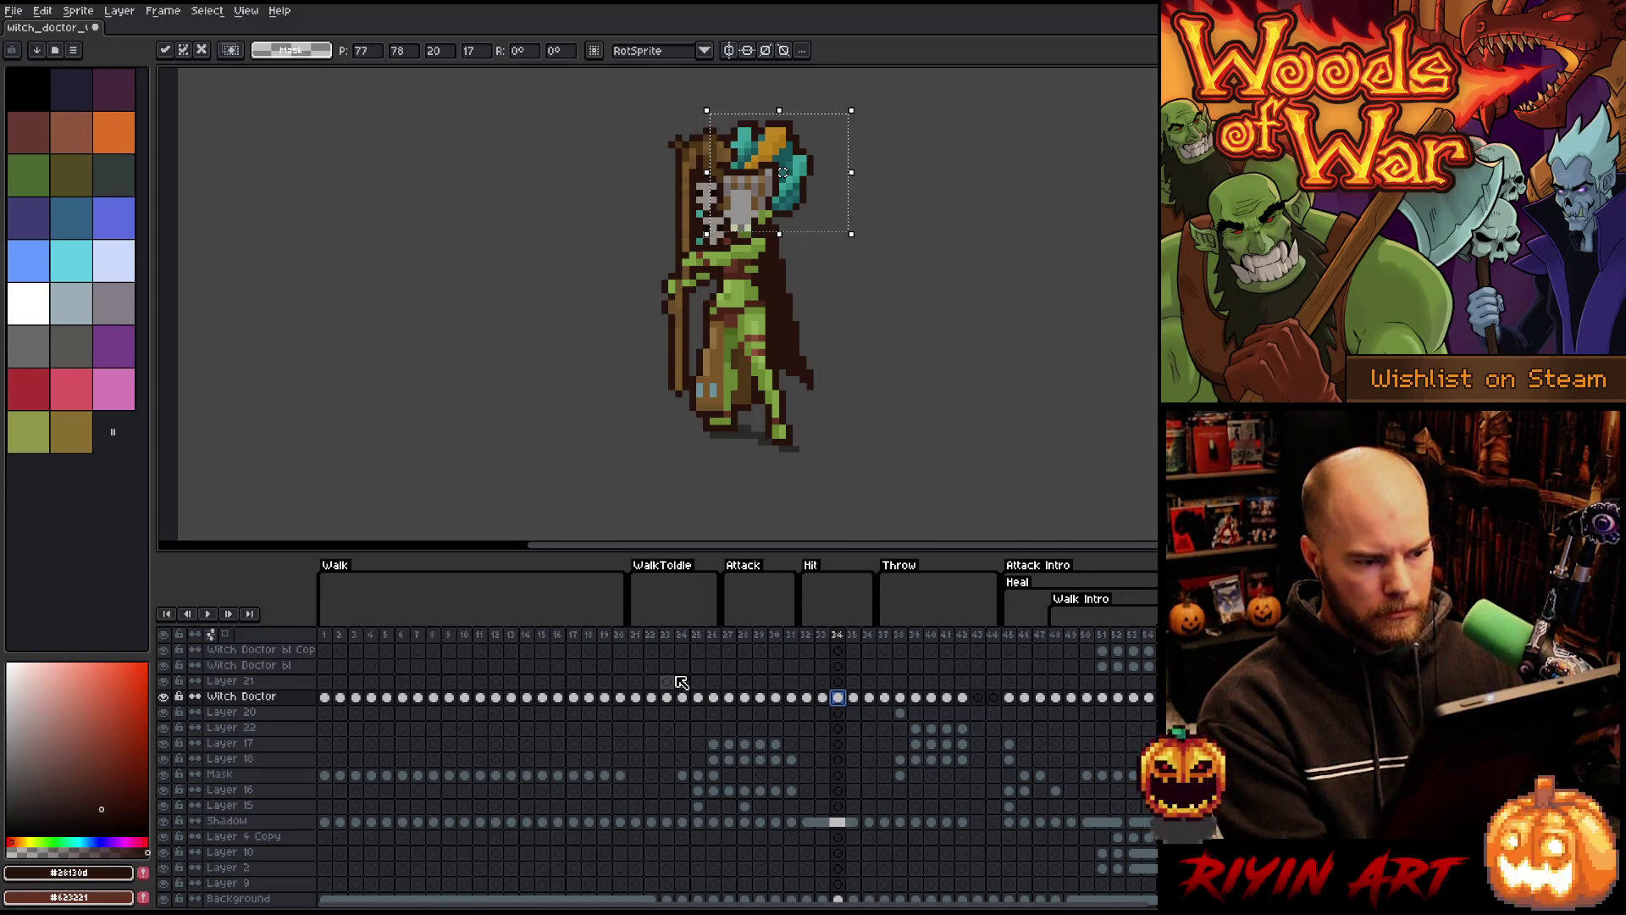
- Paste the head onto Layer 21 at frame 42, lowered toward the fallen body
{"action": "left_click", "coordinate": [963, 697]}
{"action": "left_click", "coordinate": [962, 681]}
{"action": "key", "text": "ctrl+v"}
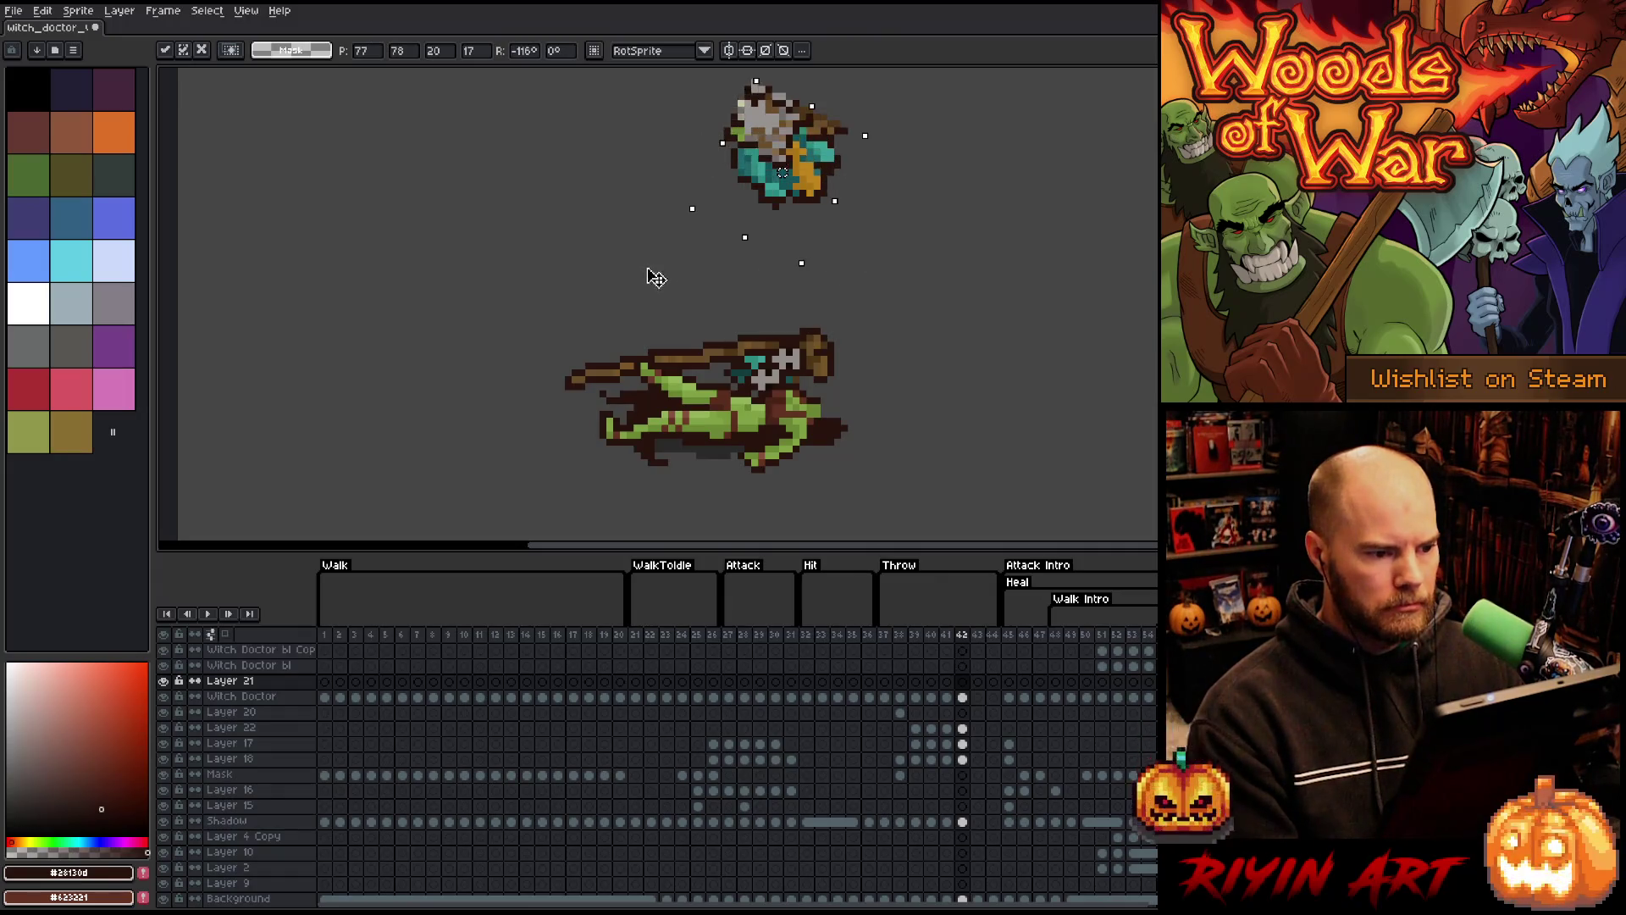
{"action": "mouse_move", "coordinate": [767, 147]}
{"action": "left_mouse_down"}
{"action": "mouse_move", "coordinate": [843, 278]}
{"action": "mouse_move", "coordinate": [861, 417]}
{"action": "left_mouse_up"}
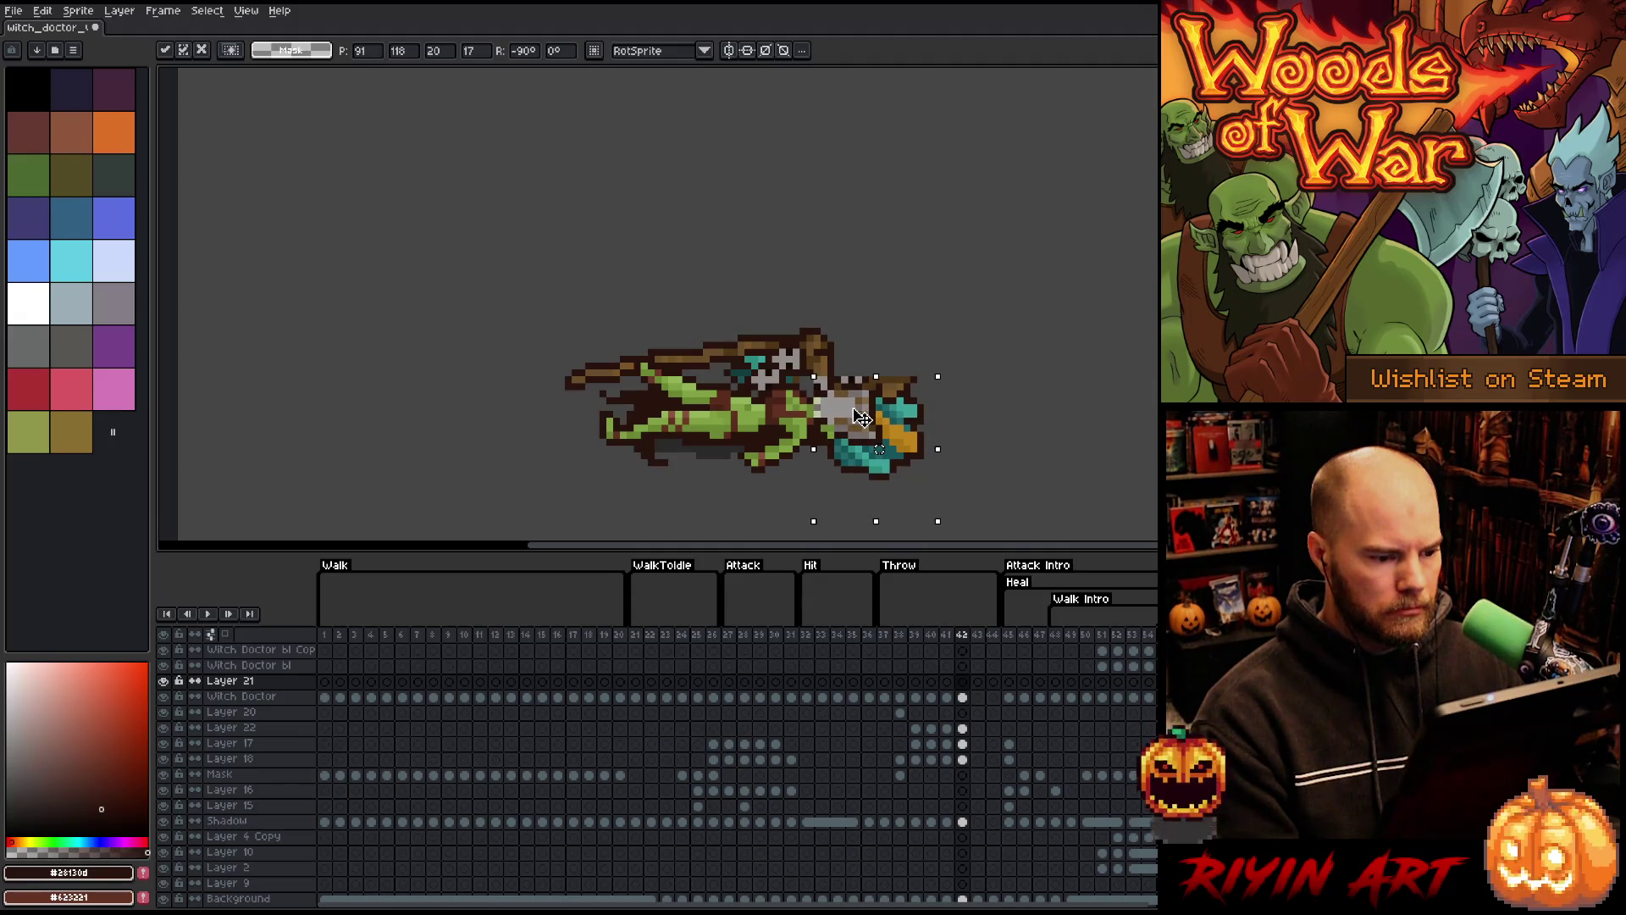
{"action": "key", "text": "Return"}
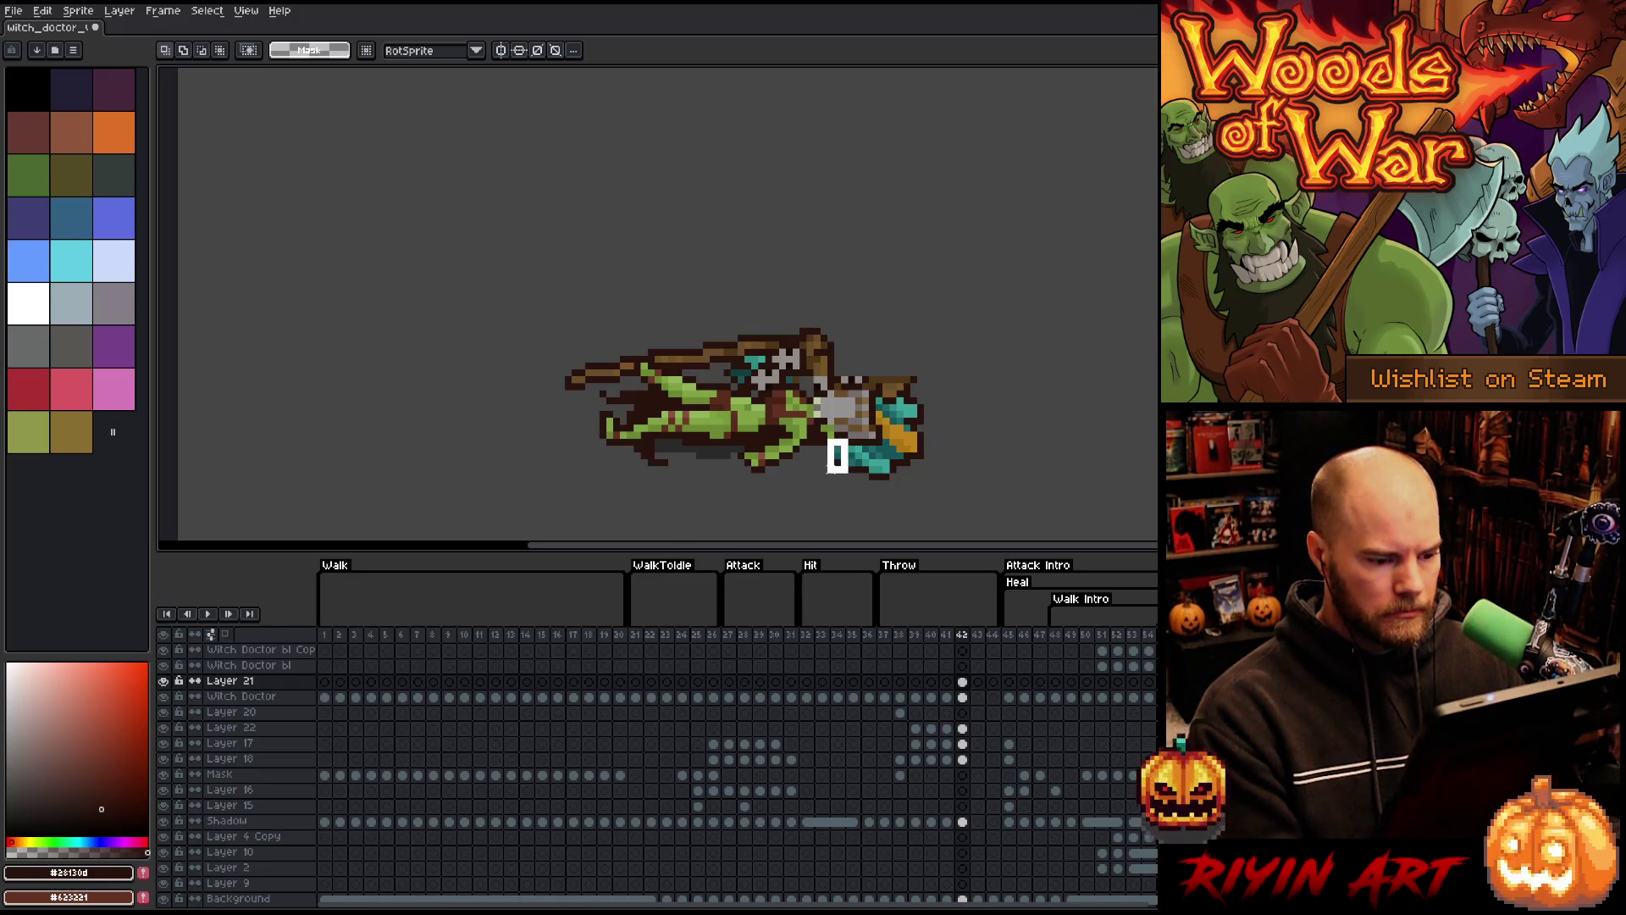
- Remove the teal-and-orange head piece from Layer 21, keeping only the staff tip, then select Layer 20
{"action": "left_click_drag", "start_coordinate": [808, 507], "coordinate": [958, 448]}
{"action": "left_click_drag", "start_coordinate": [994, 389], "coordinate": [900, 472]}
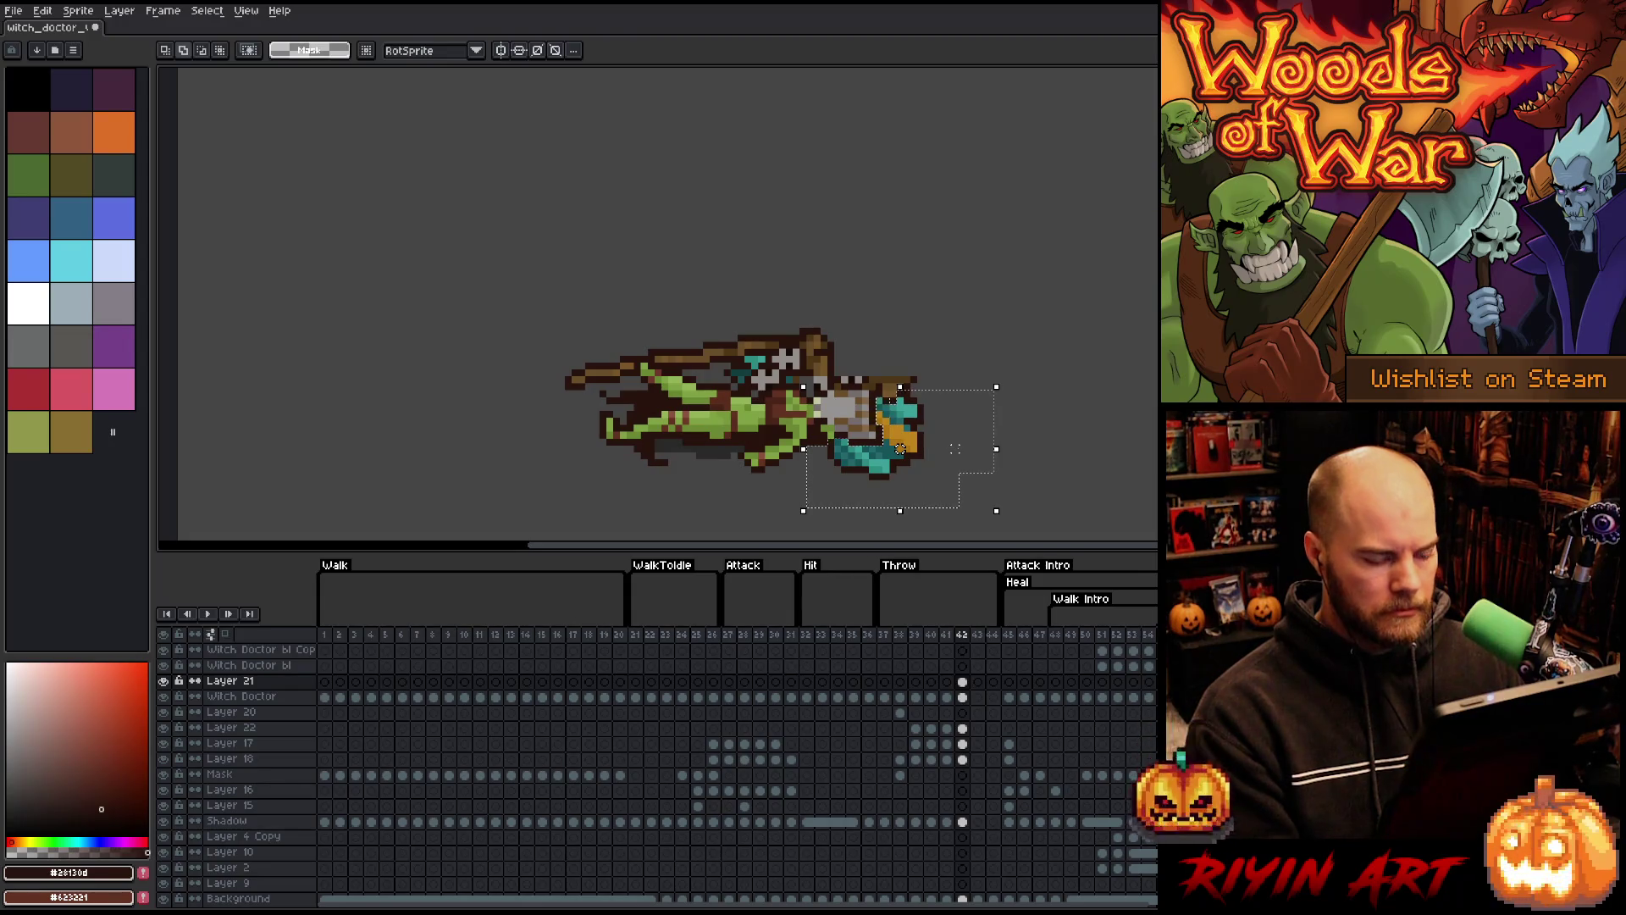
{"action": "key", "text": "alt"}
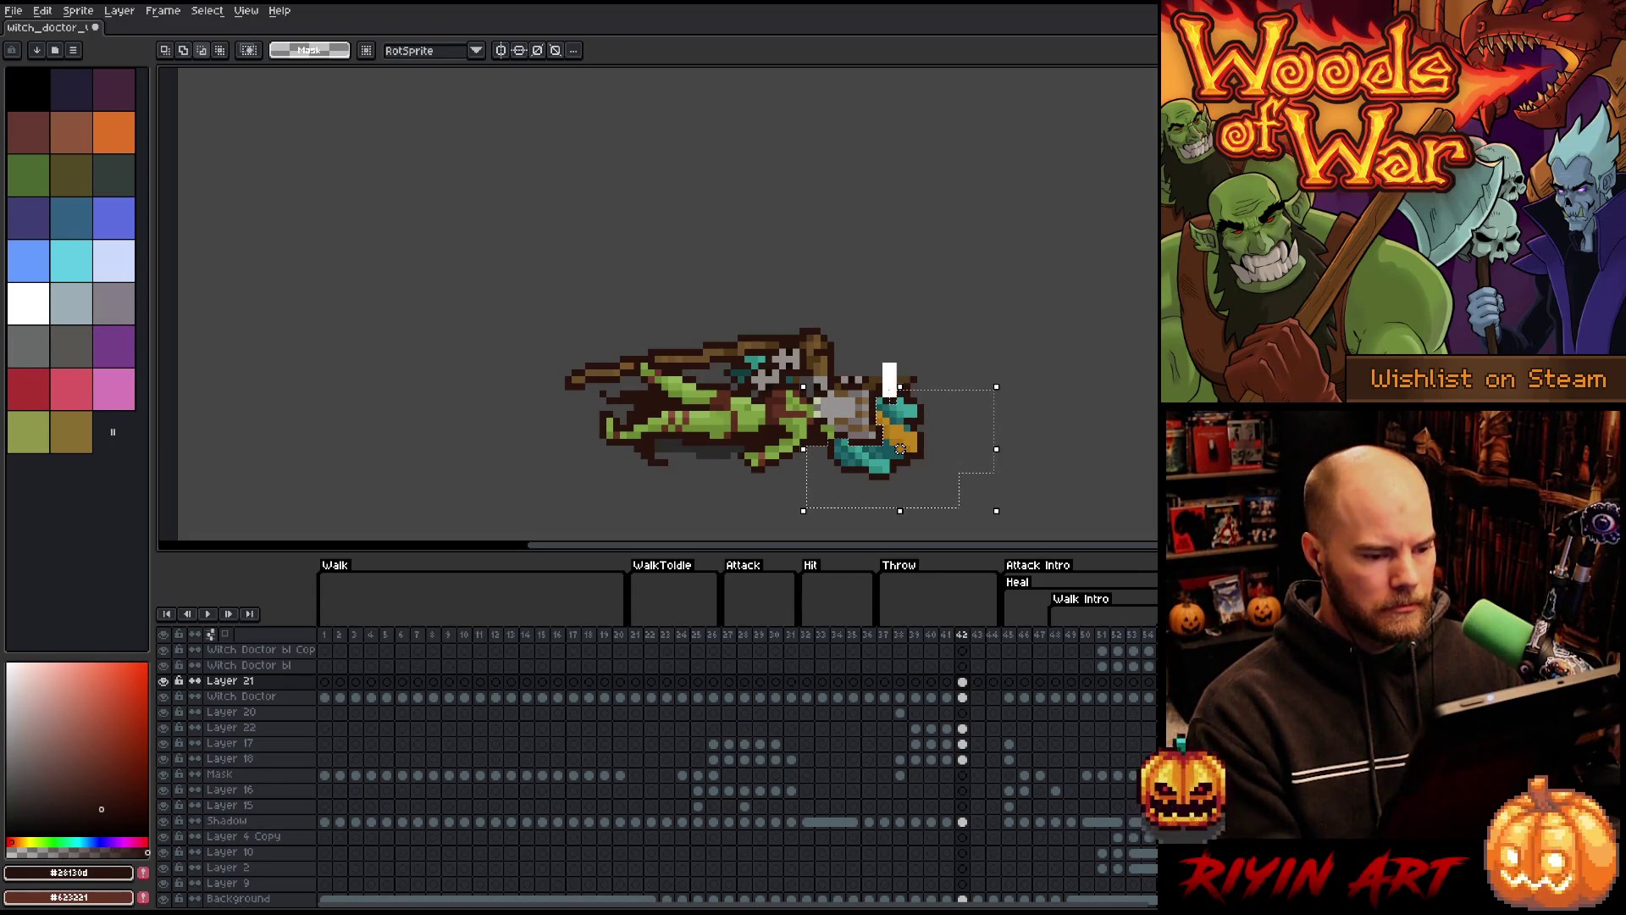
{"action": "key", "text": "Escape"}
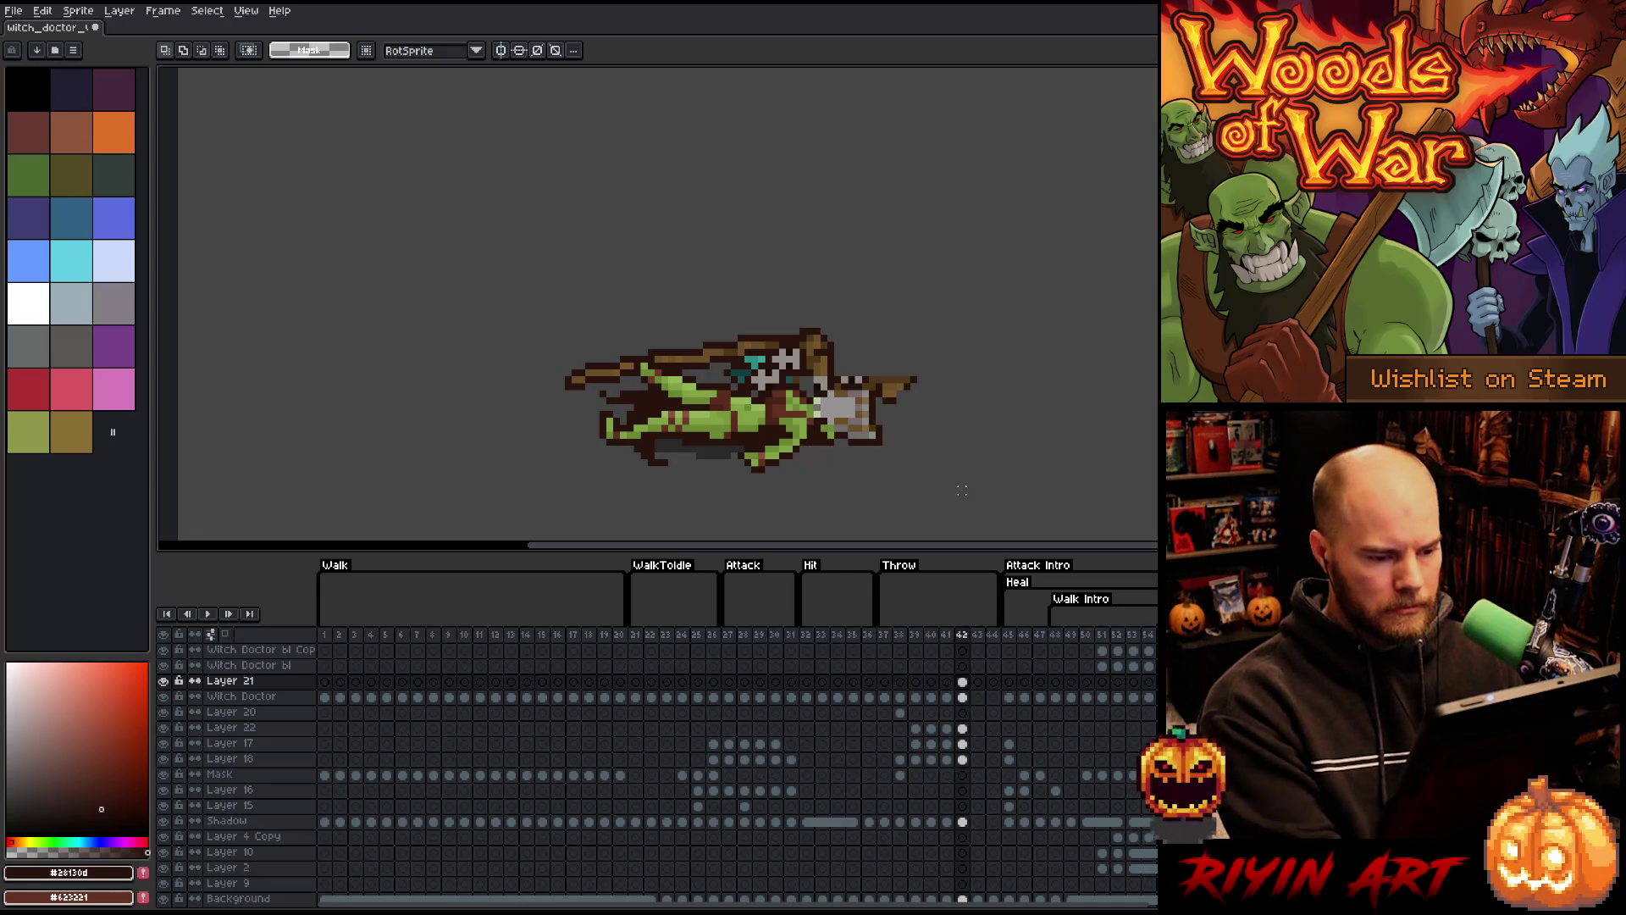
{"action": "left_click", "coordinate": [963, 713]}
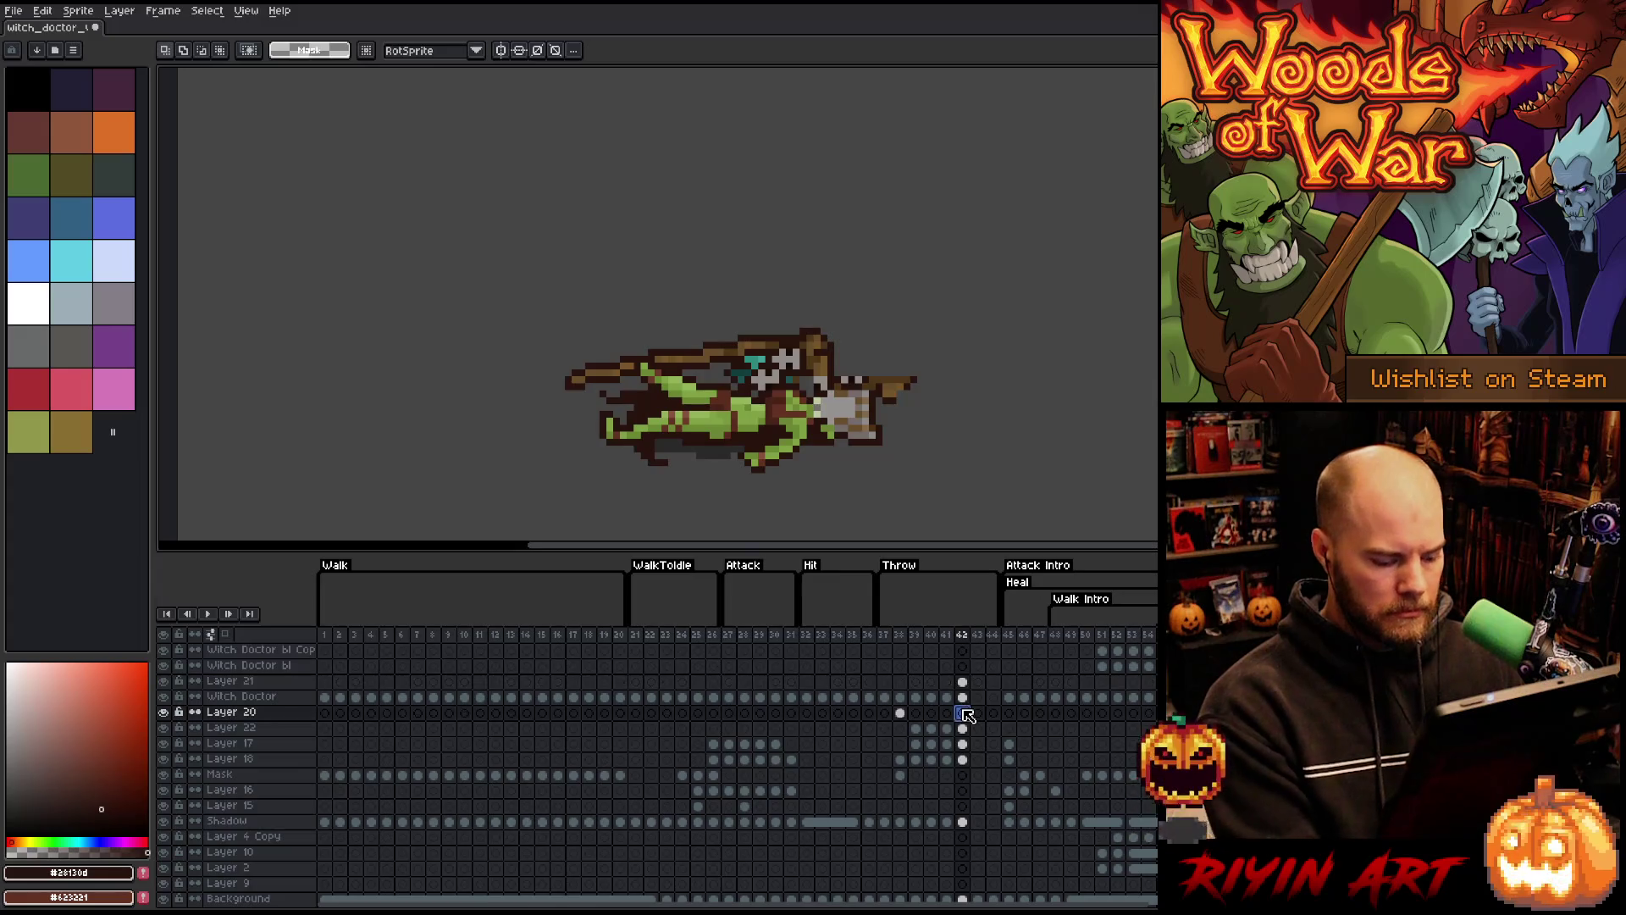
- Paste the teal-and-orange head onto Layer 20 of frame 42, raised a few pixels
{"action": "key", "text": "ctrl+v"}
{"action": "left_click_drag", "start_coordinate": [917, 444], "coordinate": [923, 431]}
{"action": "left_click", "coordinate": [1065, 380]}
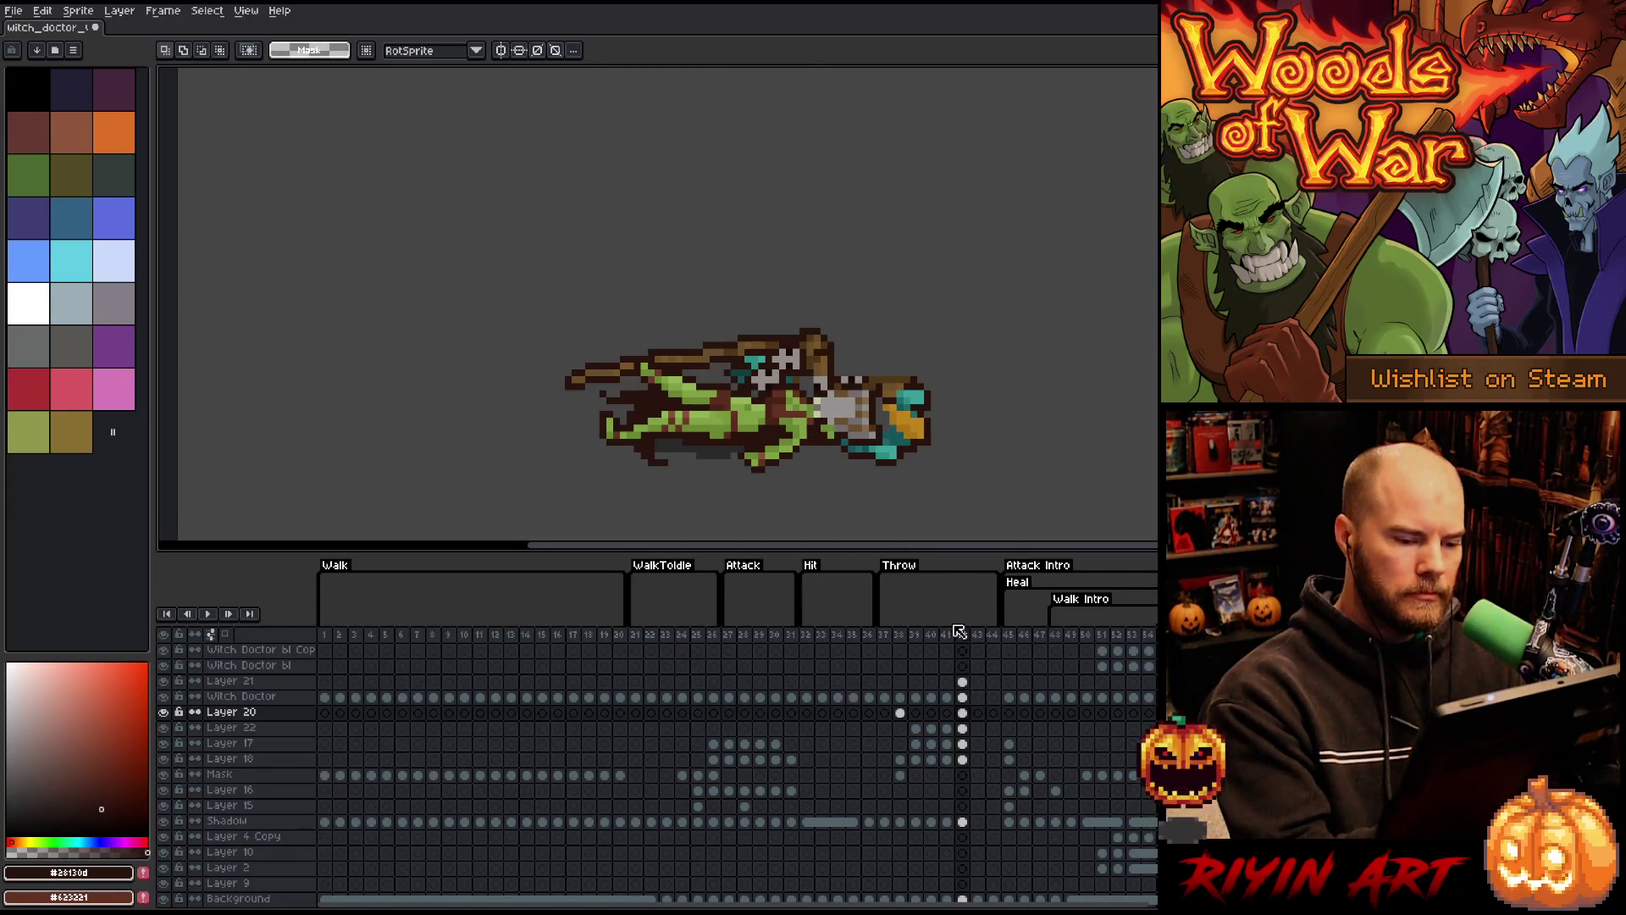
- Select Layer 21's frame-42 cel with the pencil ready for pixel touch-ups
{"action": "left_click", "coordinate": [963, 682]}
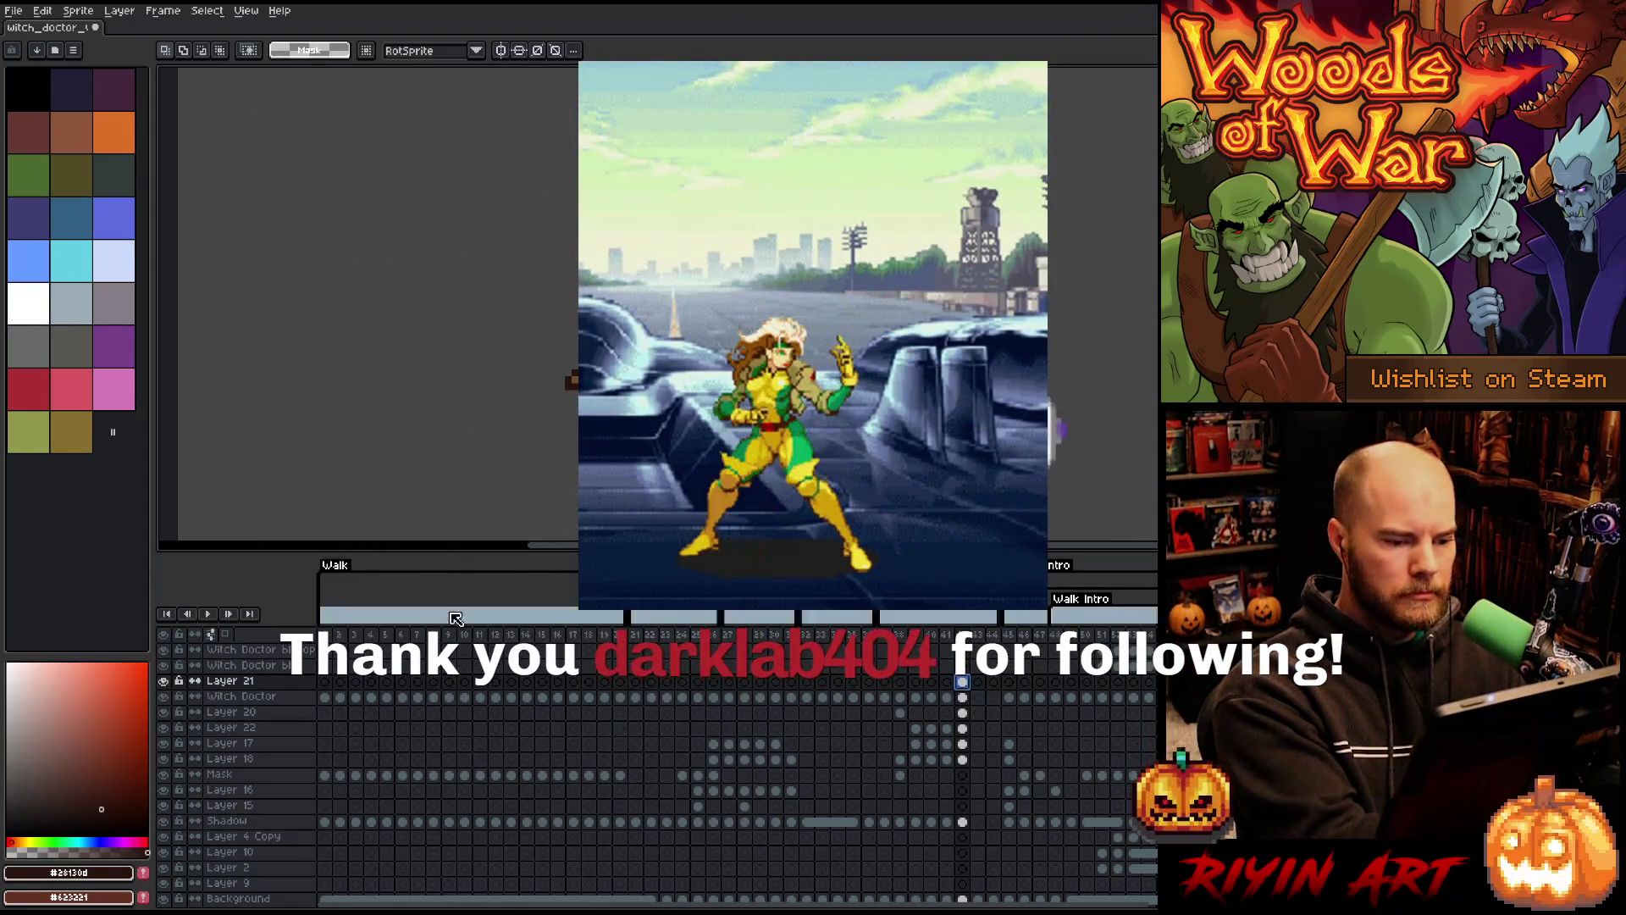
{"action": "key", "text": "b"}
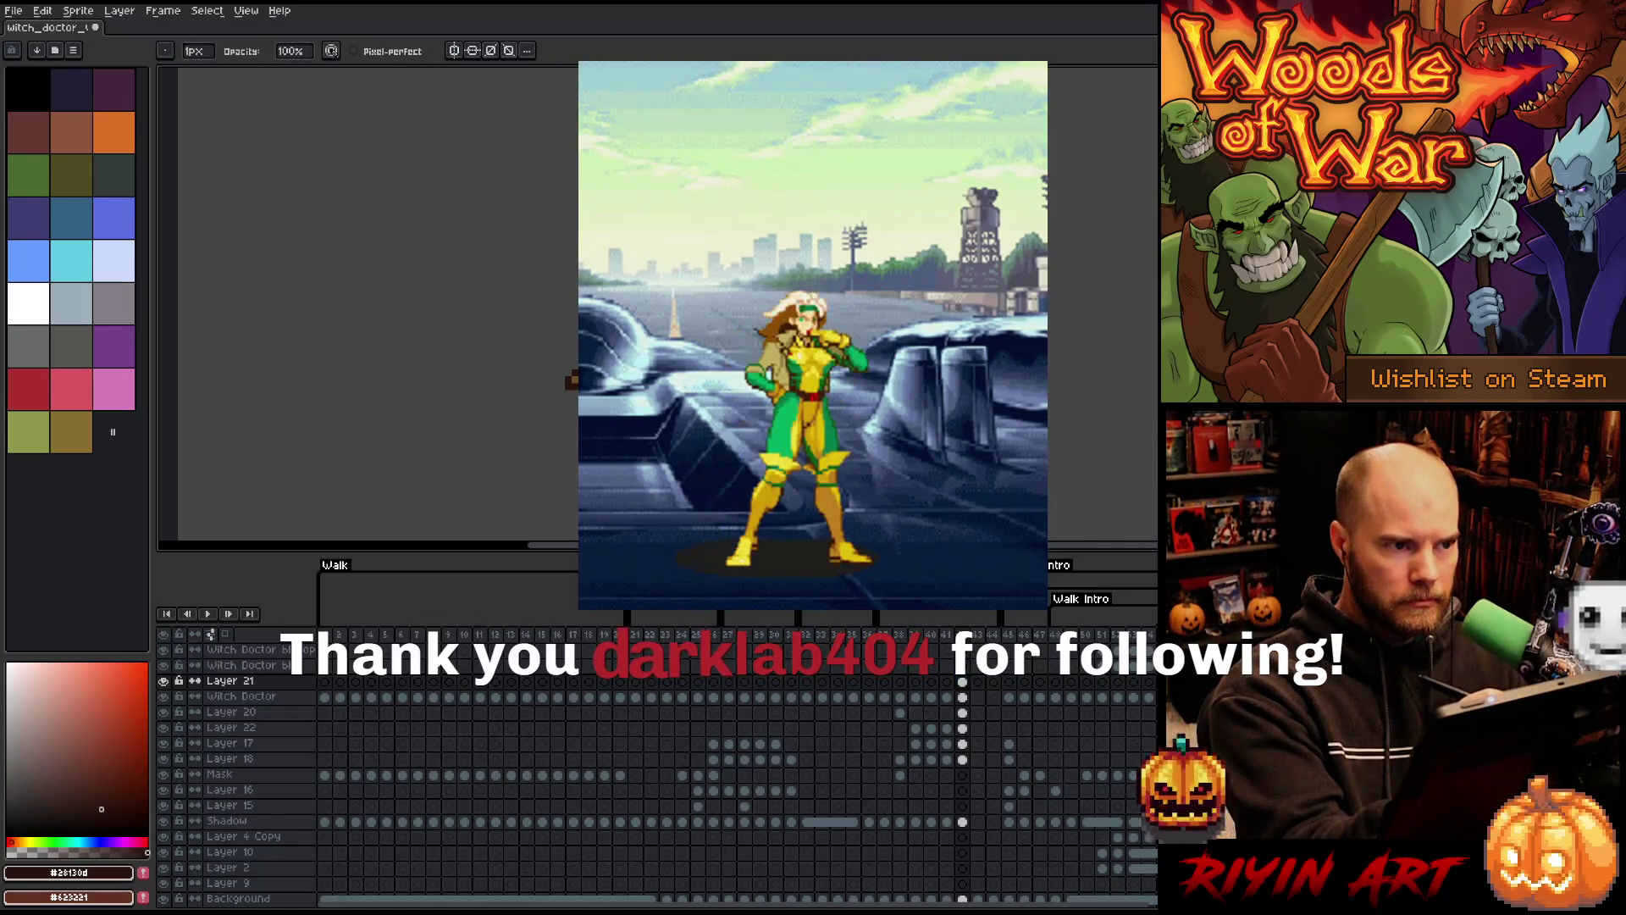
{"action": "key", "text": "e"}
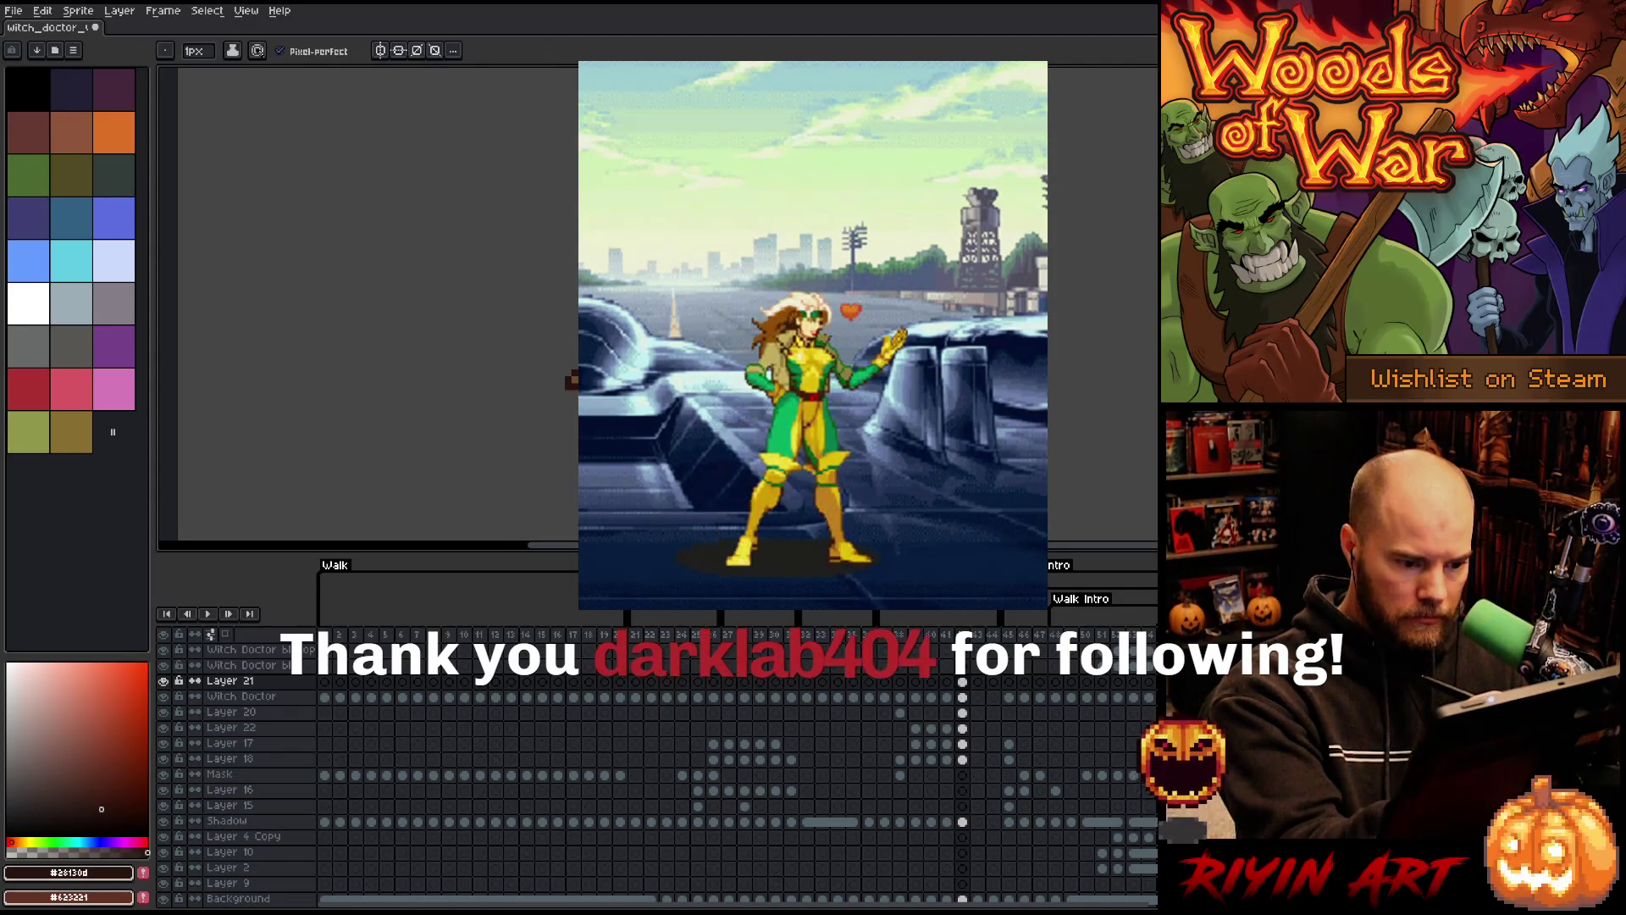
- Touch up the staff tip on Layer 21 with sampled grey, browns and muted purple-grey
{"action": "key", "text": "i"}
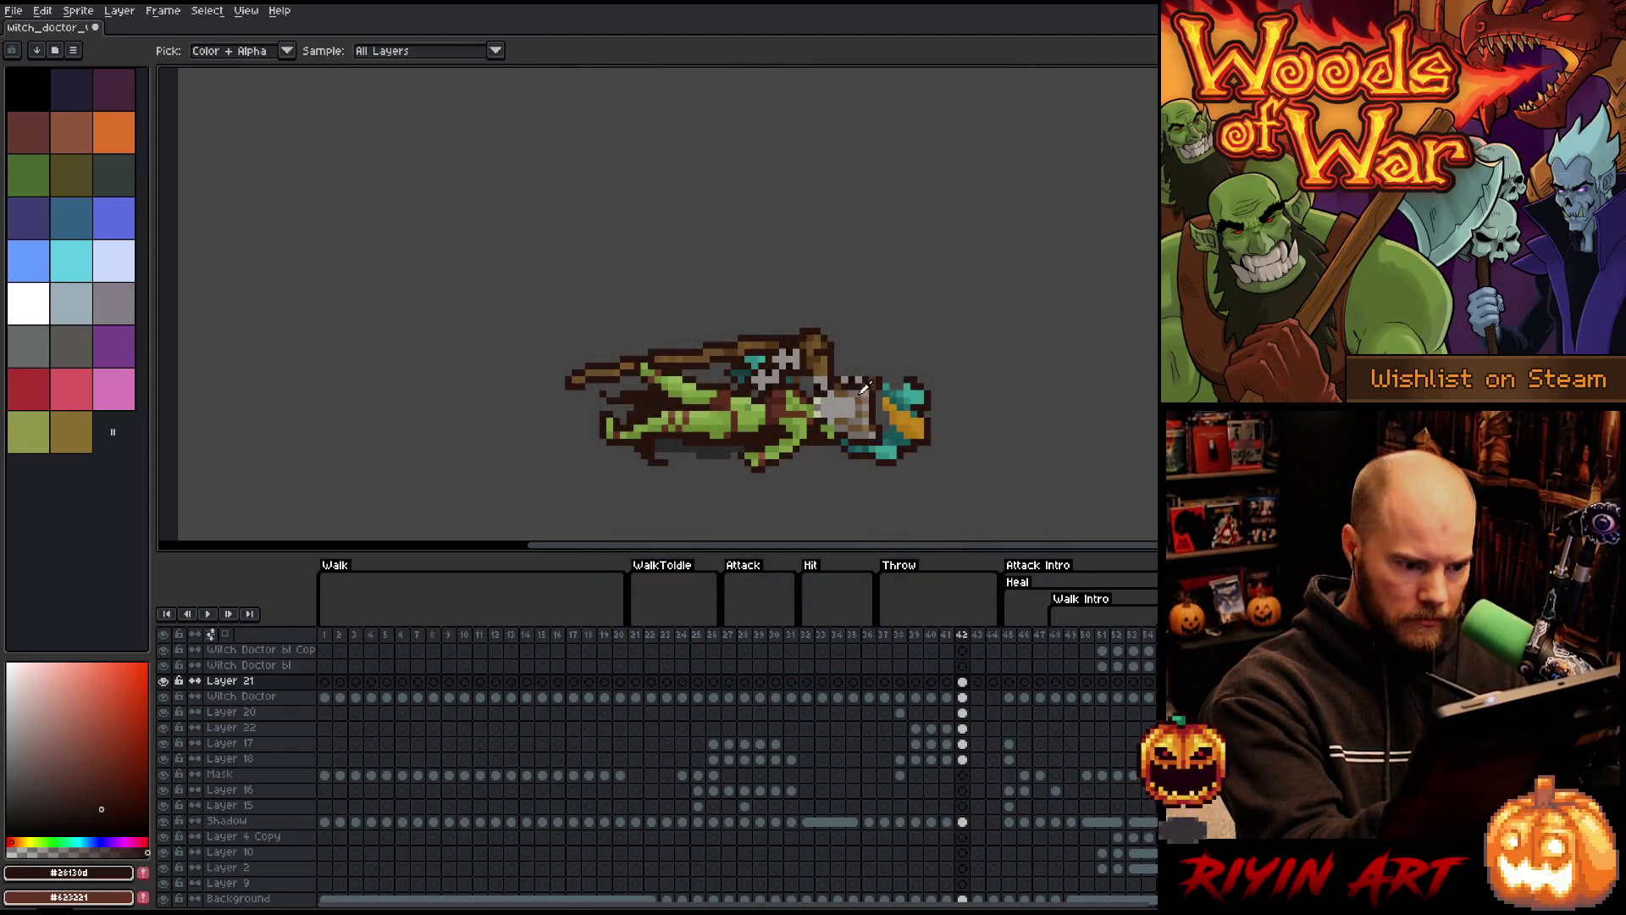
{"action": "left_click", "coordinate": [866, 387], "text": "alt"}
{"action": "left_click", "coordinate": [866, 384], "text": "alt"}
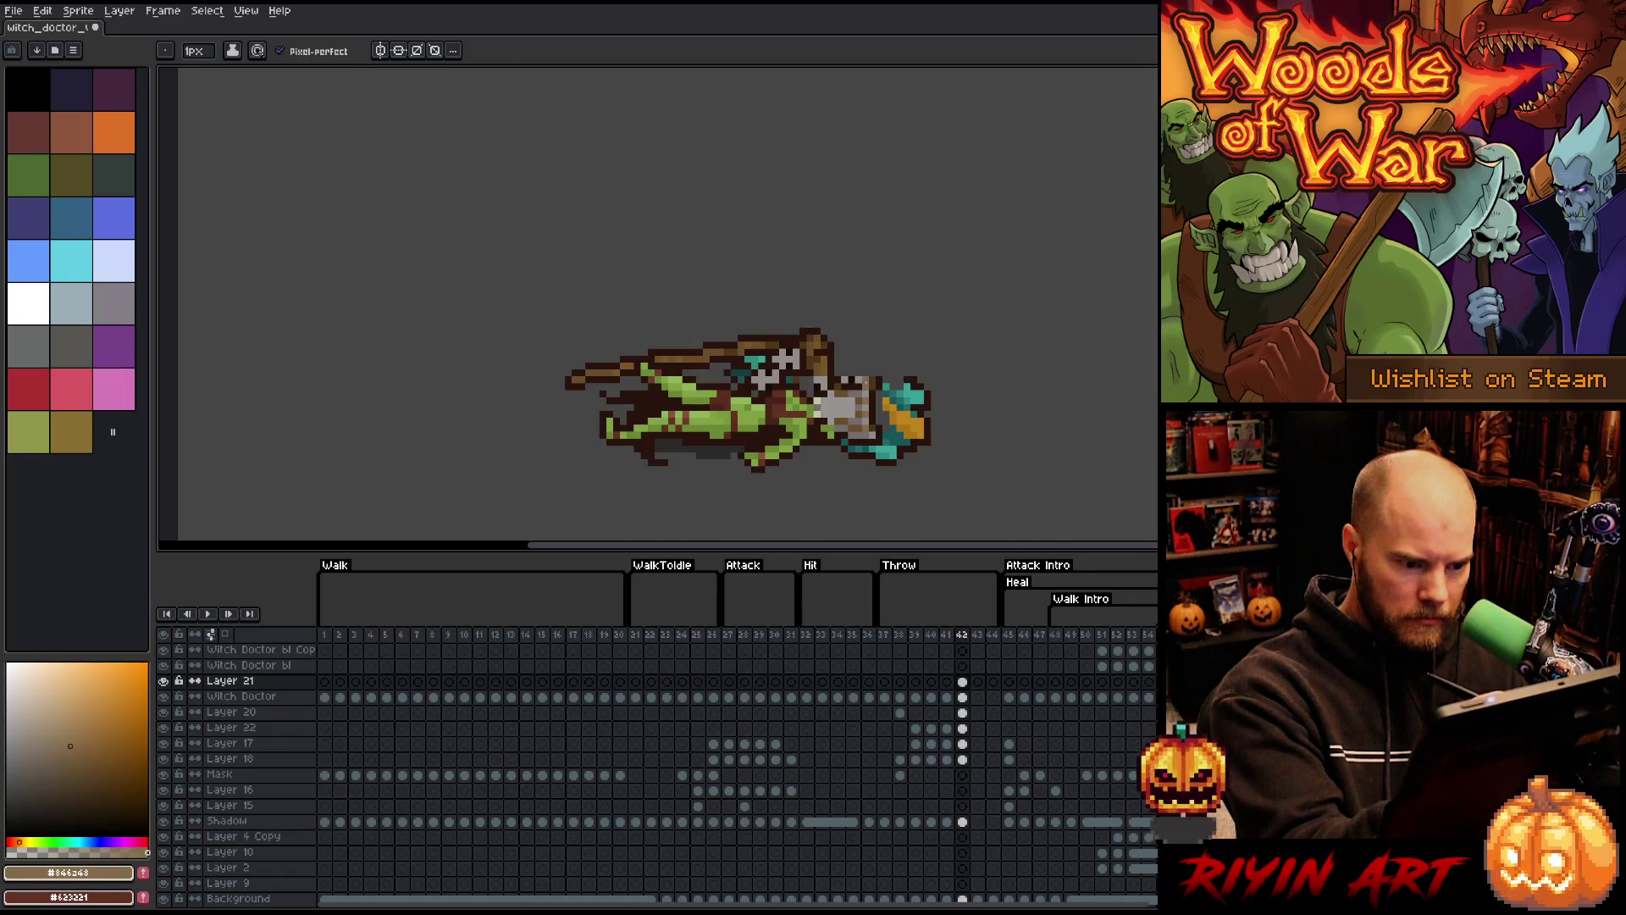
{"action": "left_click", "coordinate": [862, 384], "text": "alt"}
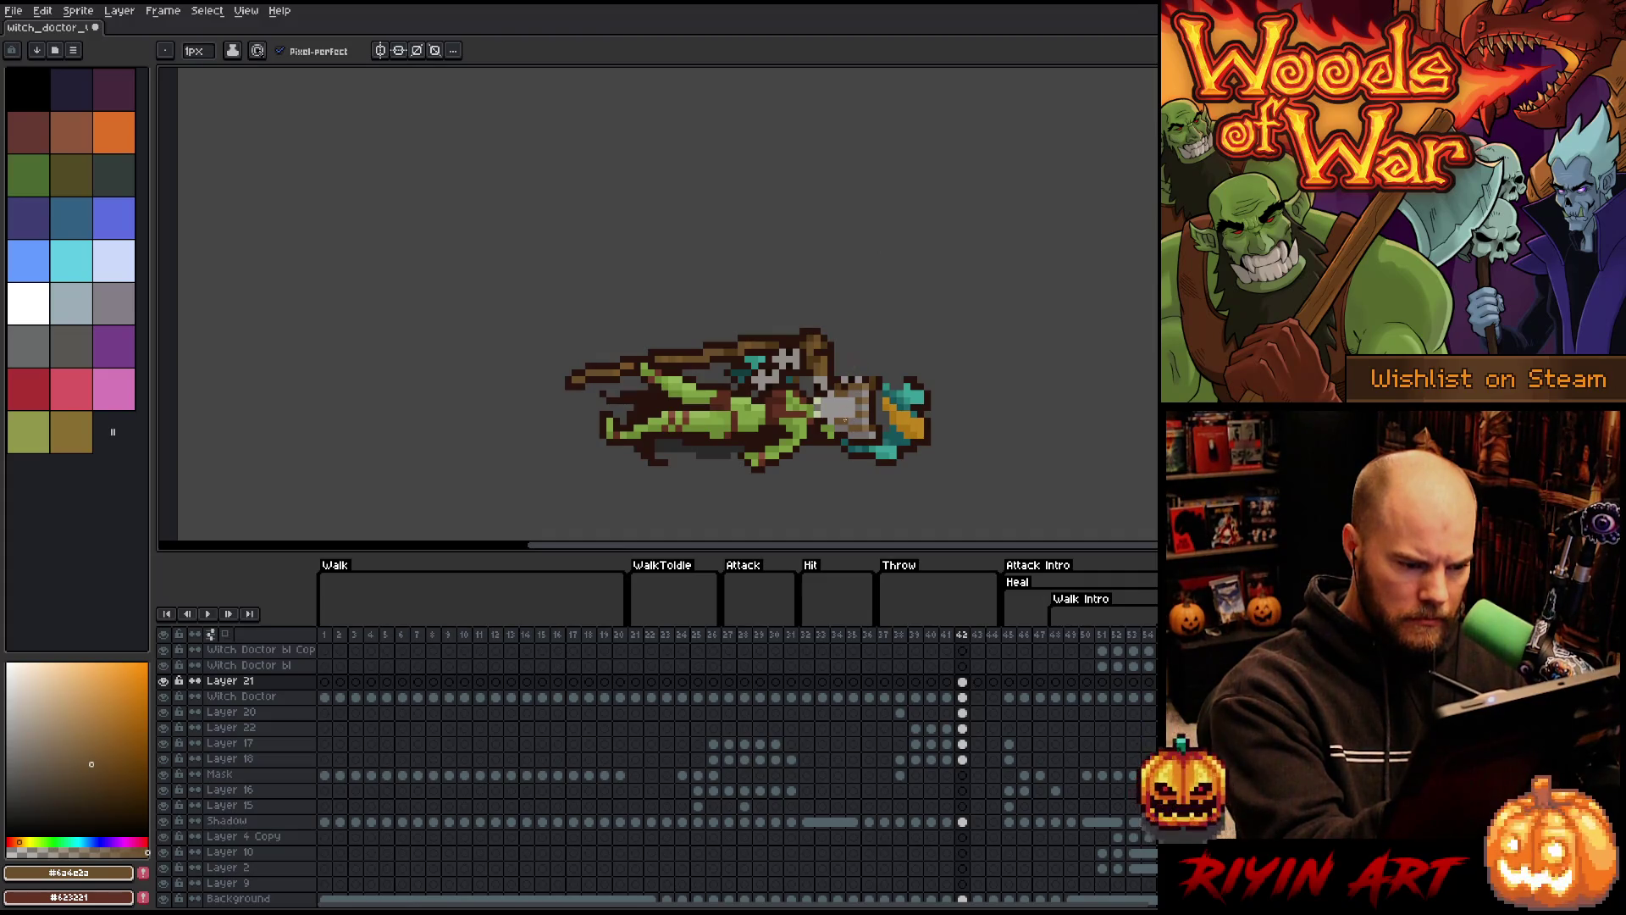
{"action": "left_click", "coordinate": [838, 409], "text": "alt"}
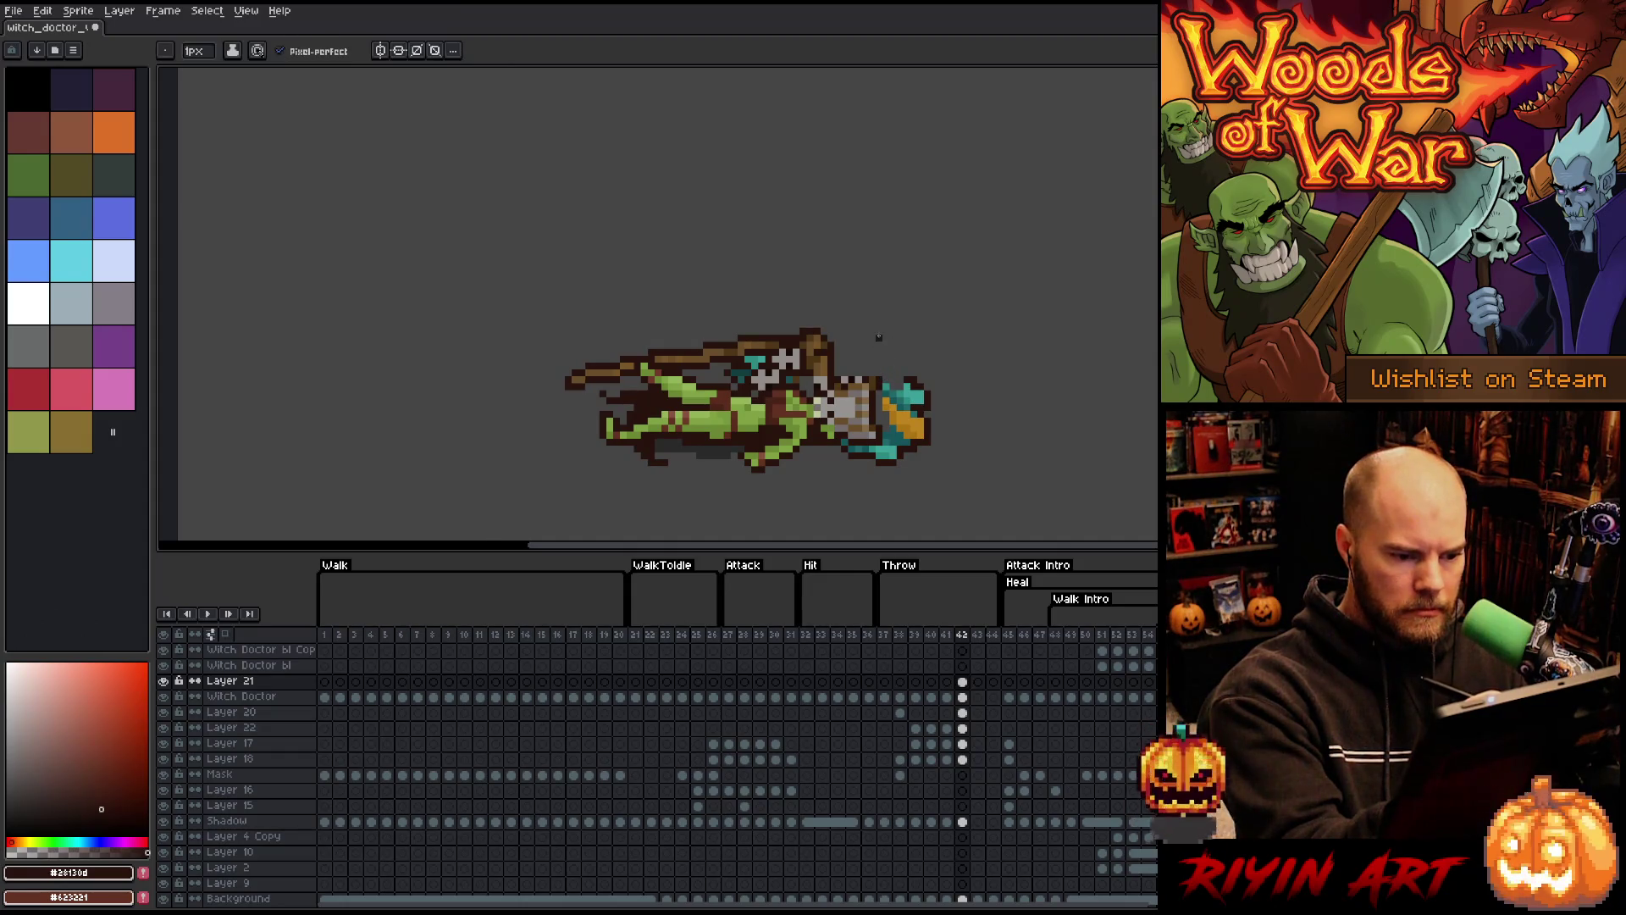
{"action": "left_click", "coordinate": [871, 432], "text": "alt"}
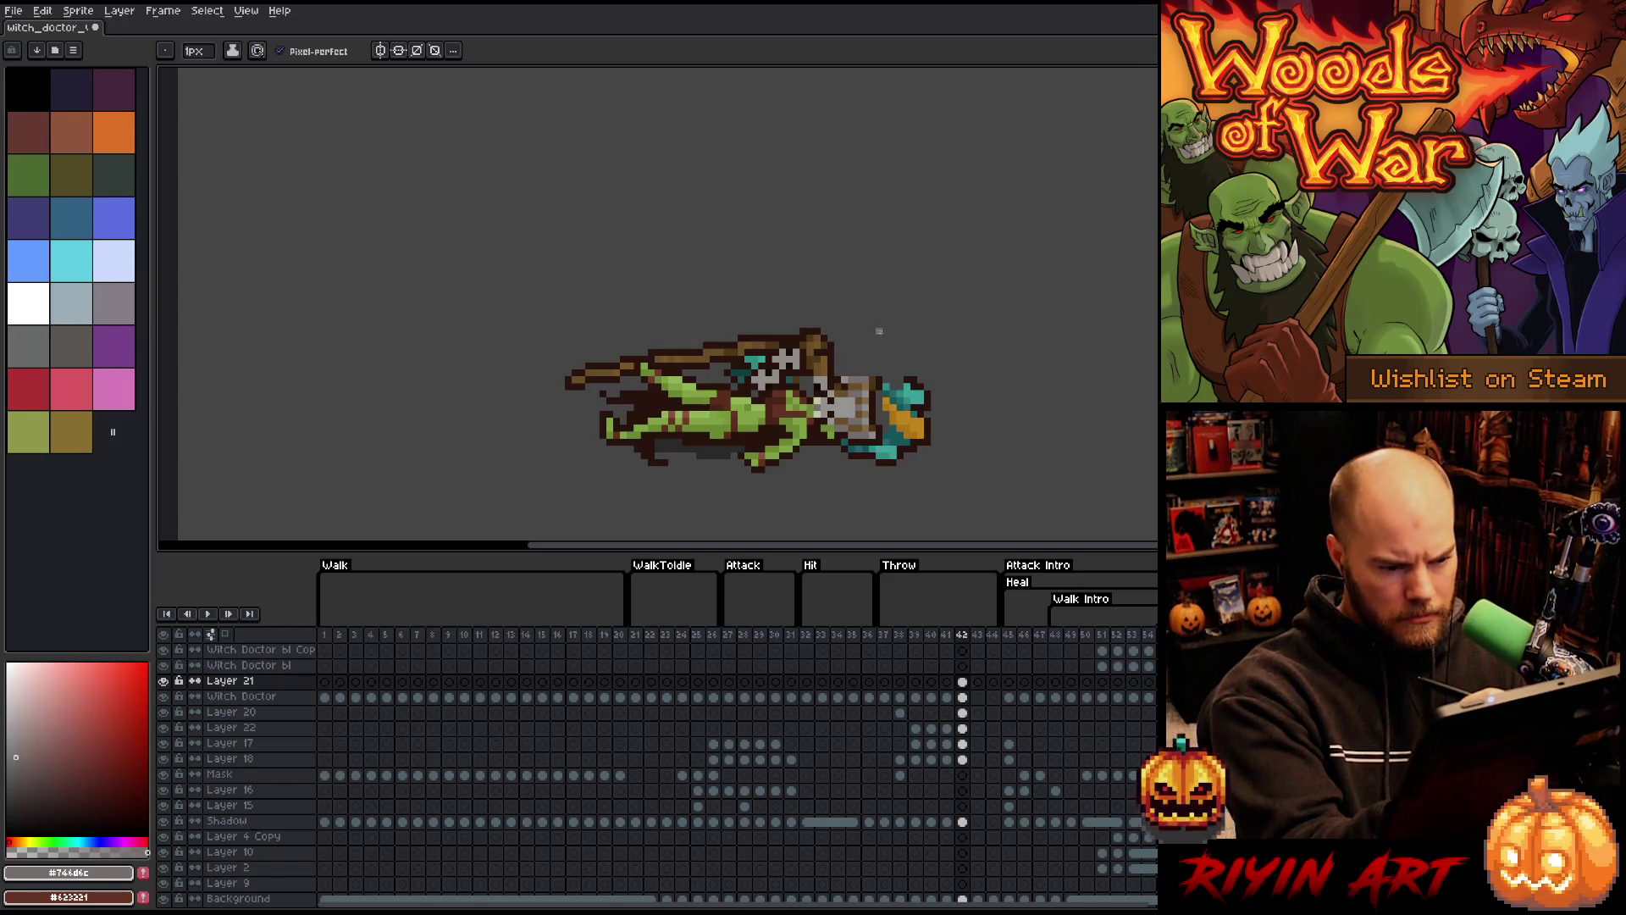
- Finish the staff-tip pixels in light grey, purple-grey and near-black brown outline
{"action": "left_click", "coordinate": [881, 379], "text": "alt"}
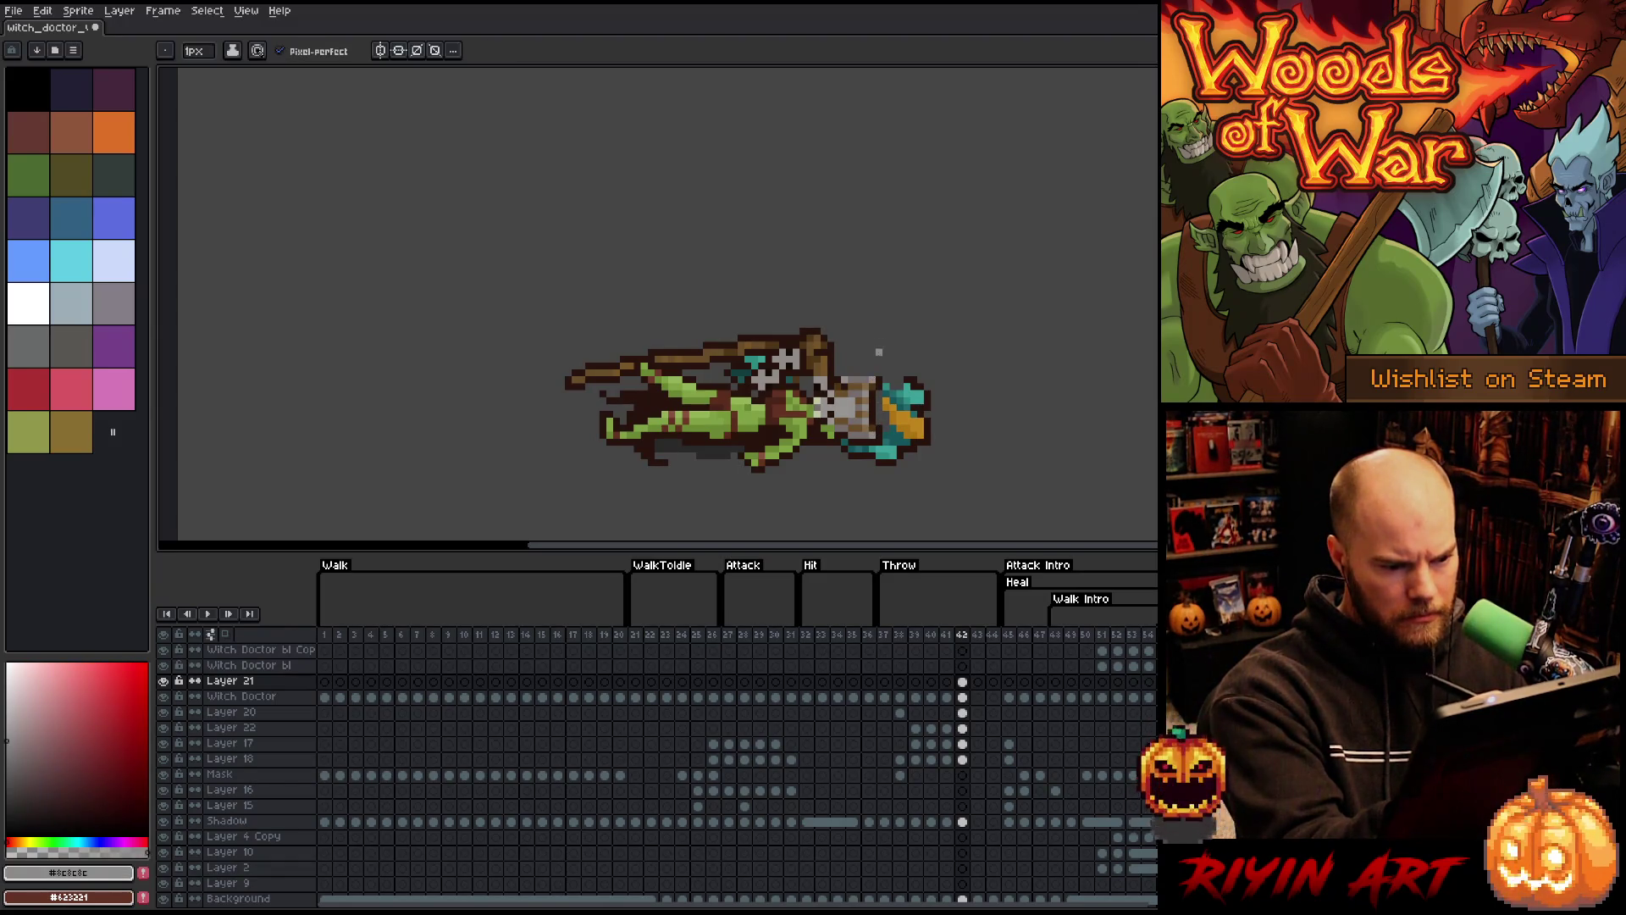
{"action": "left_click", "coordinate": [881, 374], "text": "alt"}
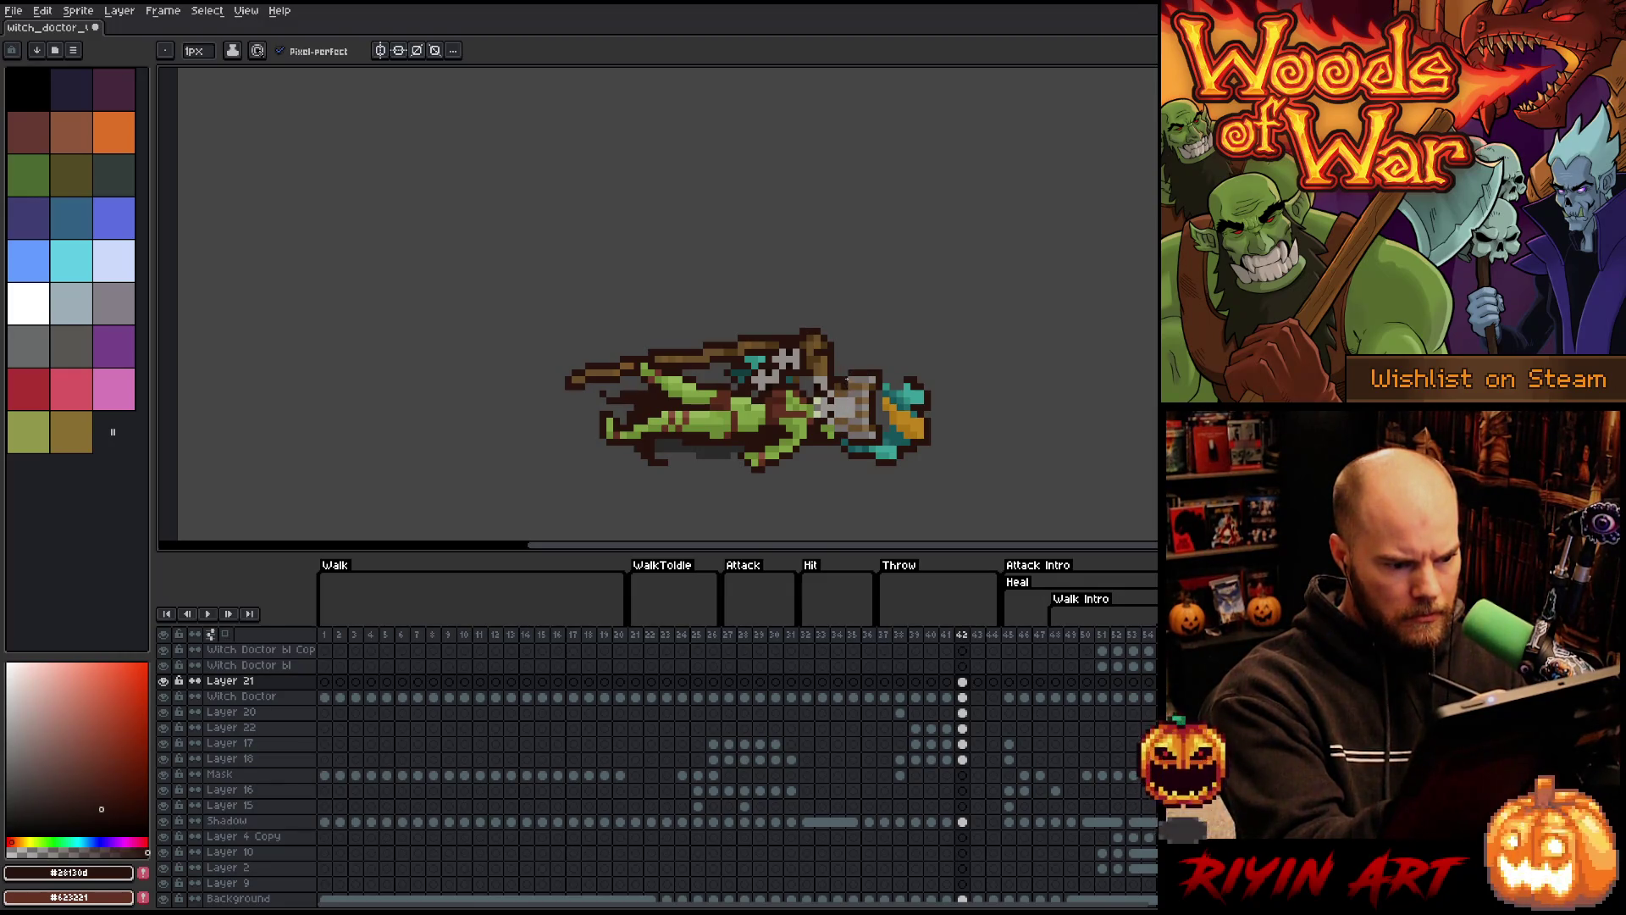
{"action": "left_click", "coordinate": [854, 405], "text": "alt"}
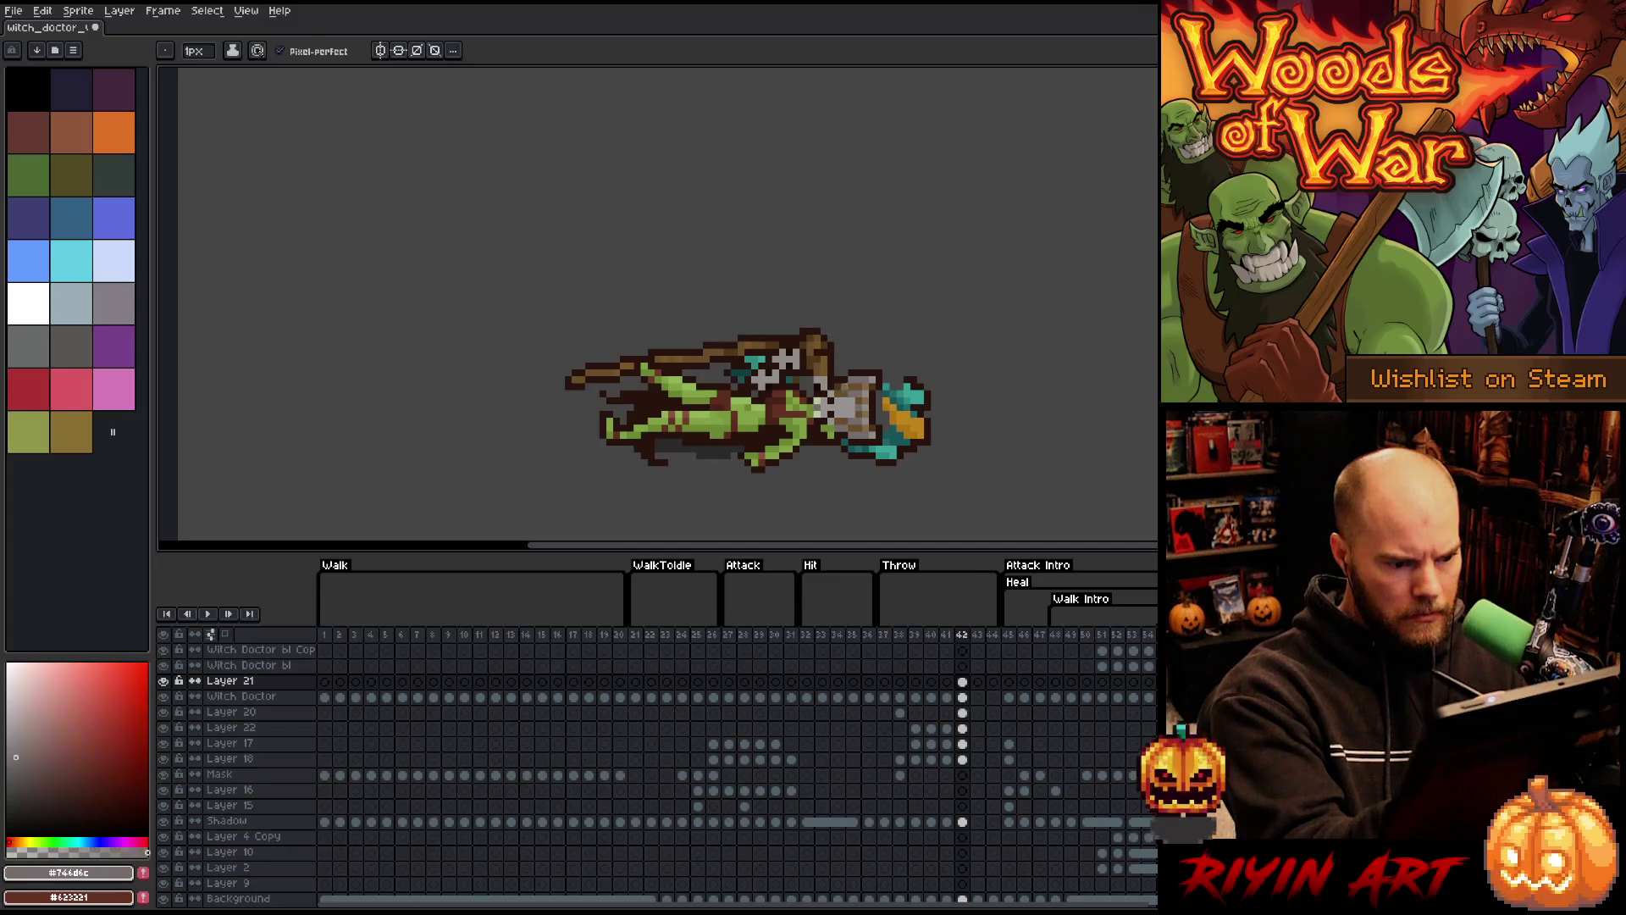
{"action": "left_click", "coordinate": [830, 386], "text": "alt"}
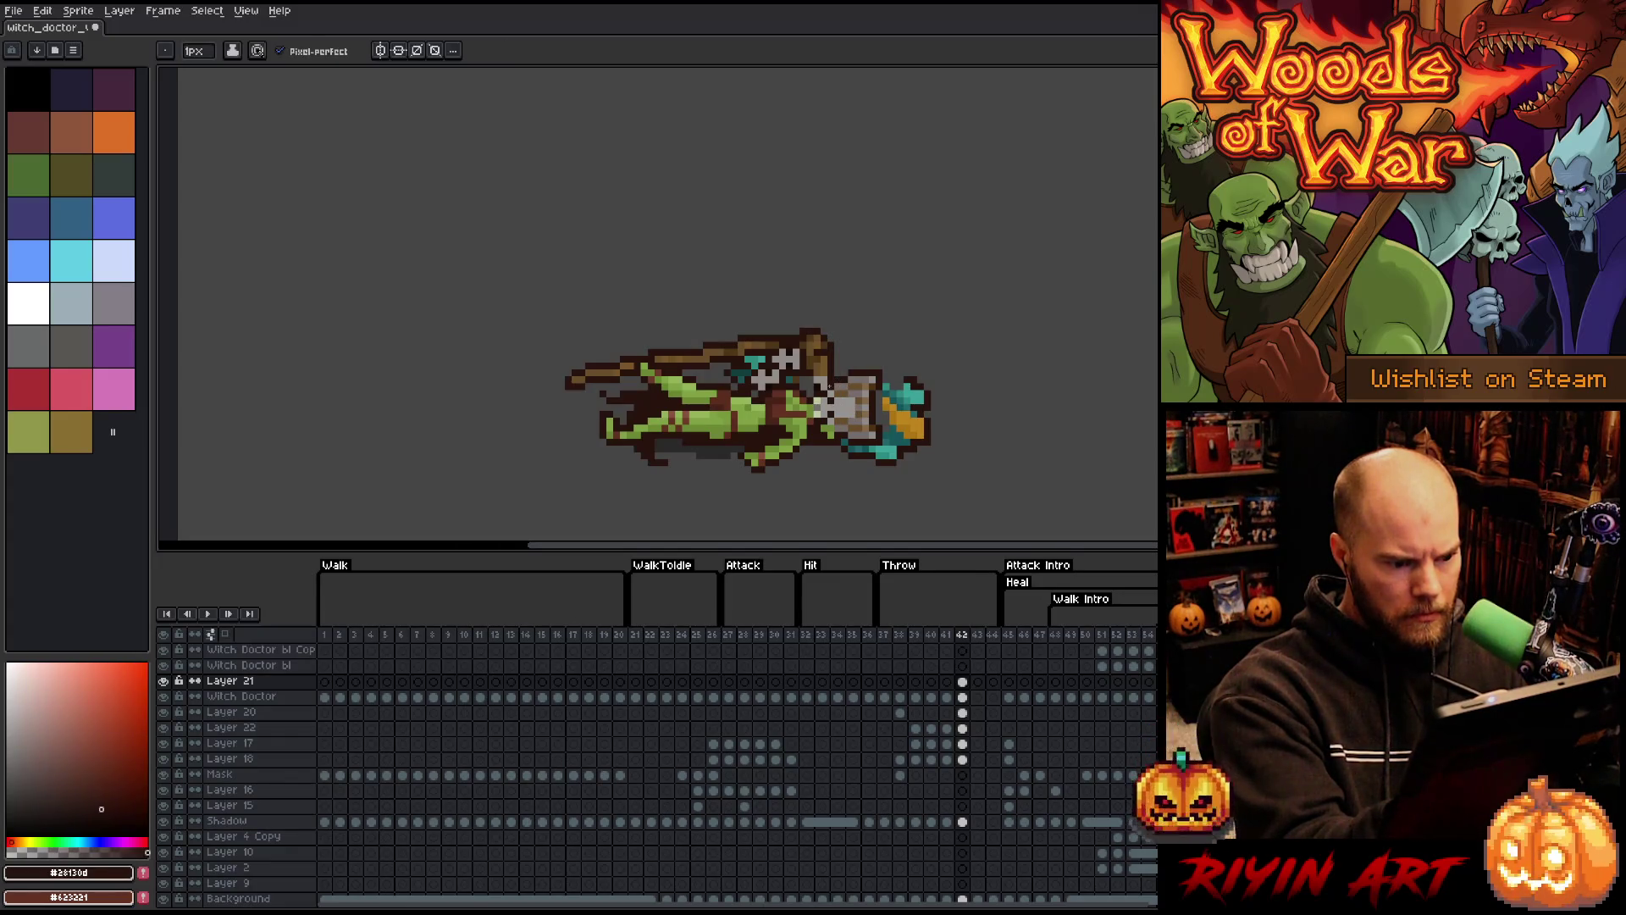
{"action": "left_click", "coordinate": [824, 387], "text": "alt"}
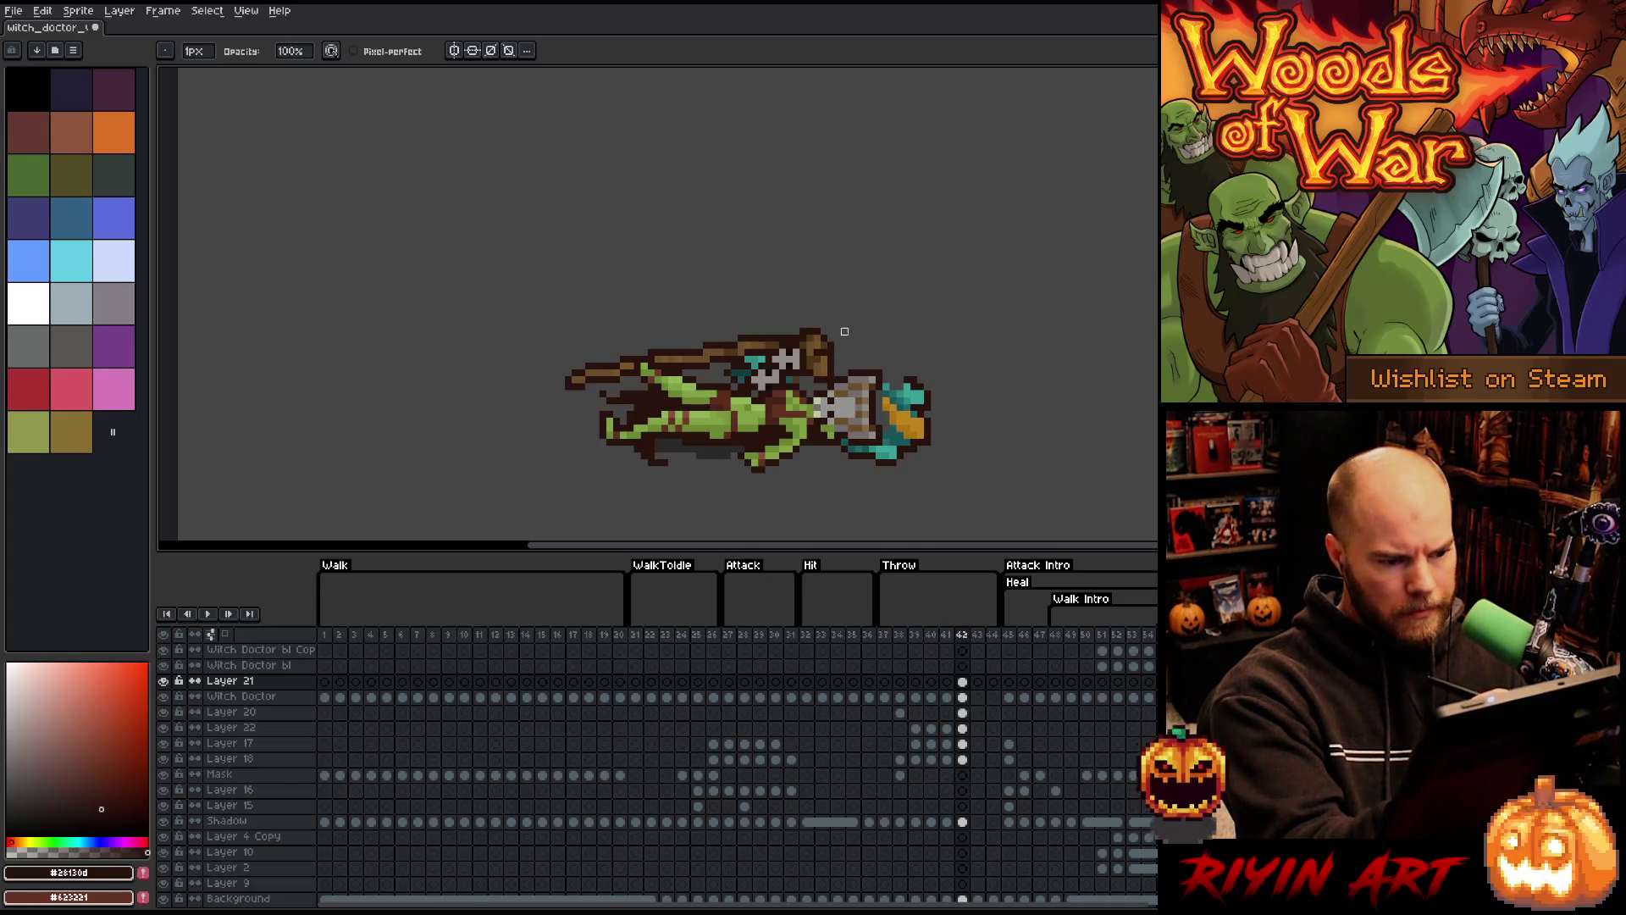
{"action": "key", "text": "b"}
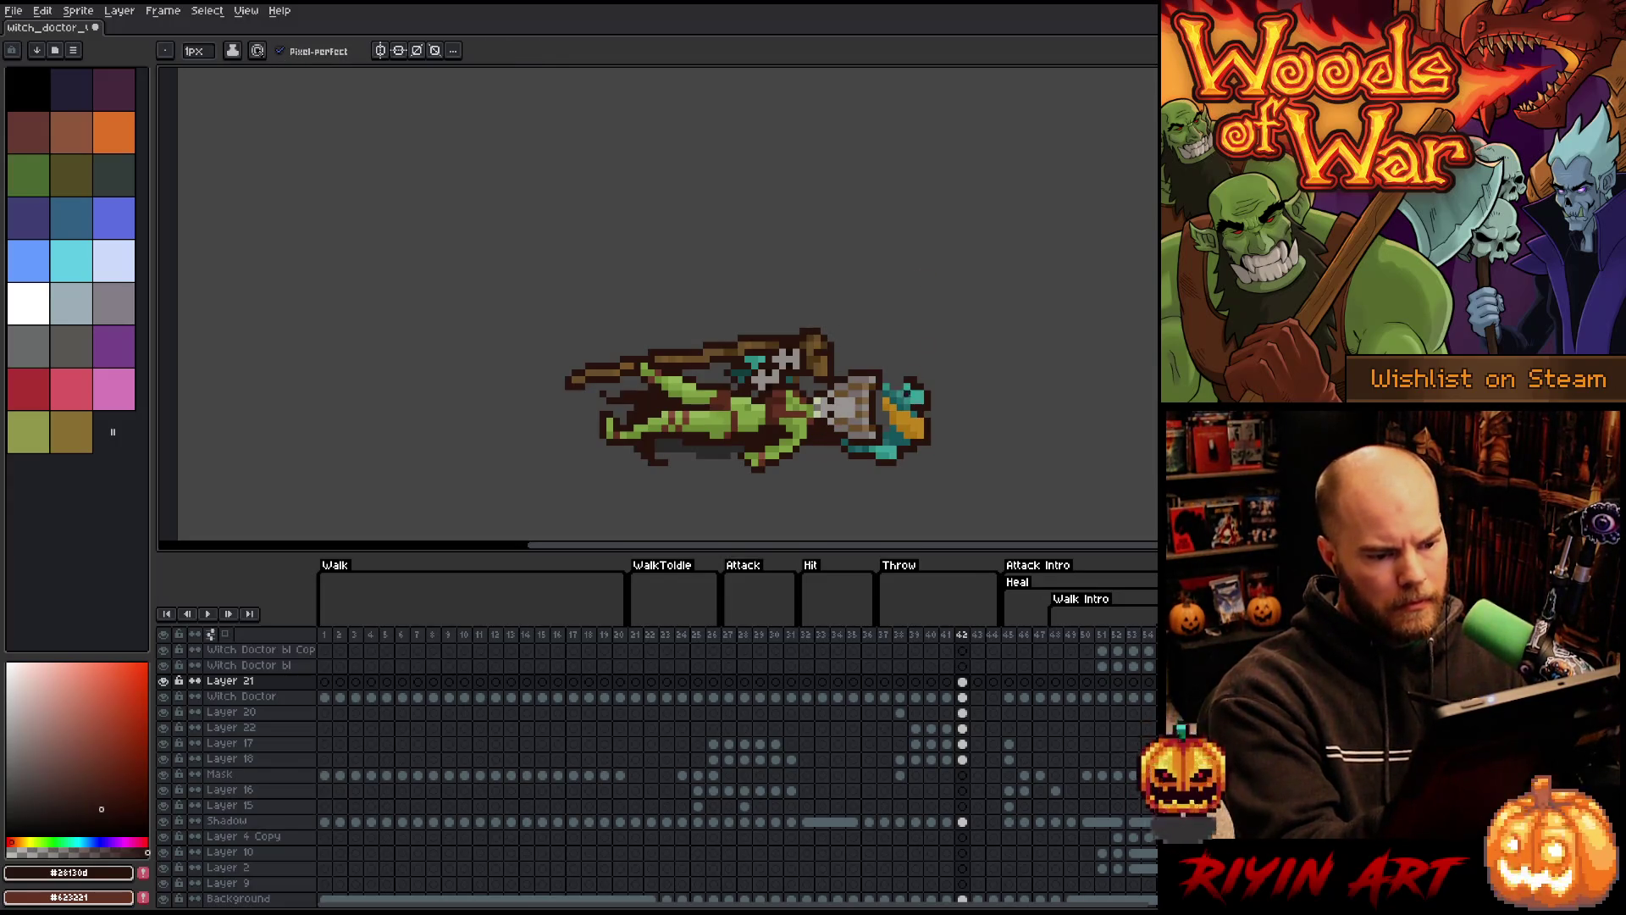
{"action": "left_click", "coordinate": [962, 712]}
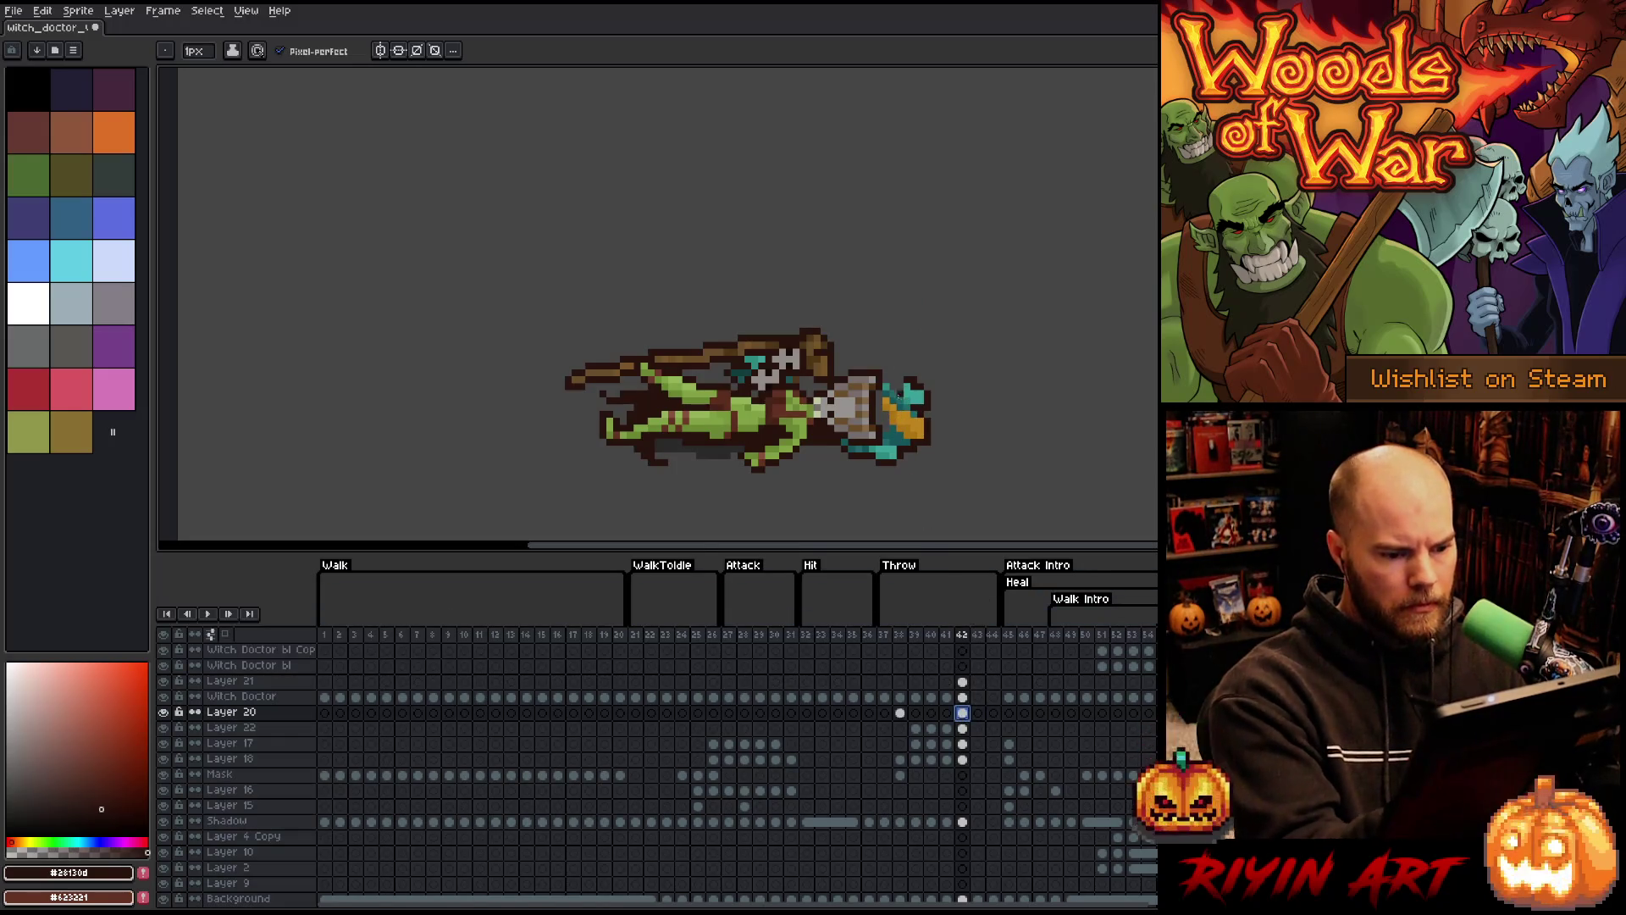
- Repaint the Layer 20 head pixels with sampled golds, teals and dark brown outline
{"action": "left_click", "coordinate": [897, 418], "text": "alt"}
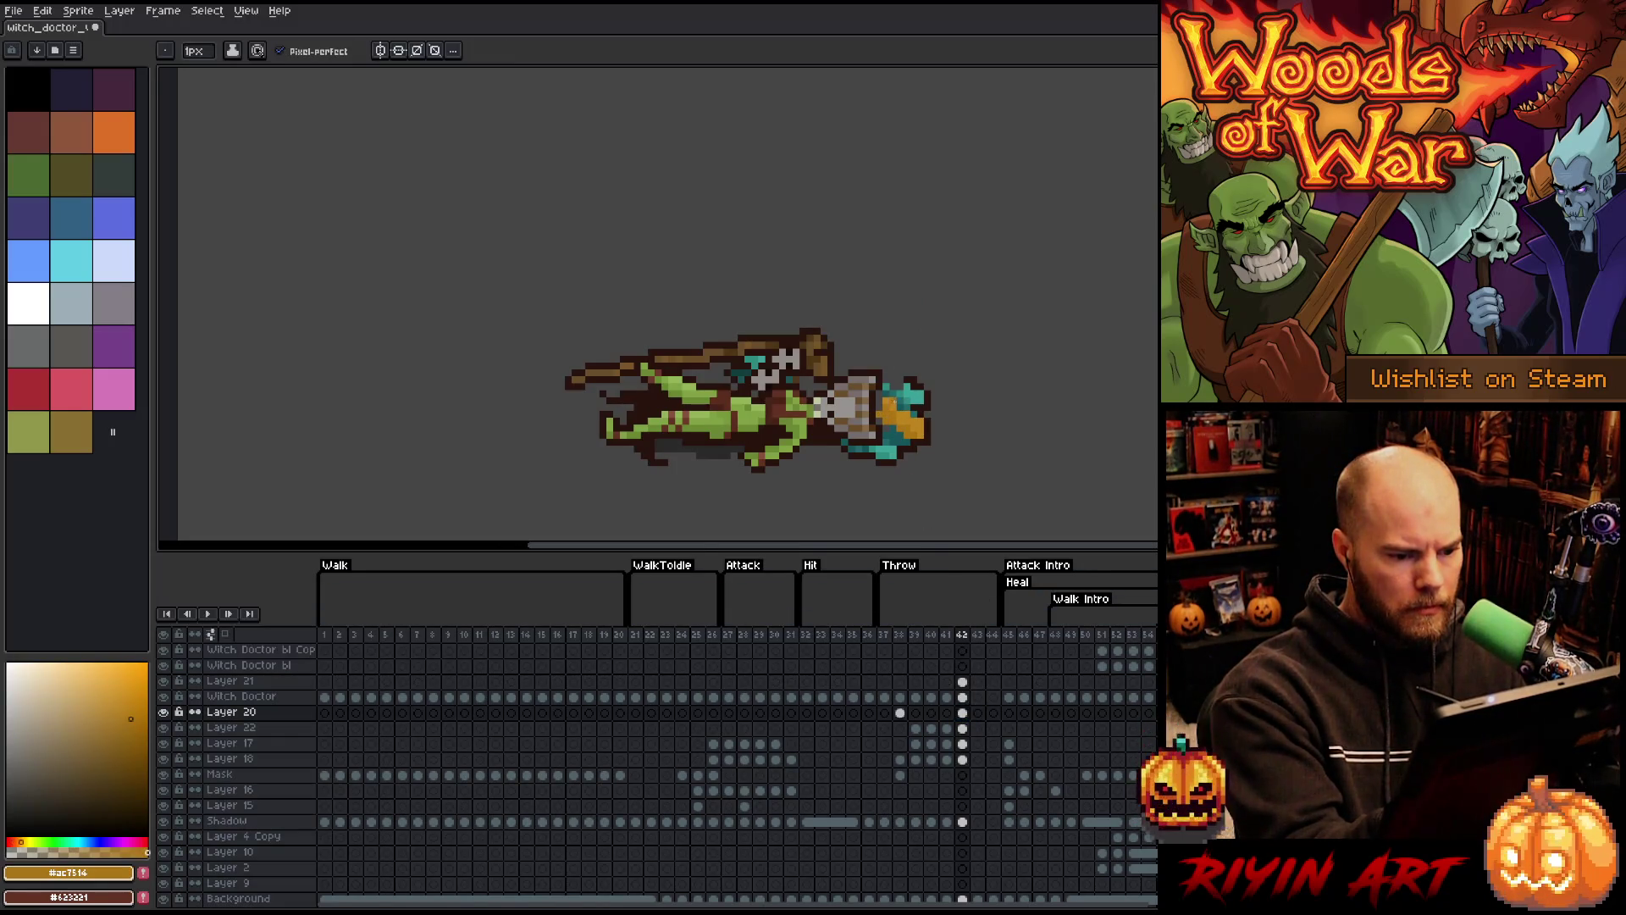
{"action": "left_click", "coordinate": [883, 407], "text": "alt"}
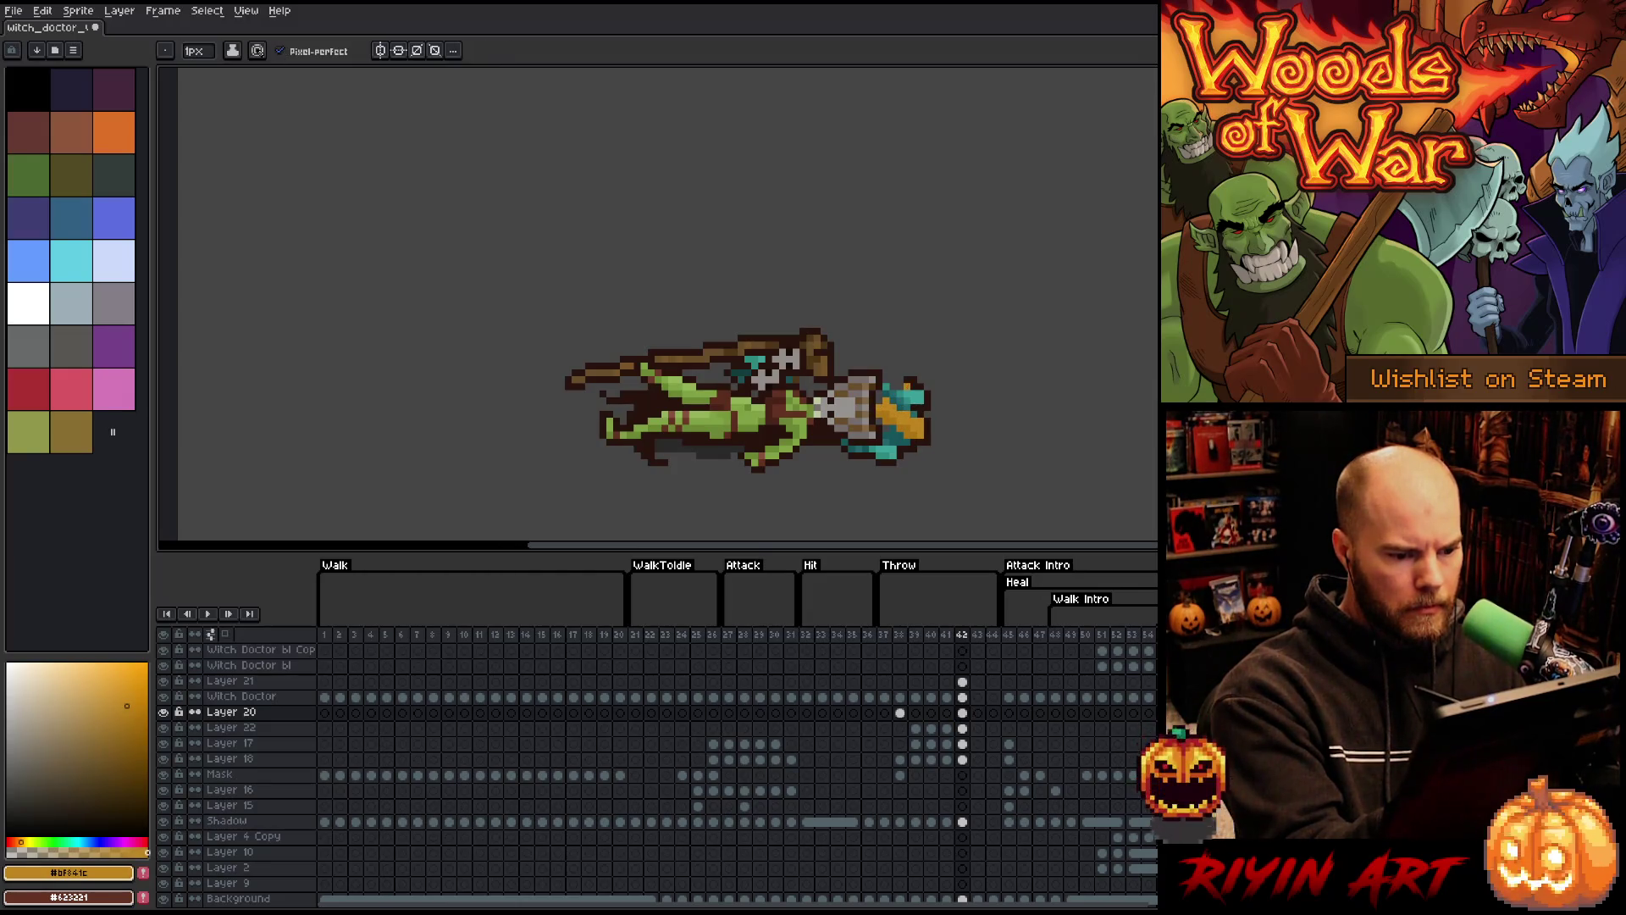
{"action": "left_click", "coordinate": [899, 392], "text": "alt"}
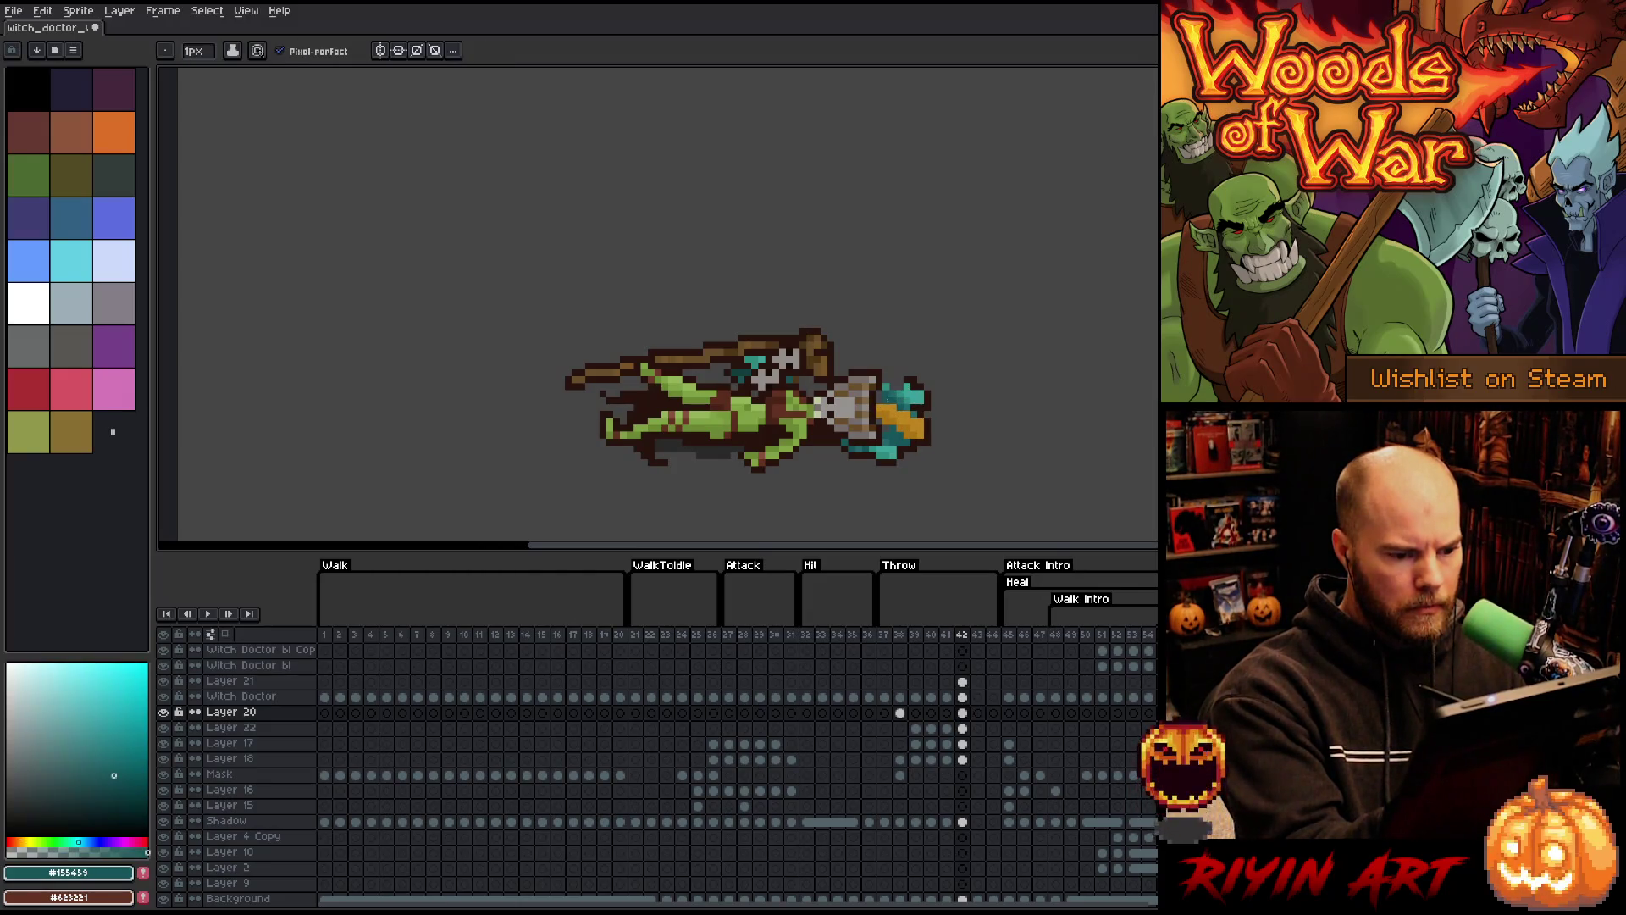
{"action": "left_click", "coordinate": [898, 380], "text": "alt"}
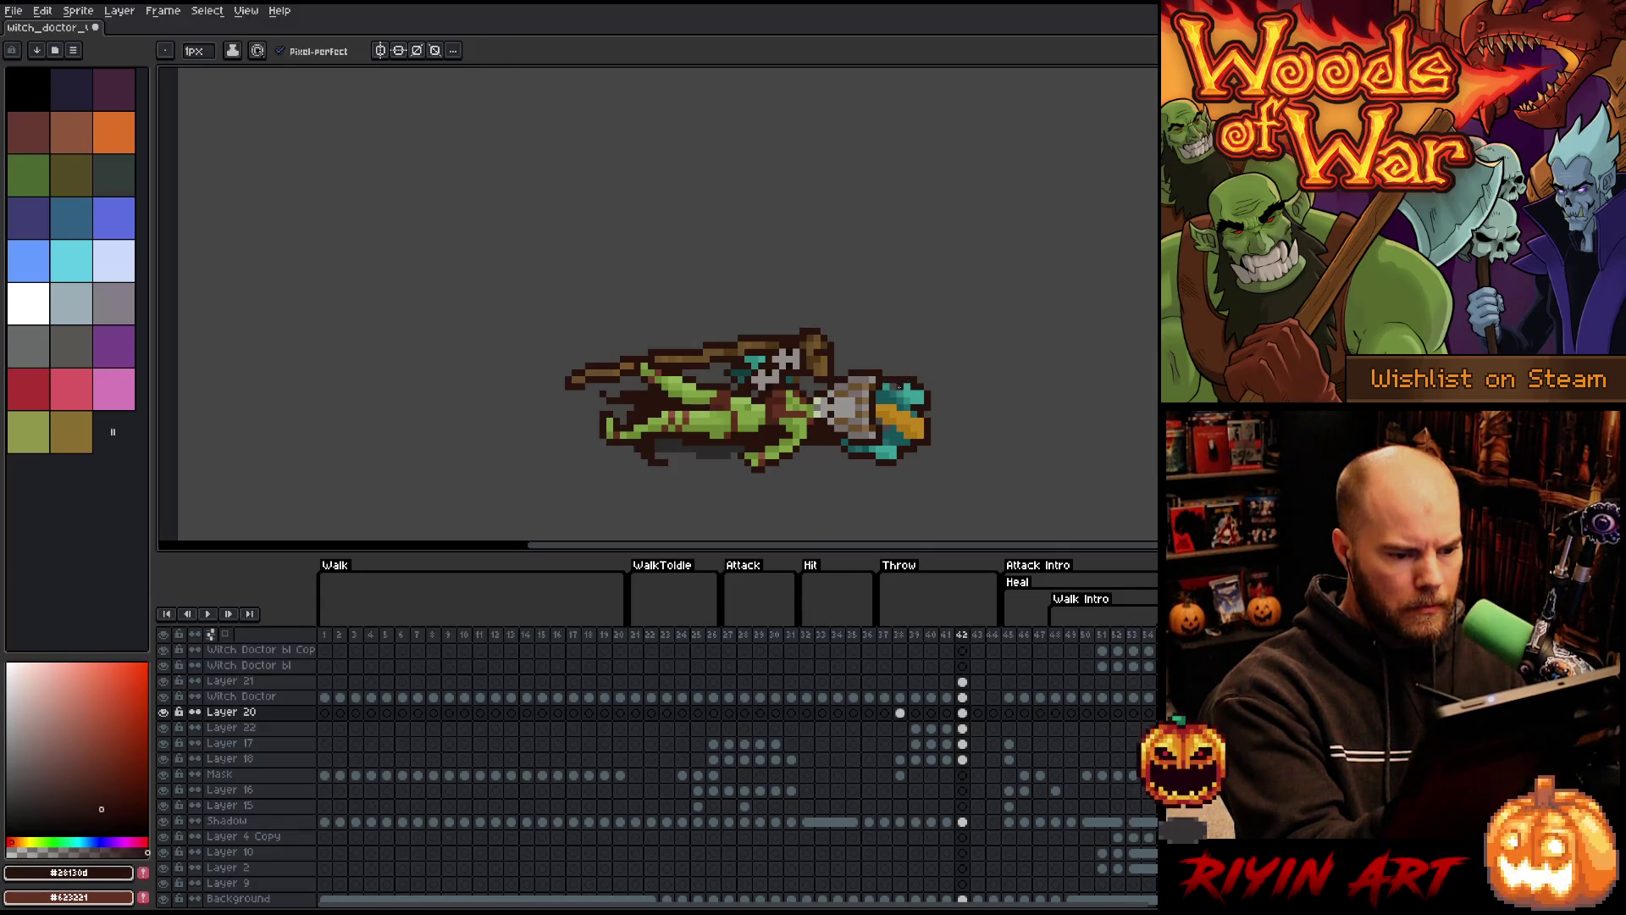
{"action": "left_click", "coordinate": [908, 385], "text": "alt"}
{"action": "left_click", "coordinate": [903, 386], "text": "alt"}
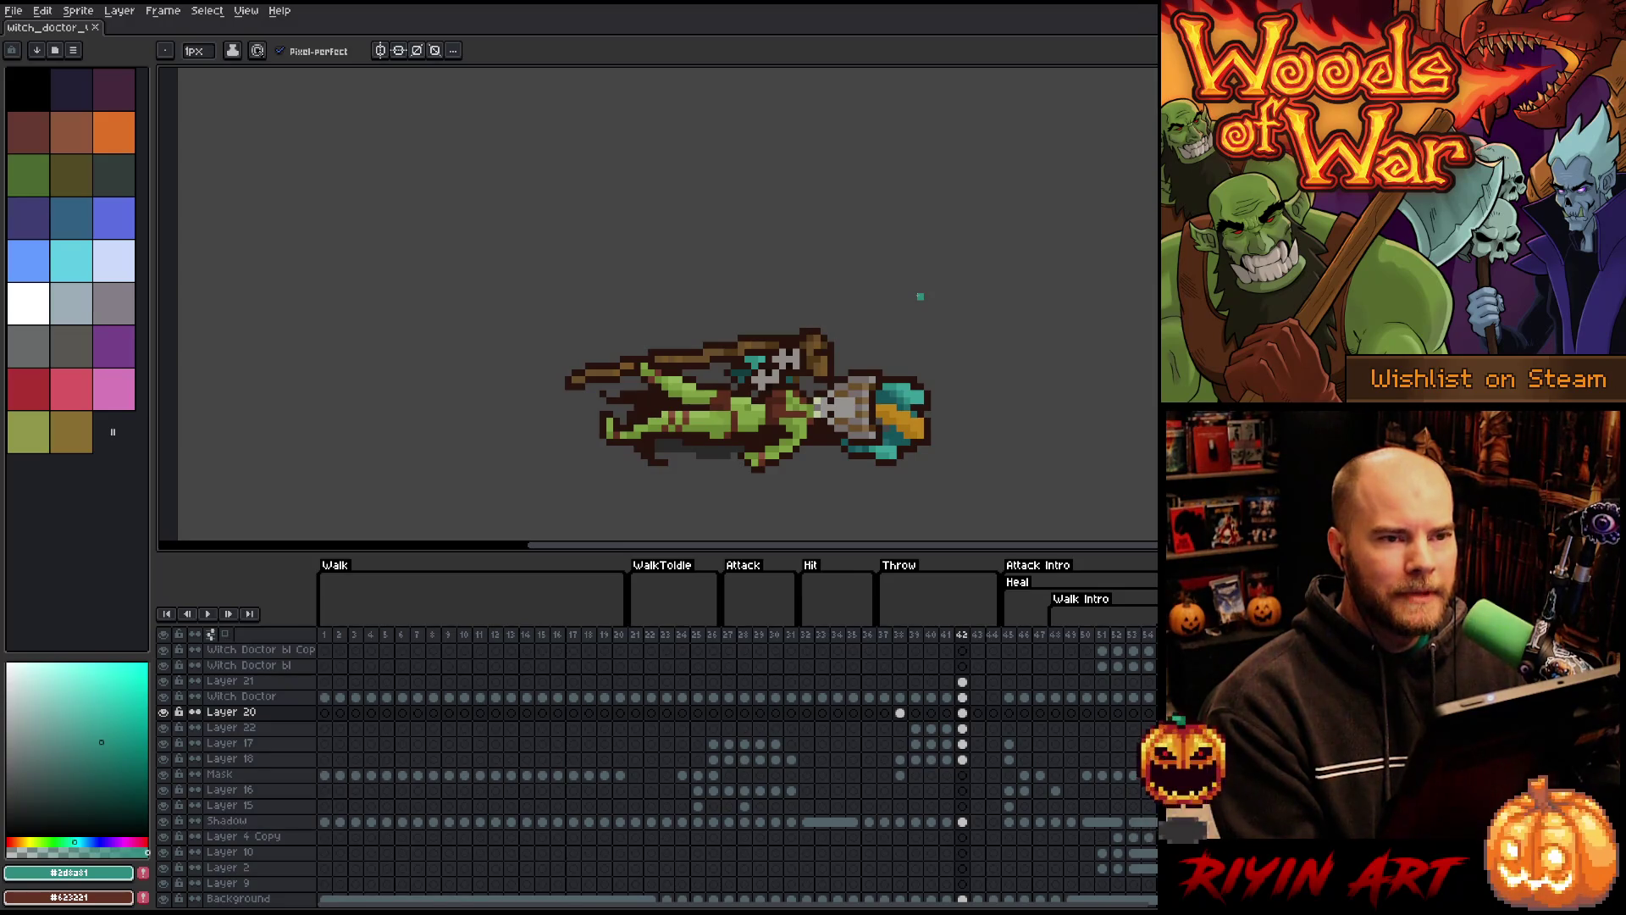
{"action": "key", "text": "v"}
{"action": "key", "text": "b"}
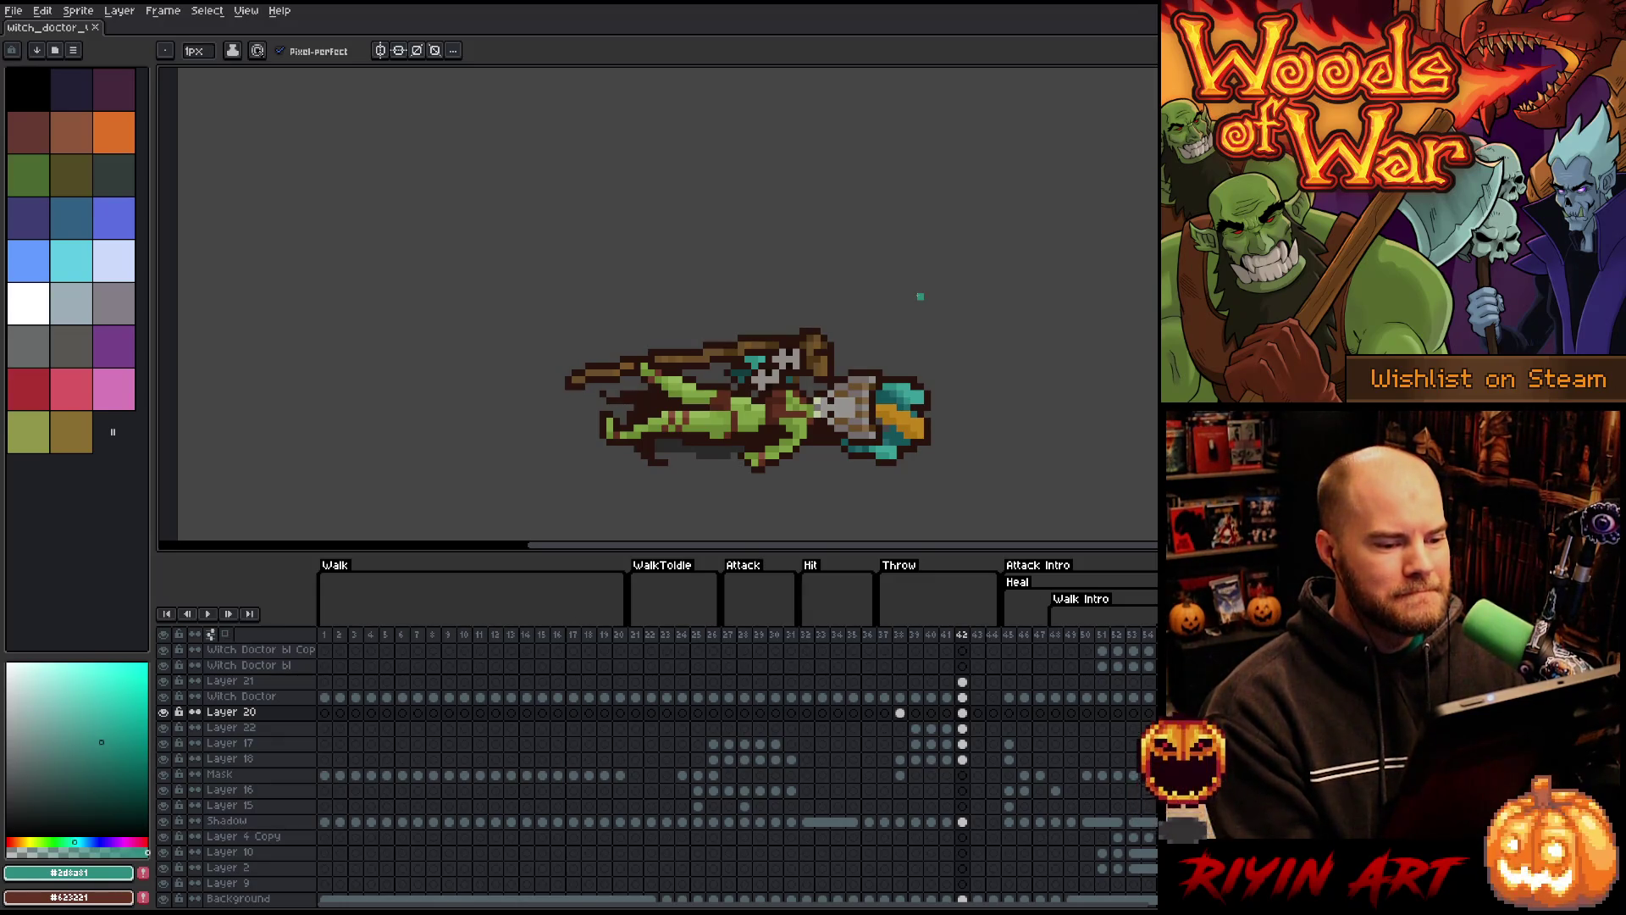
{"action": "scroll", "coordinate": [921, 295], "scroll_direction": "down", "scroll_amount": 3}
{"action": "scroll", "coordinate": [921, 296], "scroll_direction": "up", "scroll_amount": 5}
{"action": "scroll", "coordinate": [762, 424], "scroll_direction": "down", "scroll_amount": 2}
- Delete frames 43 and 44 and play back the animation to review it
{"action": "left_click_drag", "start_coordinate": [979, 636], "coordinate": [993, 637]}
{"action": "right_click", "coordinate": [994, 637]}
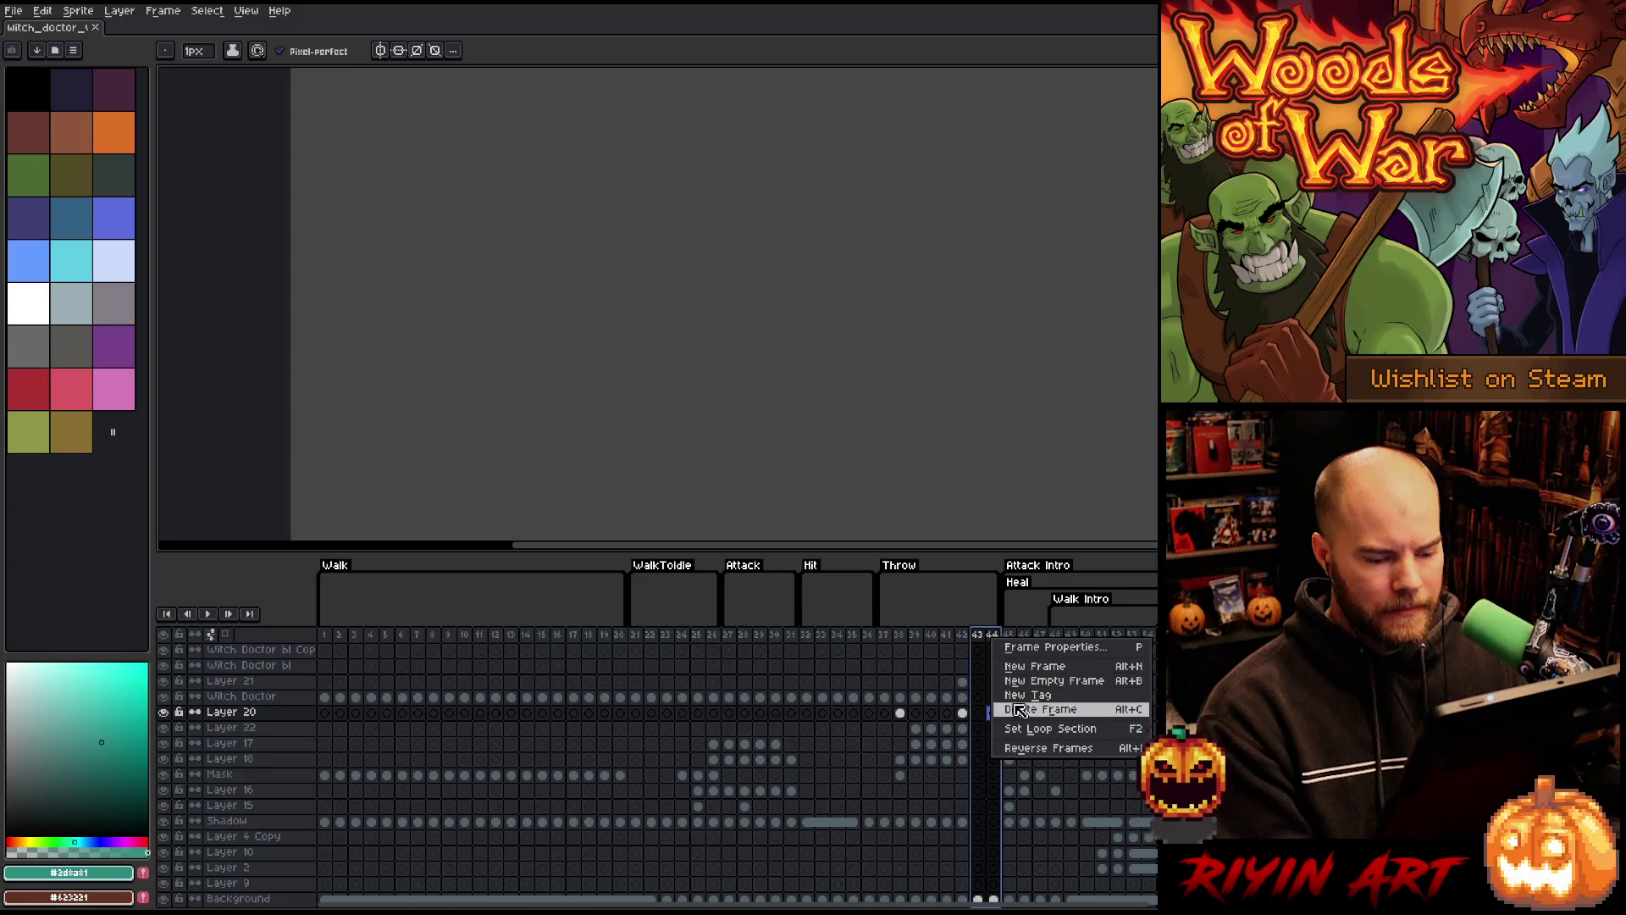
{"action": "left_click", "coordinate": [1040, 709]}
{"action": "left_click", "coordinate": [899, 643]}
{"action": "key", "text": "Return"}
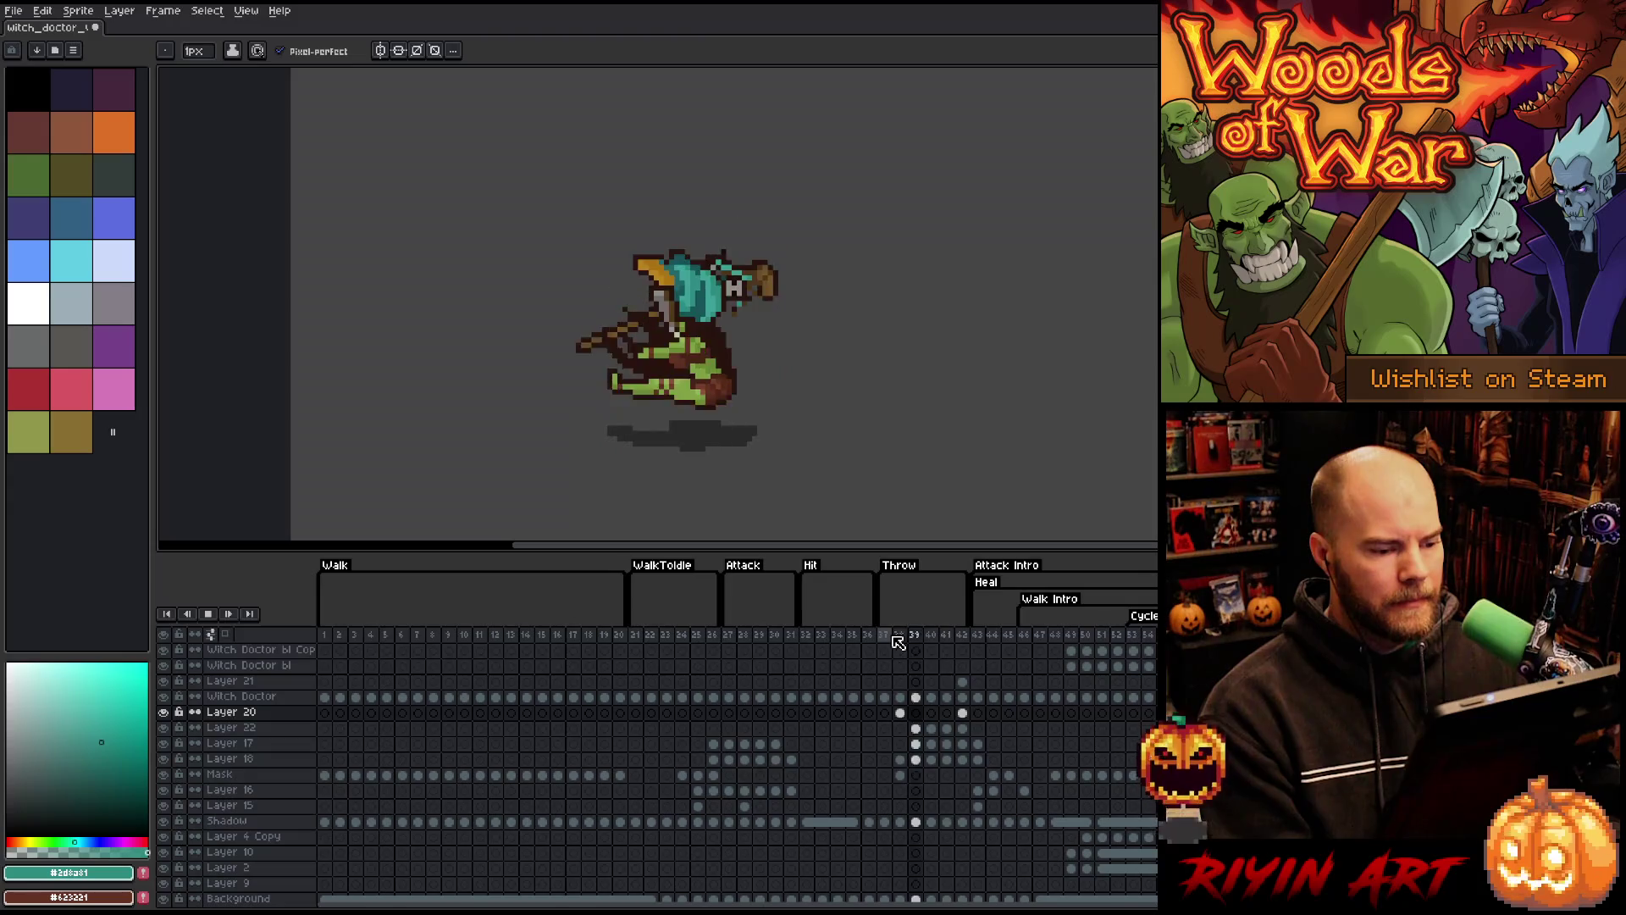
{"action": "left_click", "coordinate": [963, 641]}
- Set frame 42's duration to 200 in Frame Properties and replay the animation
{"action": "left_click", "coordinate": [963, 637]}
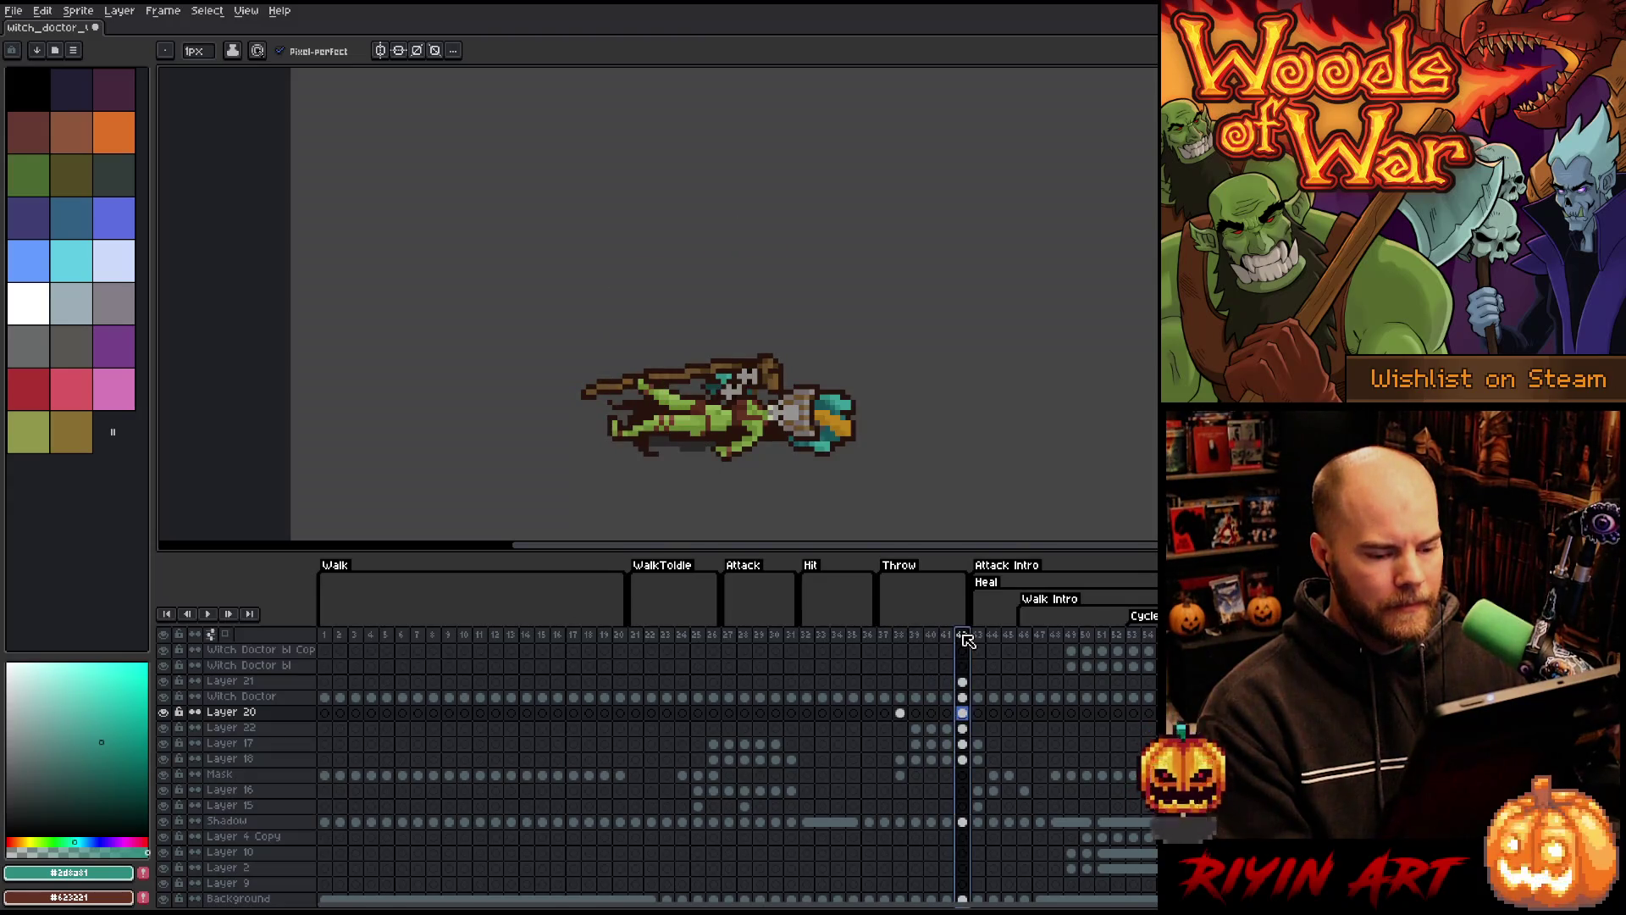
{"action": "right_click", "coordinate": [966, 639]}
{"action": "left_click", "coordinate": [974, 648]}
{"action": "type", "text": "200"}
{"action": "key", "text": "Return"}
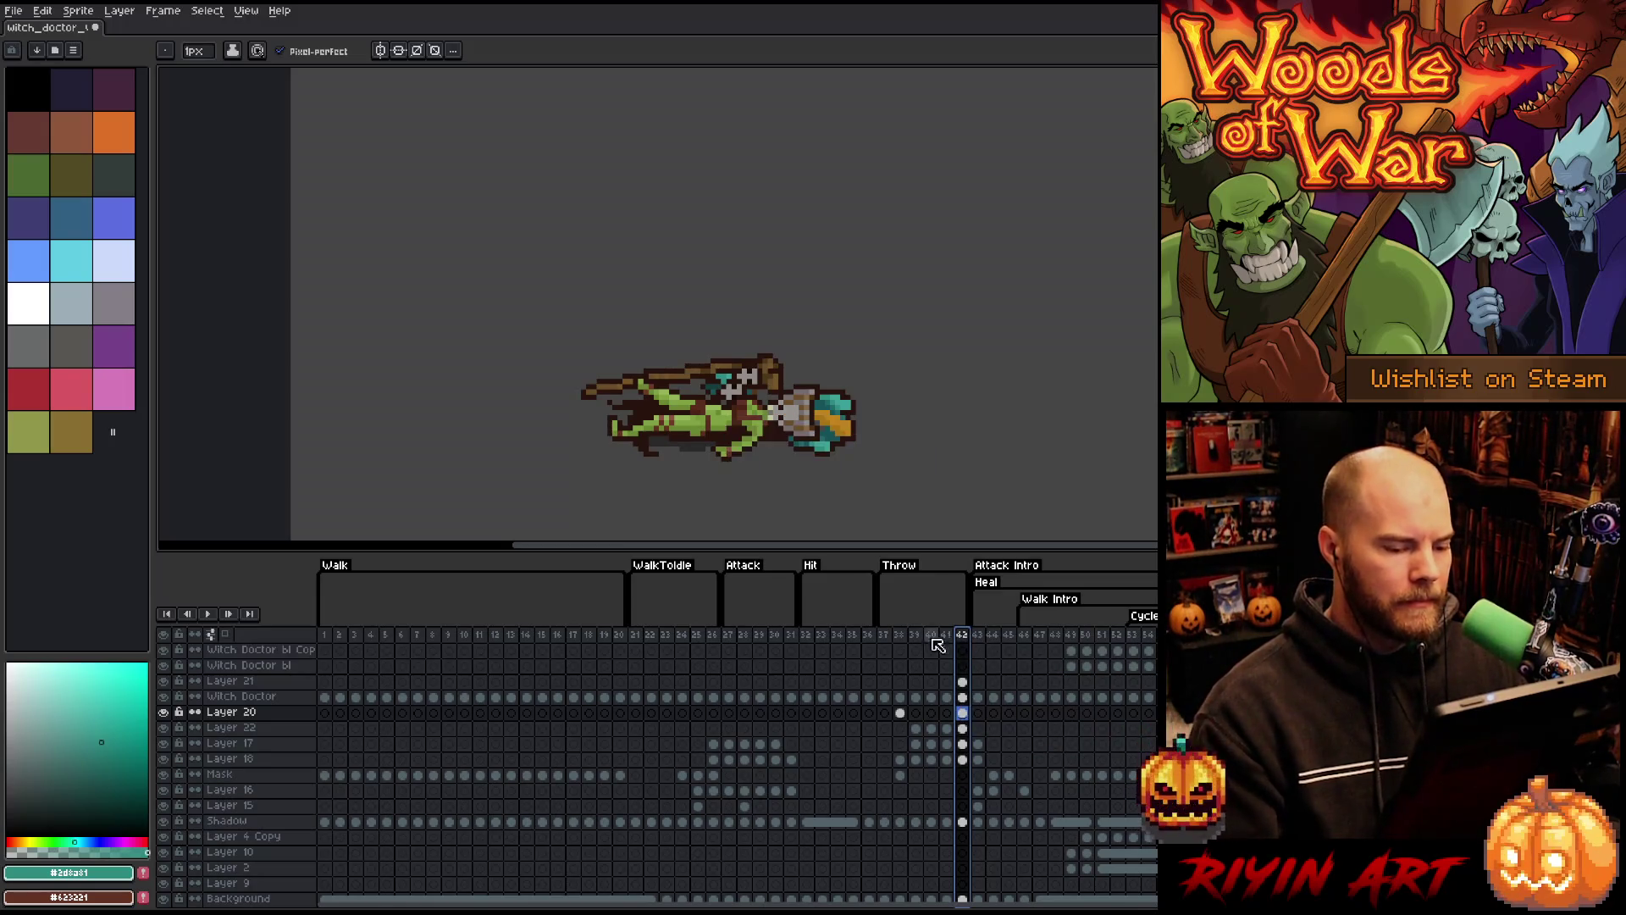
{"action": "key", "text": "Return"}
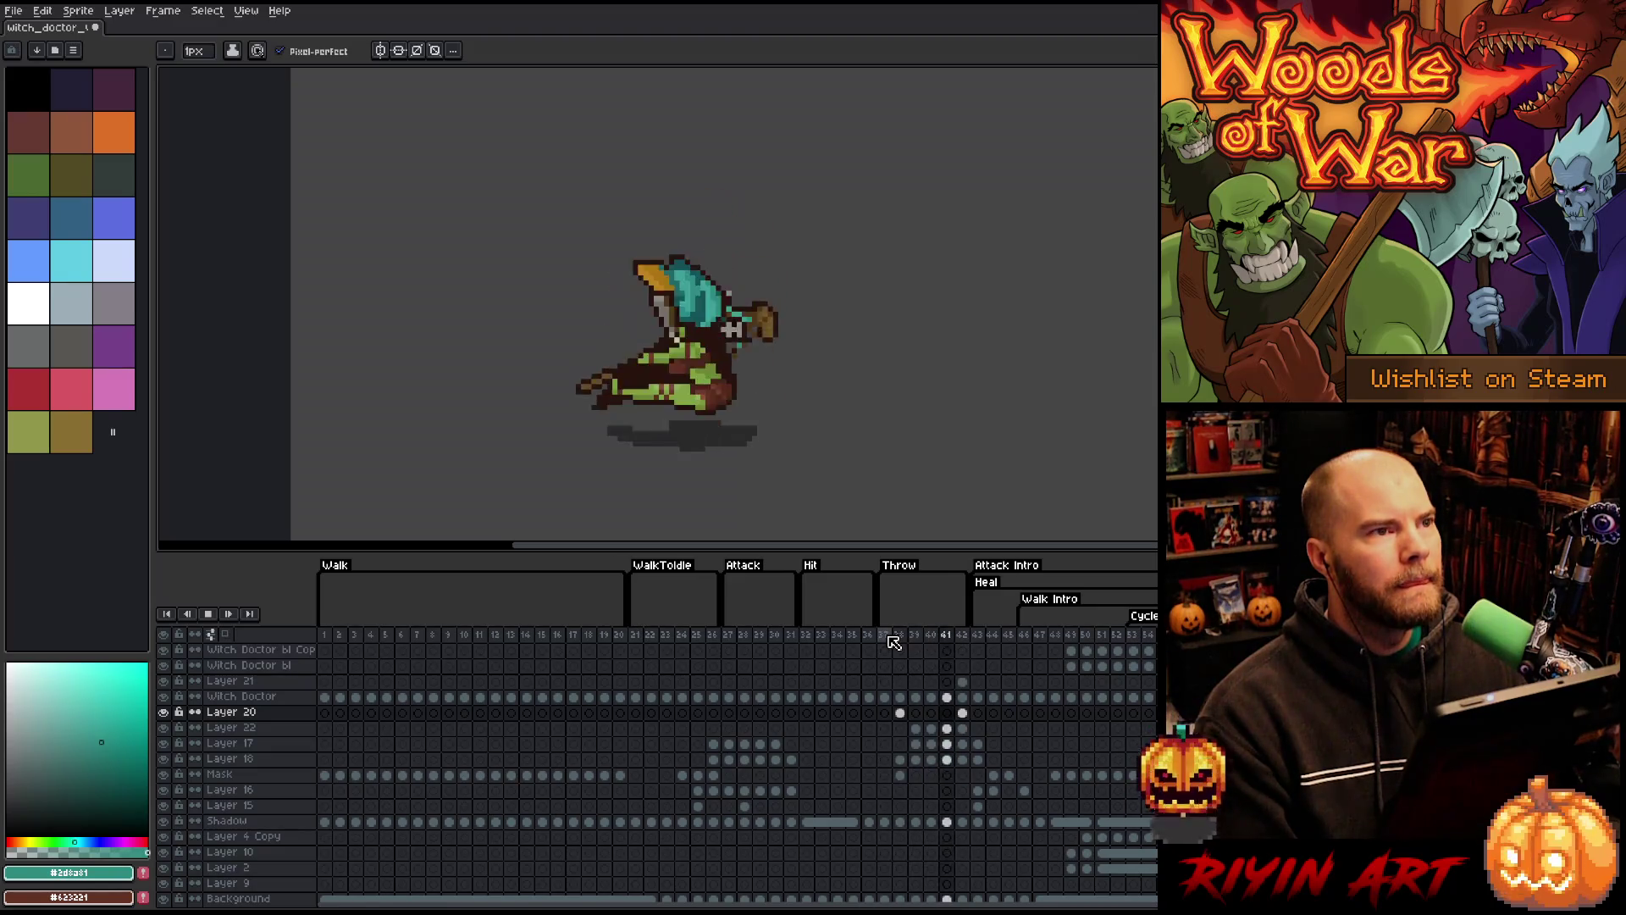
- Insert a new frame after frame 41 and preview it in playback
{"action": "key", "text": "Return"}
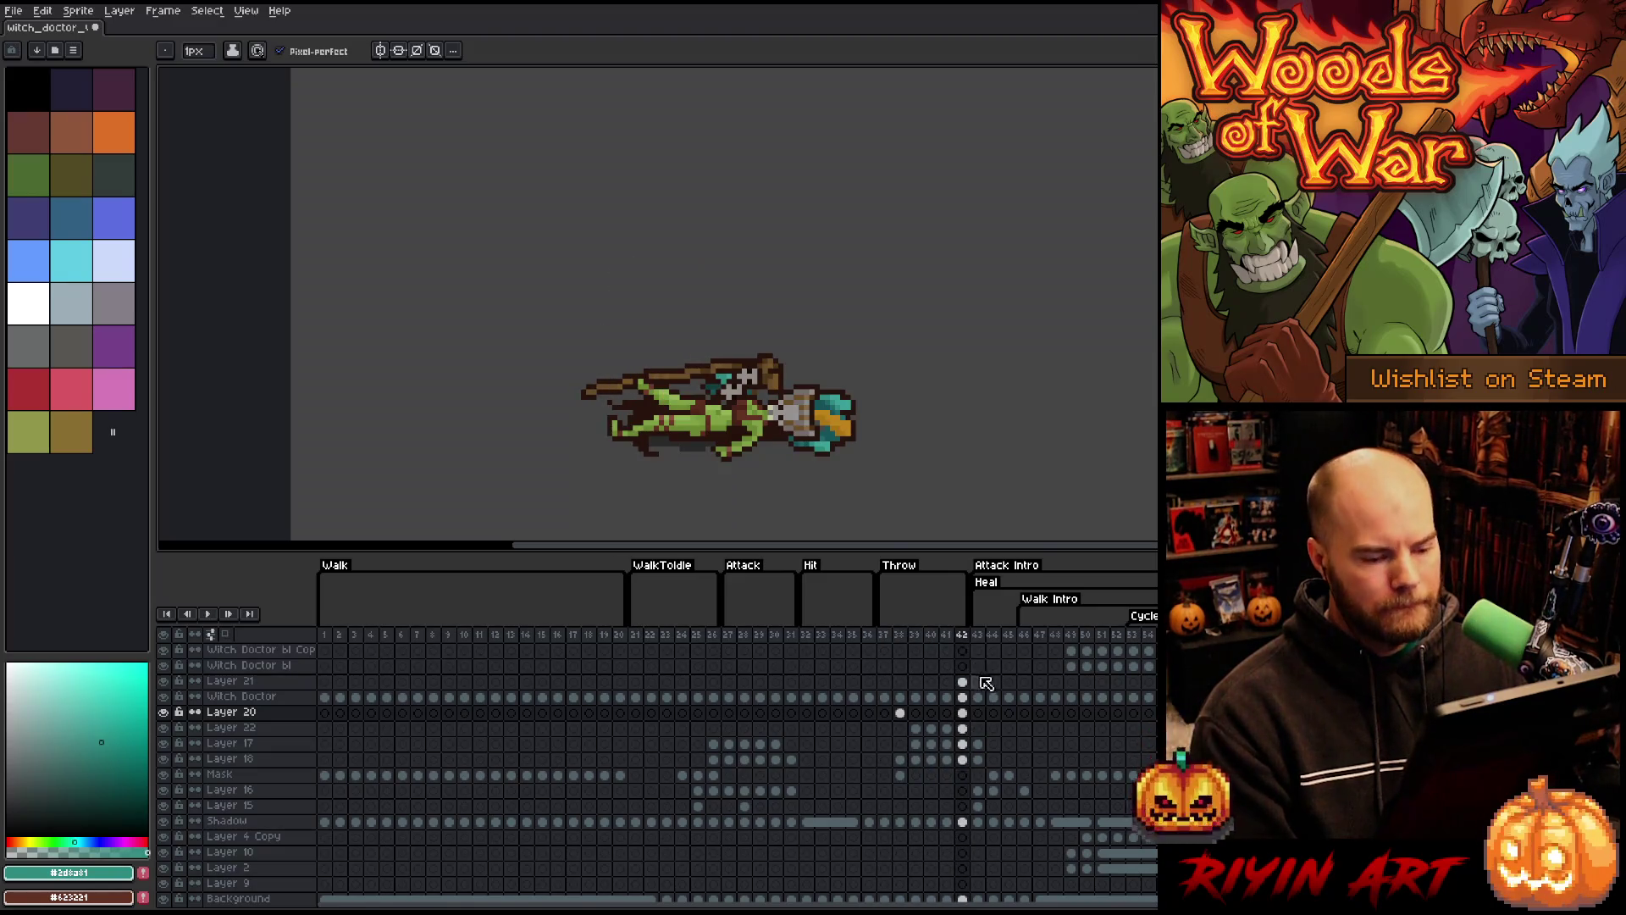
{"action": "left_click", "coordinate": [948, 637]}
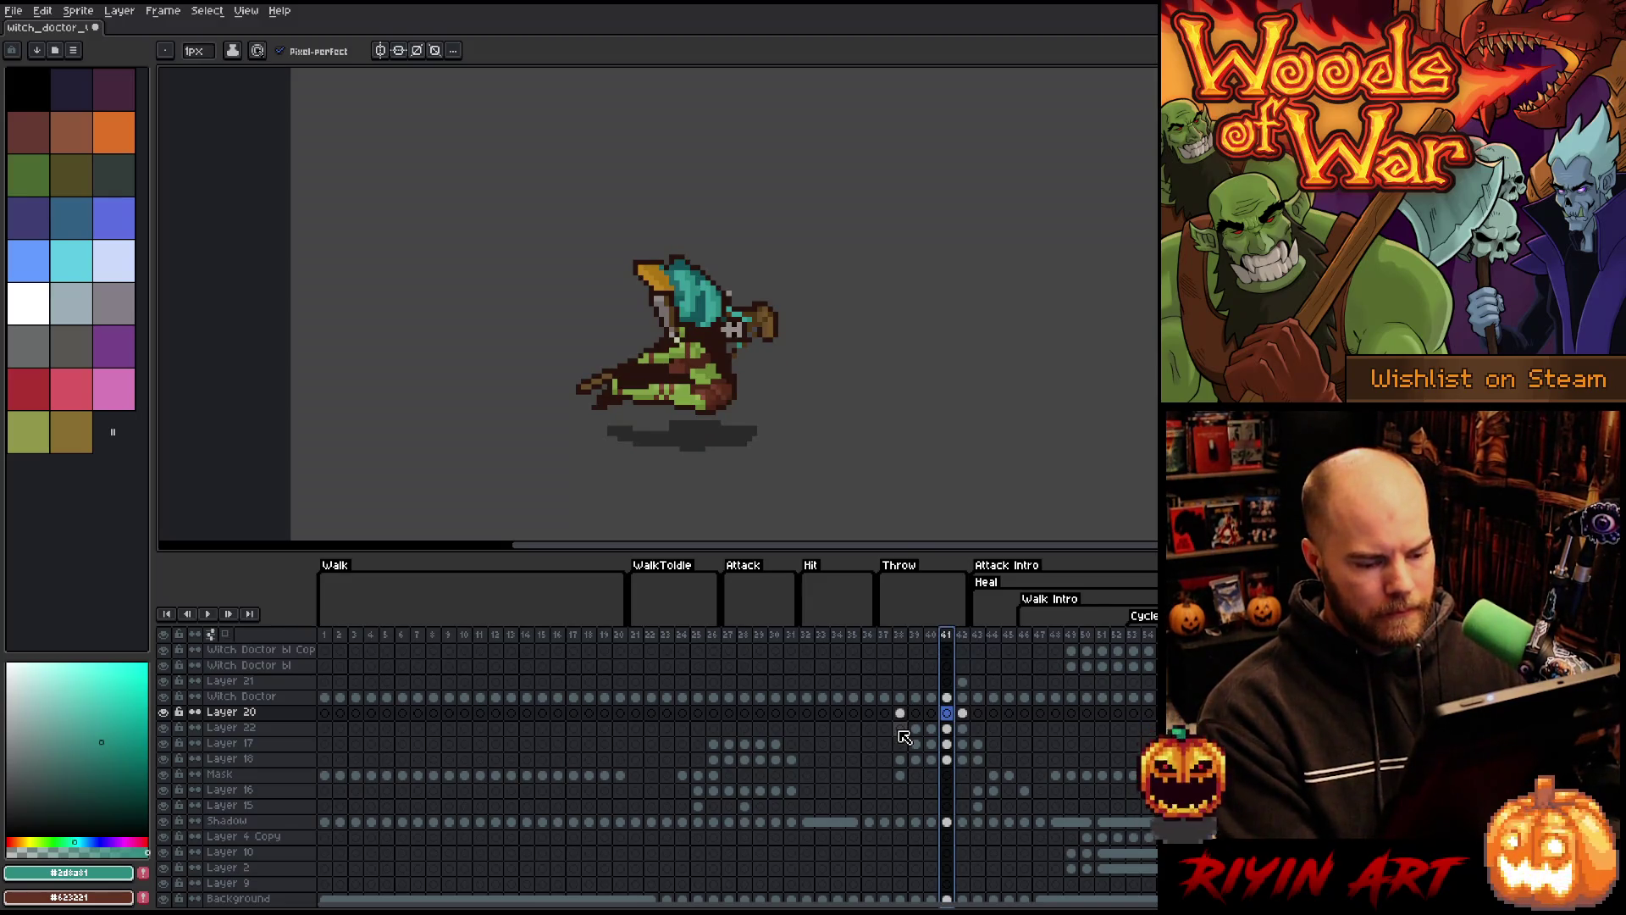
{"action": "key", "text": "alt+n"}
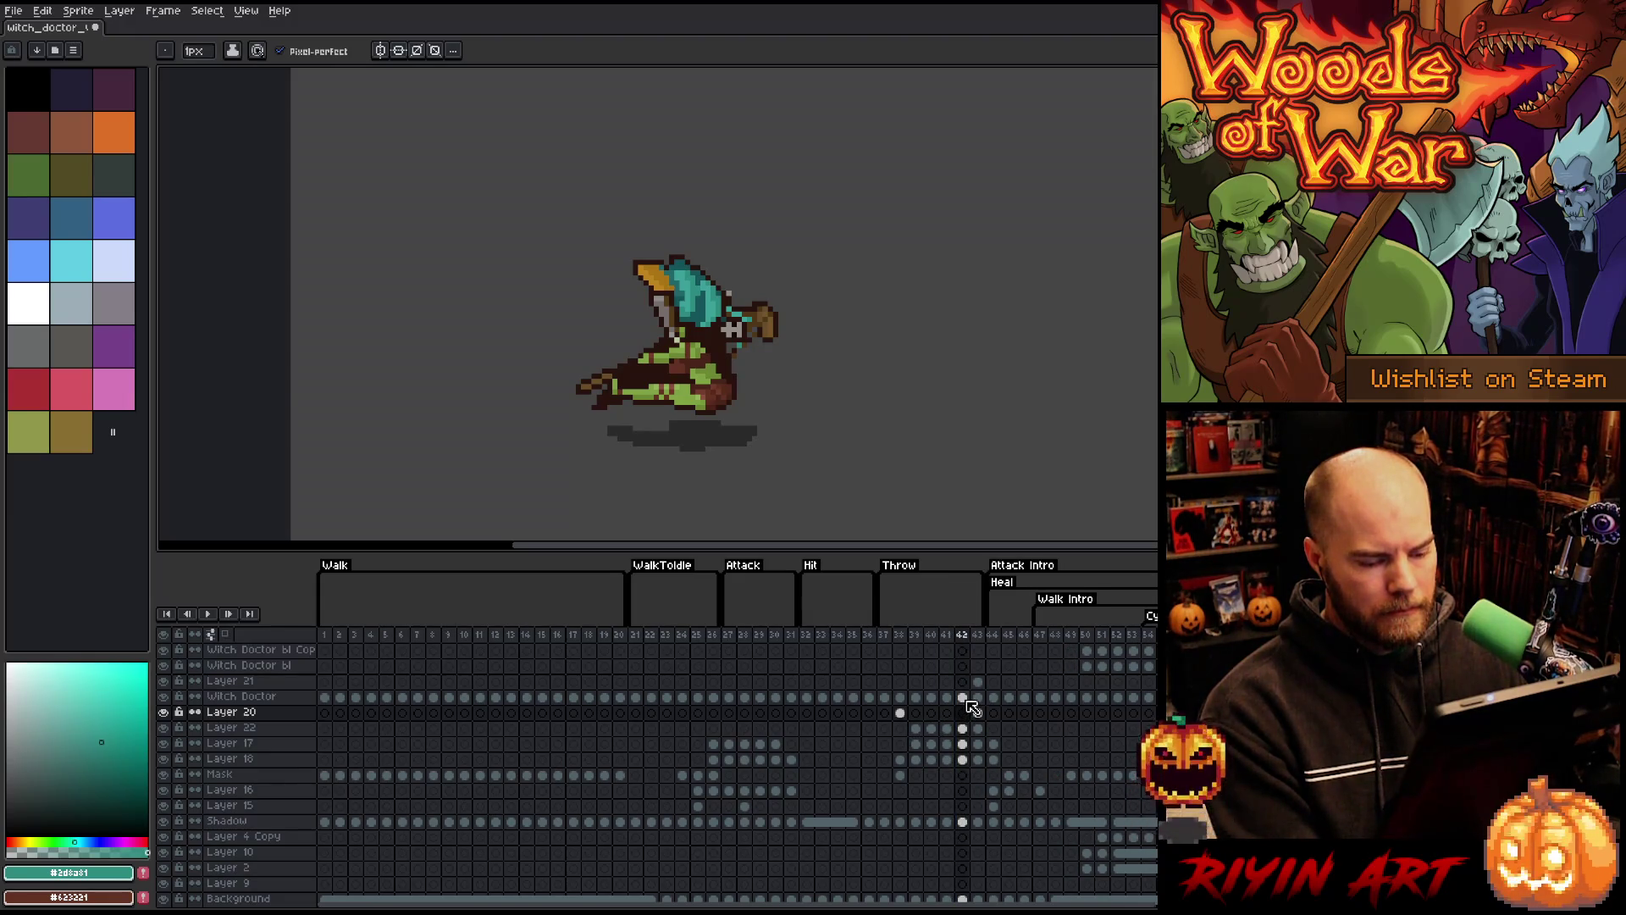
{"action": "left_click", "coordinate": [949, 641]}
{"action": "key", "text": "Return"}
{"action": "key", "text": "Right"}
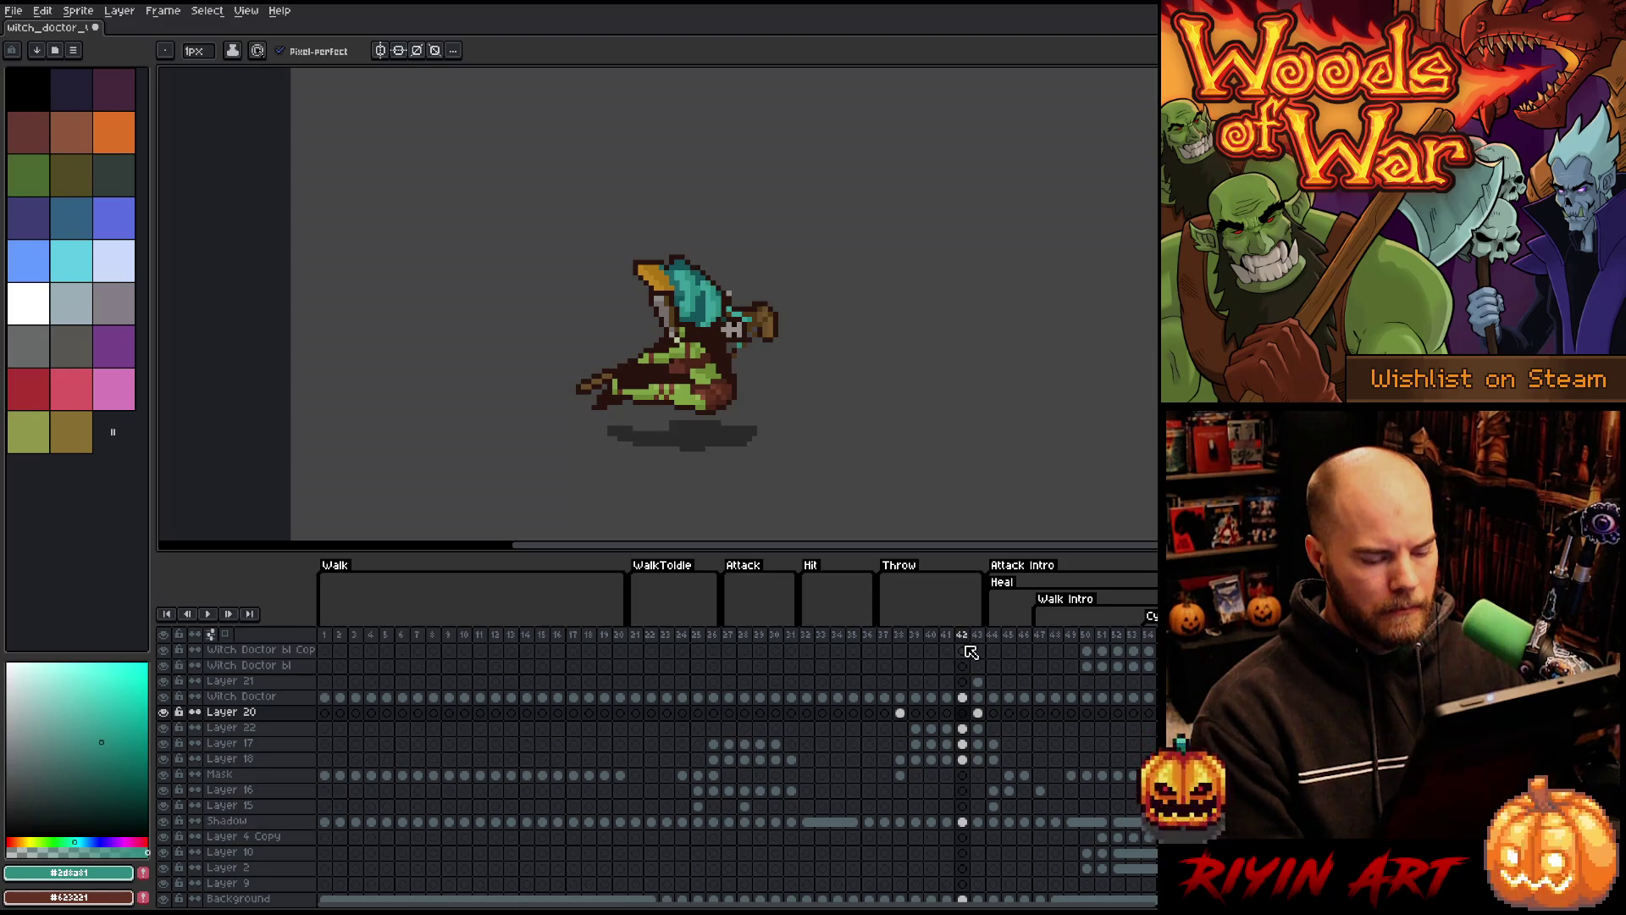
{"action": "key", "text": "Delete"}
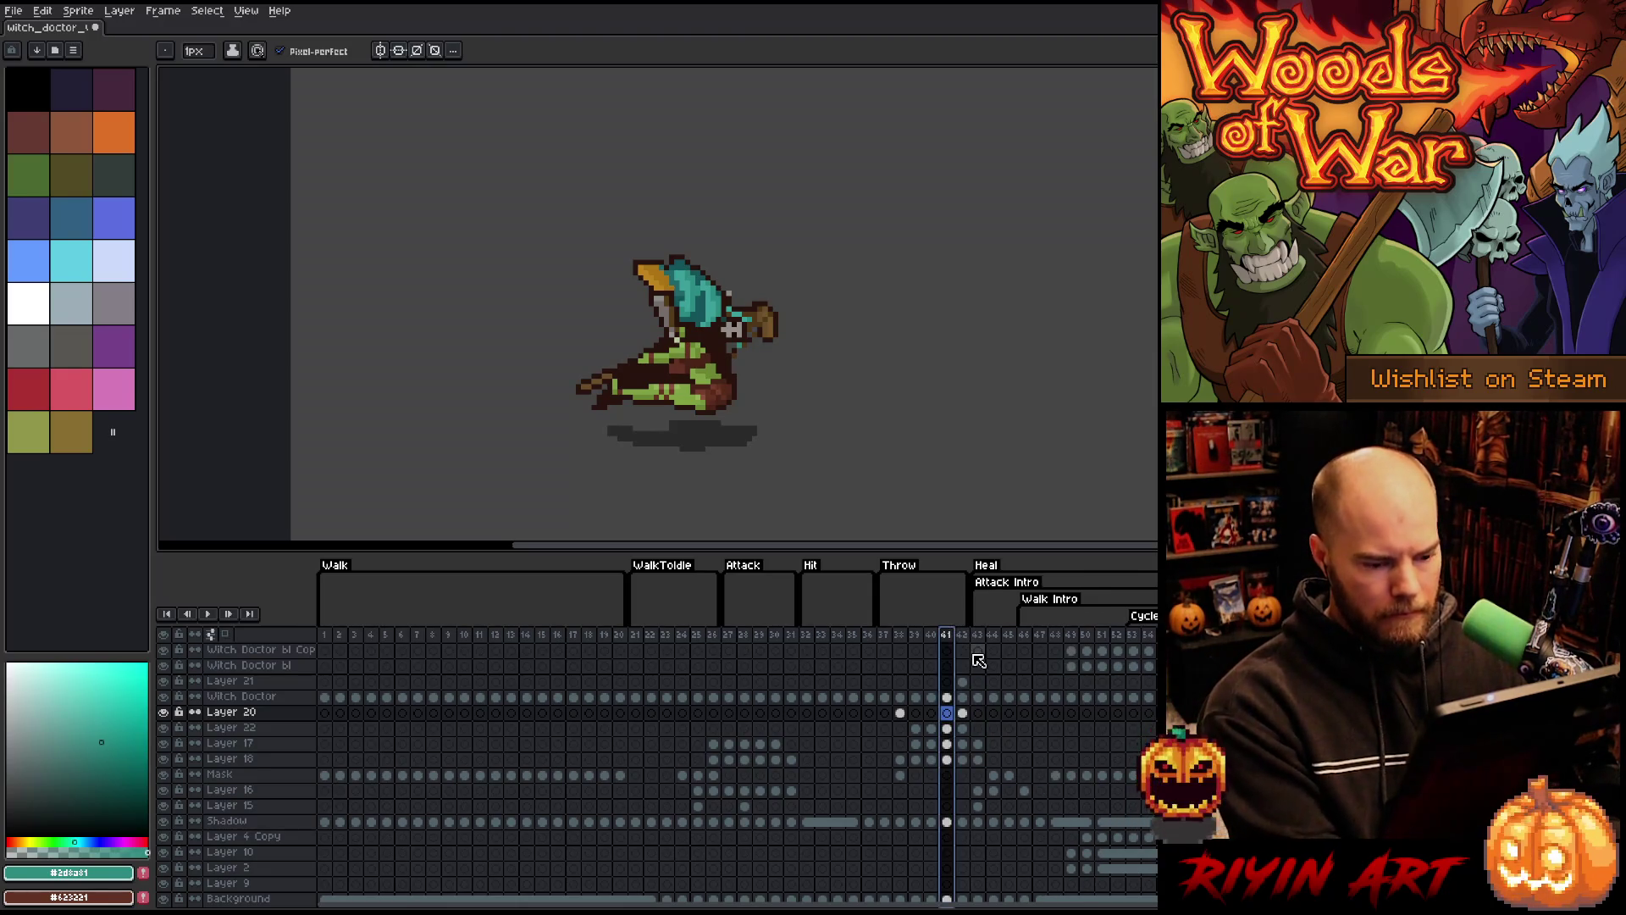
{"action": "left_click", "coordinate": [971, 637]}
{"action": "key", "text": "ctrl+z"}
- Raise frame 42's cels from Layer 21 to Layer 17 slightly above the shadow
{"action": "left_click", "coordinate": [963, 635]}
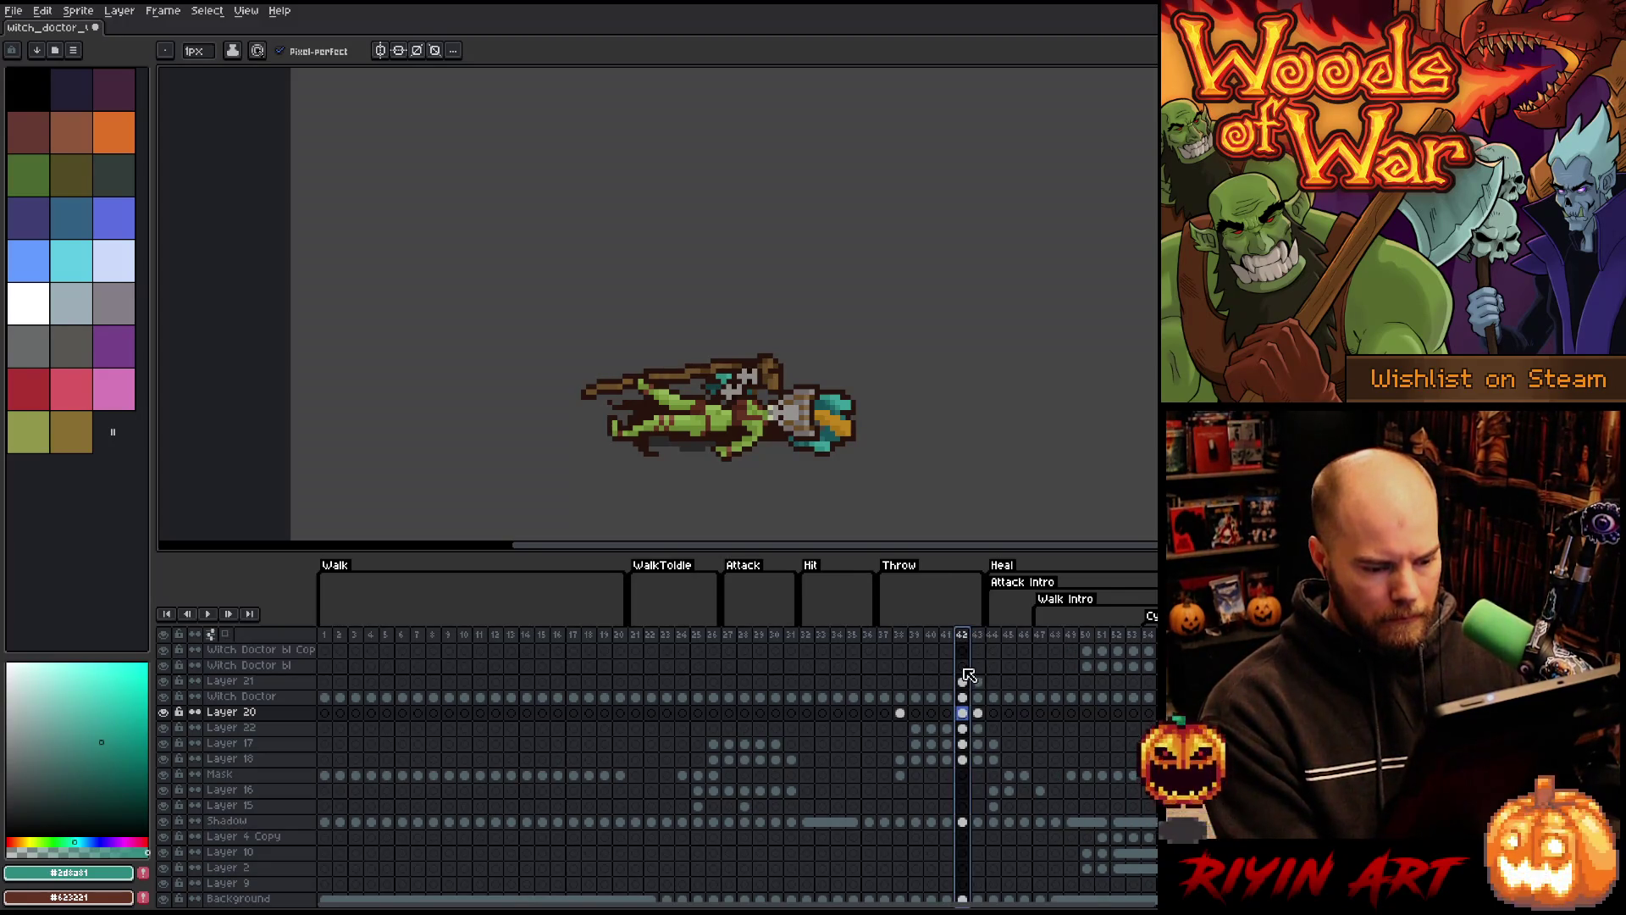
{"action": "left_click", "coordinate": [965, 682]}
{"action": "left_click_drag", "start_coordinate": [969, 686], "coordinate": [970, 761]}
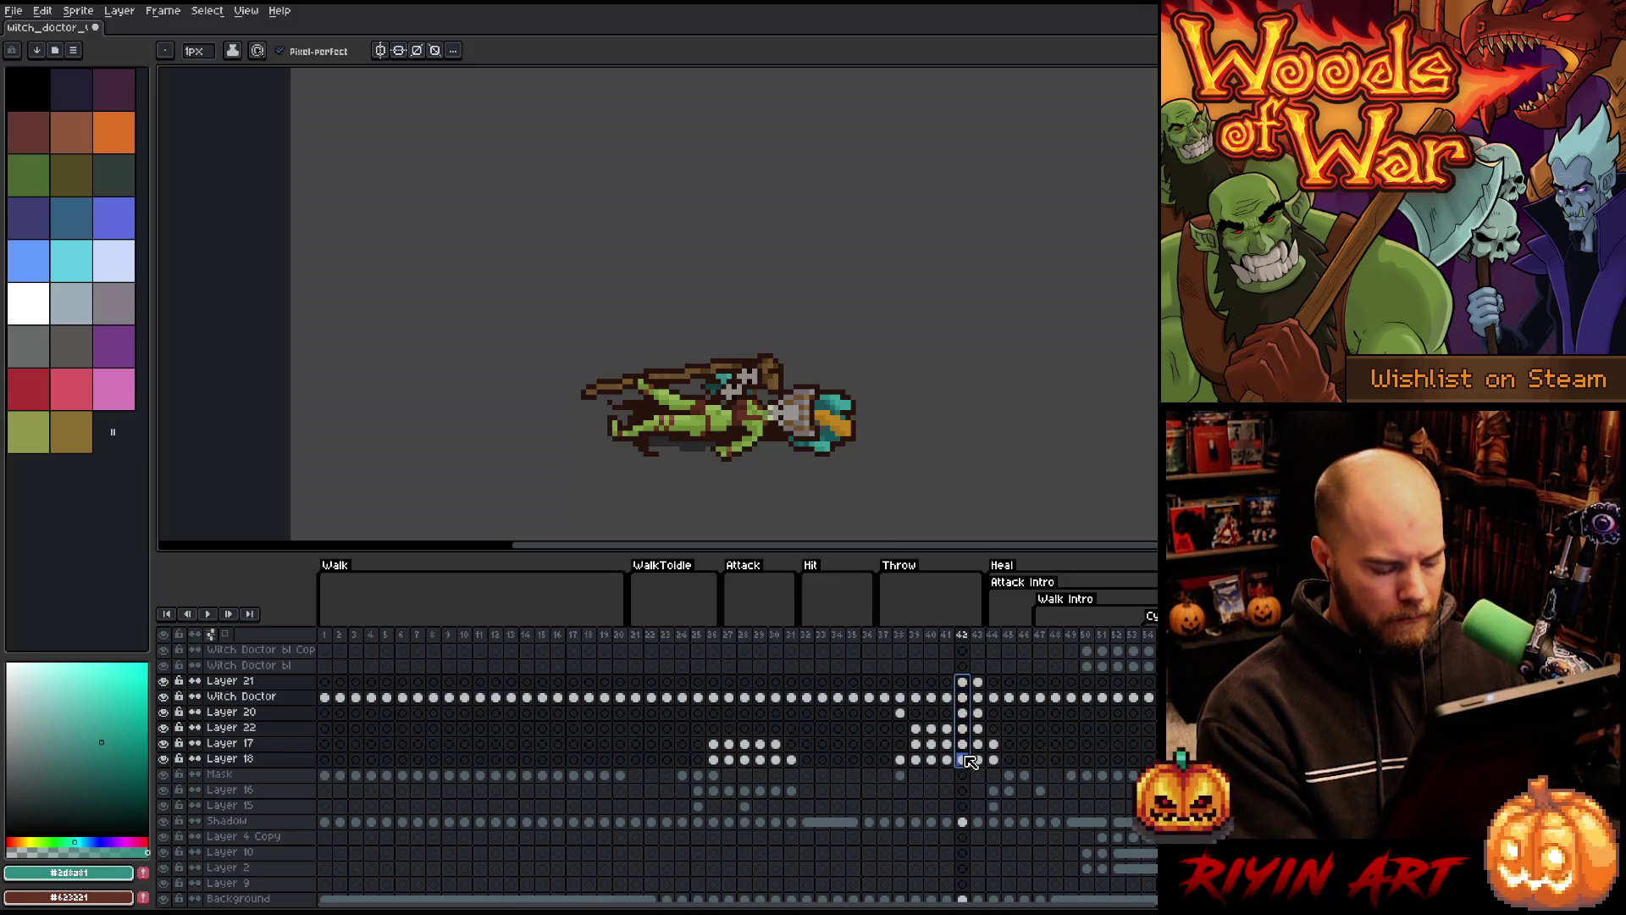
{"action": "key", "text": "v"}
{"action": "left_click_drag", "start_coordinate": [744, 430], "coordinate": [740, 412]}
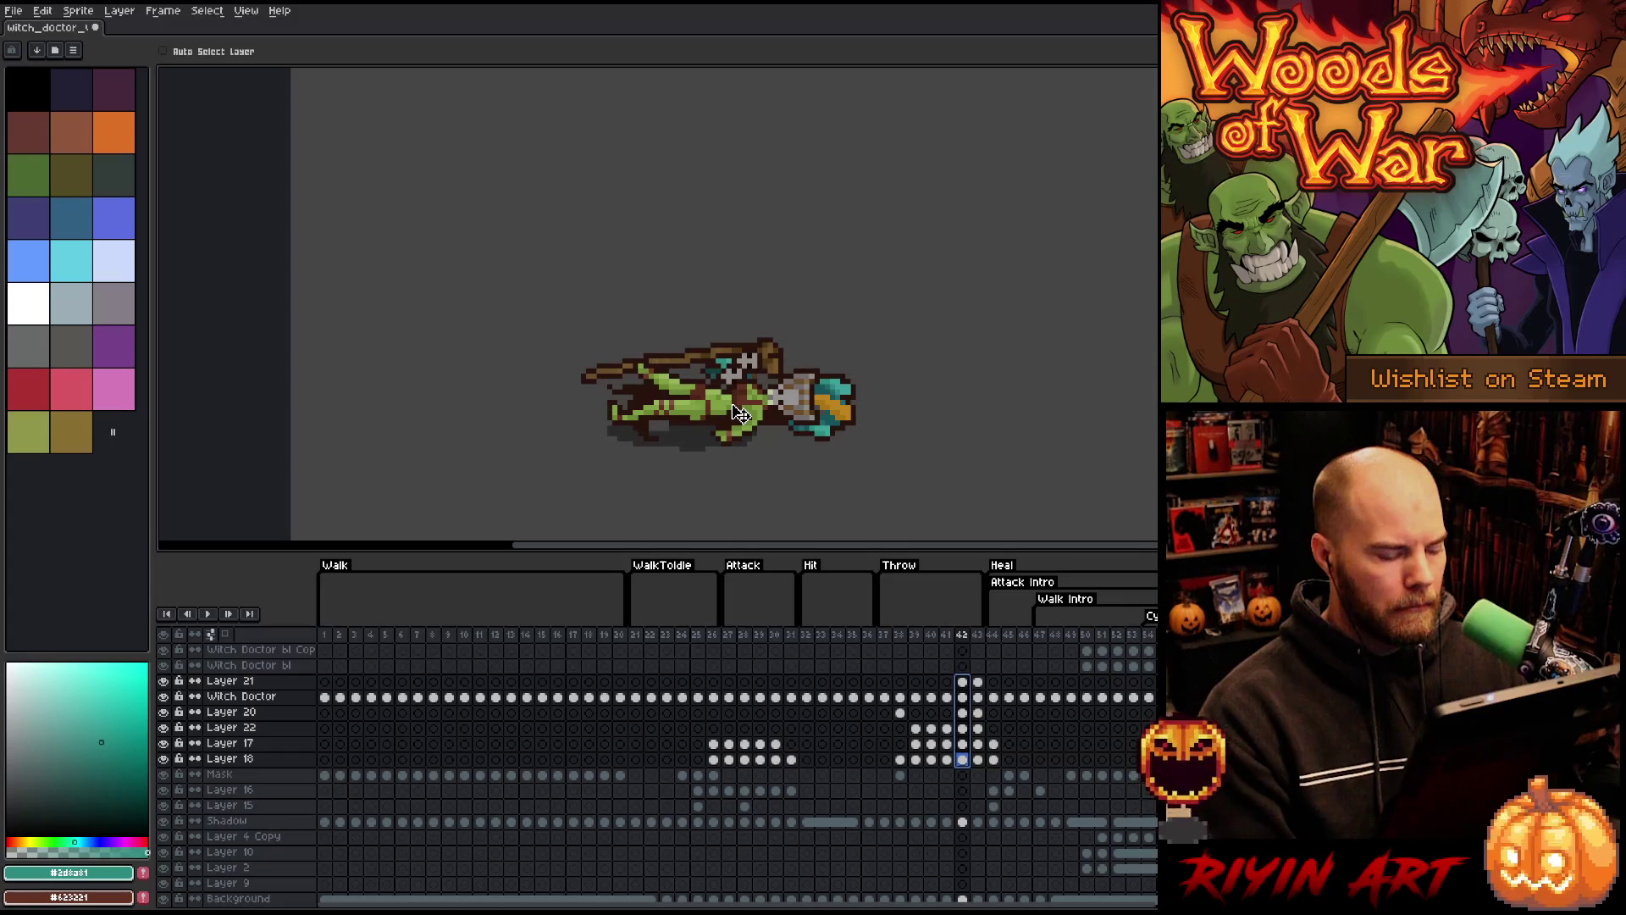
{"action": "key", "text": "m"}
{"action": "left_click_drag", "start_coordinate": [902, 328], "coordinate": [716, 483]}
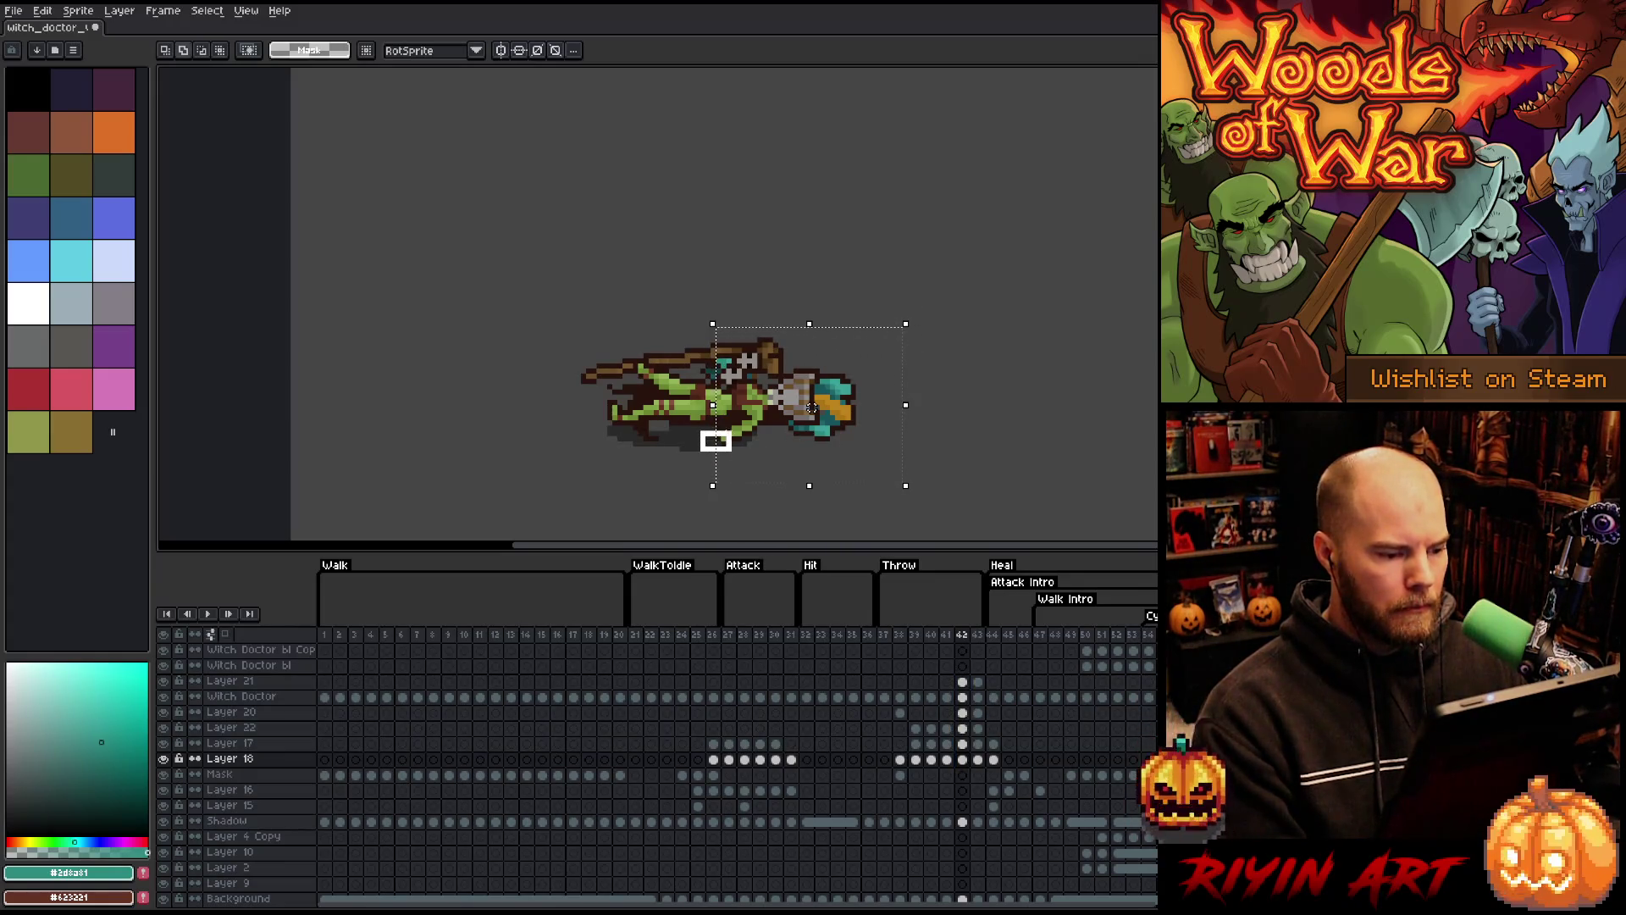
- Merge Layer 21's frame-42 cel down into the Witch Doctor layer
{"action": "left_click", "coordinate": [915, 310]}
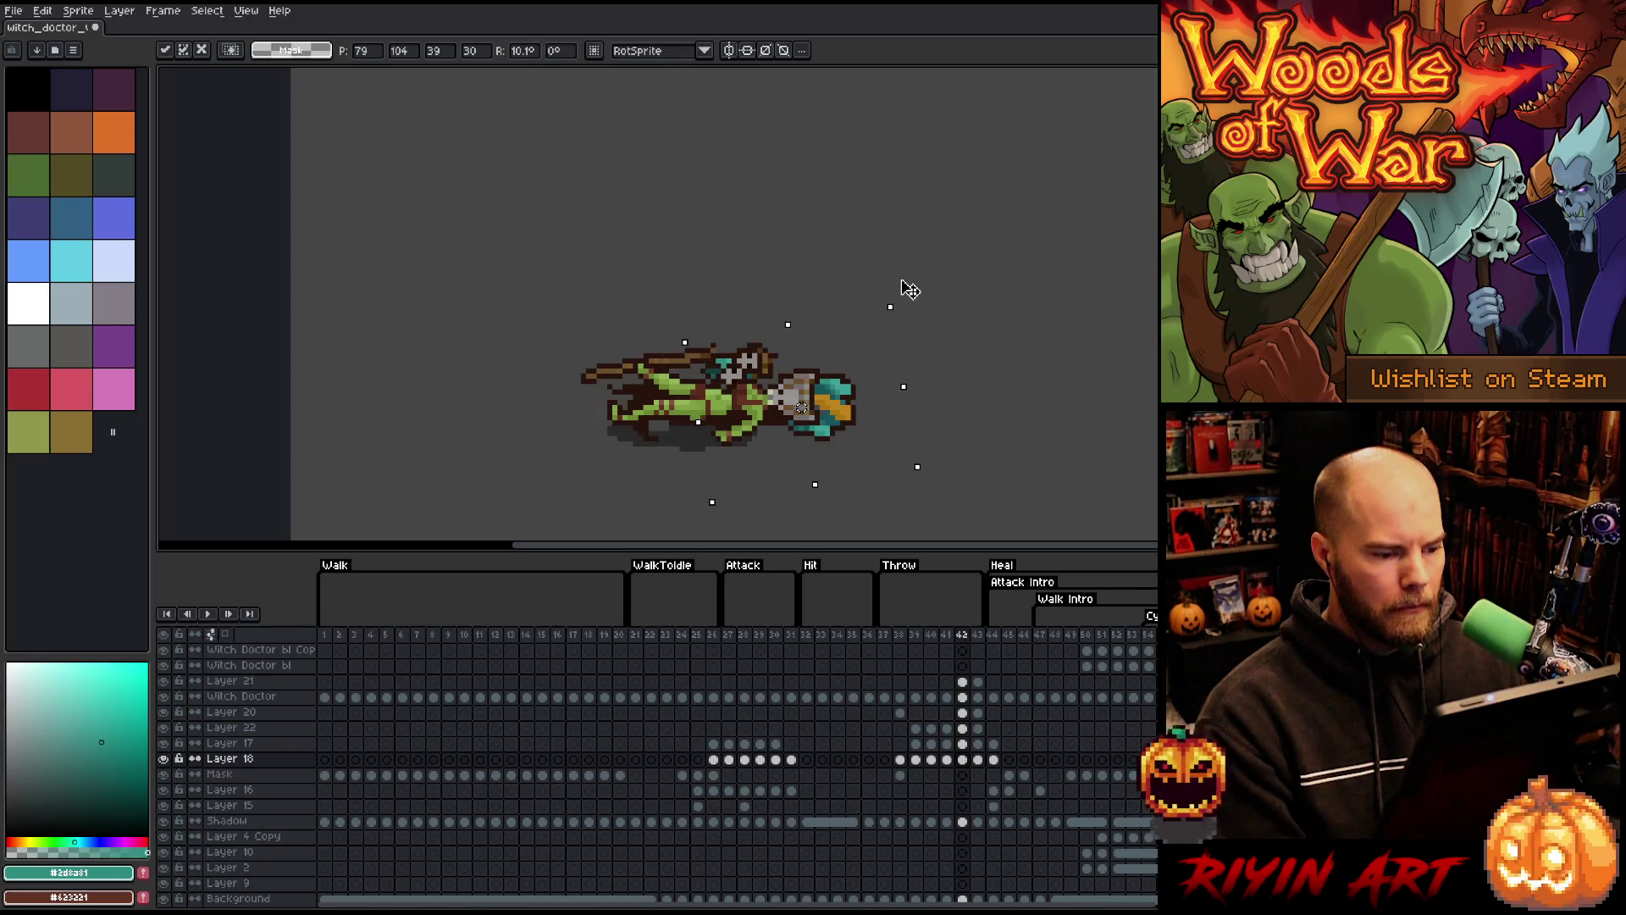
{"action": "key", "text": "Escape"}
{"action": "left_click", "coordinate": [963, 682]}
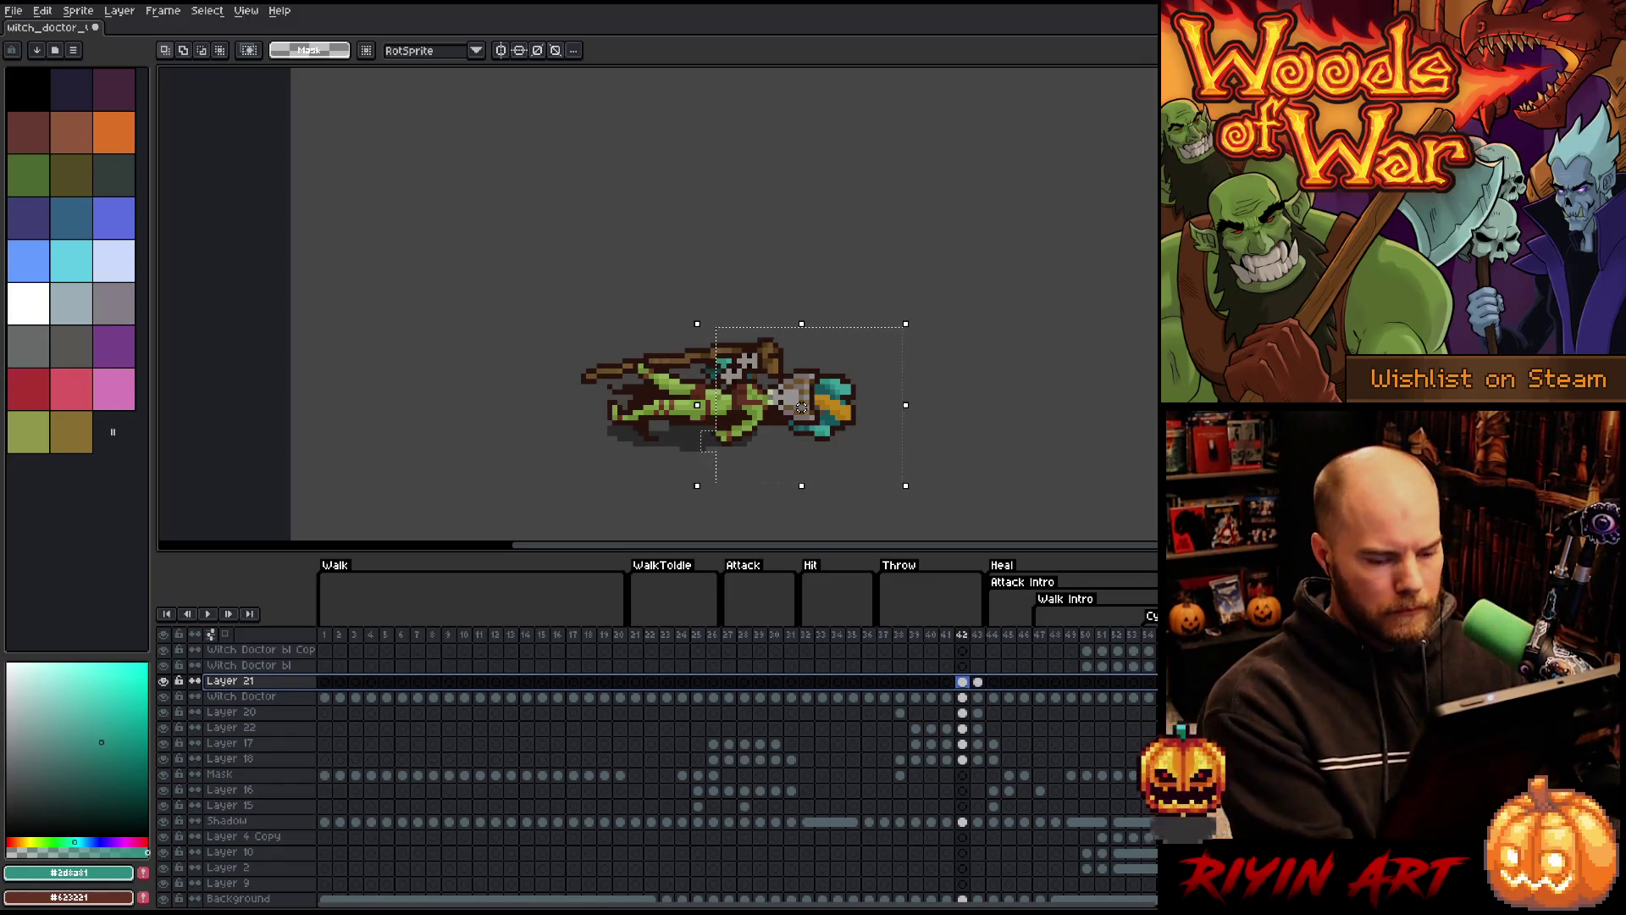
{"action": "key", "text": "ctrl+e"}
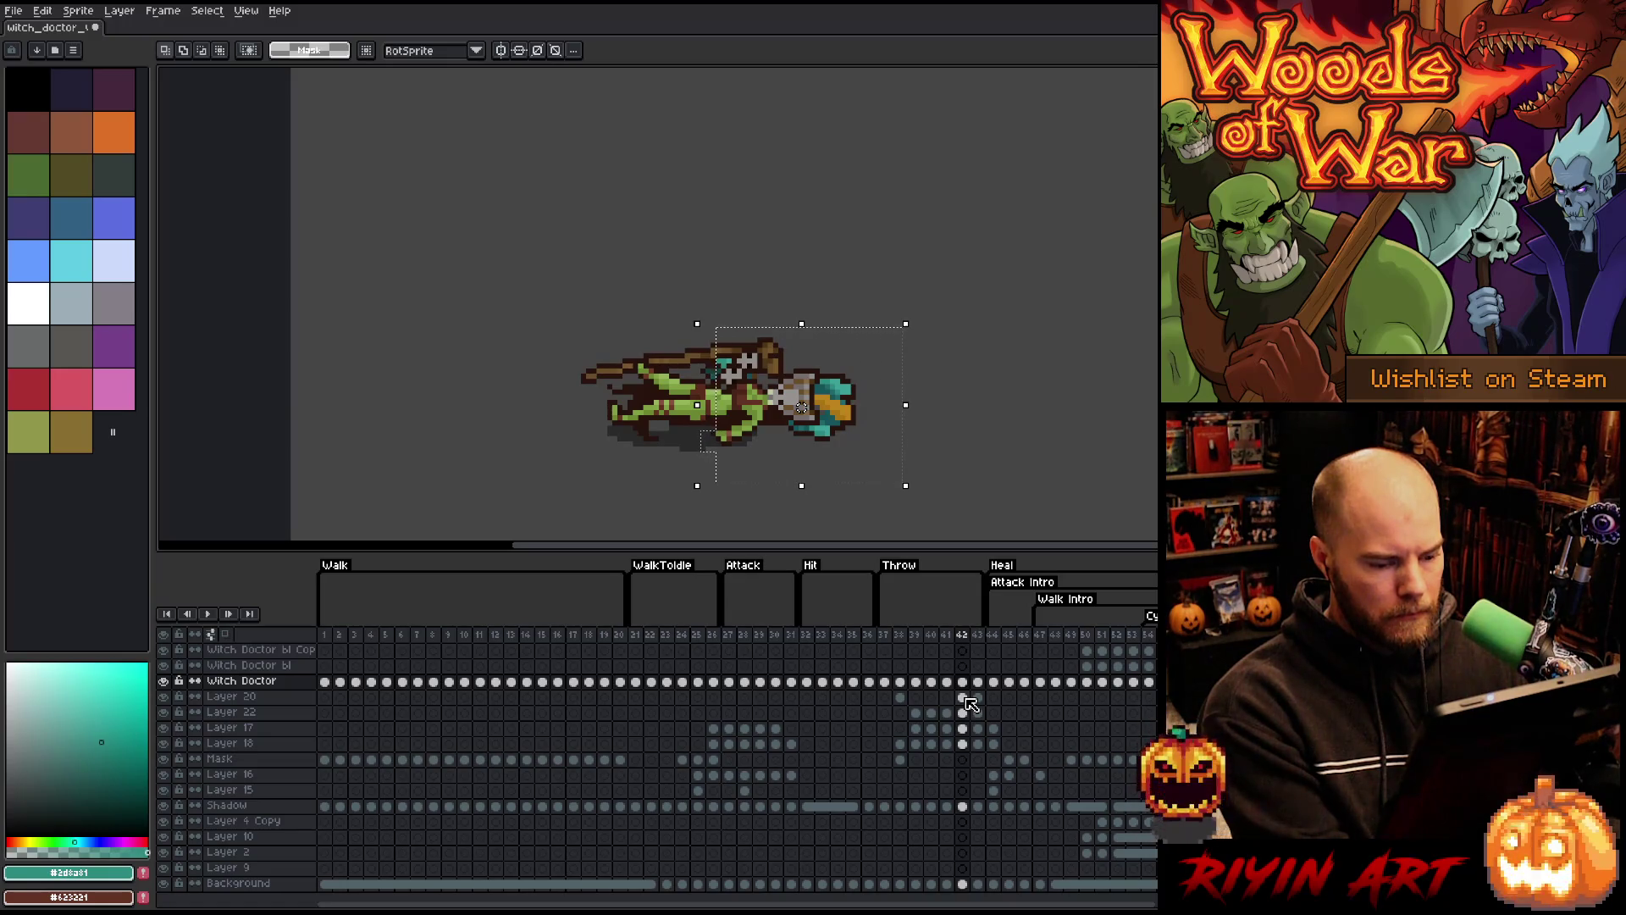
- Merge Witch Doctor into Layer 20 and rotate the head and torso about 48° upward
{"action": "left_click", "coordinate": [252, 699]}
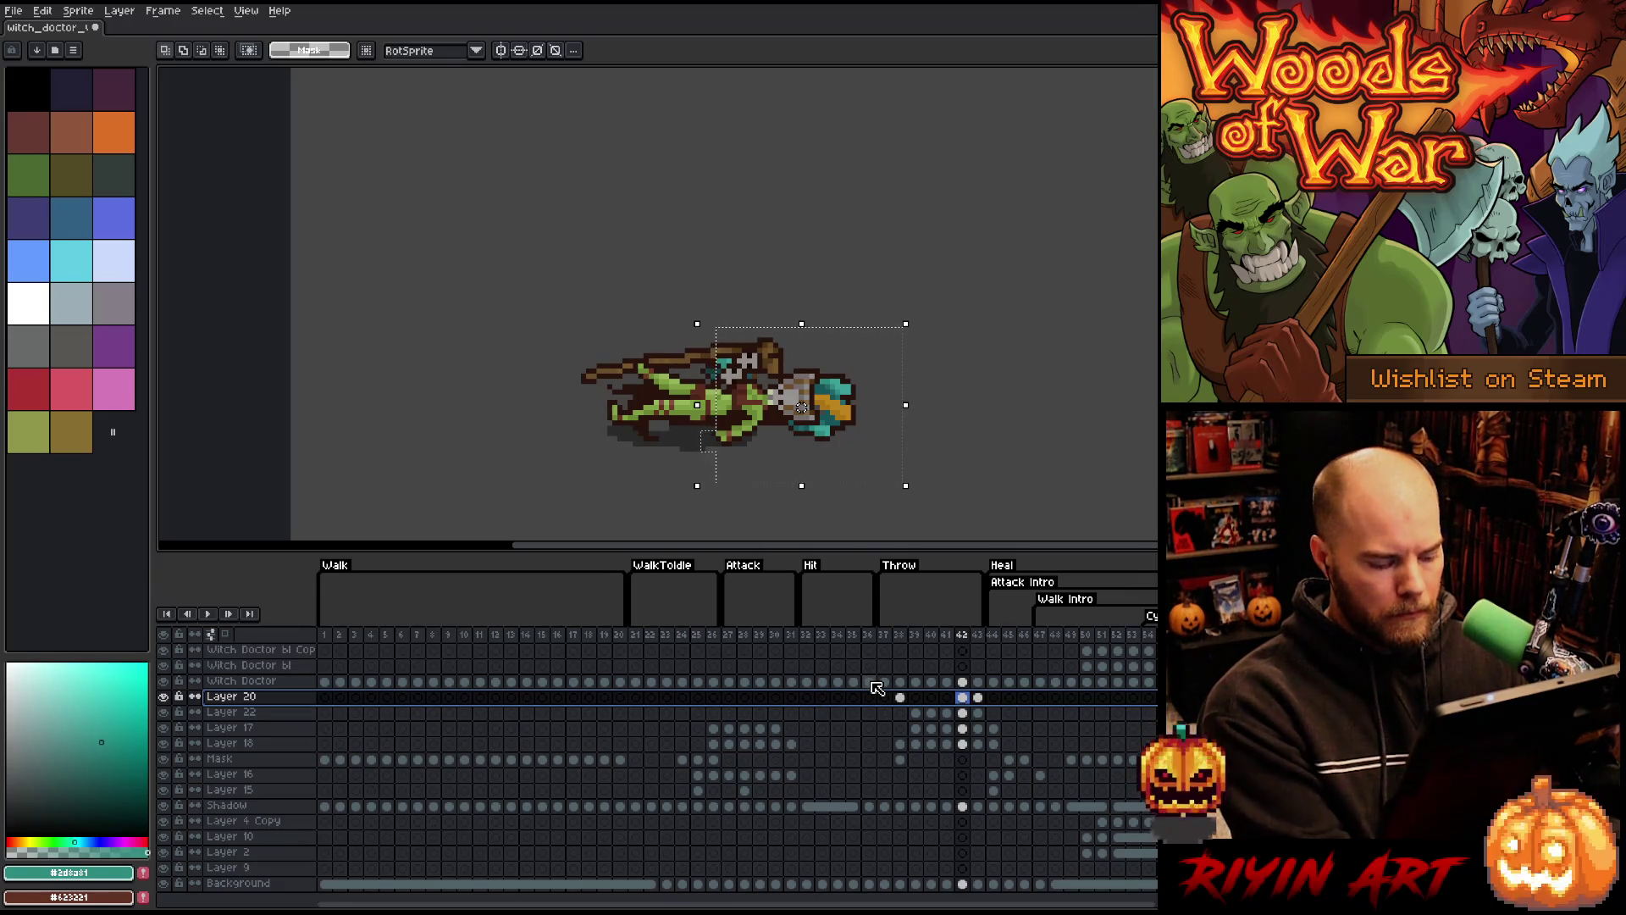
{"action": "key", "text": "Delete"}
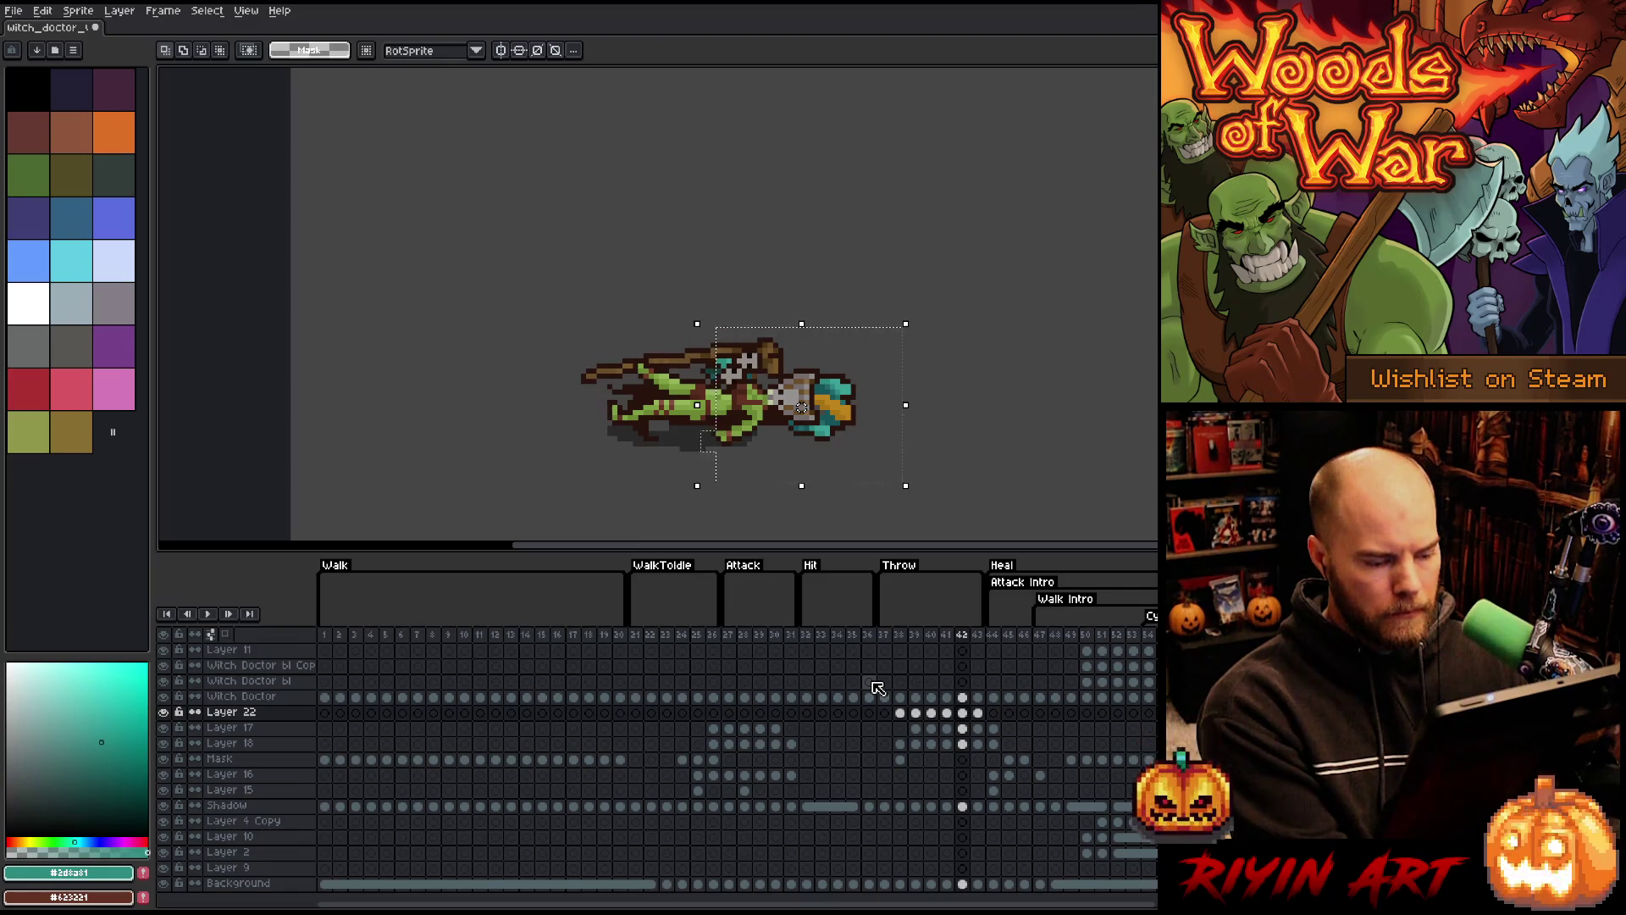
{"action": "key", "text": "ctrl+z"}
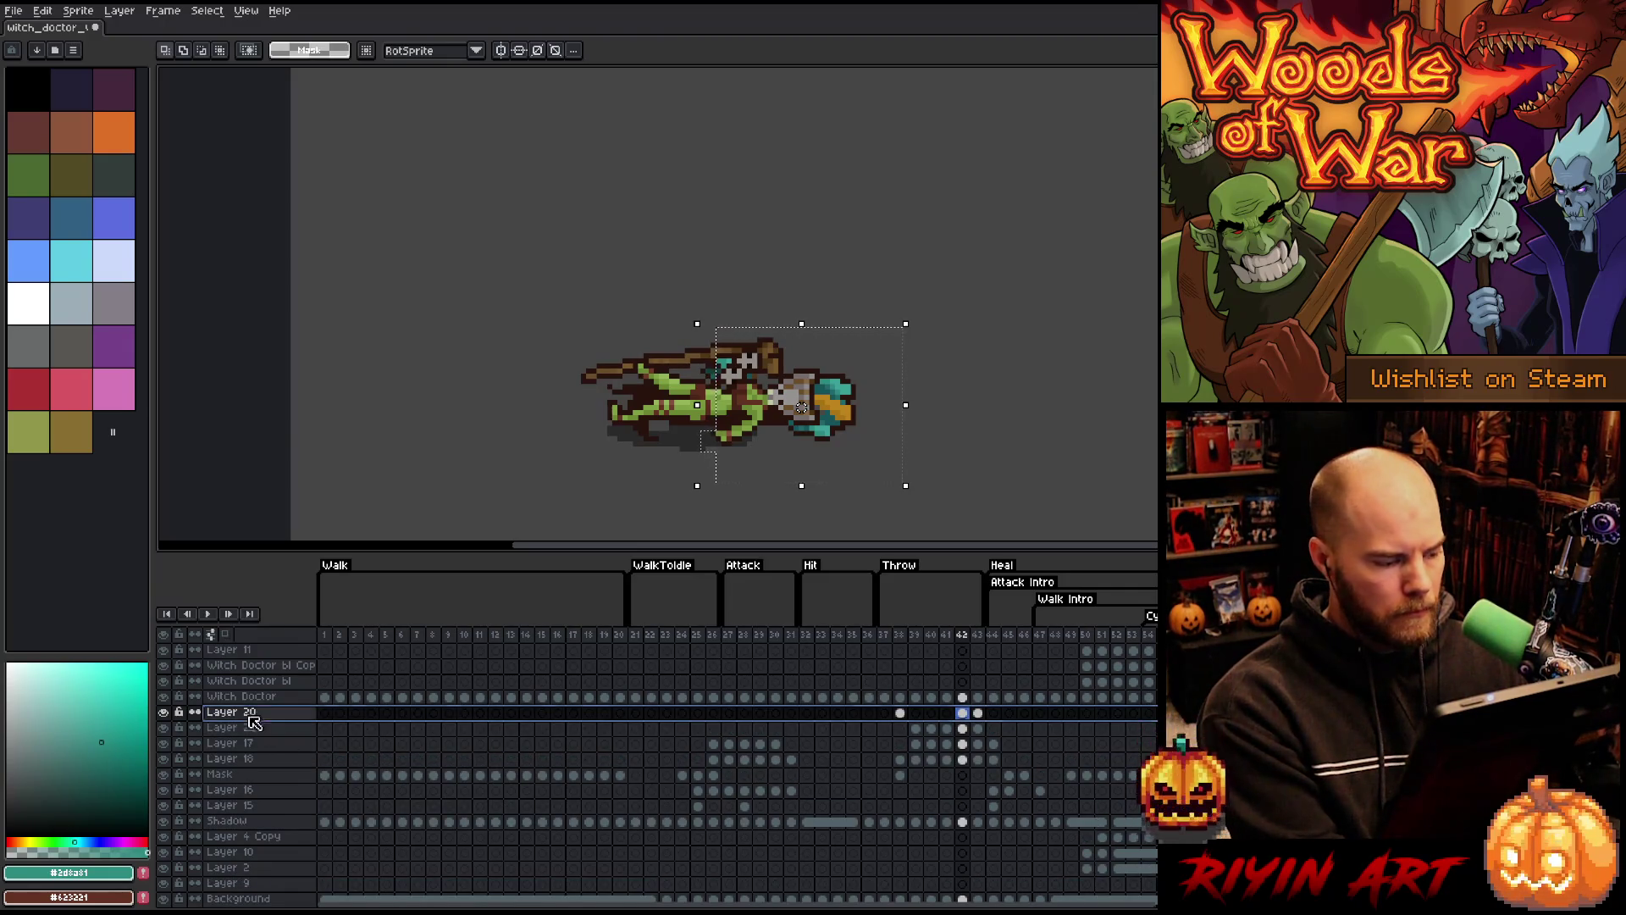
{"action": "left_click", "coordinate": [254, 699]}
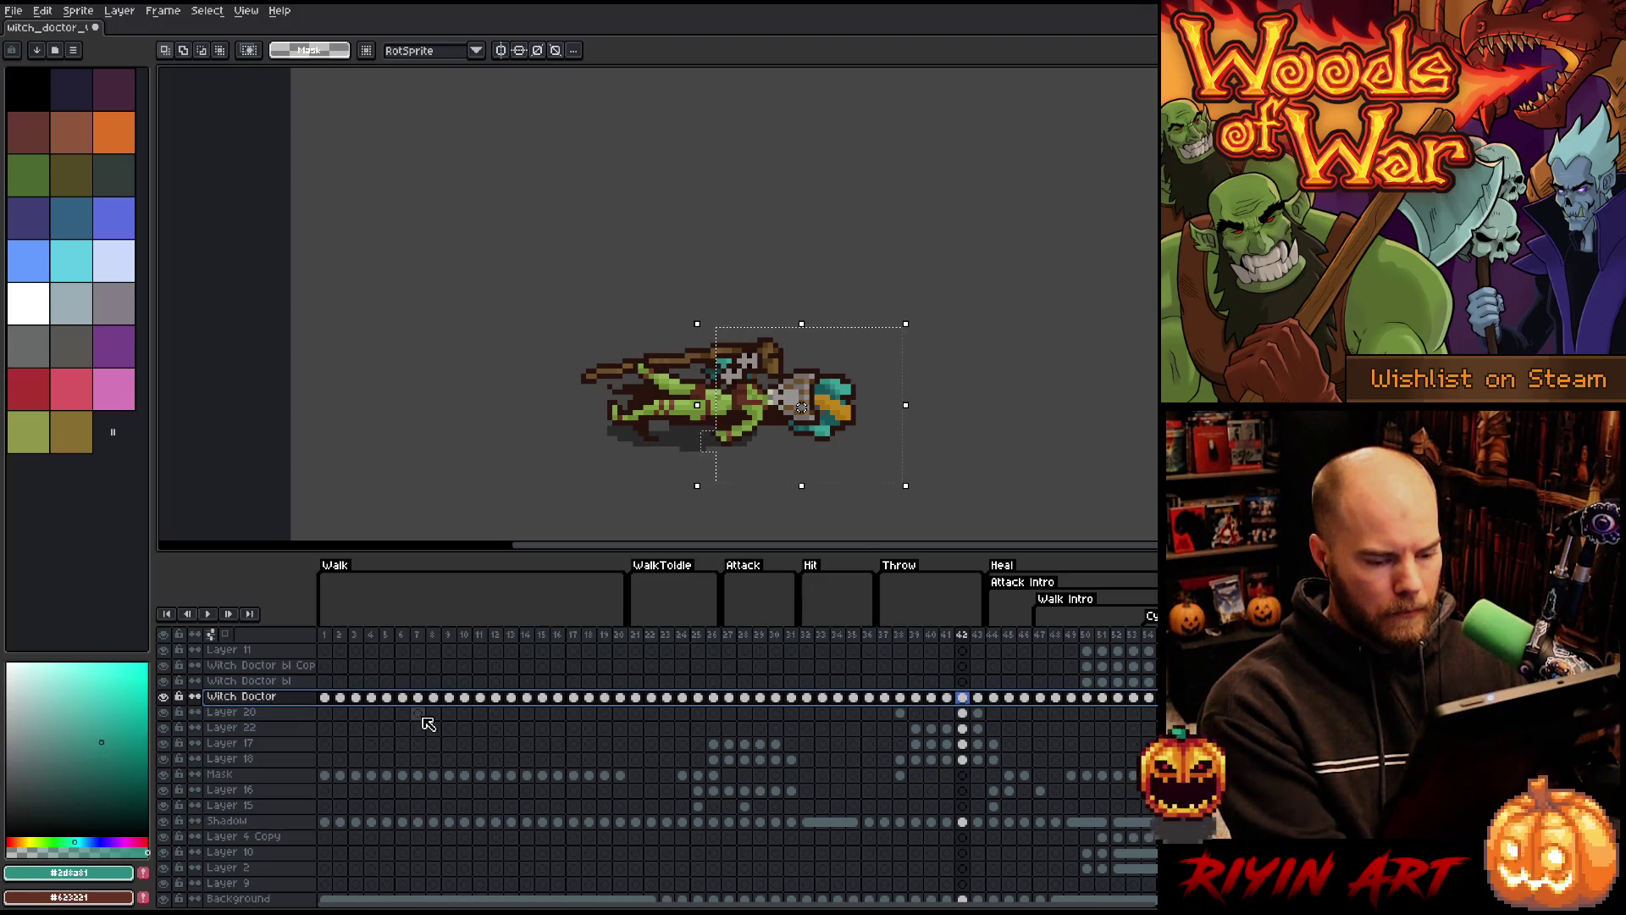
{"action": "key", "text": "Delete"}
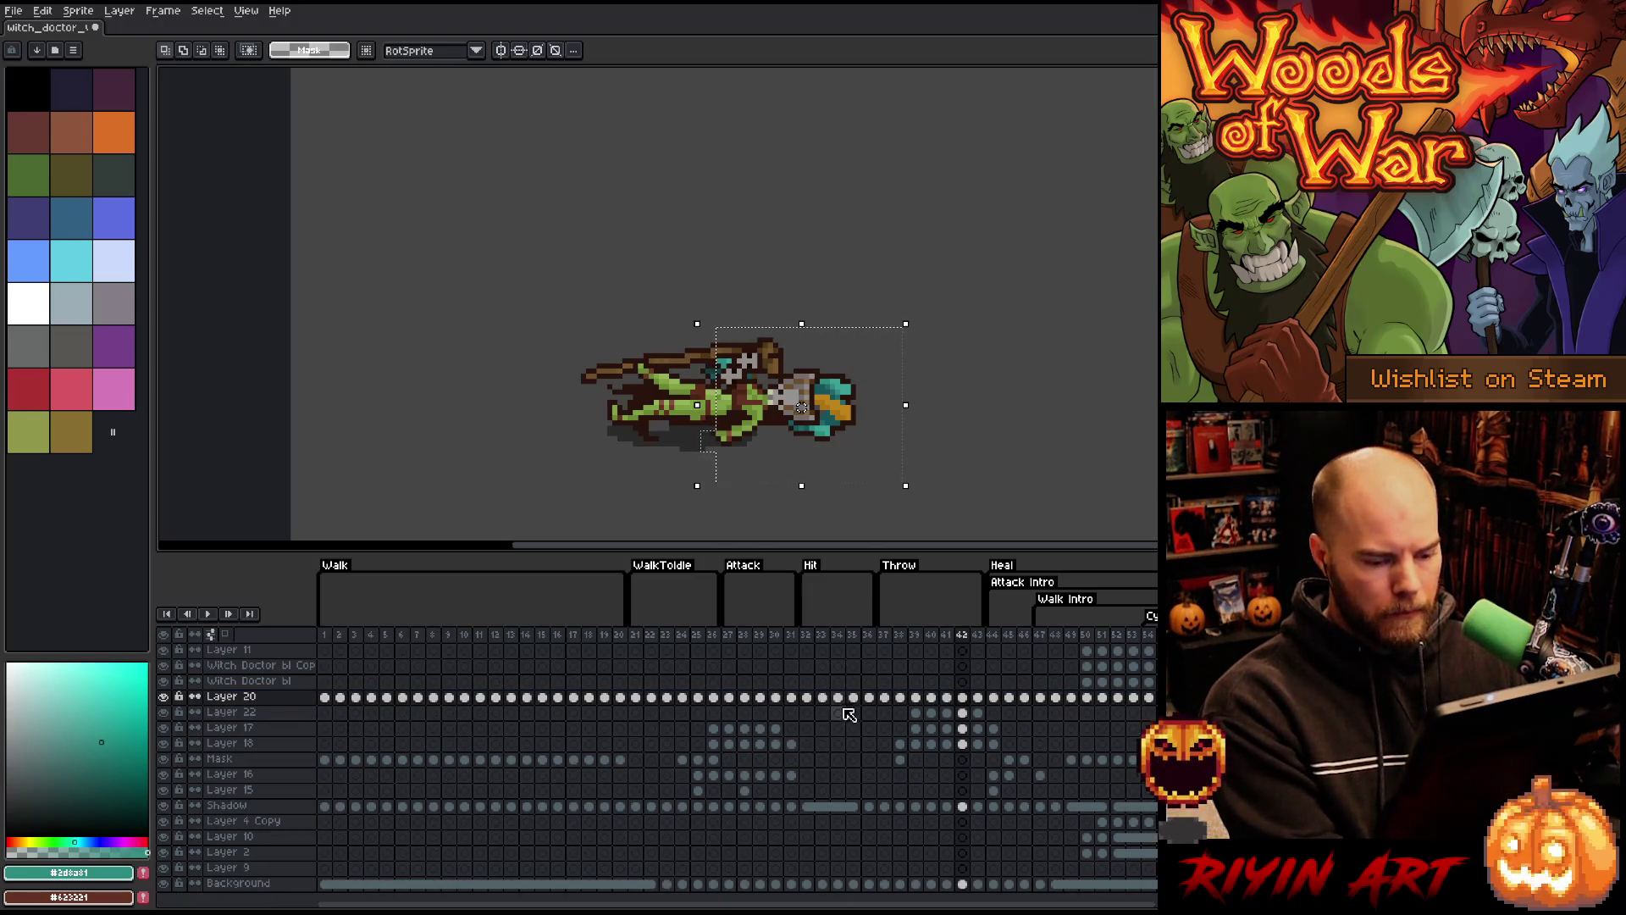
{"action": "mouse_move", "coordinate": [927, 329]}
{"action": "left_mouse_down"}
{"action": "mouse_move", "coordinate": [875, 251]}
{"action": "mouse_move", "coordinate": [839, 266]}
{"action": "mouse_move", "coordinate": [855, 278]}
{"action": "mouse_move", "coordinate": [817, 268]}
{"action": "left_mouse_up"}
- Shift the rotated head and torso up-left and commit the half-raised pose on frame 42
{"action": "left_click_drag", "start_coordinate": [796, 429], "coordinate": [769, 357]}
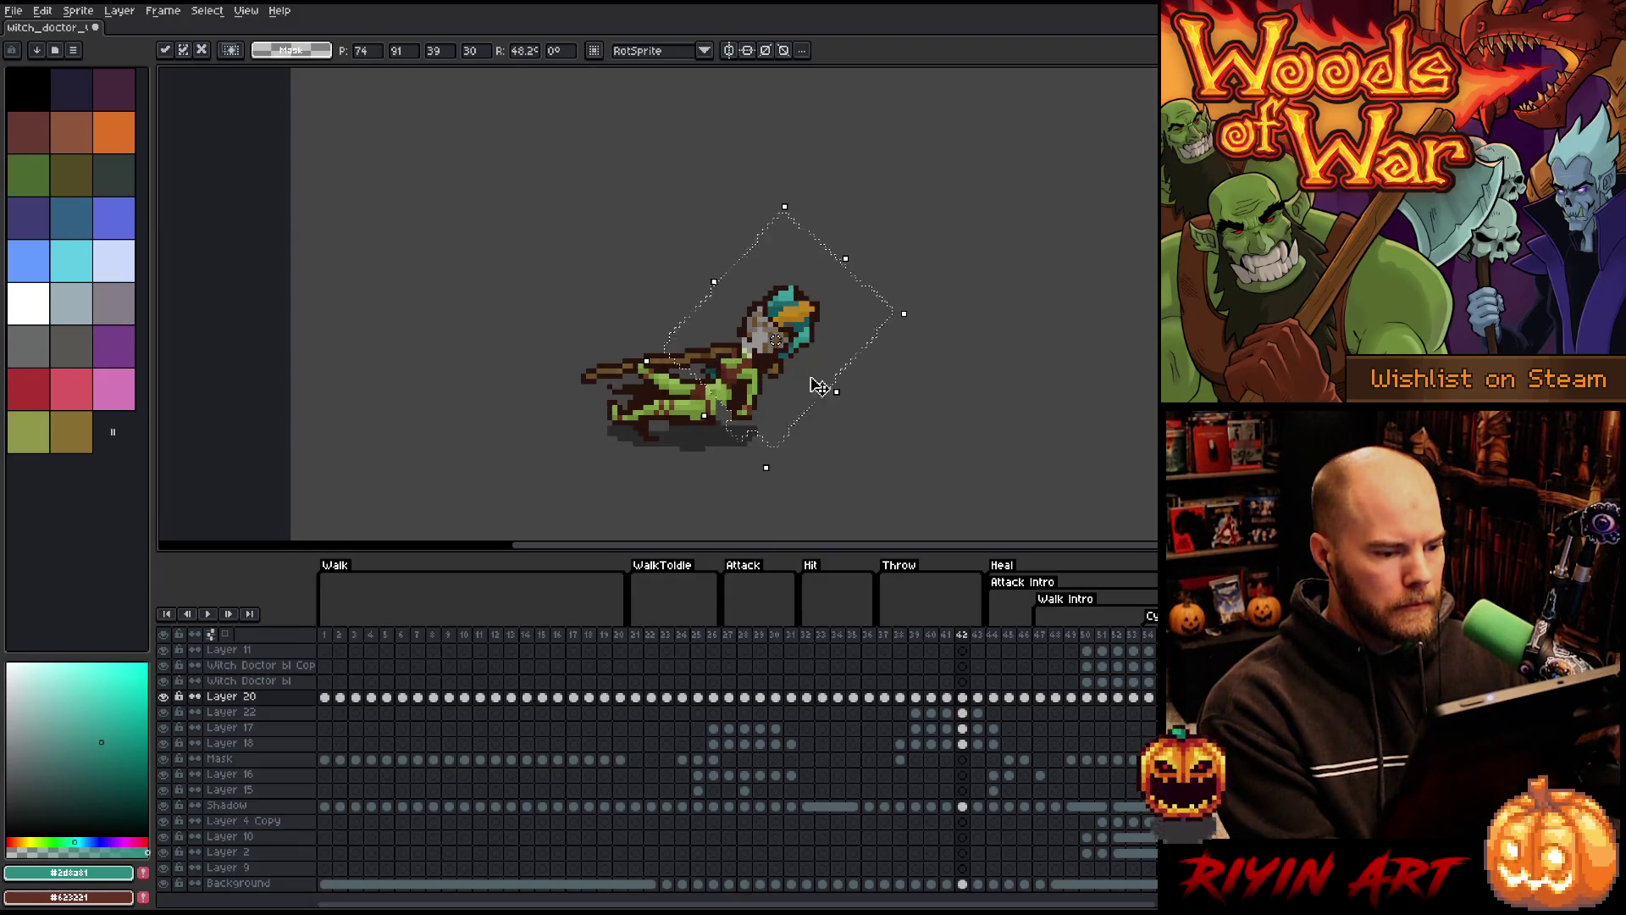
{"action": "left_click", "coordinate": [910, 407]}
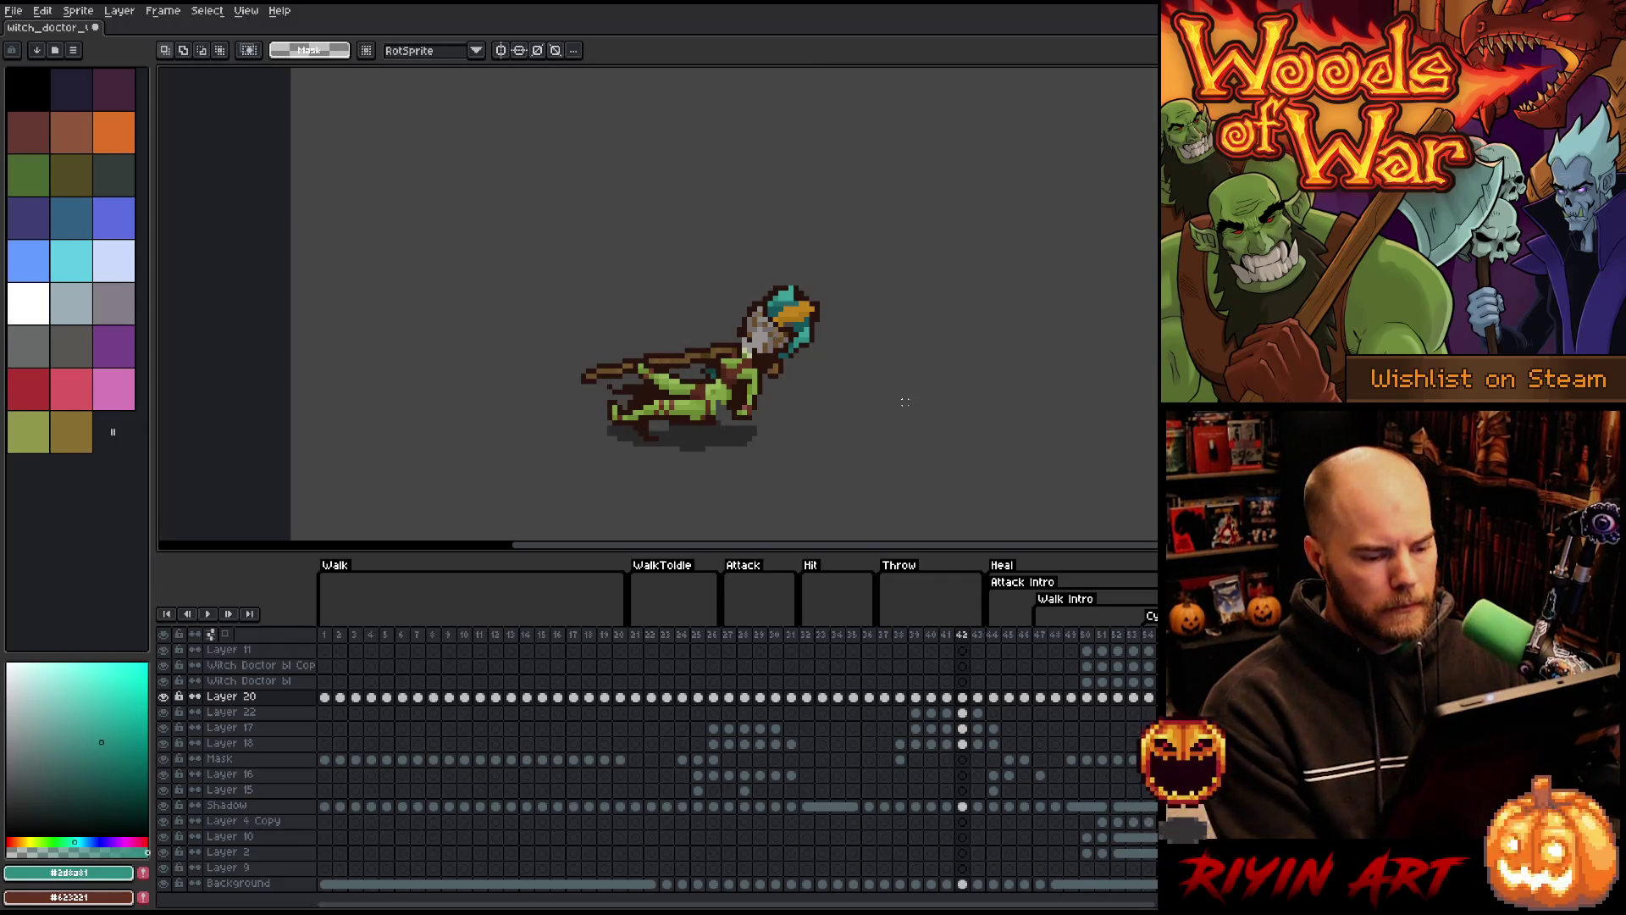
{"action": "left_click", "coordinate": [915, 637]}
{"action": "key", "text": "Right"}
{"action": "key", "text": "Right"}
{"action": "key", "text": "Right"}
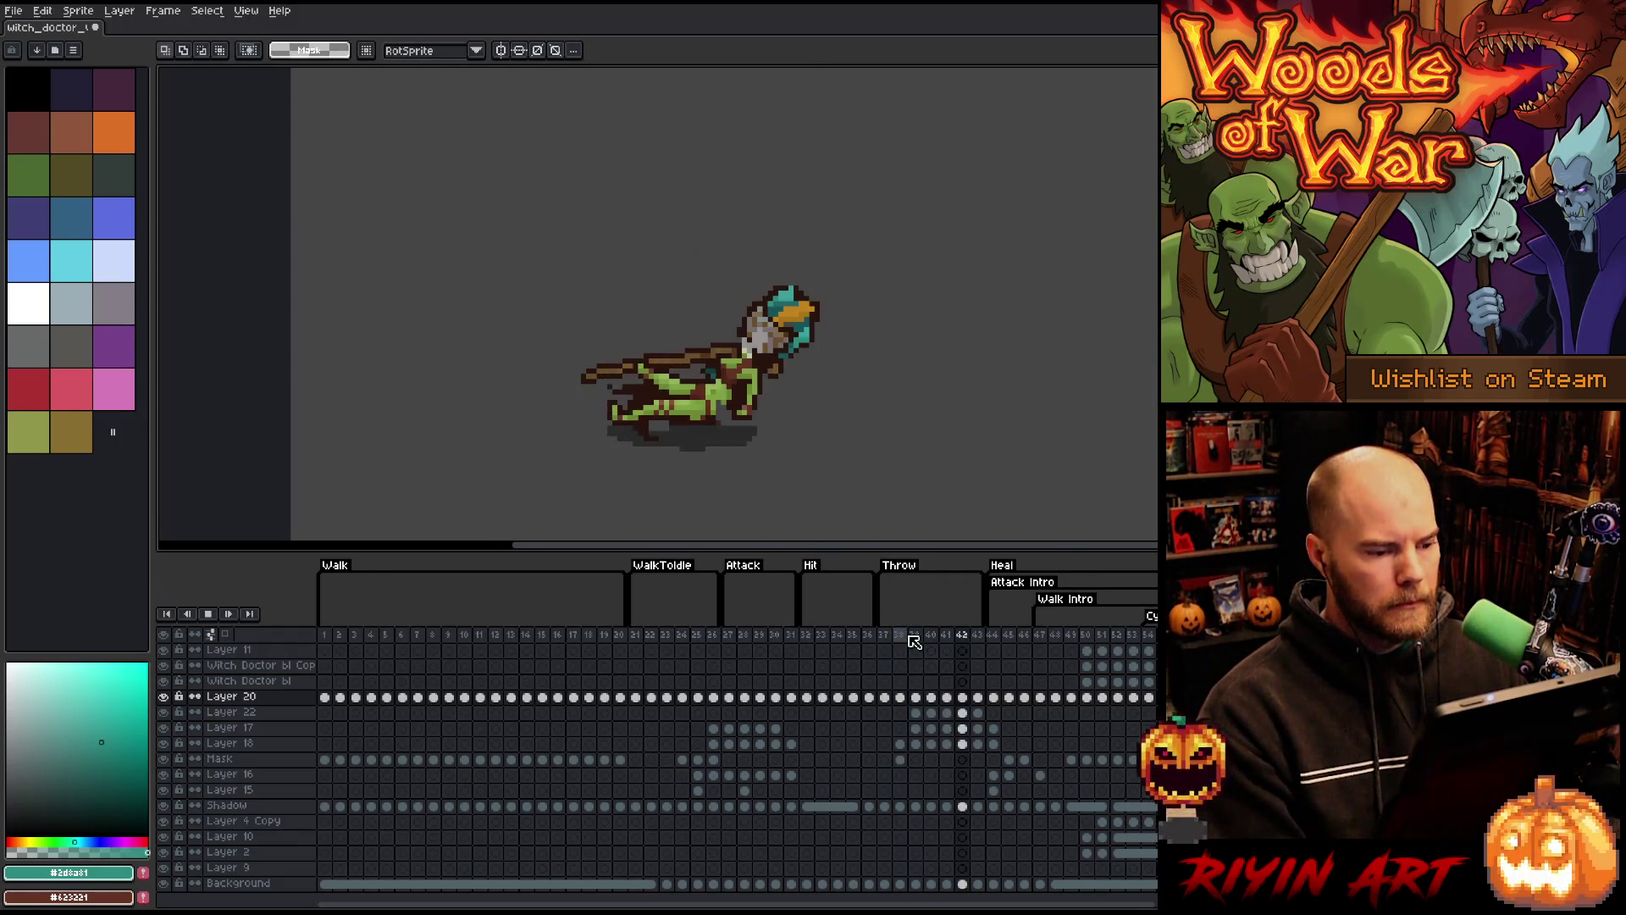
{"action": "right_click", "coordinate": [962, 642]}
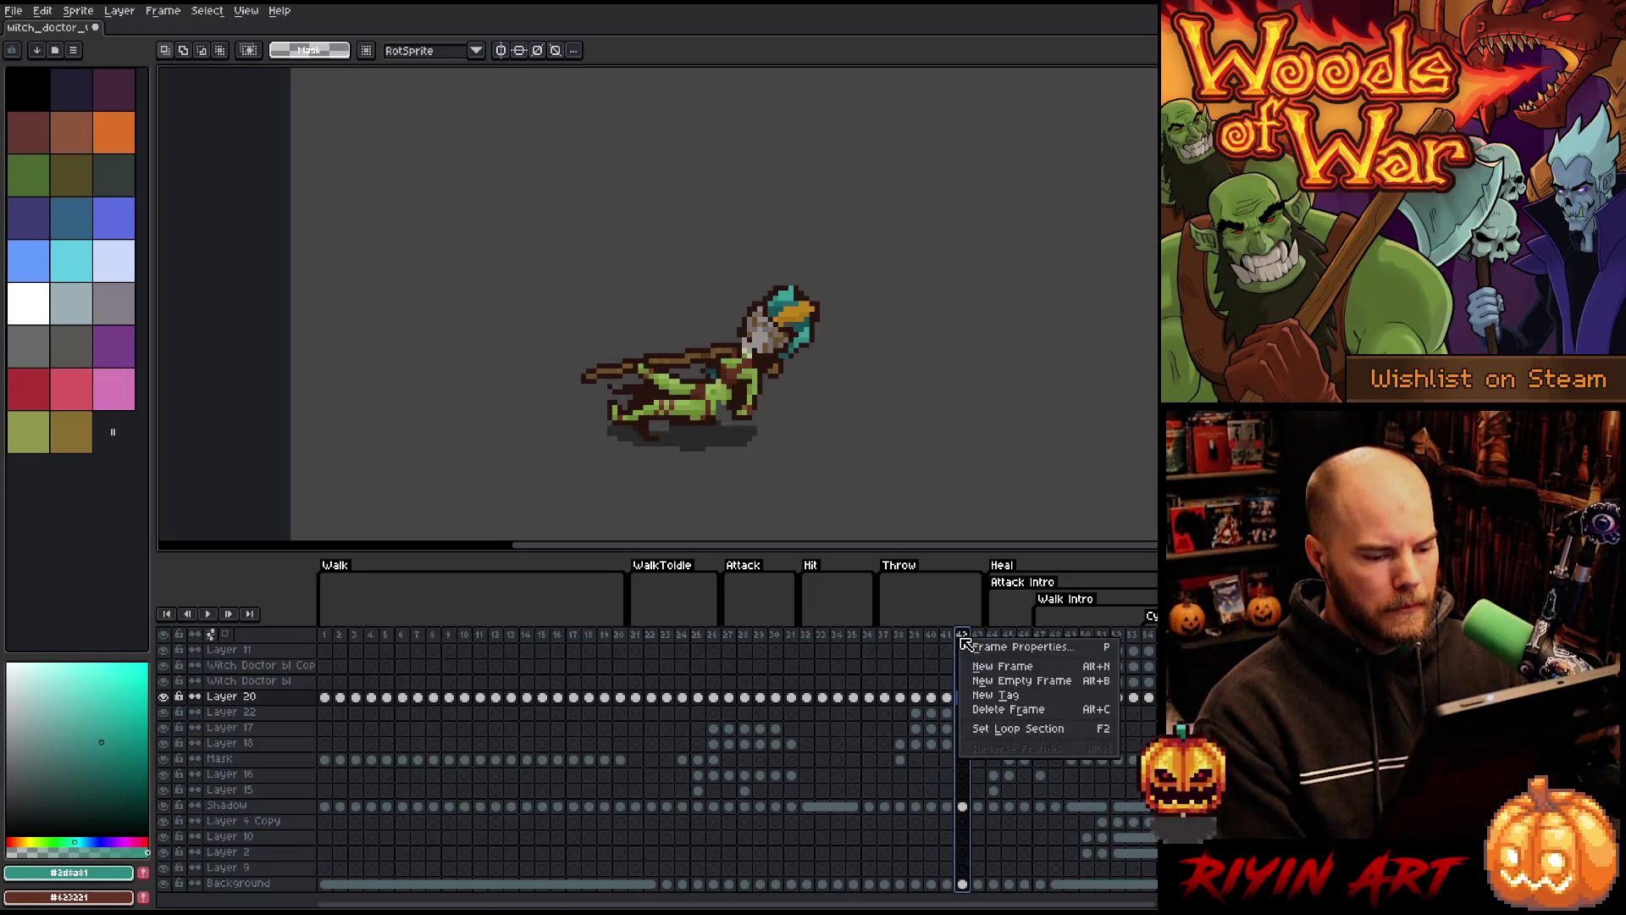
- Set frame 42's duration to 100 and play the fall from frame 39 to check timing
{"action": "left_click", "coordinate": [976, 645]}
{"action": "type", "text": "100"}
{"action": "key", "text": "Return"}
{"action": "left_click", "coordinate": [891, 642]}
{"action": "key", "text": "Return"}
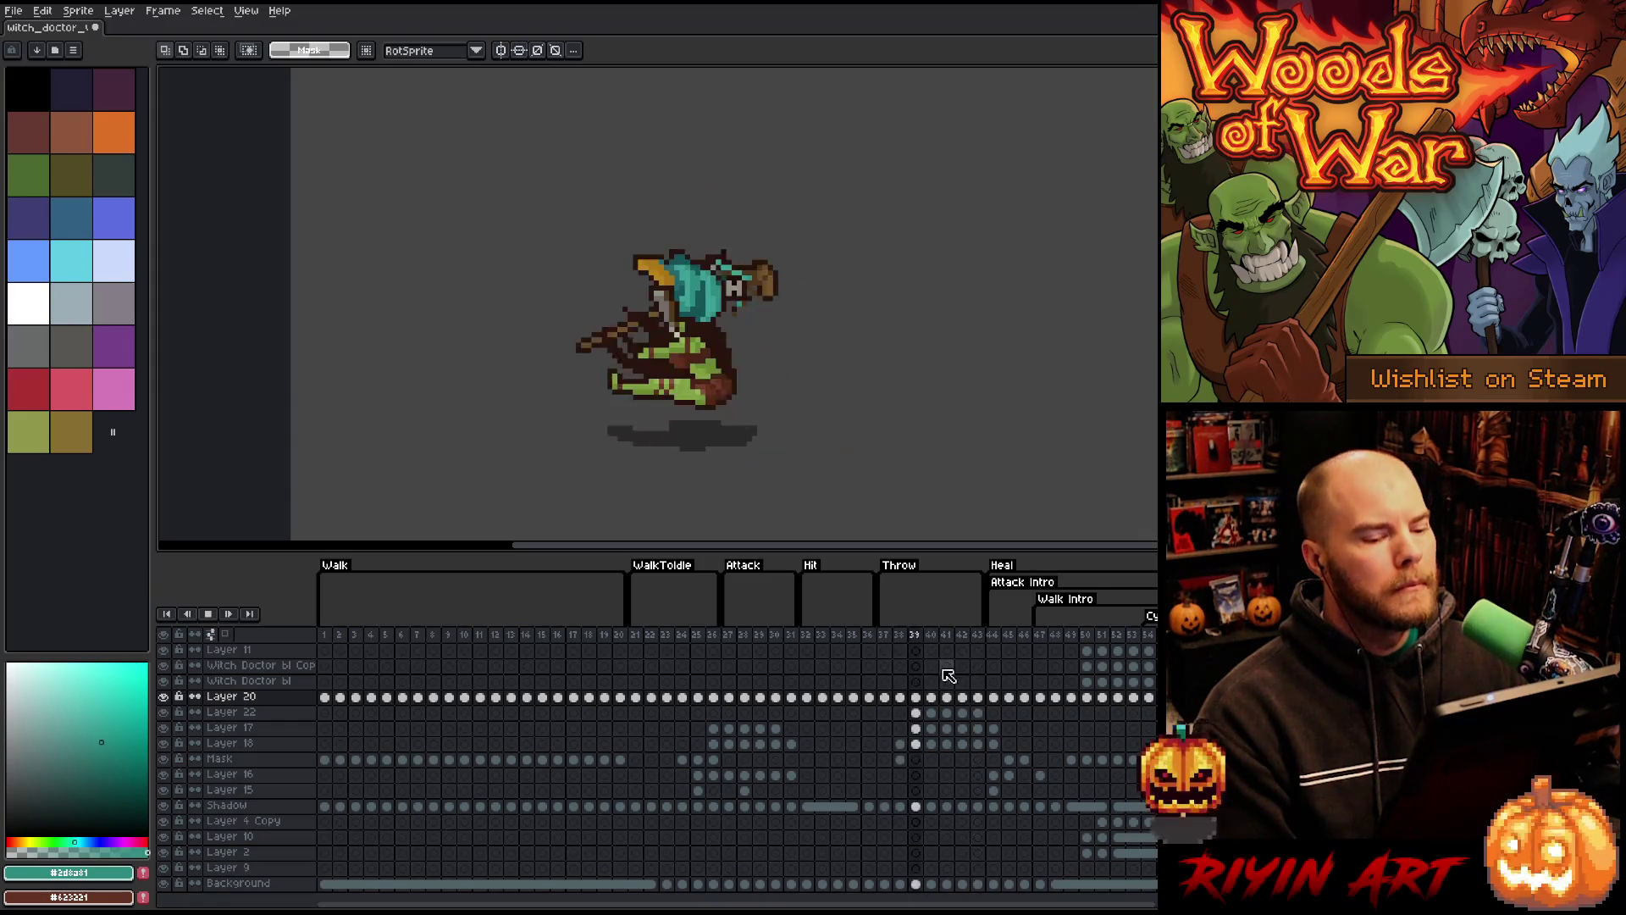
{"action": "key", "text": "Return"}
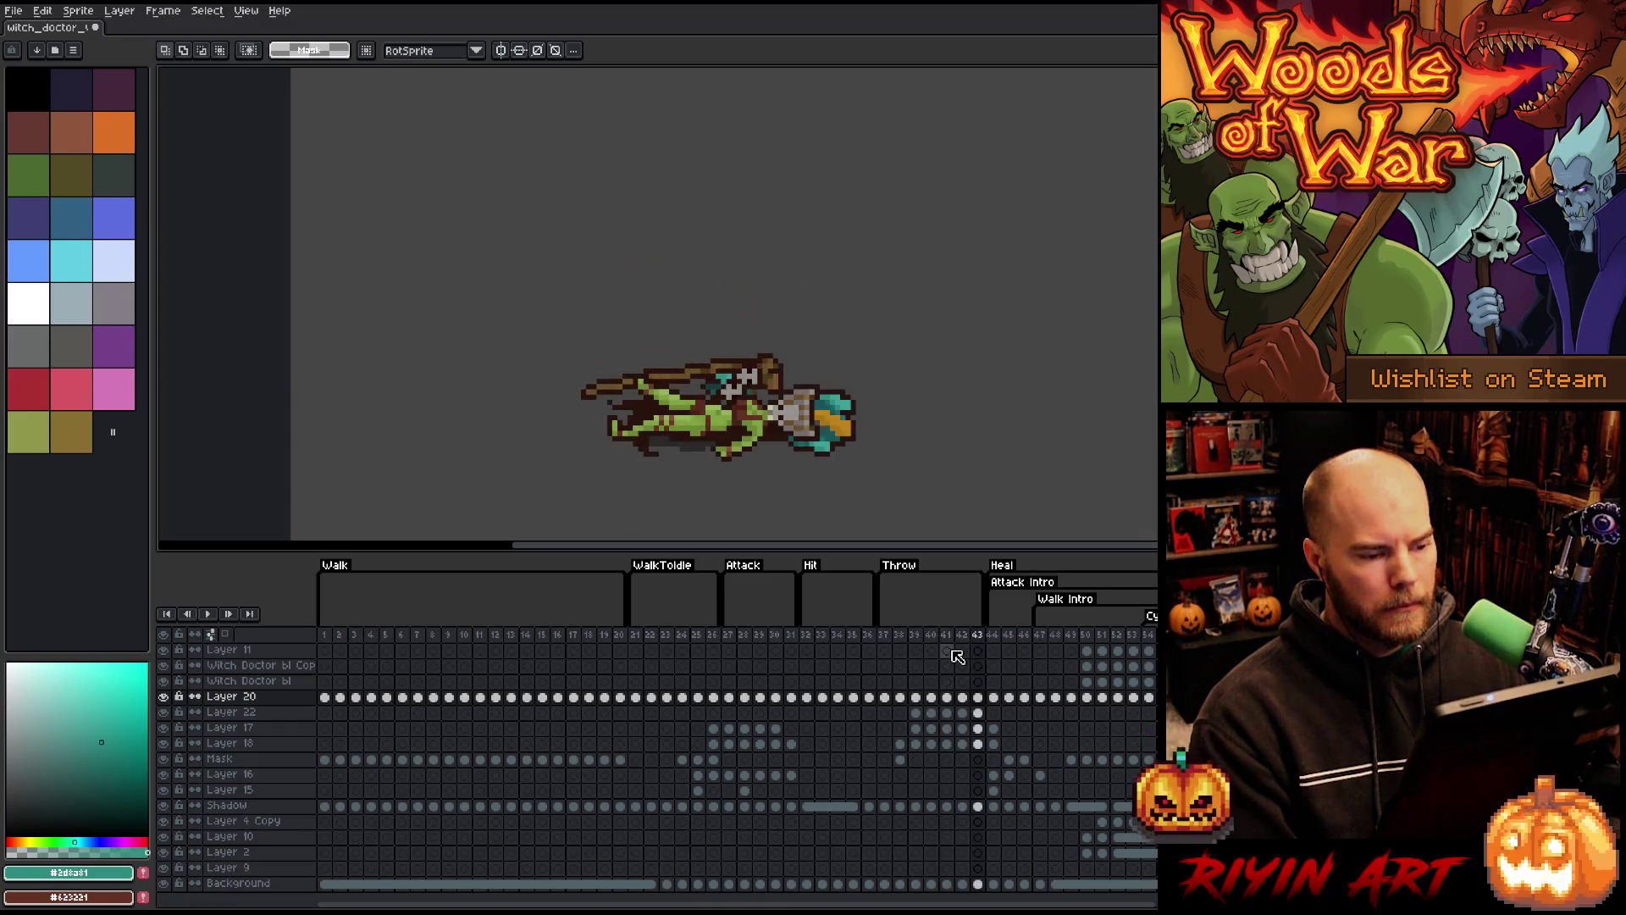
{"action": "left_click", "coordinate": [964, 642]}
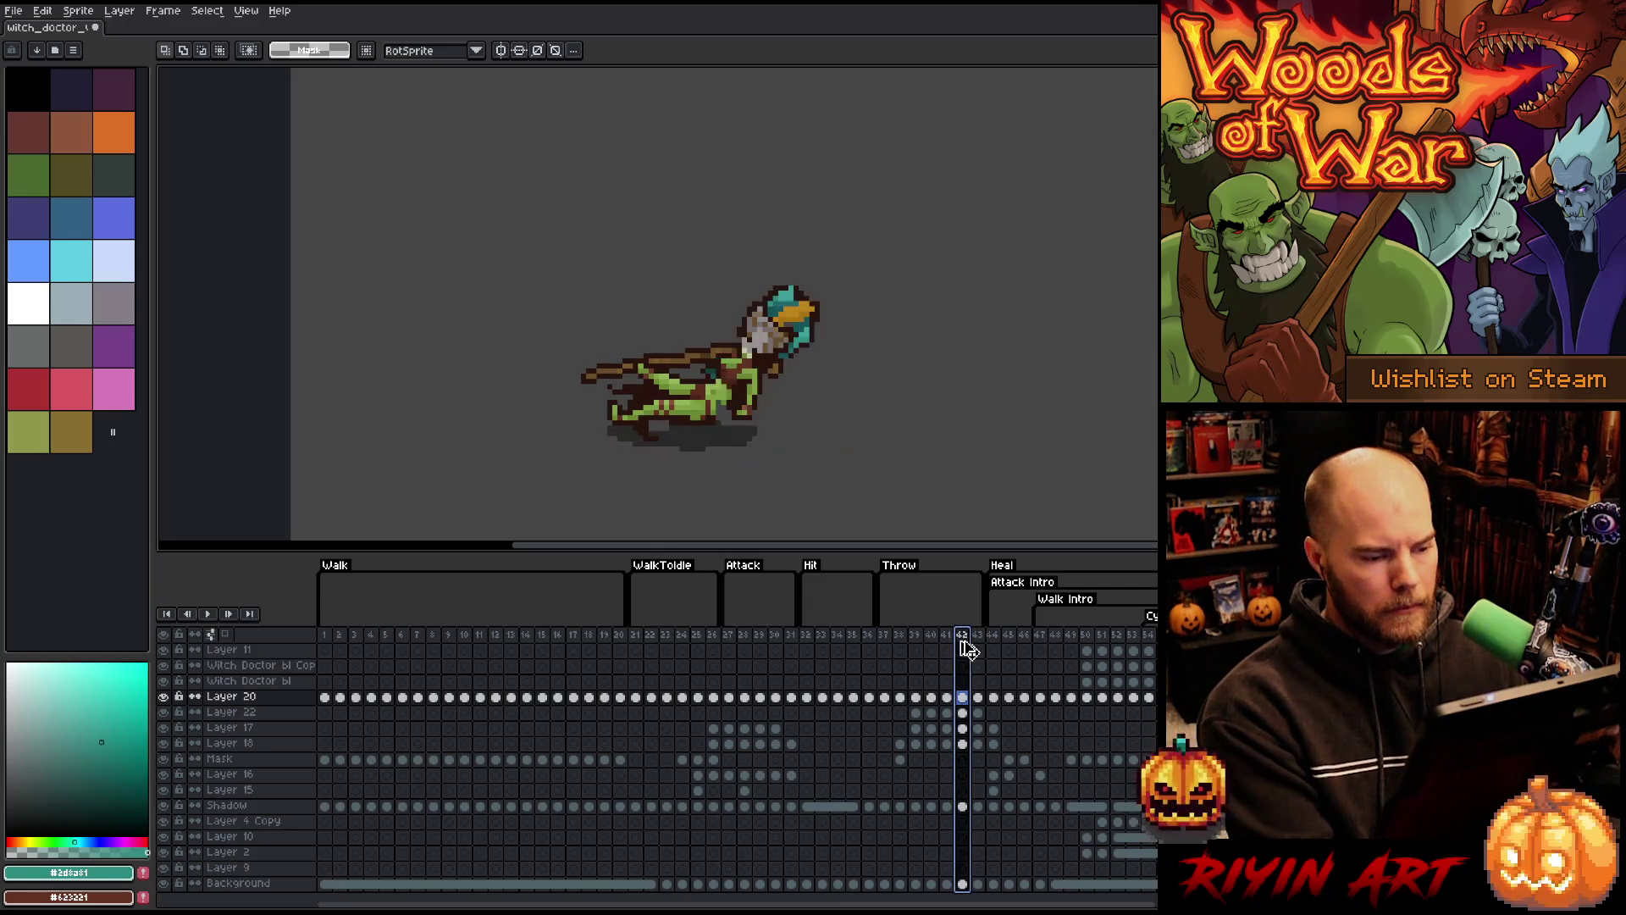
- Raise the witch doctor's body slightly on frames 41 and 39 of Layer 20
{"action": "key", "text": "ctrl+shift+d"}
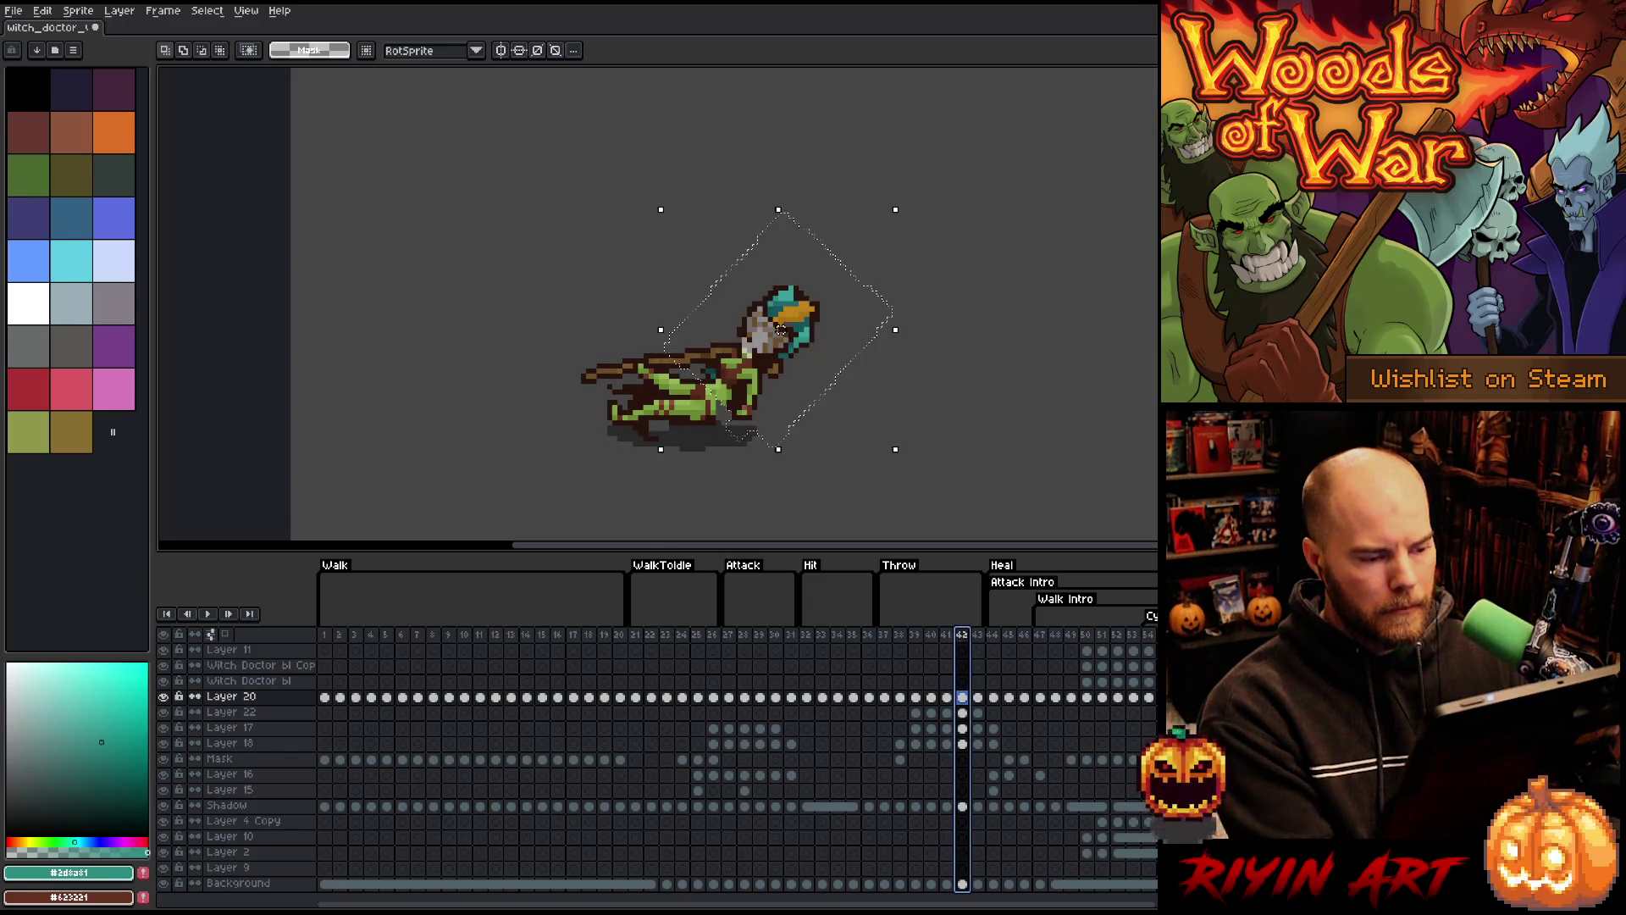
{"action": "left_click", "coordinate": [946, 642]}
{"action": "key", "text": "Return"}
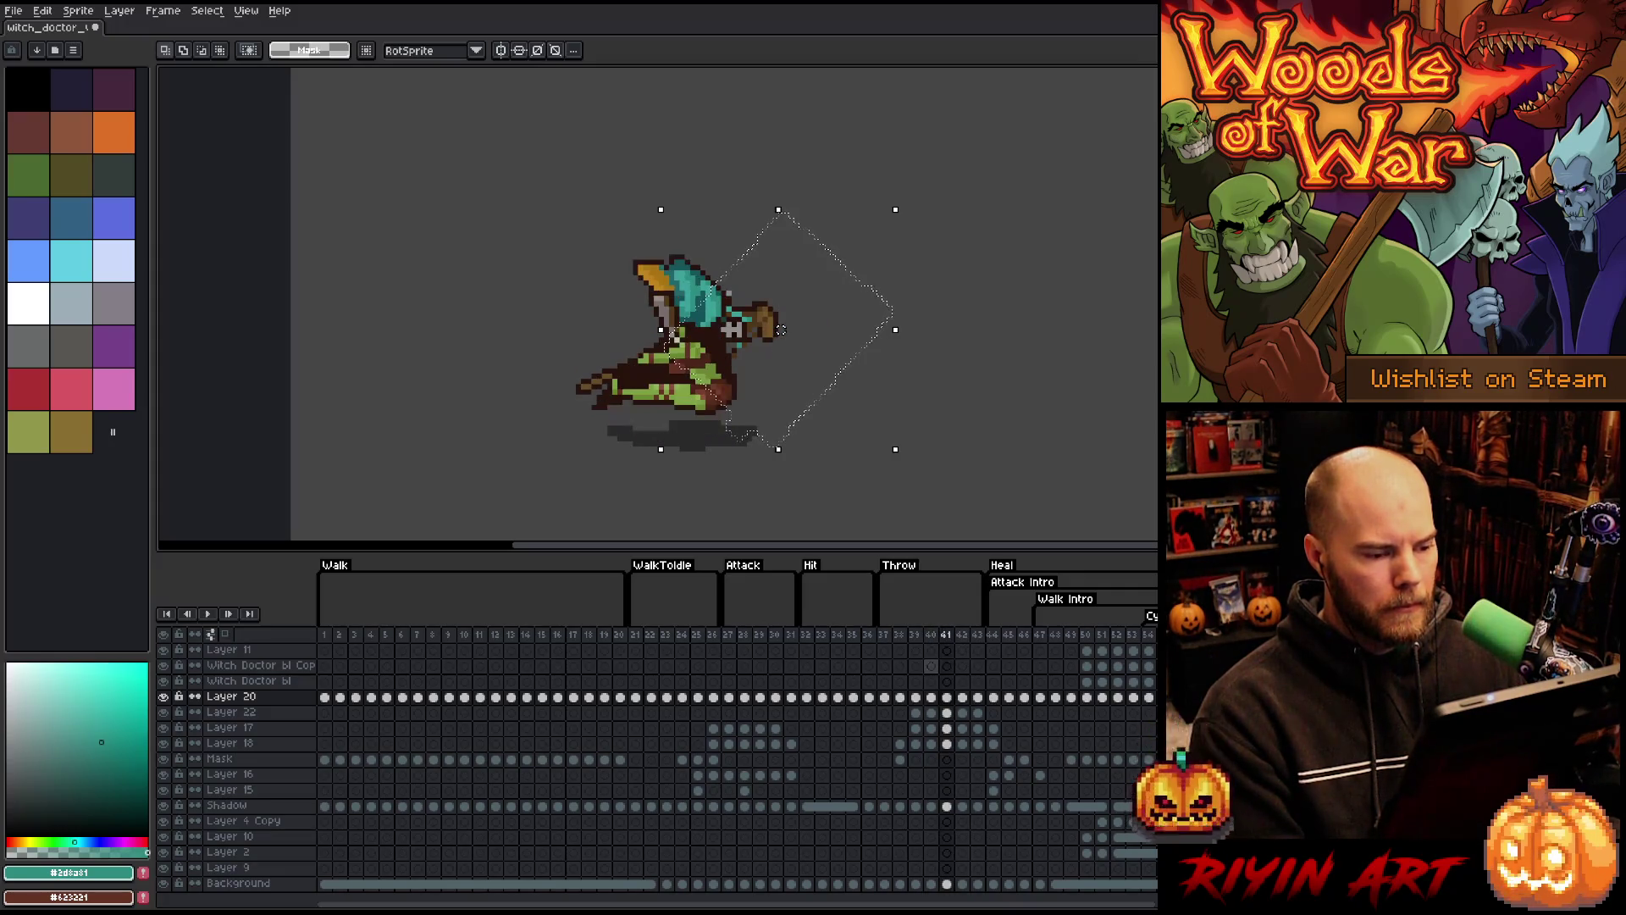
{"action": "left_click", "coordinate": [947, 697]}
{"action": "key", "text": "v"}
{"action": "left_click_drag", "start_coordinate": [715, 392], "coordinate": [716, 378]}
{"action": "key", "text": "Left"}
{"action": "key", "text": "Left"}
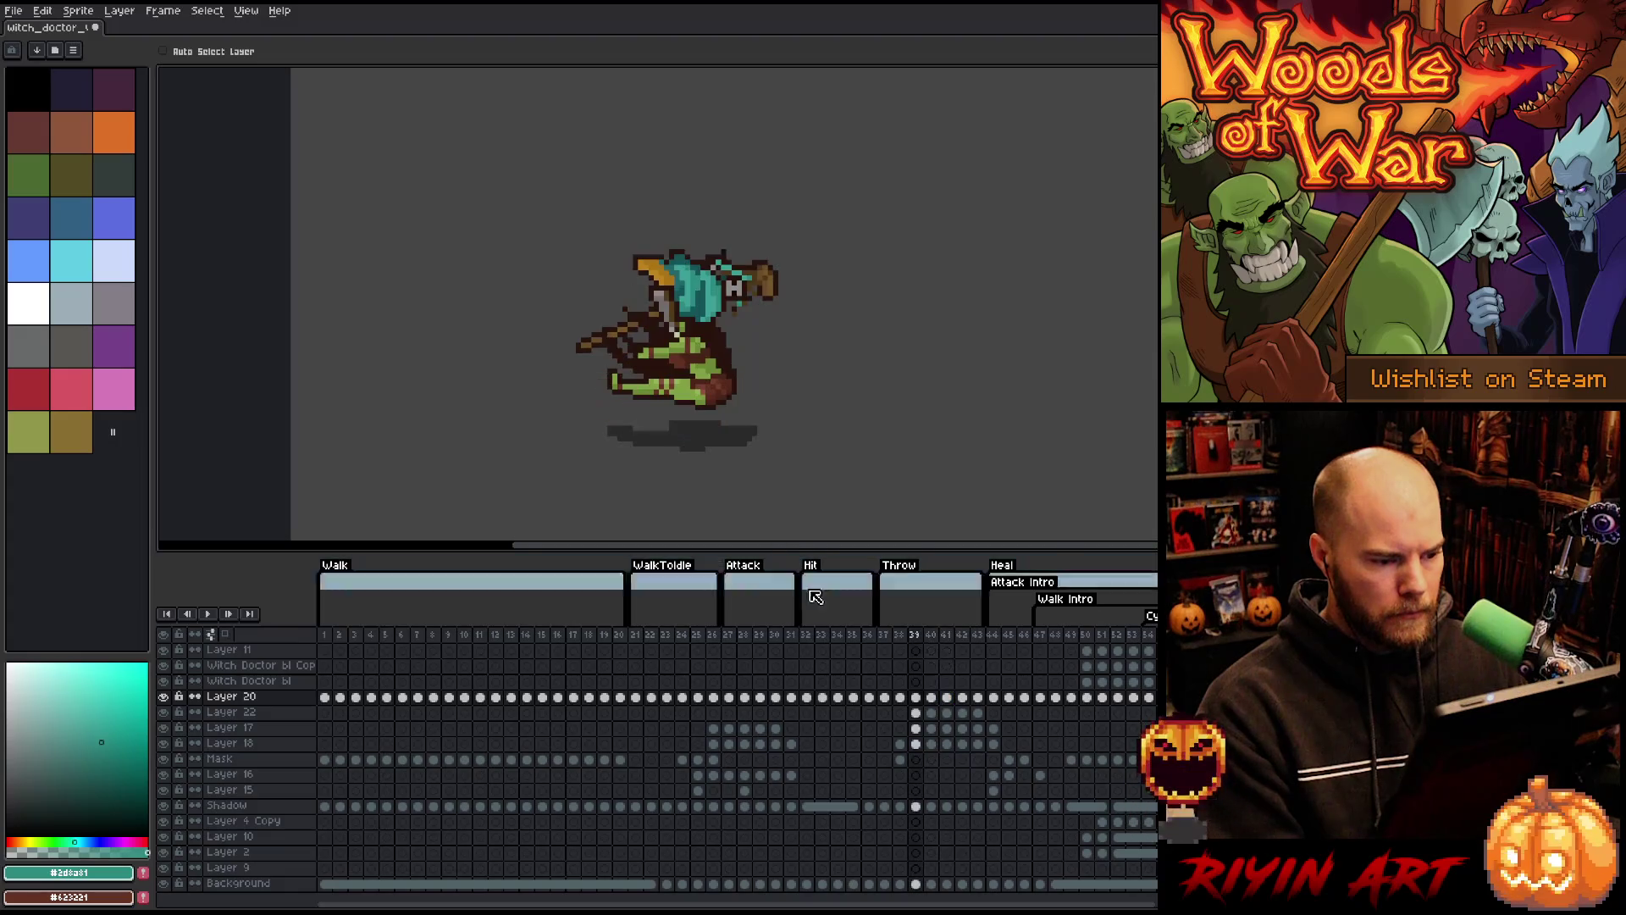
{"action": "left_click_drag", "start_coordinate": [716, 392], "coordinate": [716, 378]}
- Step forward through the fall frames and play back the fall preview
{"action": "key", "text": "Right"}
{"action": "key", "text": "Right"}
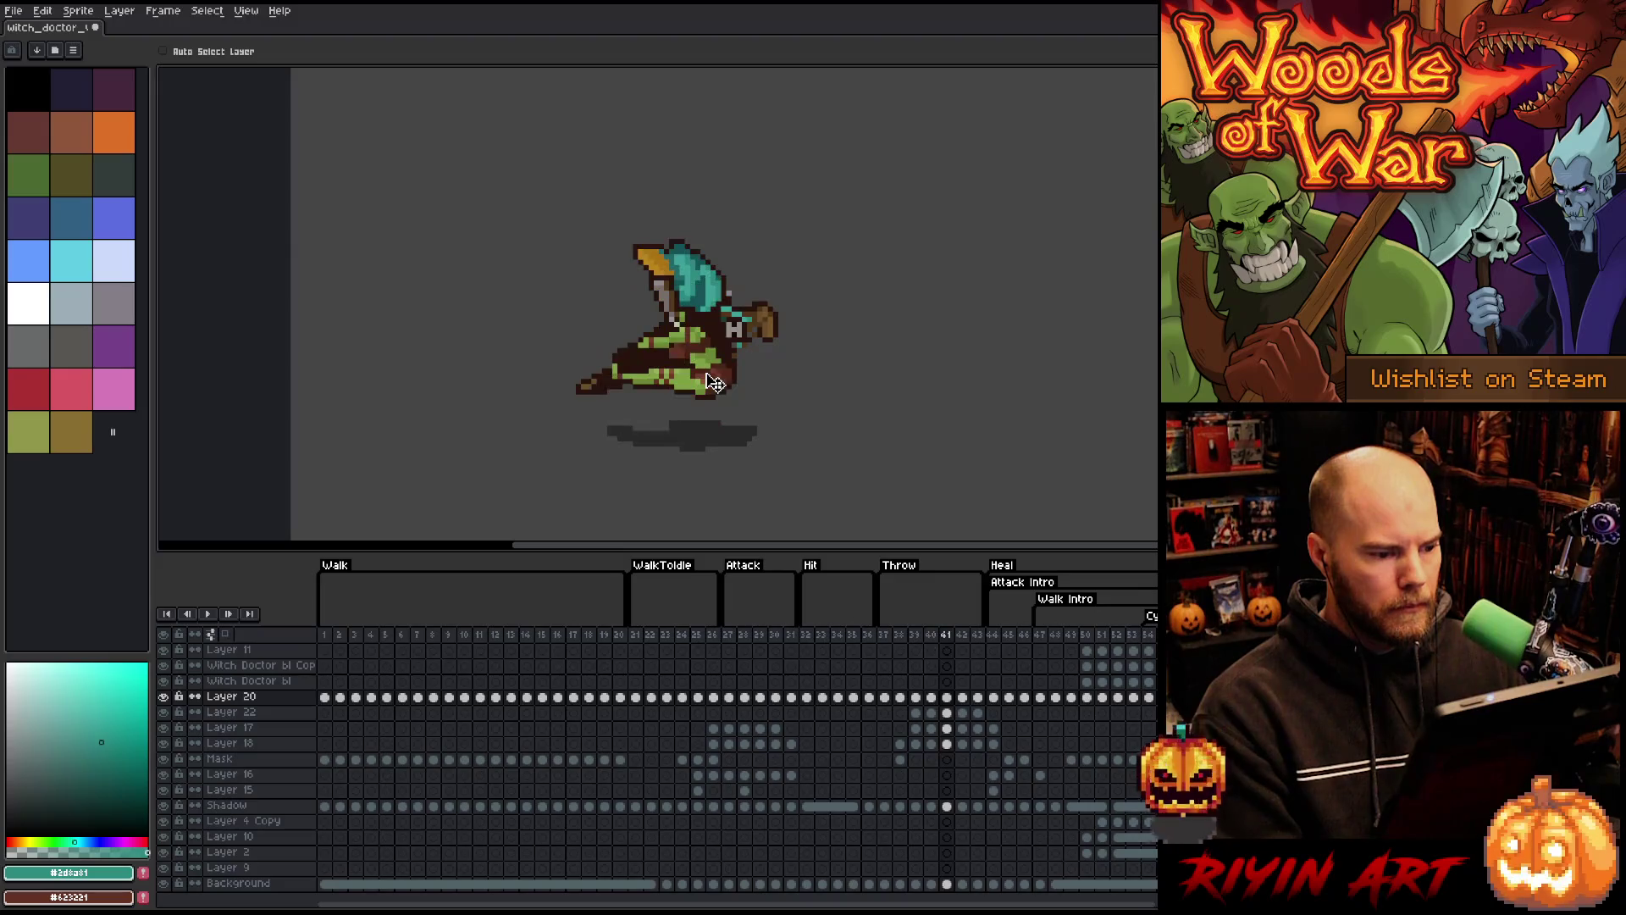
{"action": "key", "text": "Right"}
{"action": "key", "text": "Return"}
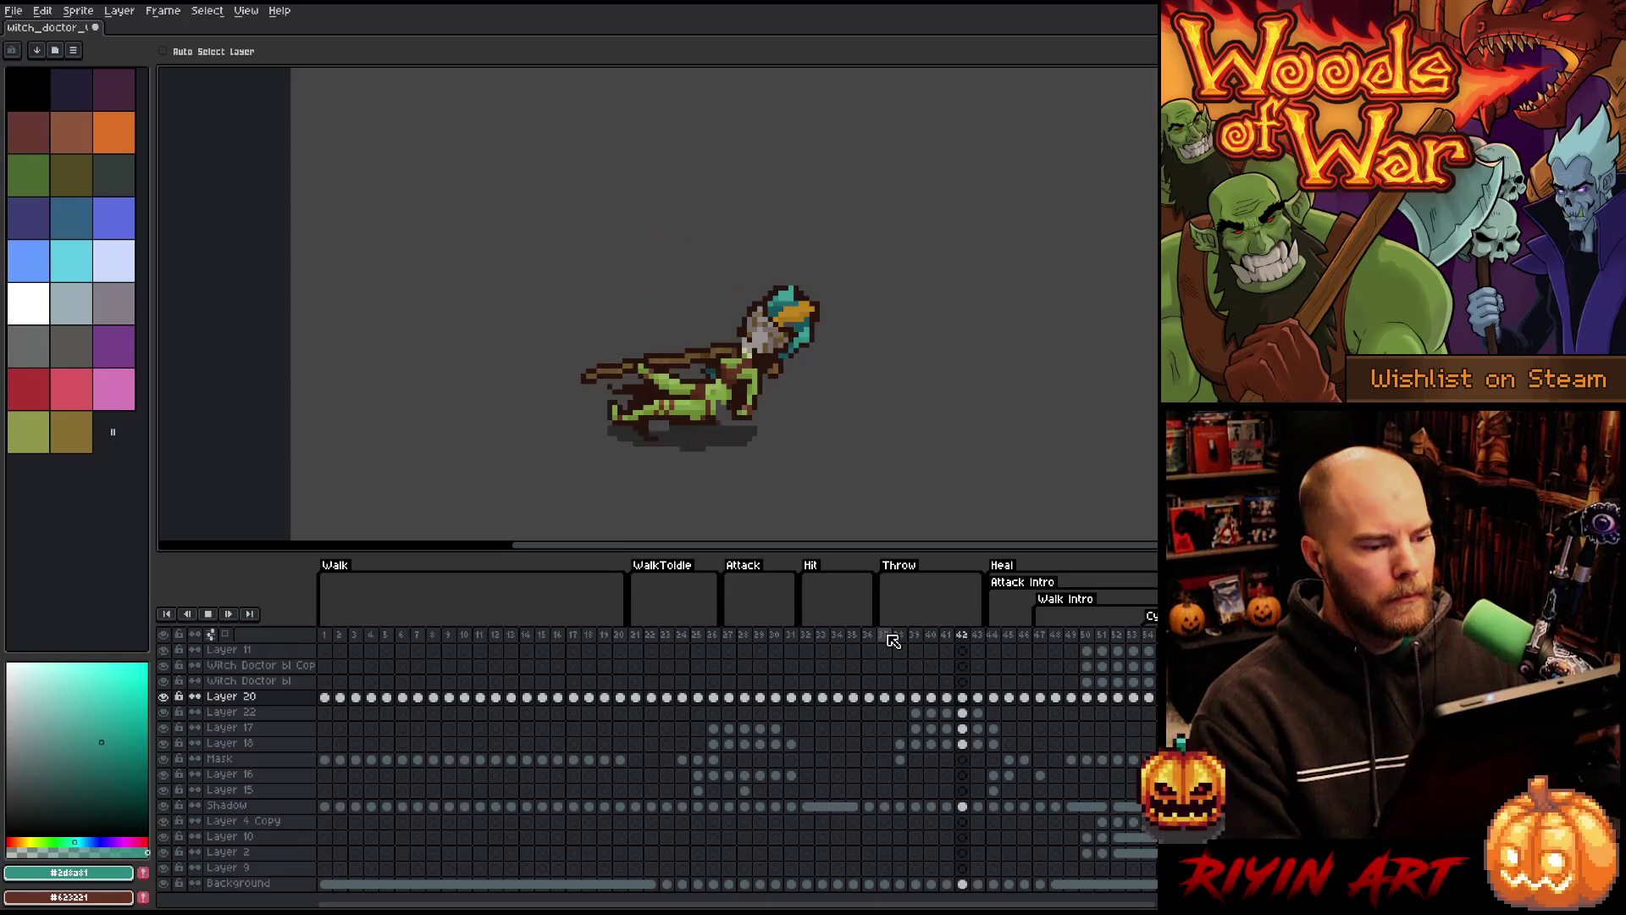
{"action": "left_click", "coordinate": [963, 635]}
- Set frame 42's duration to 100, review frame 39's properties and play the Throw loop
{"action": "right_click", "coordinate": [963, 637]}
{"action": "left_click", "coordinate": [976, 654]}
{"action": "type", "text": "100"}
{"action": "key", "text": "Return"}
{"action": "left_click", "coordinate": [916, 636]}
{"action": "right_click", "coordinate": [923, 640]}
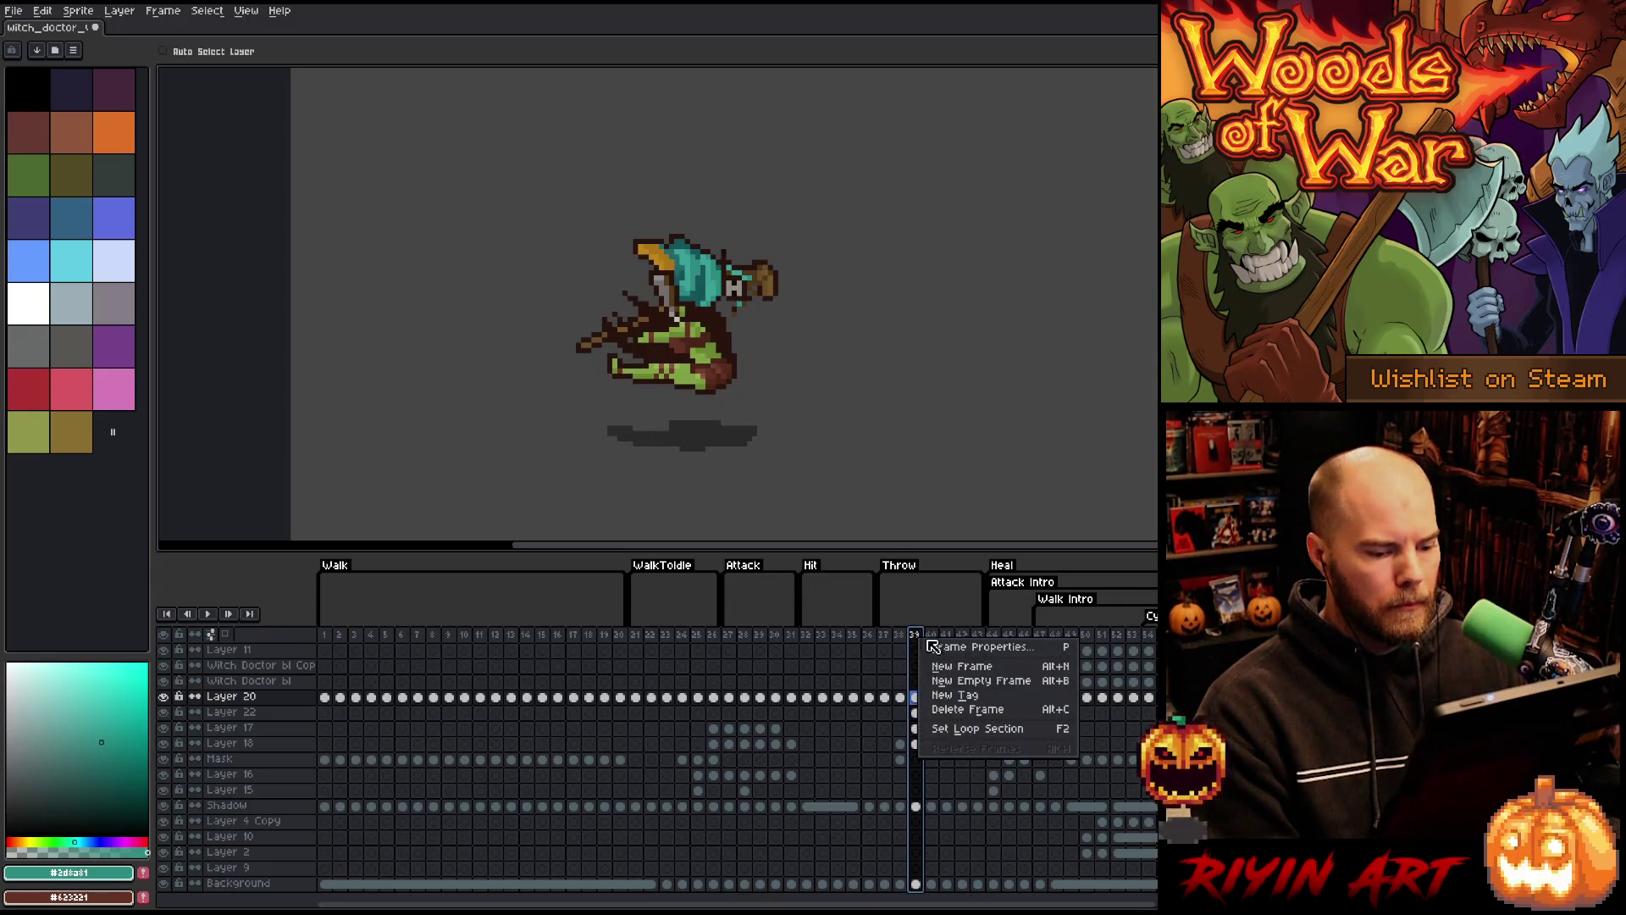
{"action": "left_click", "coordinate": [932, 647]}
{"action": "left_click", "coordinate": [886, 499]}
{"action": "key", "text": "Return"}
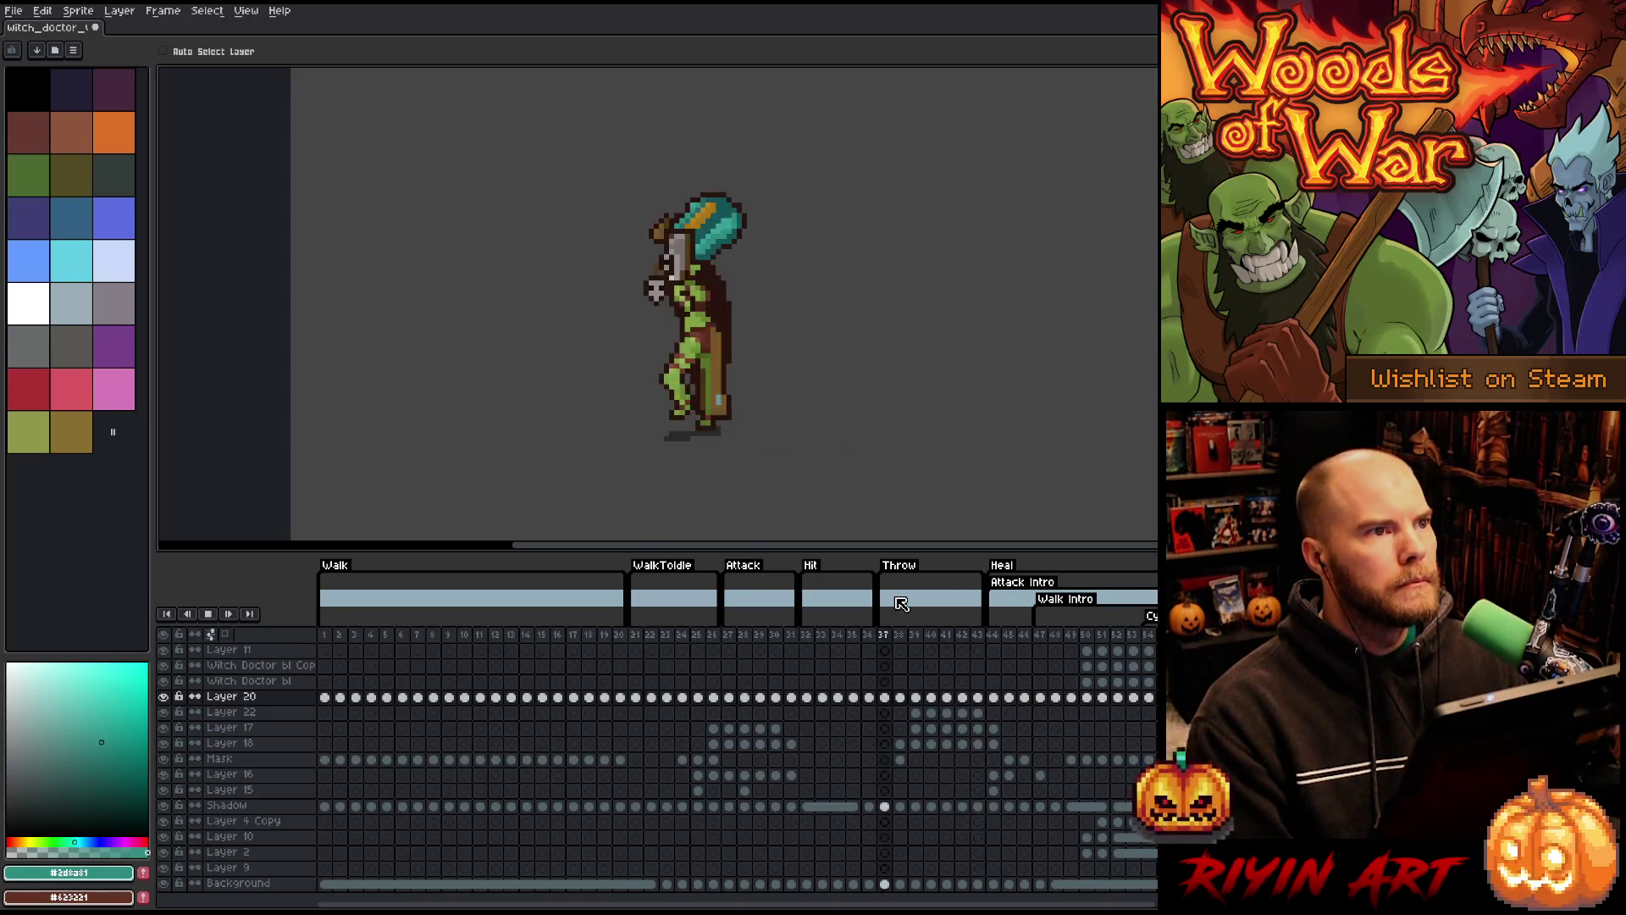
{"action": "key", "text": "Return"}
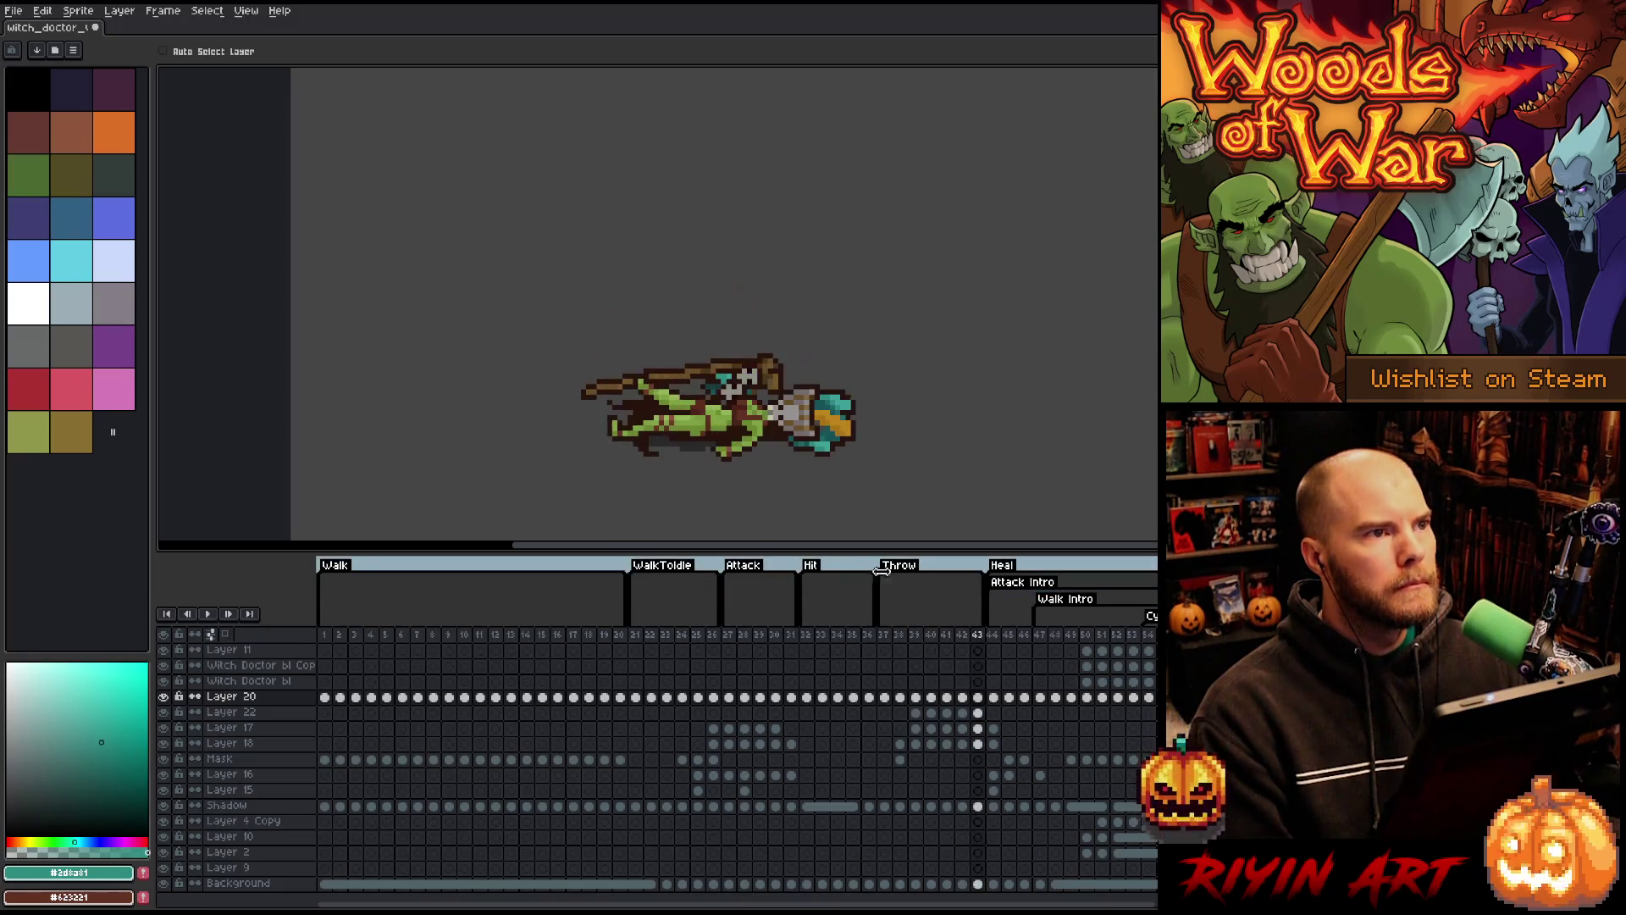
- Step through the last fall frames, delete the redundant frame 42 and replay the animation
{"action": "left_click", "coordinate": [948, 637]}
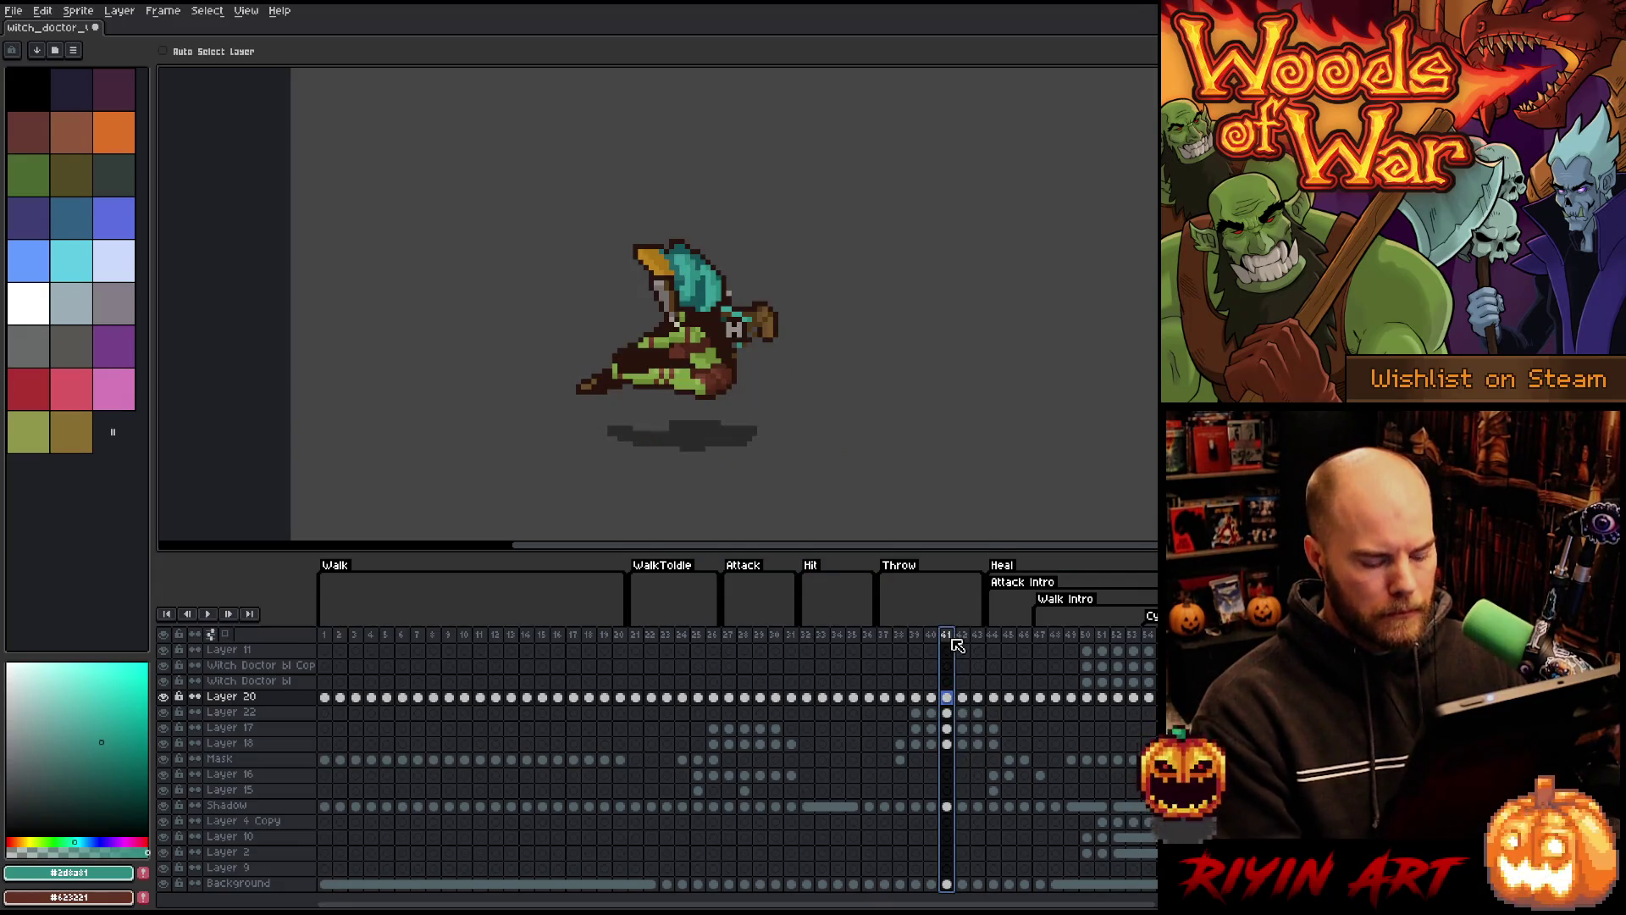
{"action": "key", "text": "Left"}
{"action": "key", "text": "Right"}
{"action": "key", "text": "Right"}
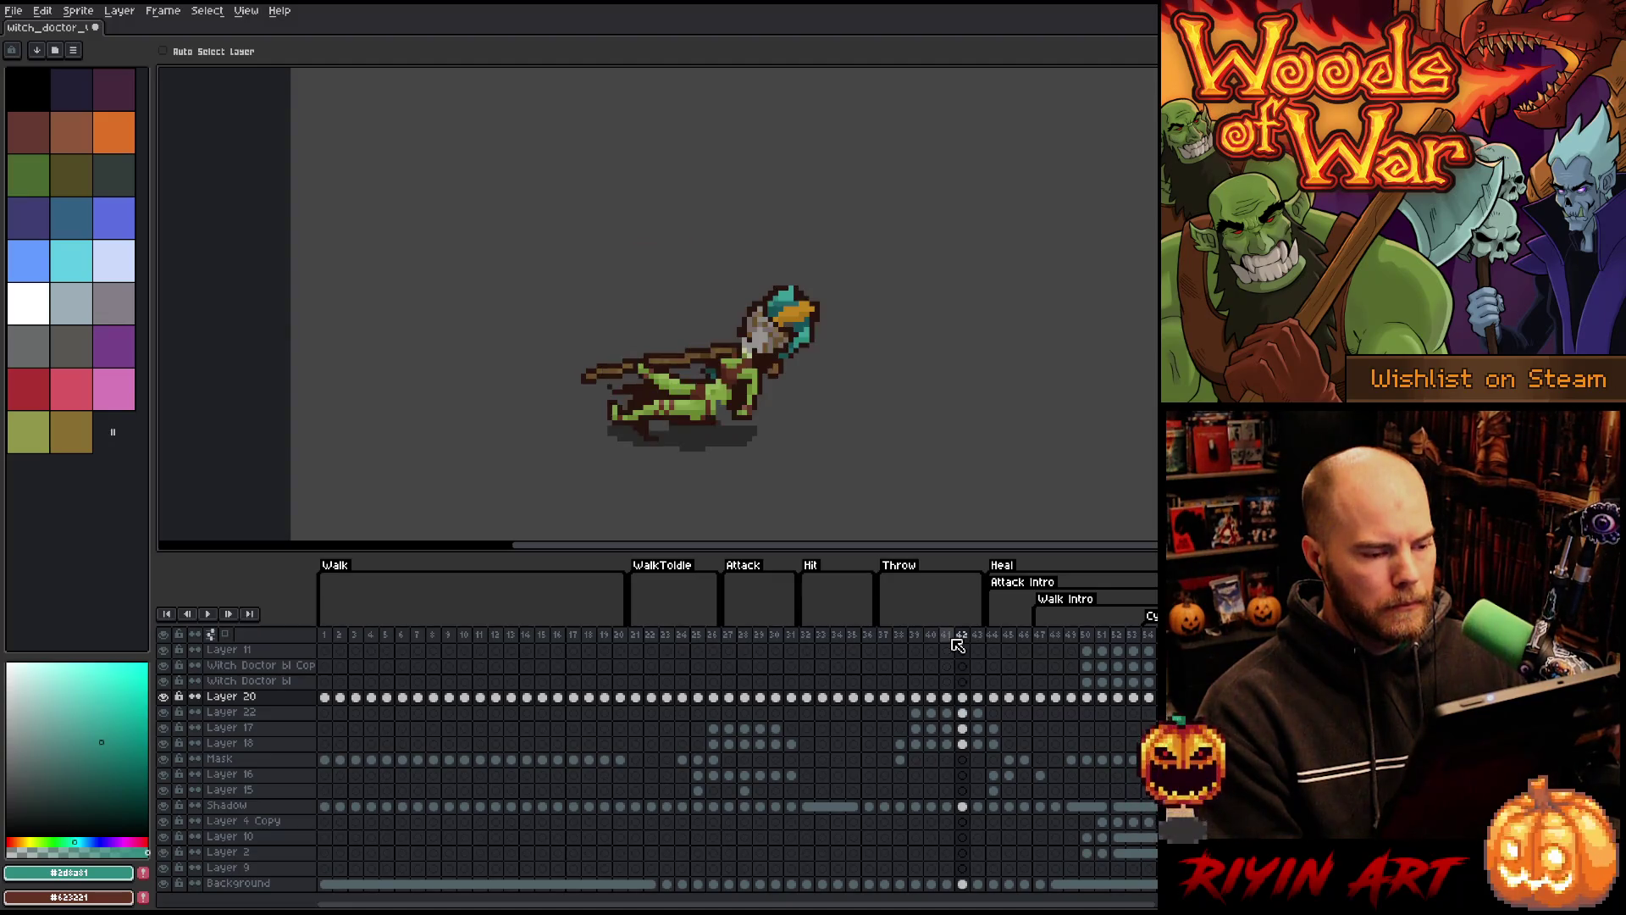
{"action": "key", "text": "Right"}
{"action": "key", "text": "Left"}
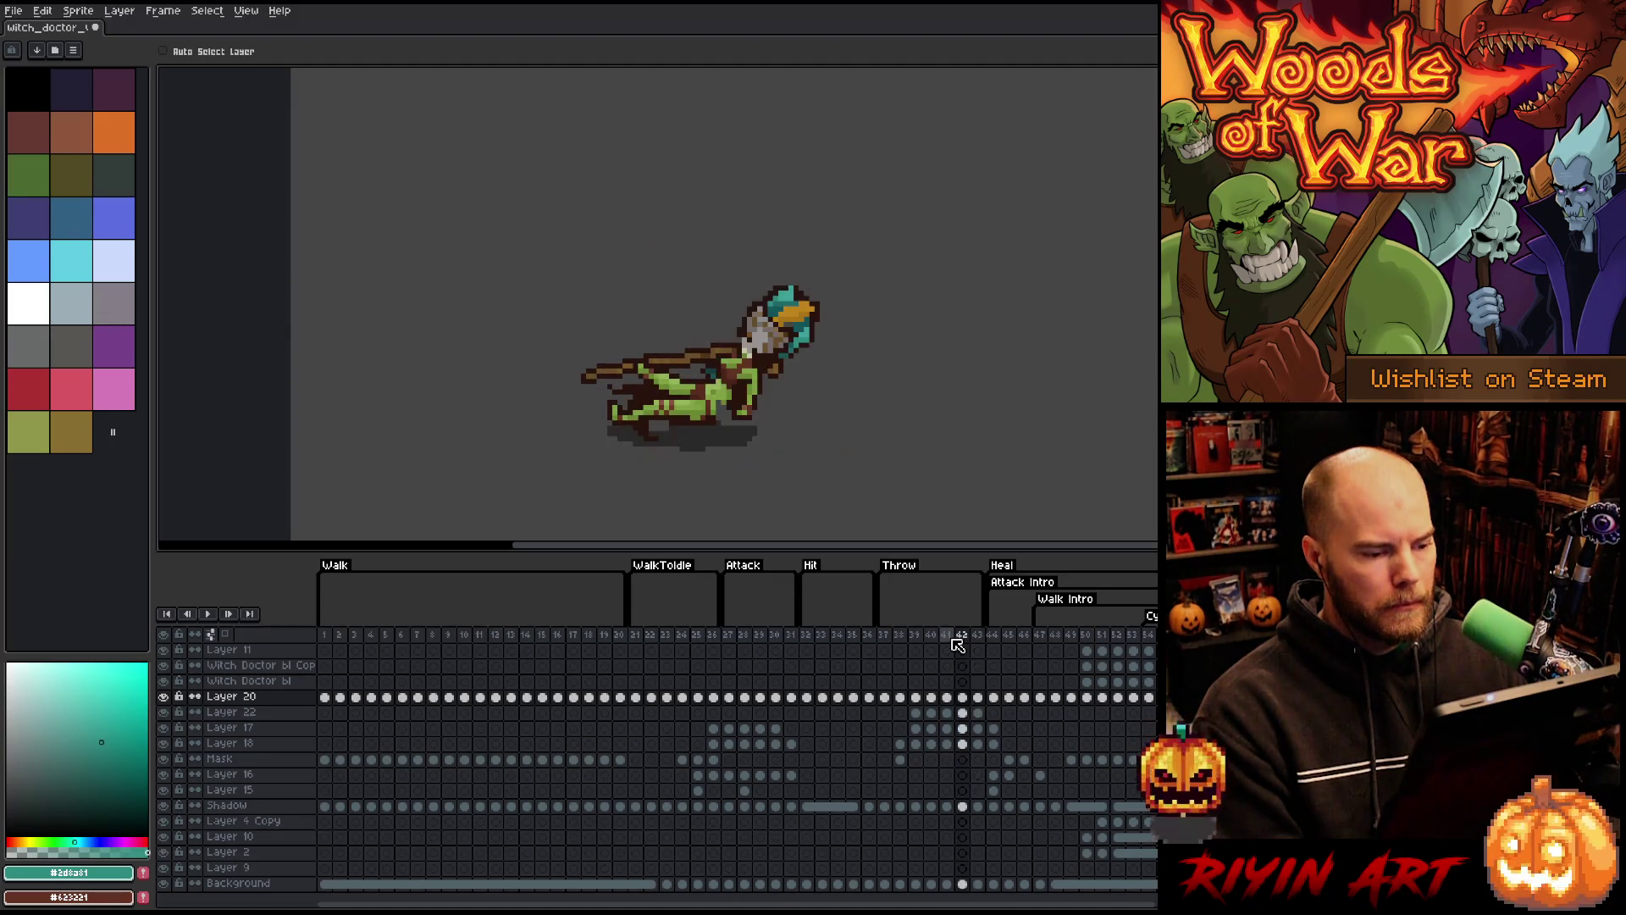
{"action": "right_click", "coordinate": [961, 637]}
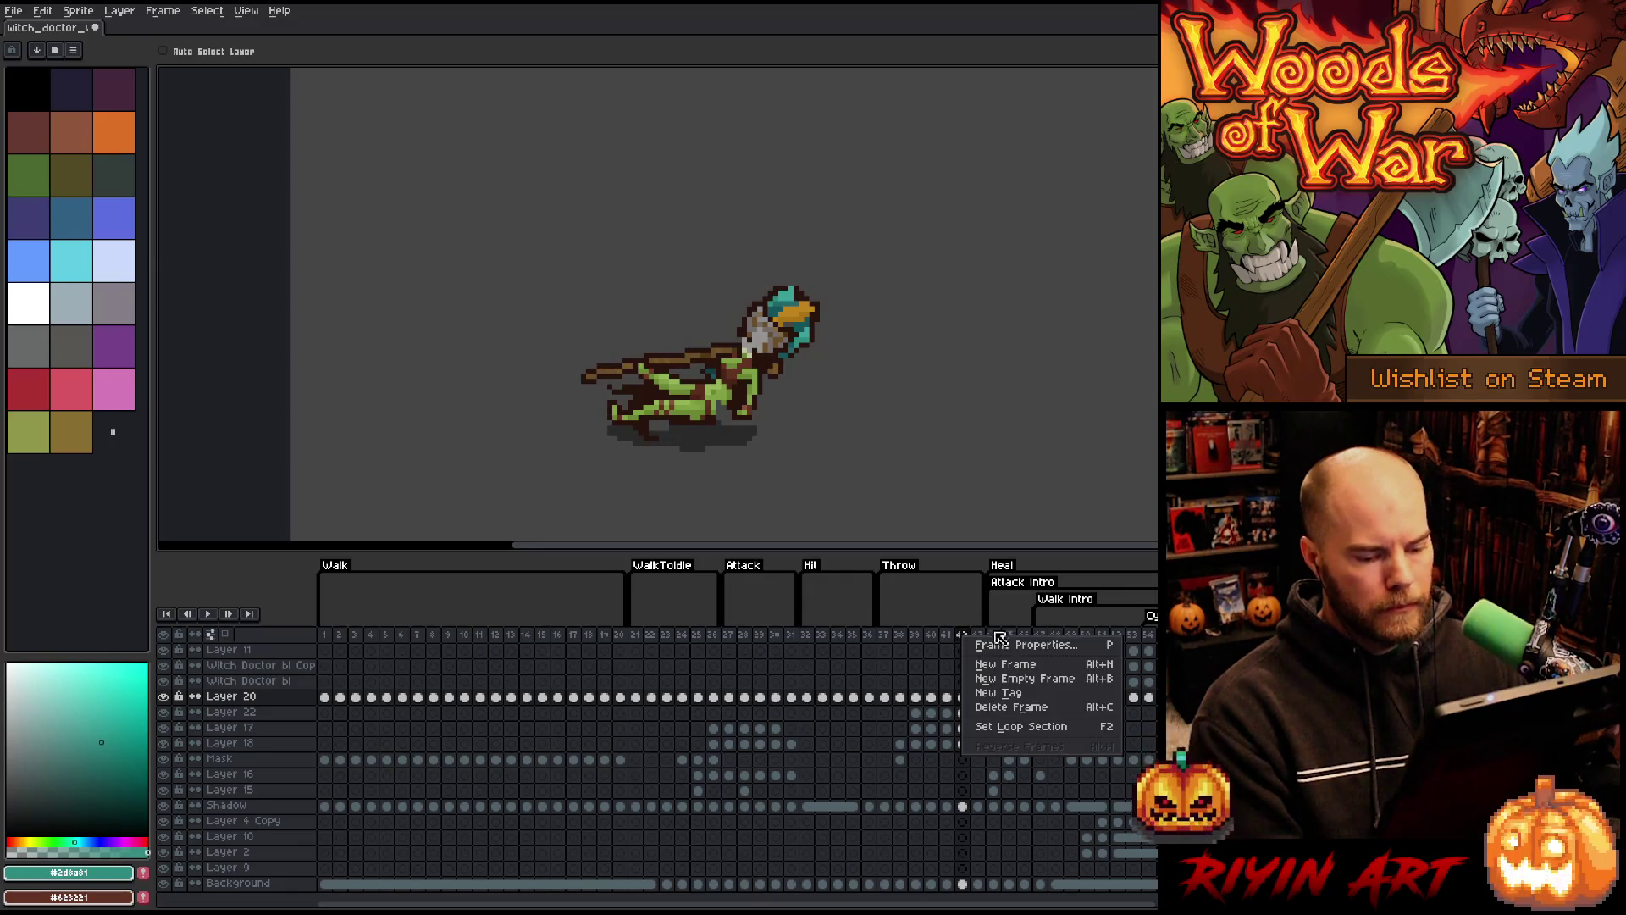
{"action": "left_click", "coordinate": [997, 714]}
{"action": "left_click", "coordinate": [907, 641]}
{"action": "key", "text": "Return"}
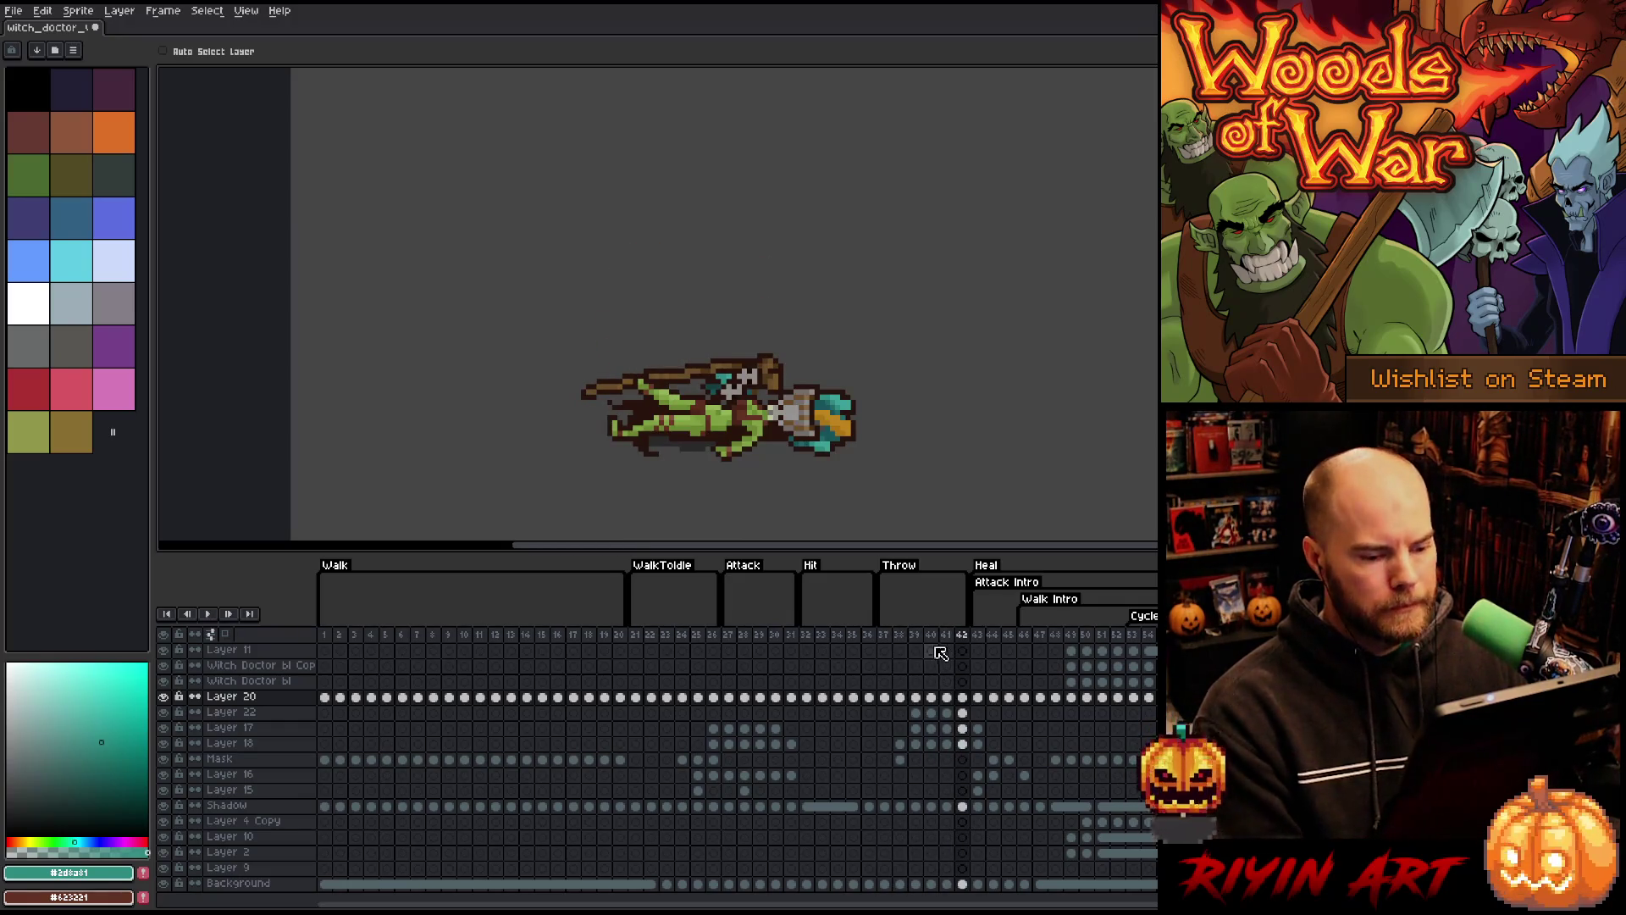
- Stop playback and settle on frame 41 of the fall
{"action": "left_click", "coordinate": [917, 636]}
{"action": "key", "text": "Right"}
{"action": "key", "text": "Right"}
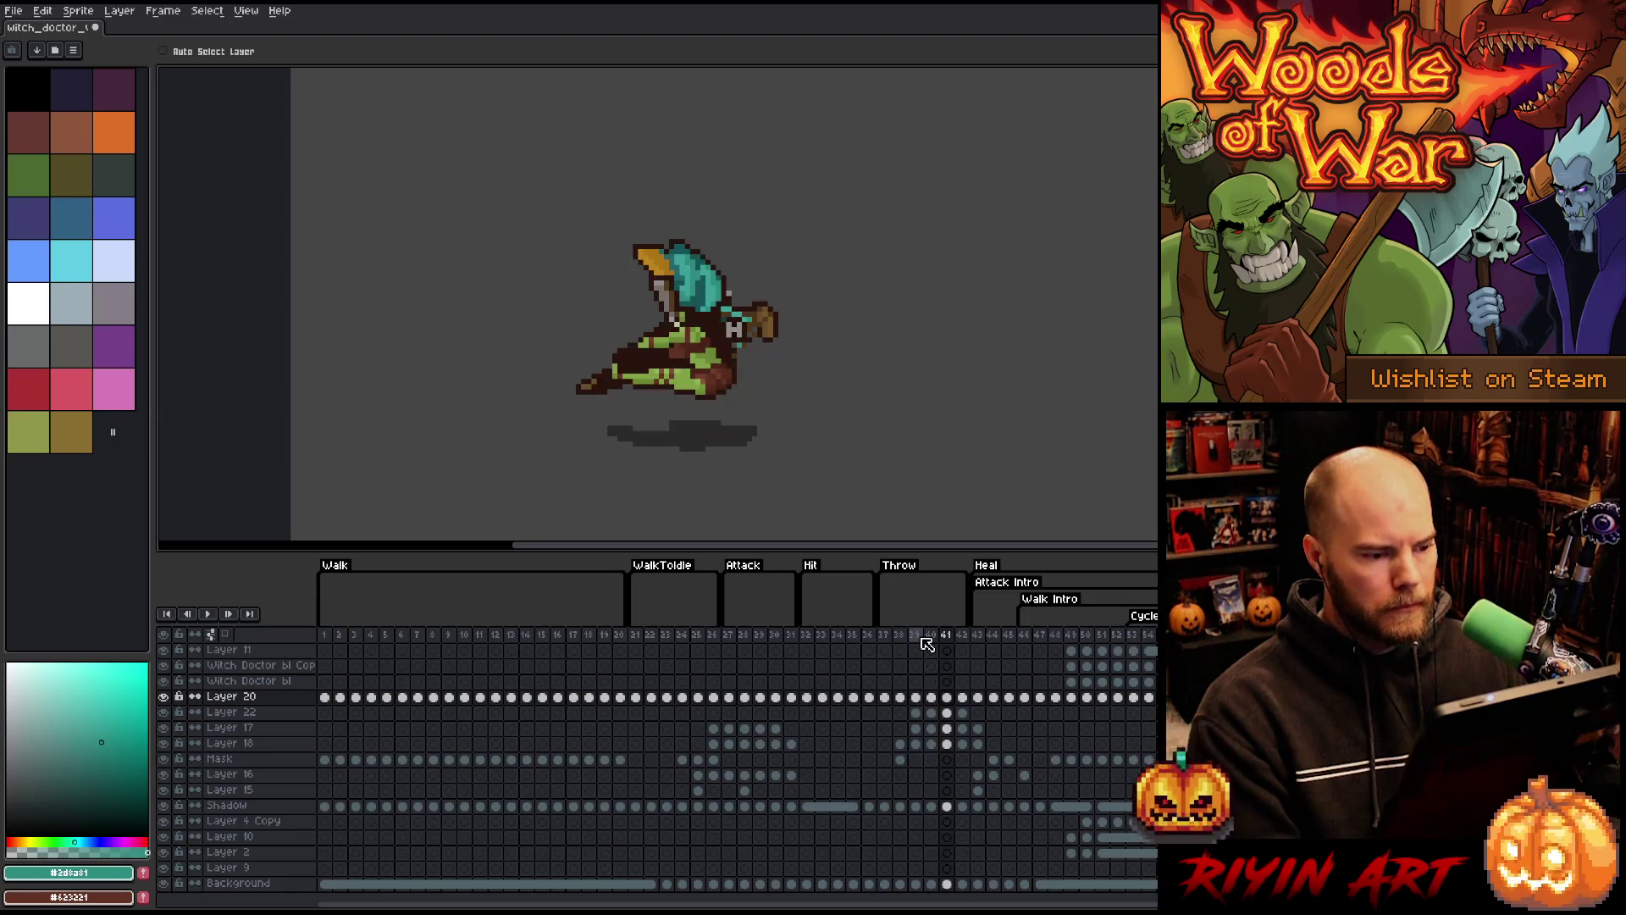
{"action": "key", "text": "Right"}
{"action": "key", "text": "Left"}
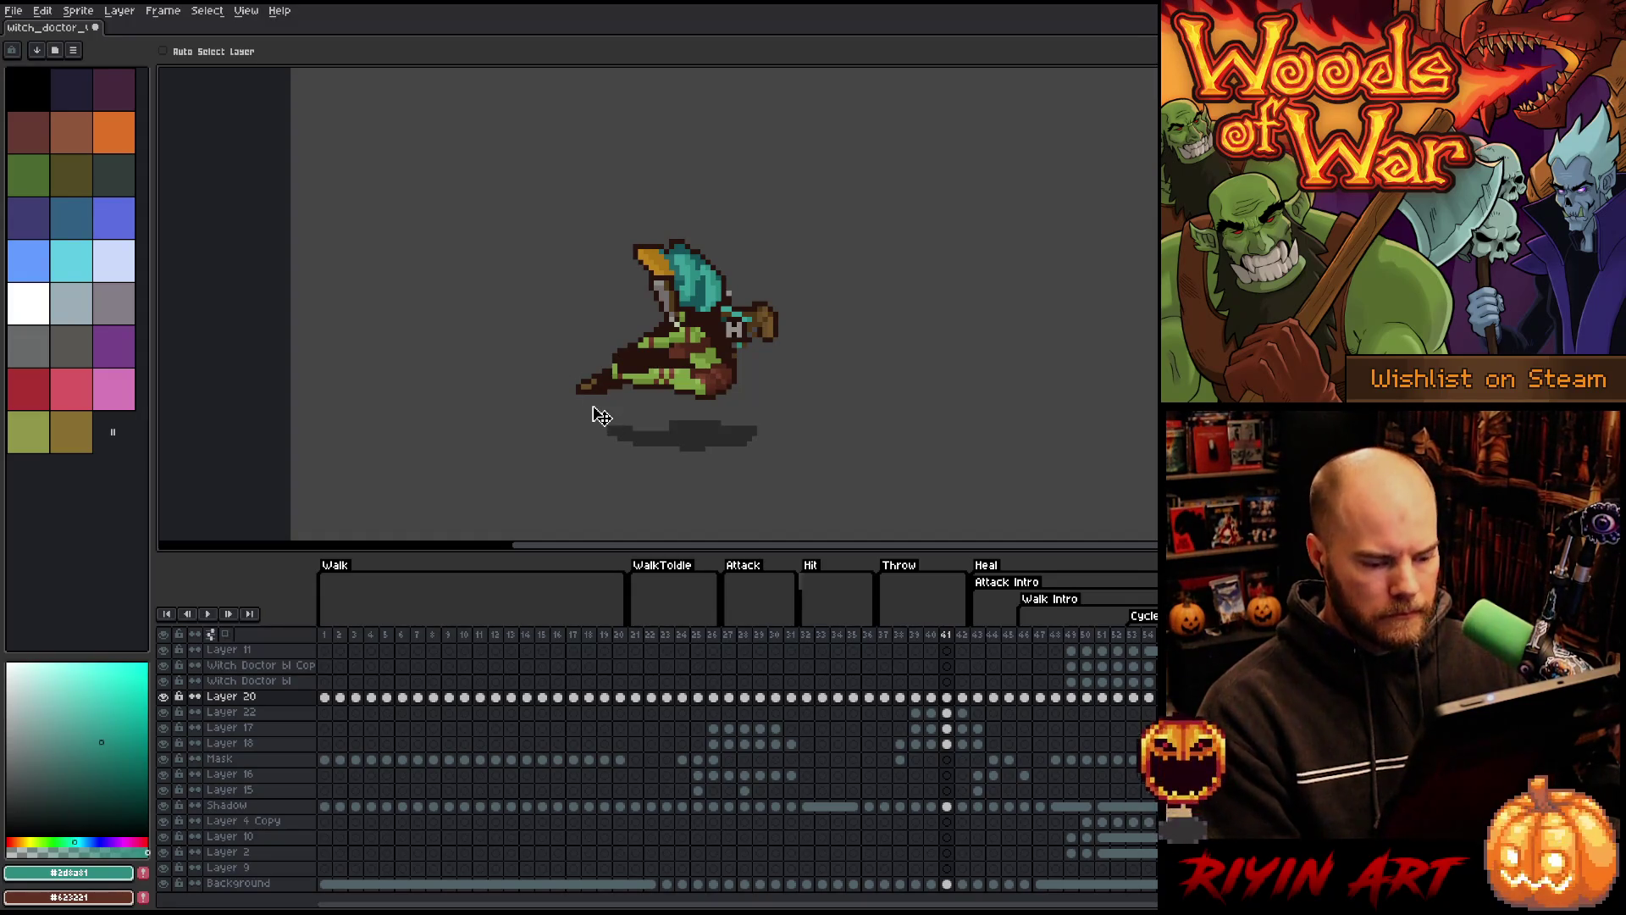
- Lasso the witch doctor's head and hat on frame 41 and shift them one pixel right
{"action": "key", "text": "m"}
{"action": "mouse_move", "coordinate": [718, 214]}
{"action": "left_mouse_down"}
{"action": "mouse_move", "coordinate": [745, 280]}
{"action": "mouse_move", "coordinate": [722, 356]}
{"action": "mouse_move", "coordinate": [696, 172]}
{"action": "left_mouse_up"}
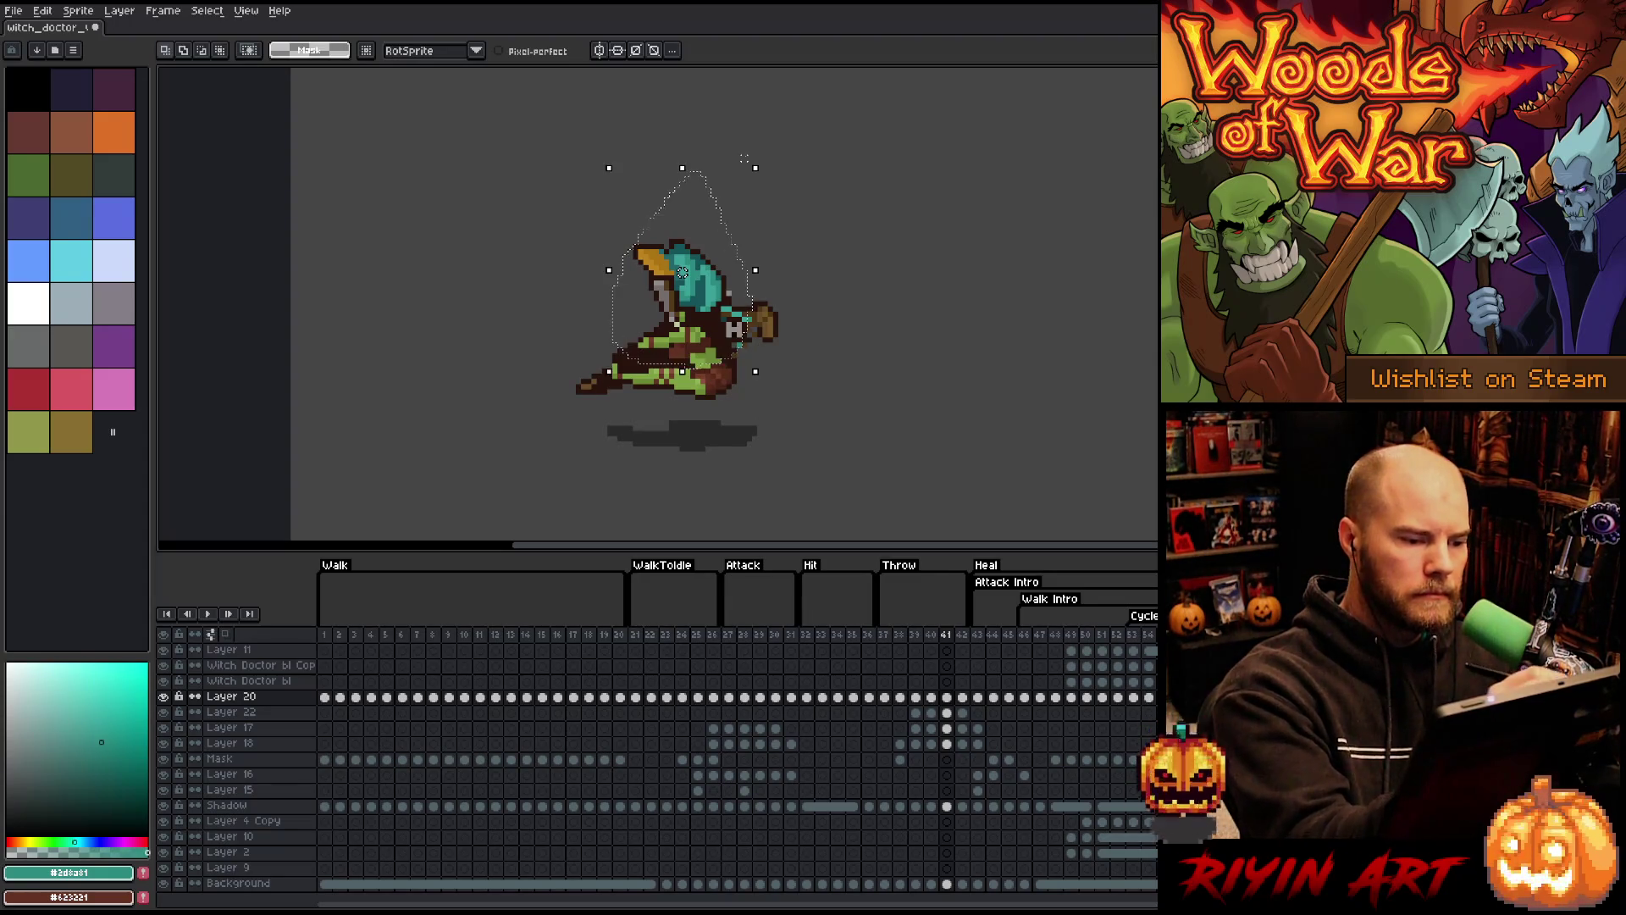
{"action": "left_click", "coordinate": [688, 271]}
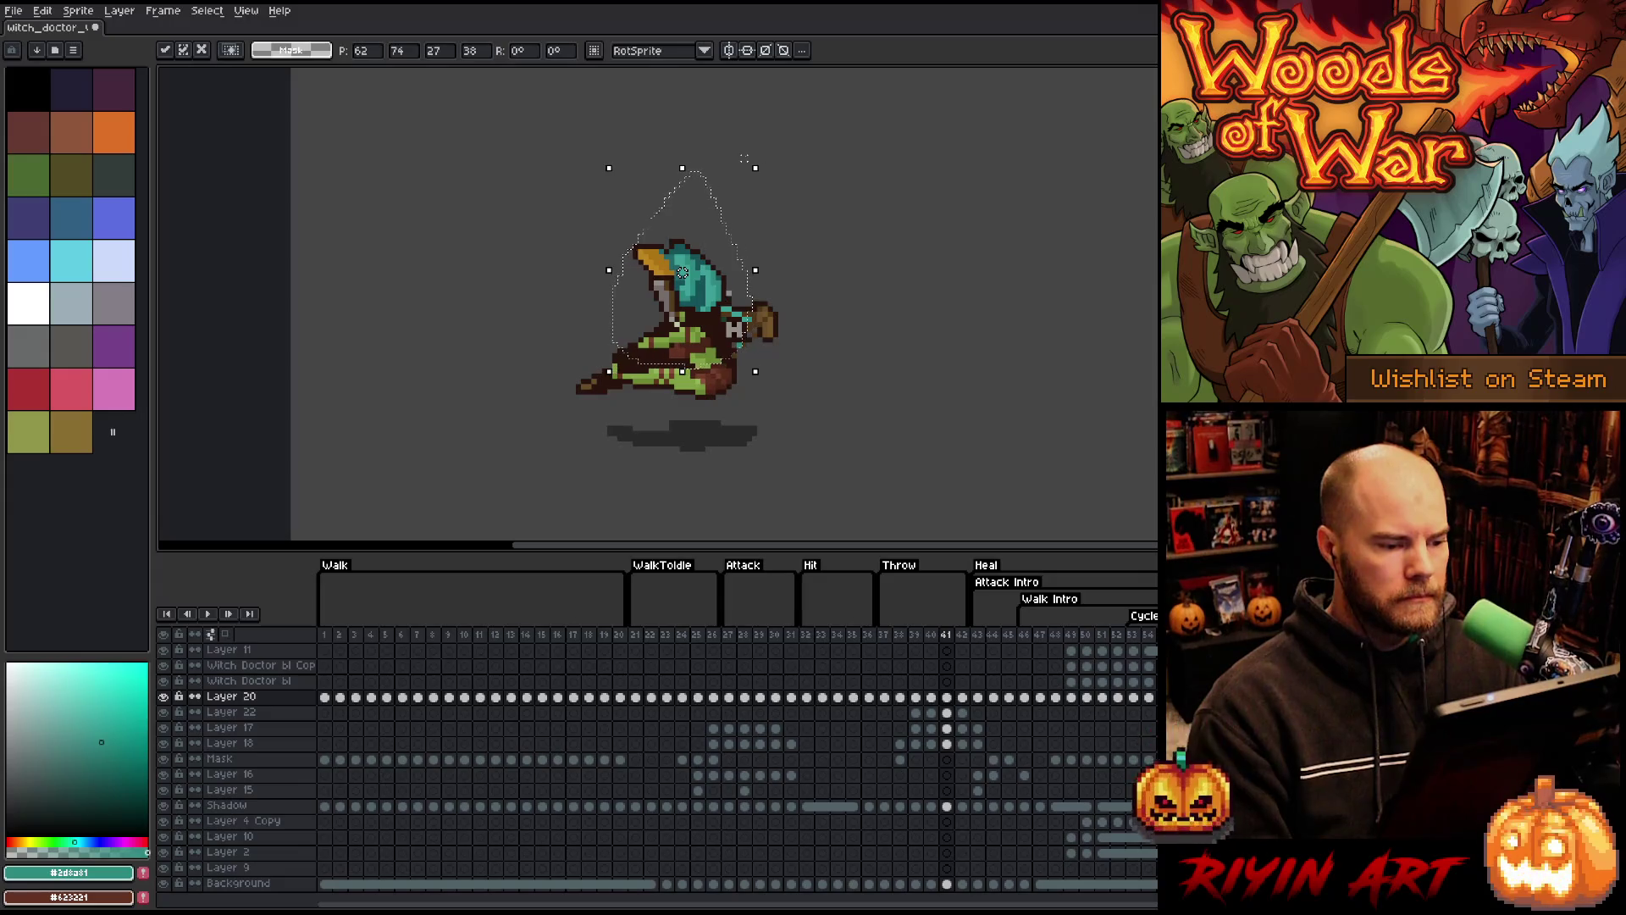
{"action": "left_click_drag", "start_coordinate": [683, 271], "coordinate": [688, 272]}
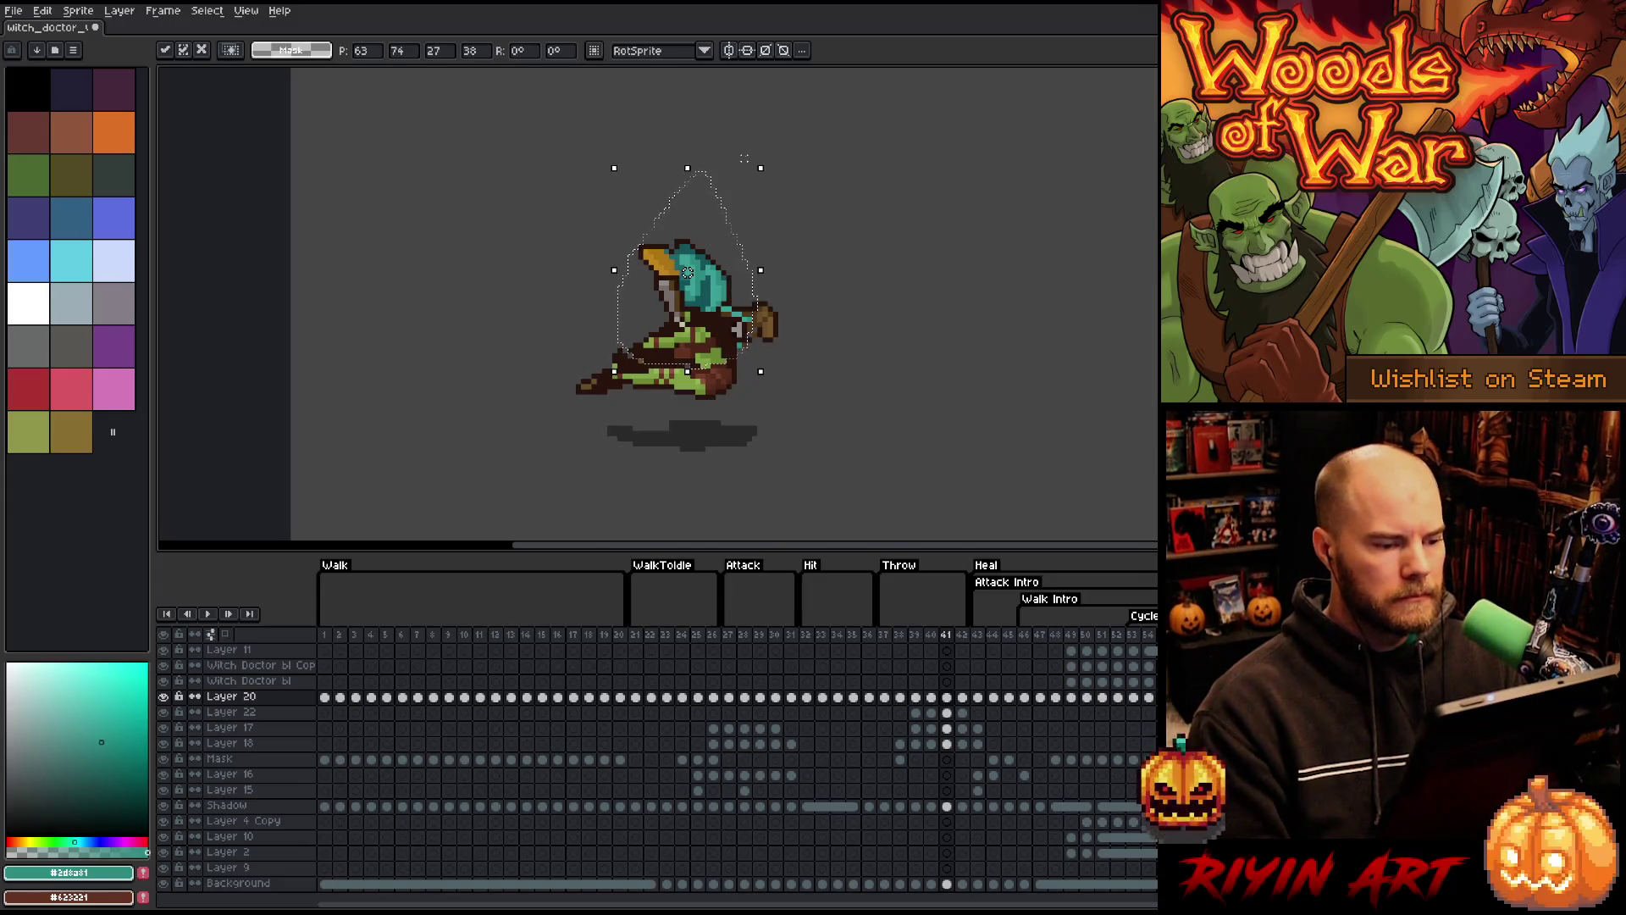
- Move the selected upper body further right, commit it, and marquee the upper sprite again
{"action": "mouse_move", "coordinate": [786, 443]}
{"action": "left_mouse_down"}
{"action": "mouse_move", "coordinate": [692, 367]}
{"action": "mouse_move", "coordinate": [726, 367]}
{"action": "mouse_move", "coordinate": [712, 360]}
{"action": "left_mouse_up"}
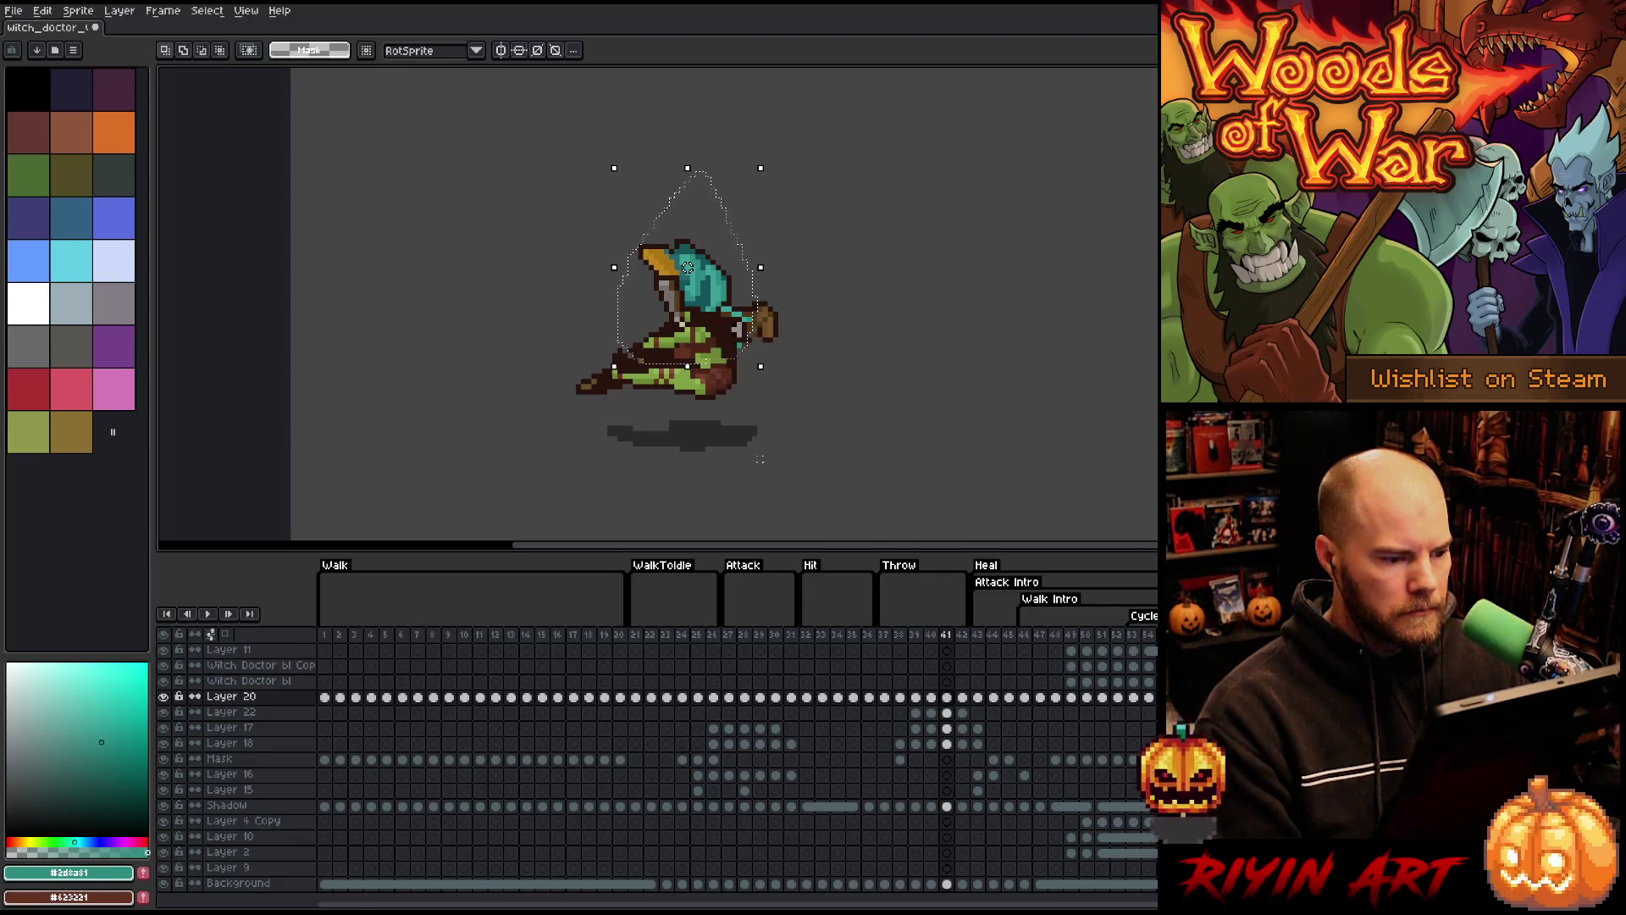
{"action": "left_click_drag", "start_coordinate": [688, 268], "coordinate": [693, 268]}
{"action": "left_click", "coordinate": [894, 381]}
{"action": "mouse_move", "coordinate": [900, 155]}
{"action": "left_mouse_down"}
{"action": "mouse_move", "coordinate": [506, 323]}
{"action": "mouse_move", "coordinate": [505, 350]}
{"action": "left_mouse_up"}
{"action": "left_click_drag", "start_coordinate": [360, 251], "coordinate": [691, 358]}
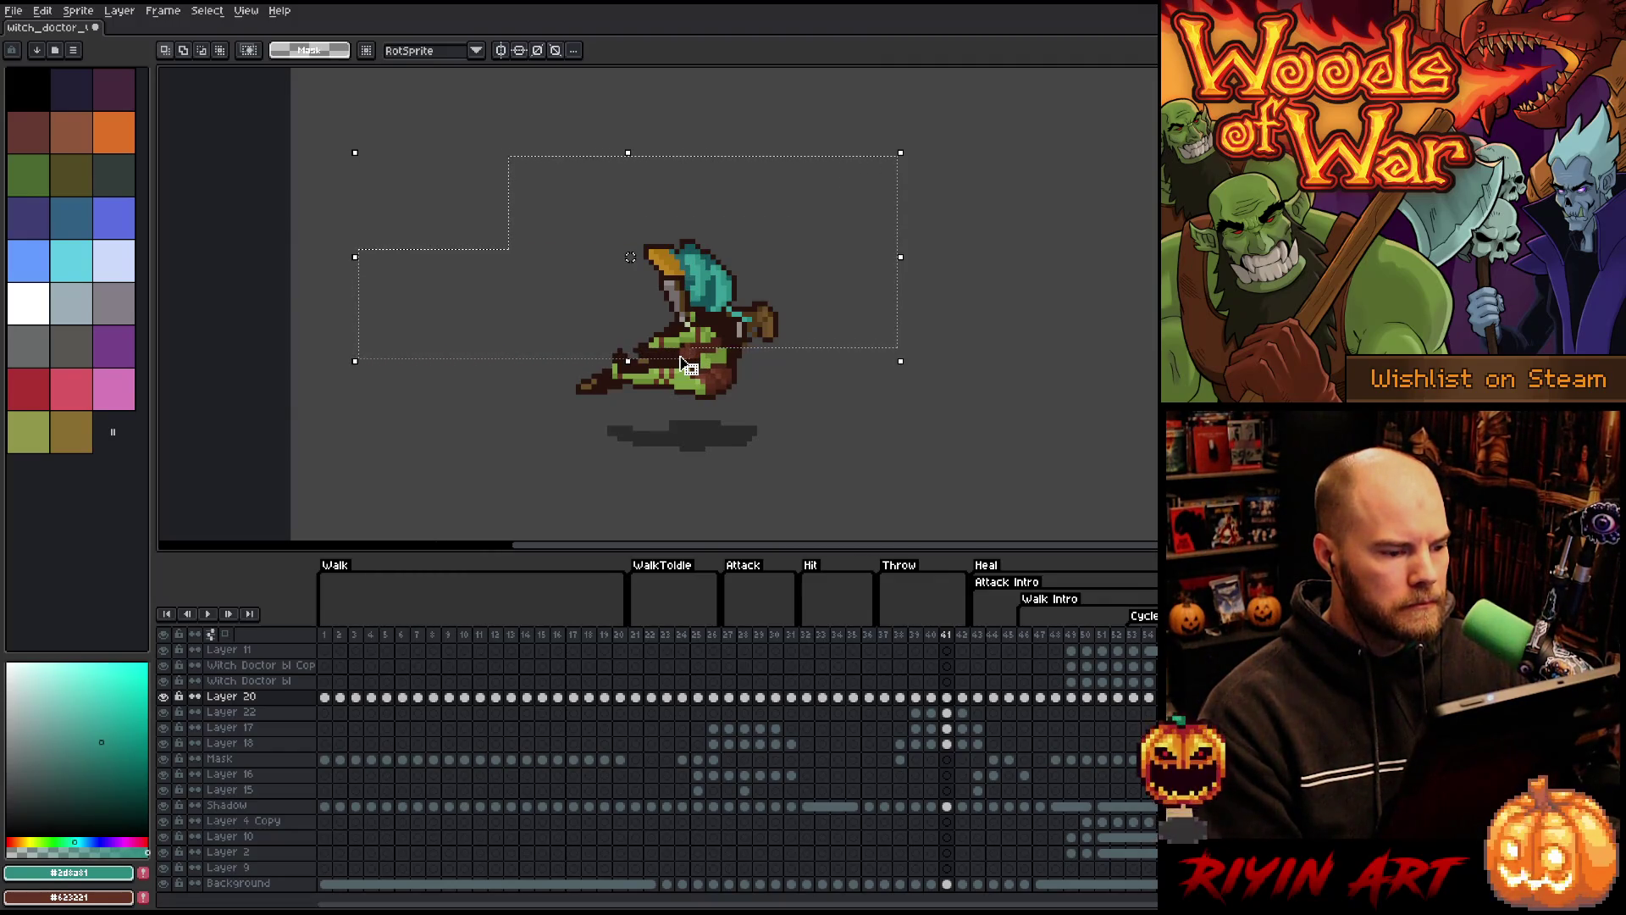
- Nudge the upper body one more pixel right, commit, and replay the fall through frame 42
{"action": "key", "text": "Right"}
{"action": "key", "text": "ctrl+d"}
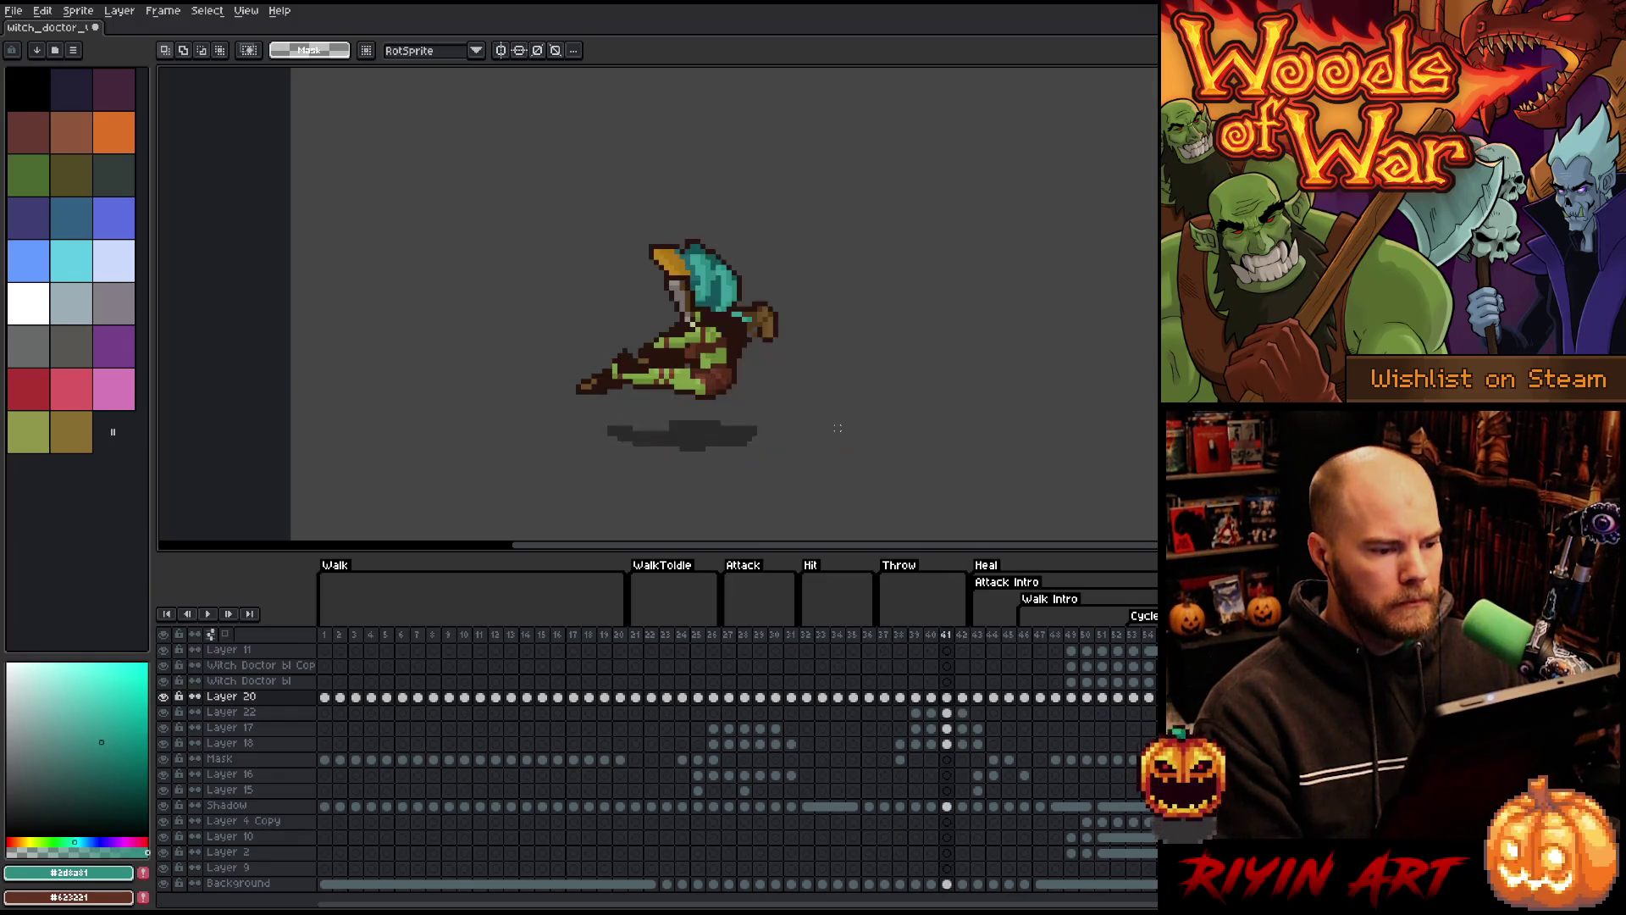
{"action": "left_click", "coordinate": [894, 634]}
{"action": "key", "text": "Return"}
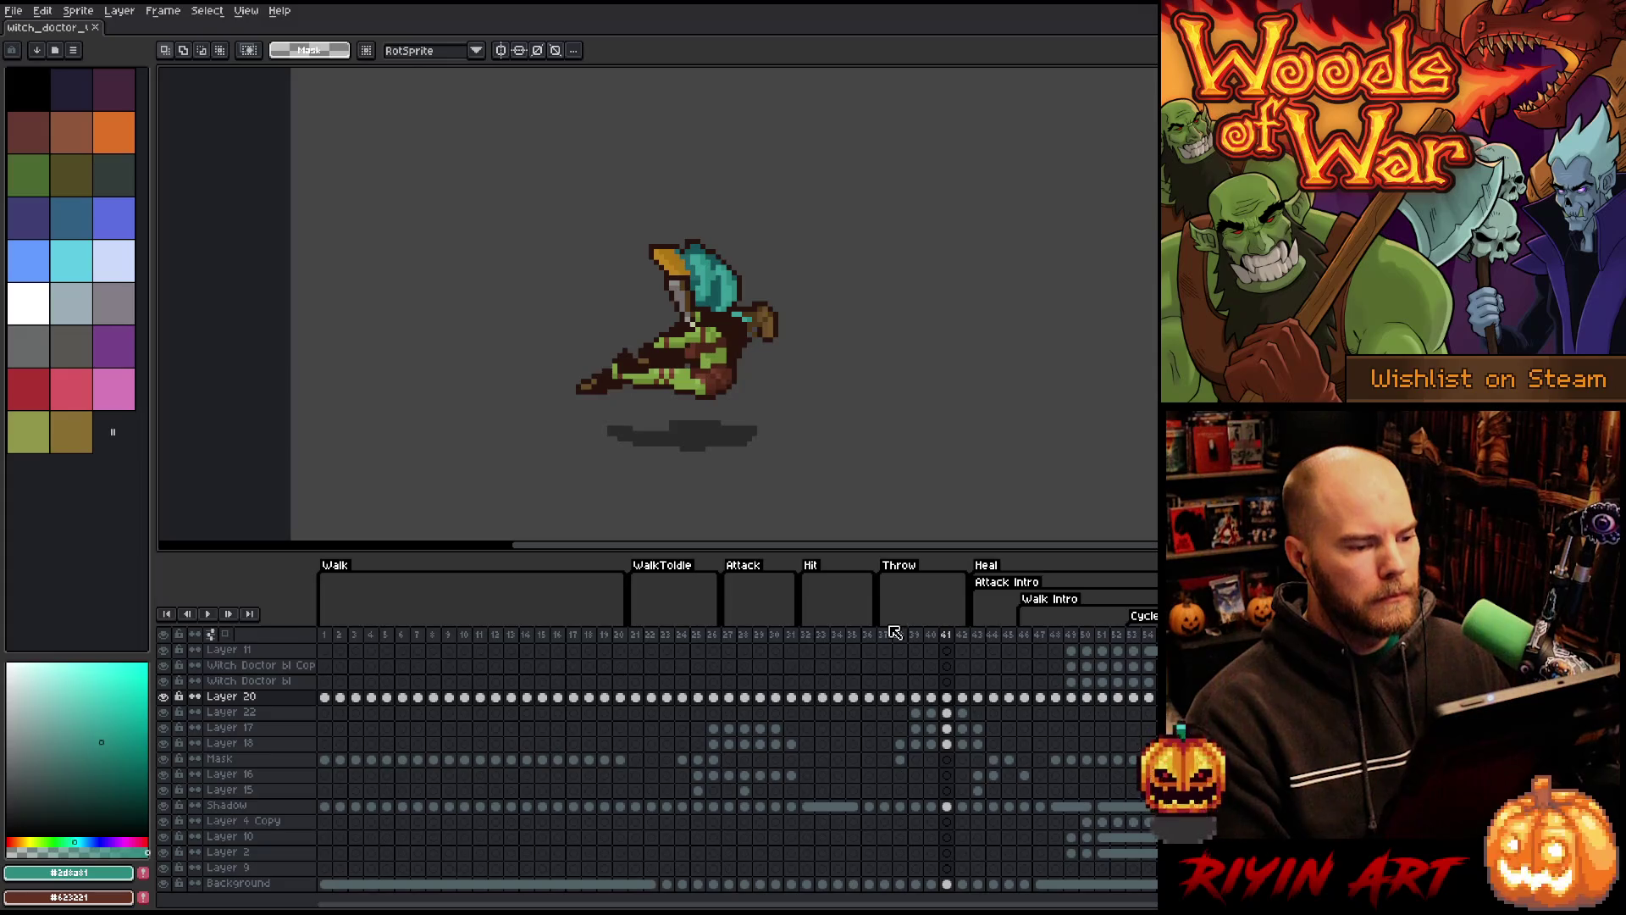
{"action": "key", "text": "Right"}
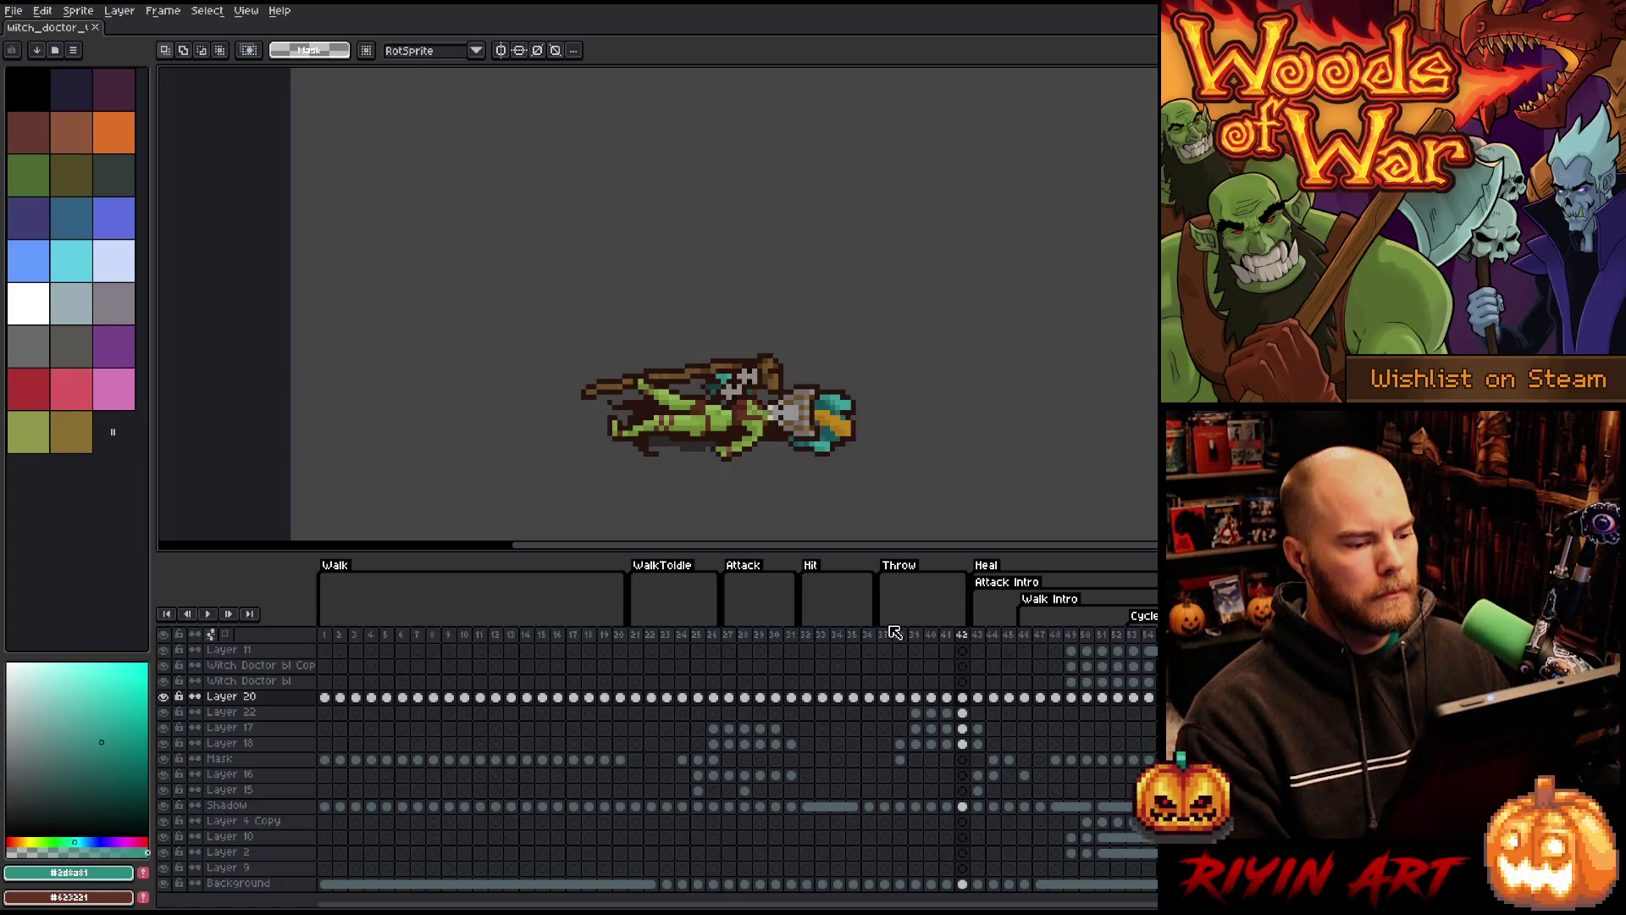
- On frame 42, check beneath Layer 20 and paint a dark brown pixel on the lying pose
{"action": "left_click", "coordinate": [962, 697]}
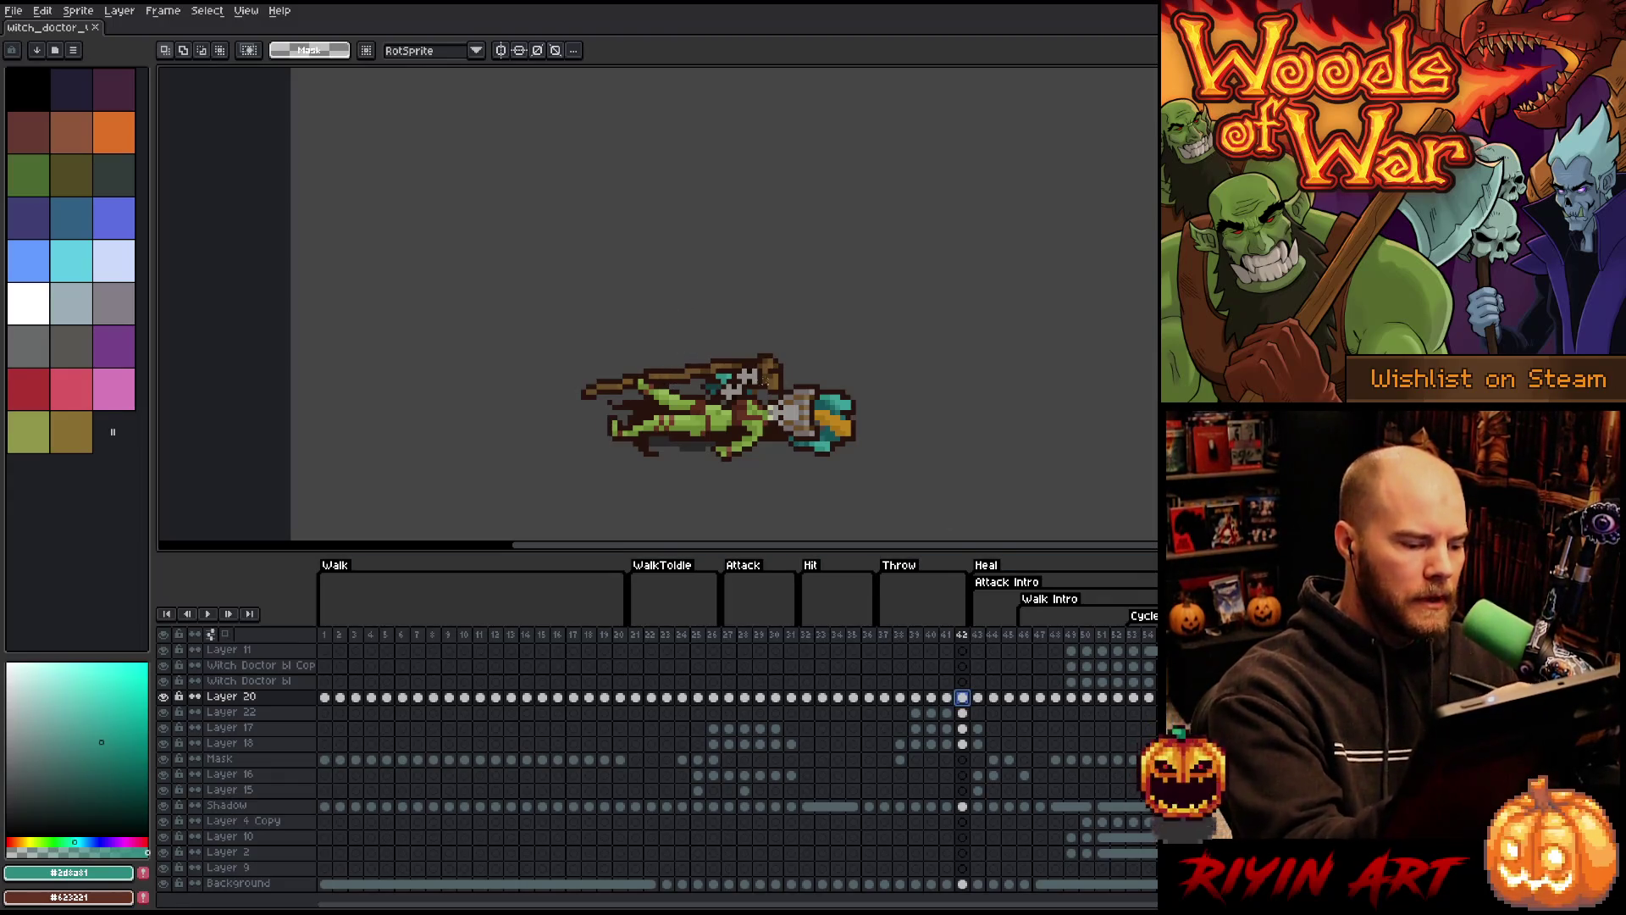
{"action": "left_click", "coordinate": [166, 697]}
{"action": "left_click", "coordinate": [165, 697]}
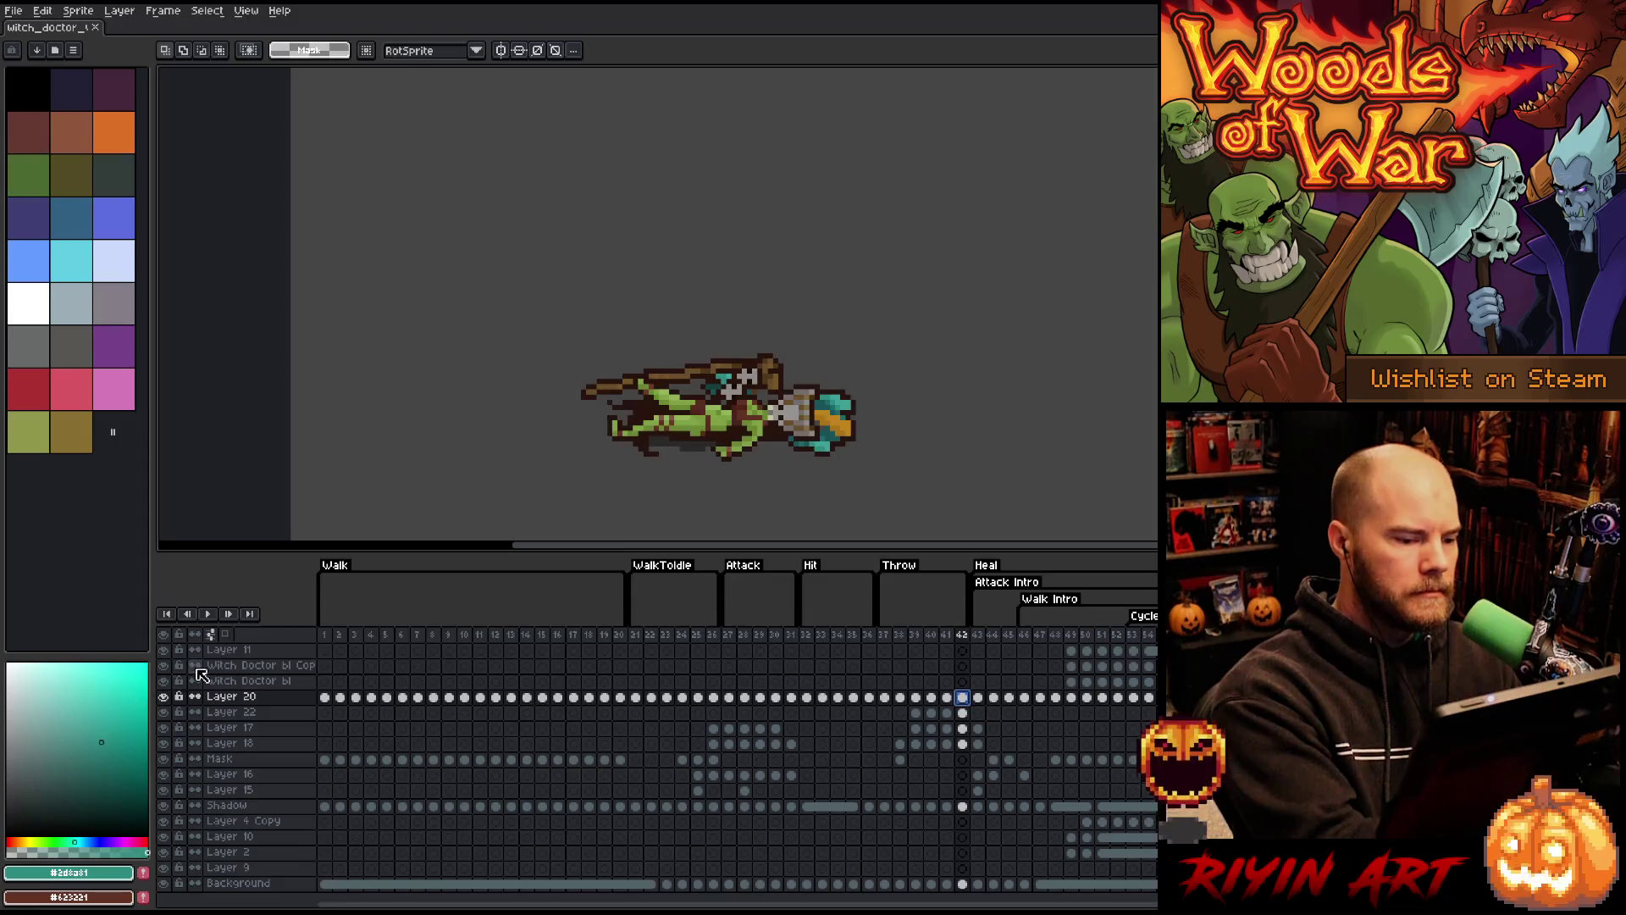
{"action": "key", "text": "b"}
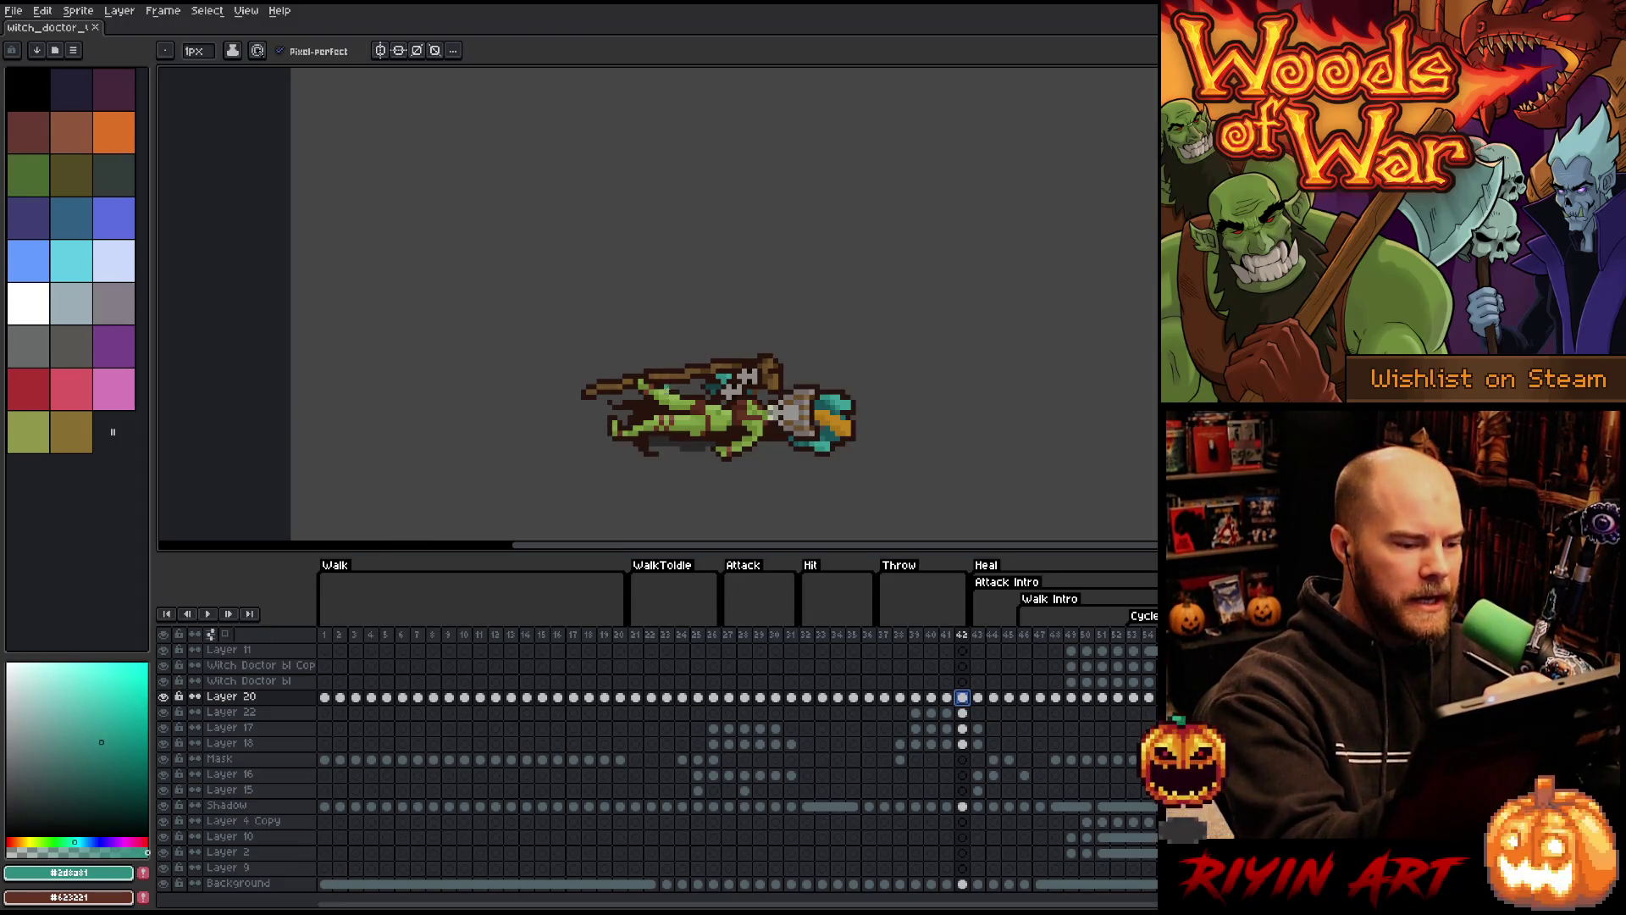
{"action": "left_click", "coordinate": [666, 361], "text": "alt"}
{"action": "left_click", "coordinate": [656, 267]}
- Slightly rotate the arm and staff, then sample light green and dark brown for the pencil
{"action": "key", "text": "m"}
{"action": "mouse_move", "coordinate": [605, 412]}
{"action": "left_mouse_down"}
{"action": "mouse_move", "coordinate": [675, 322]}
{"action": "mouse_move", "coordinate": [693, 325]}
{"action": "mouse_move", "coordinate": [696, 343]}
{"action": "mouse_move", "coordinate": [642, 390]}
{"action": "mouse_move", "coordinate": [663, 394]}
{"action": "left_mouse_up"}
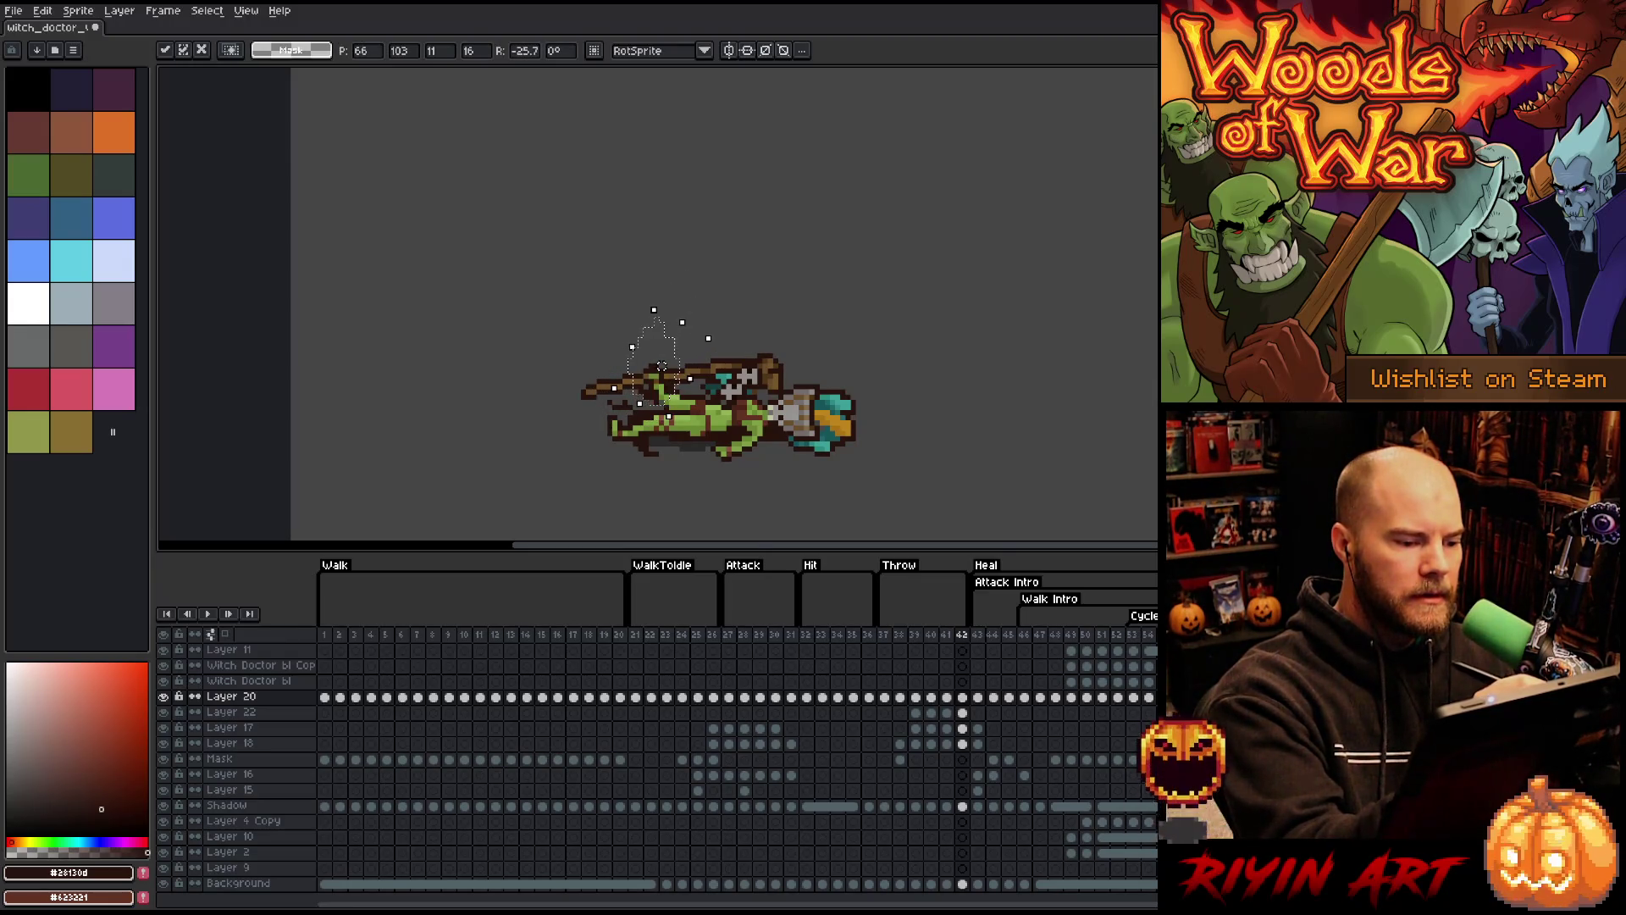
{"action": "key", "text": "Return"}
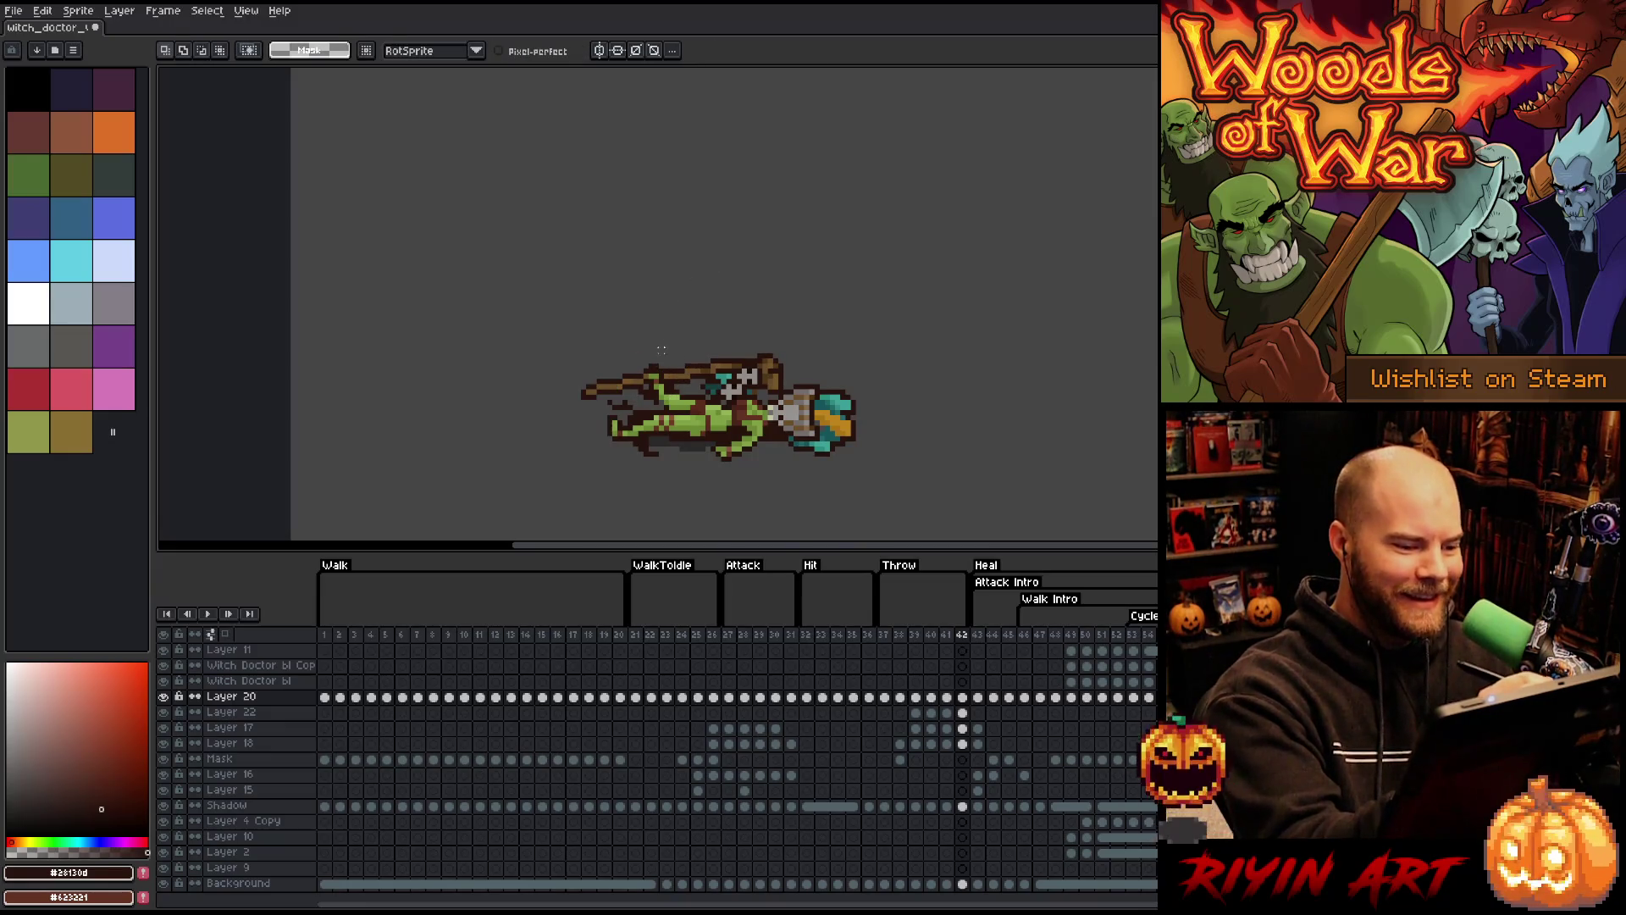
{"action": "key", "text": "b"}
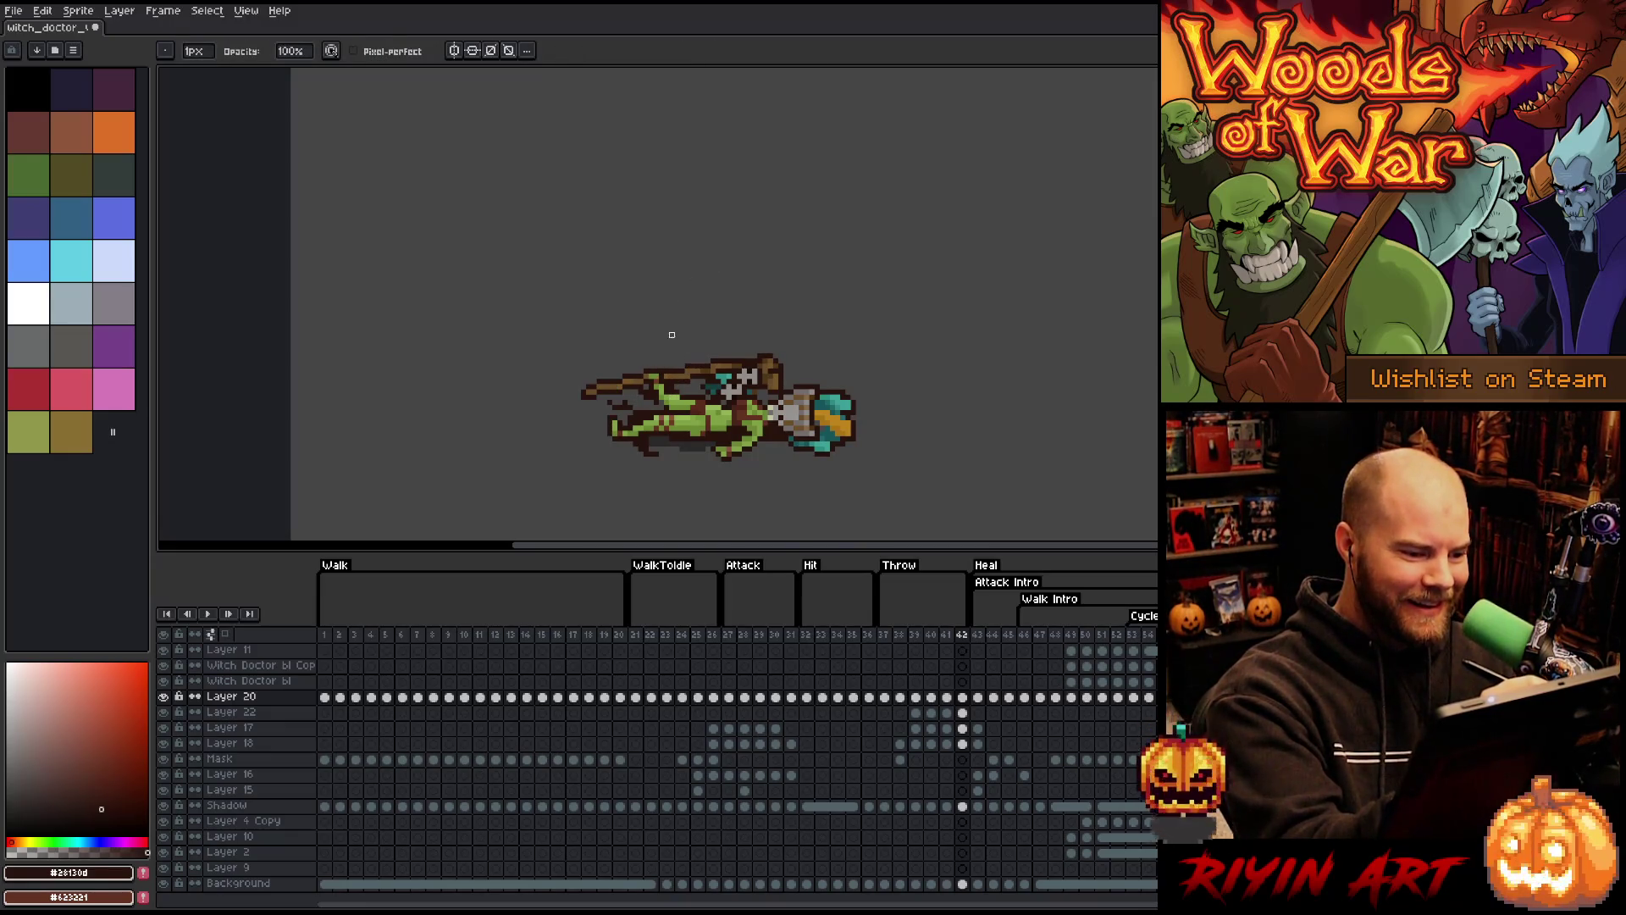
{"action": "left_click", "coordinate": [672, 382], "text": "alt"}
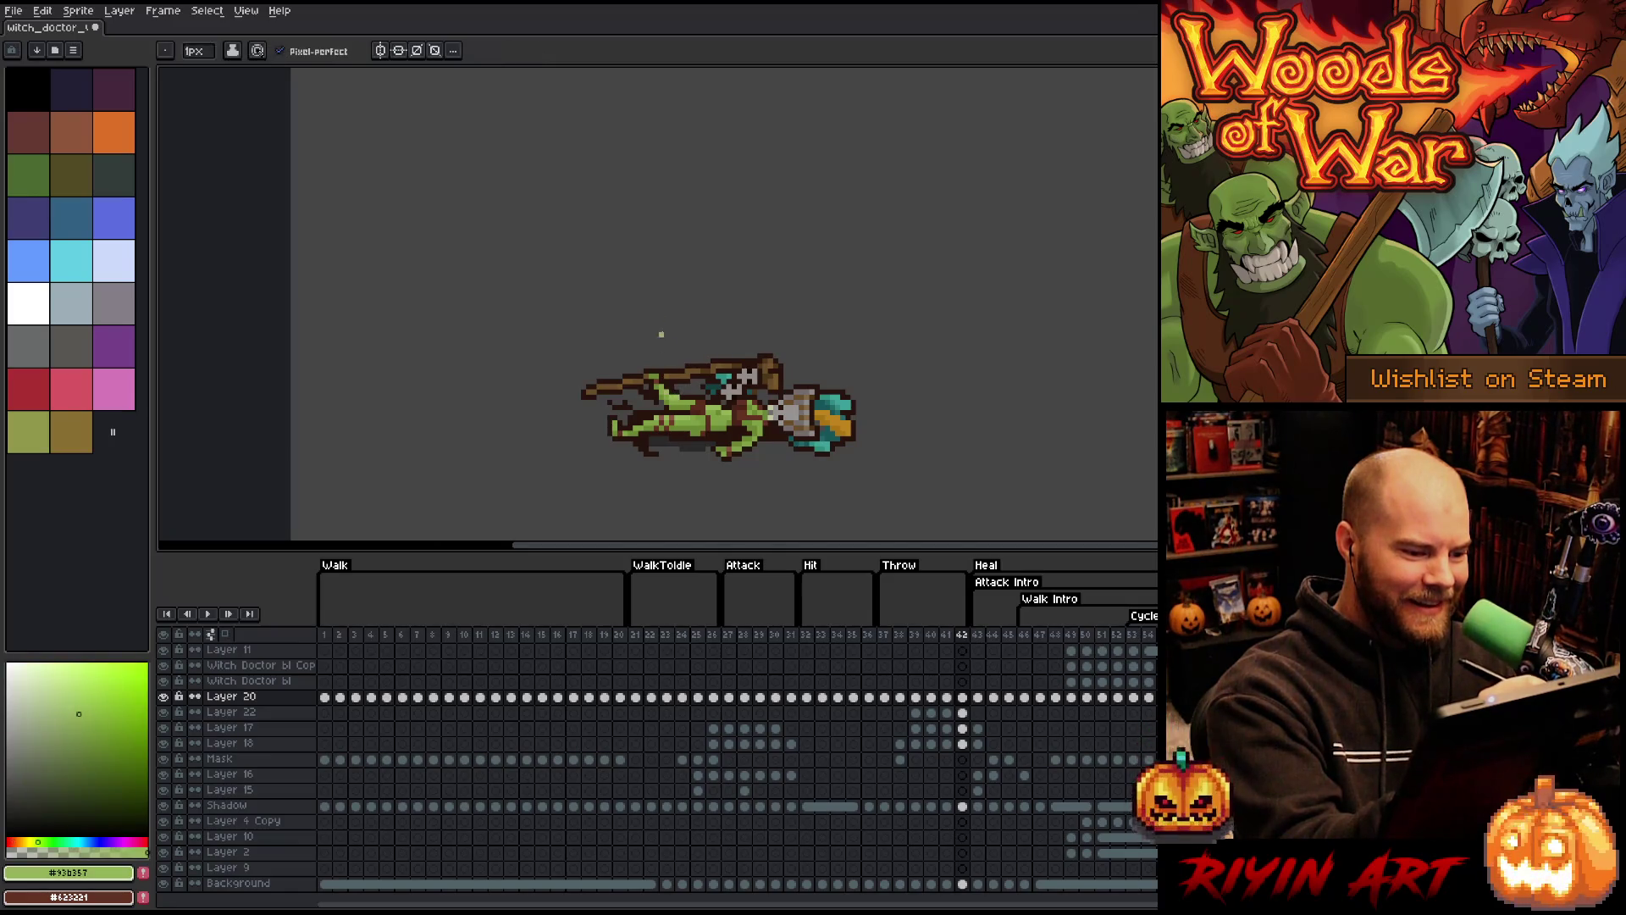
{"action": "left_click", "coordinate": [662, 403], "text": "alt"}
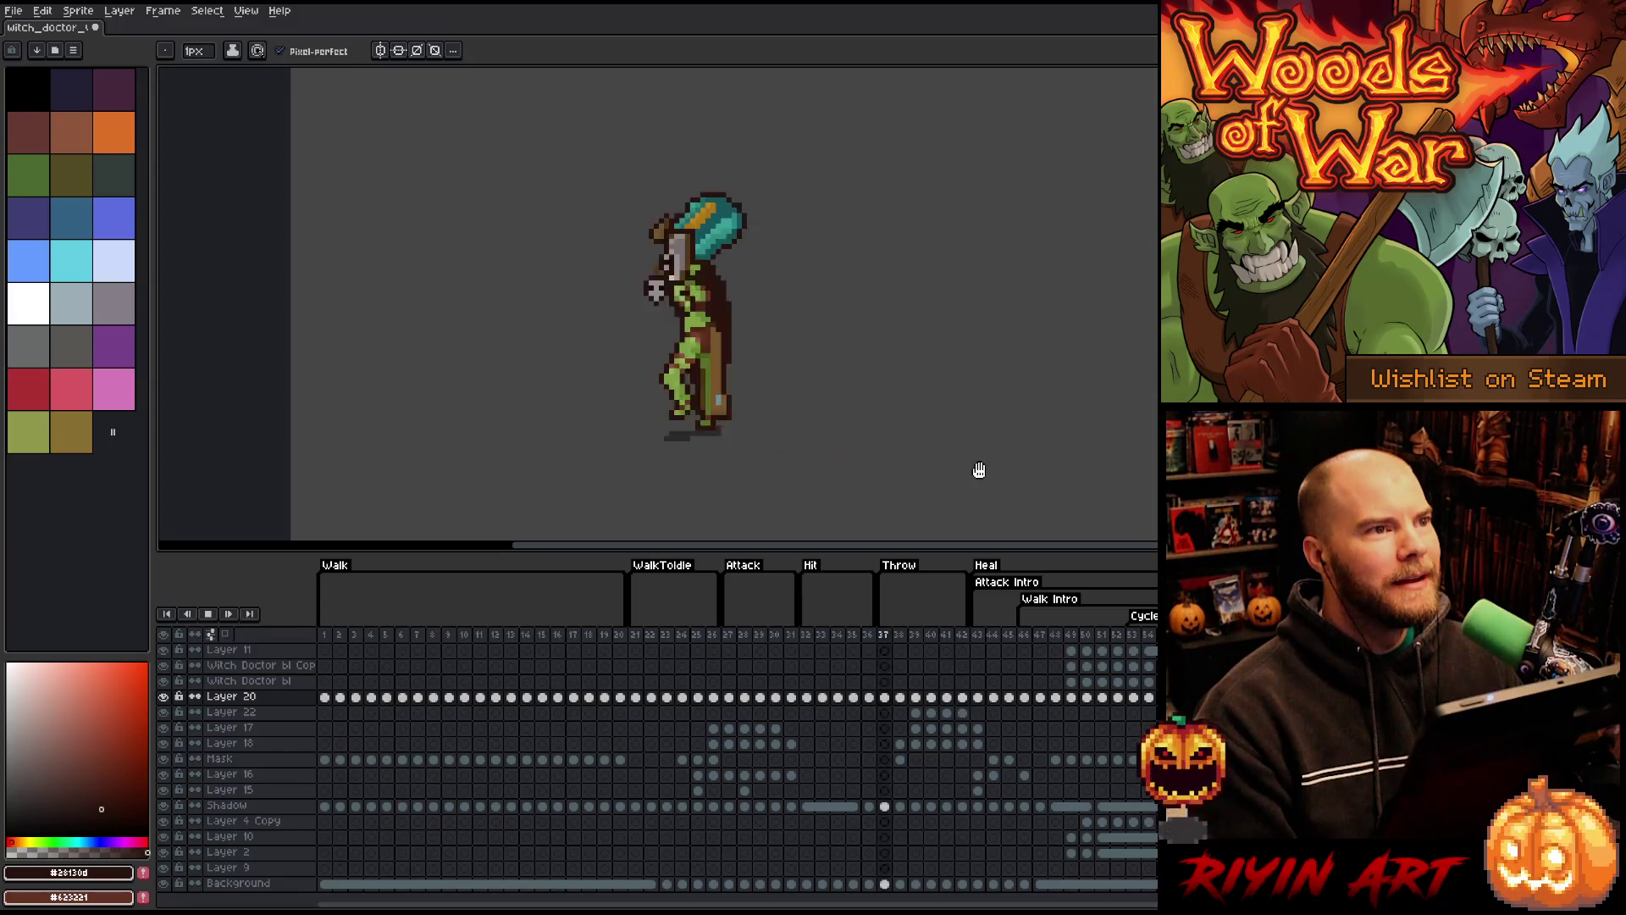
- Sample greens from the sprite, ending with dark brown #28130d on the pencil
{"action": "key", "text": "Return"}
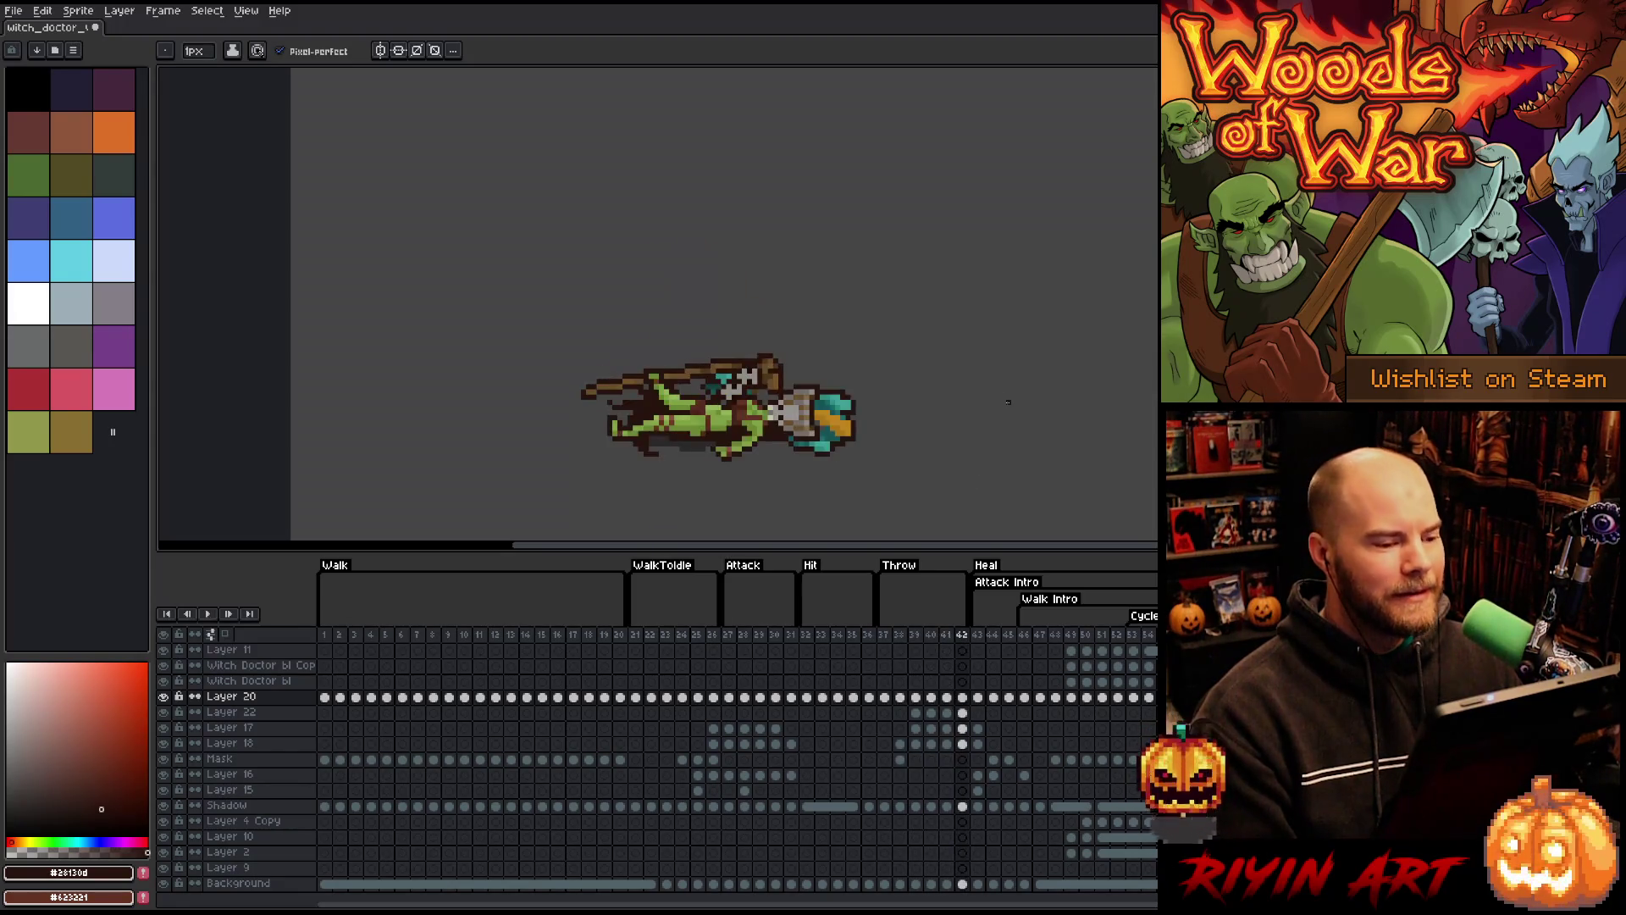
{"action": "left_click", "coordinate": [703, 420], "text": "alt"}
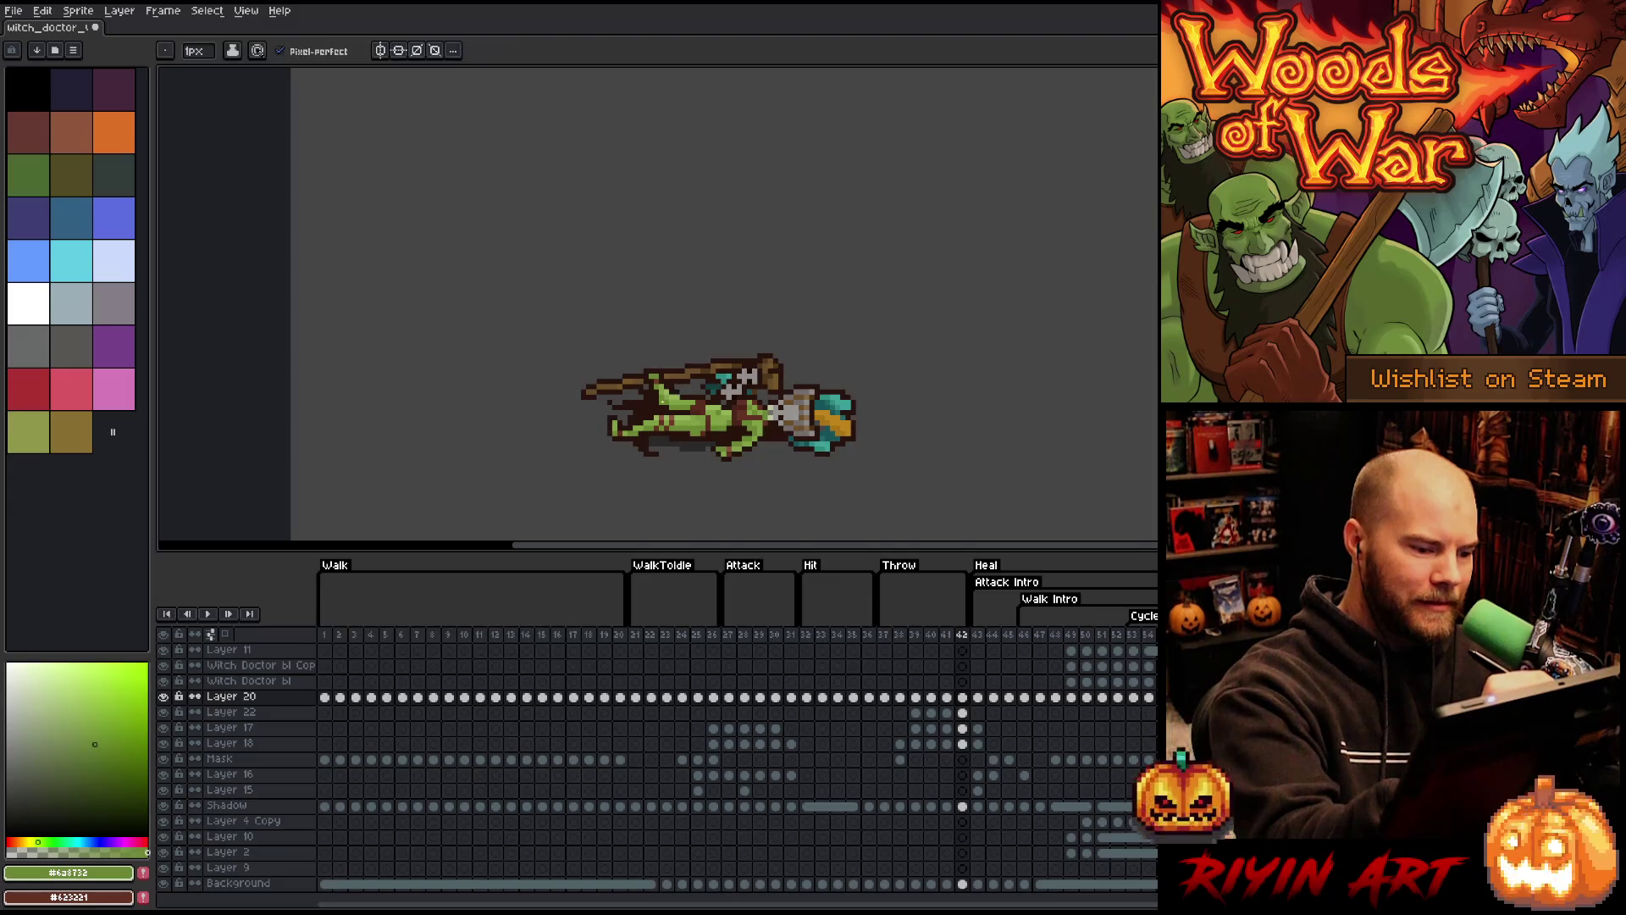
{"action": "left_click", "coordinate": [669, 386], "text": "alt"}
{"action": "left_click", "coordinate": [678, 392], "text": "alt"}
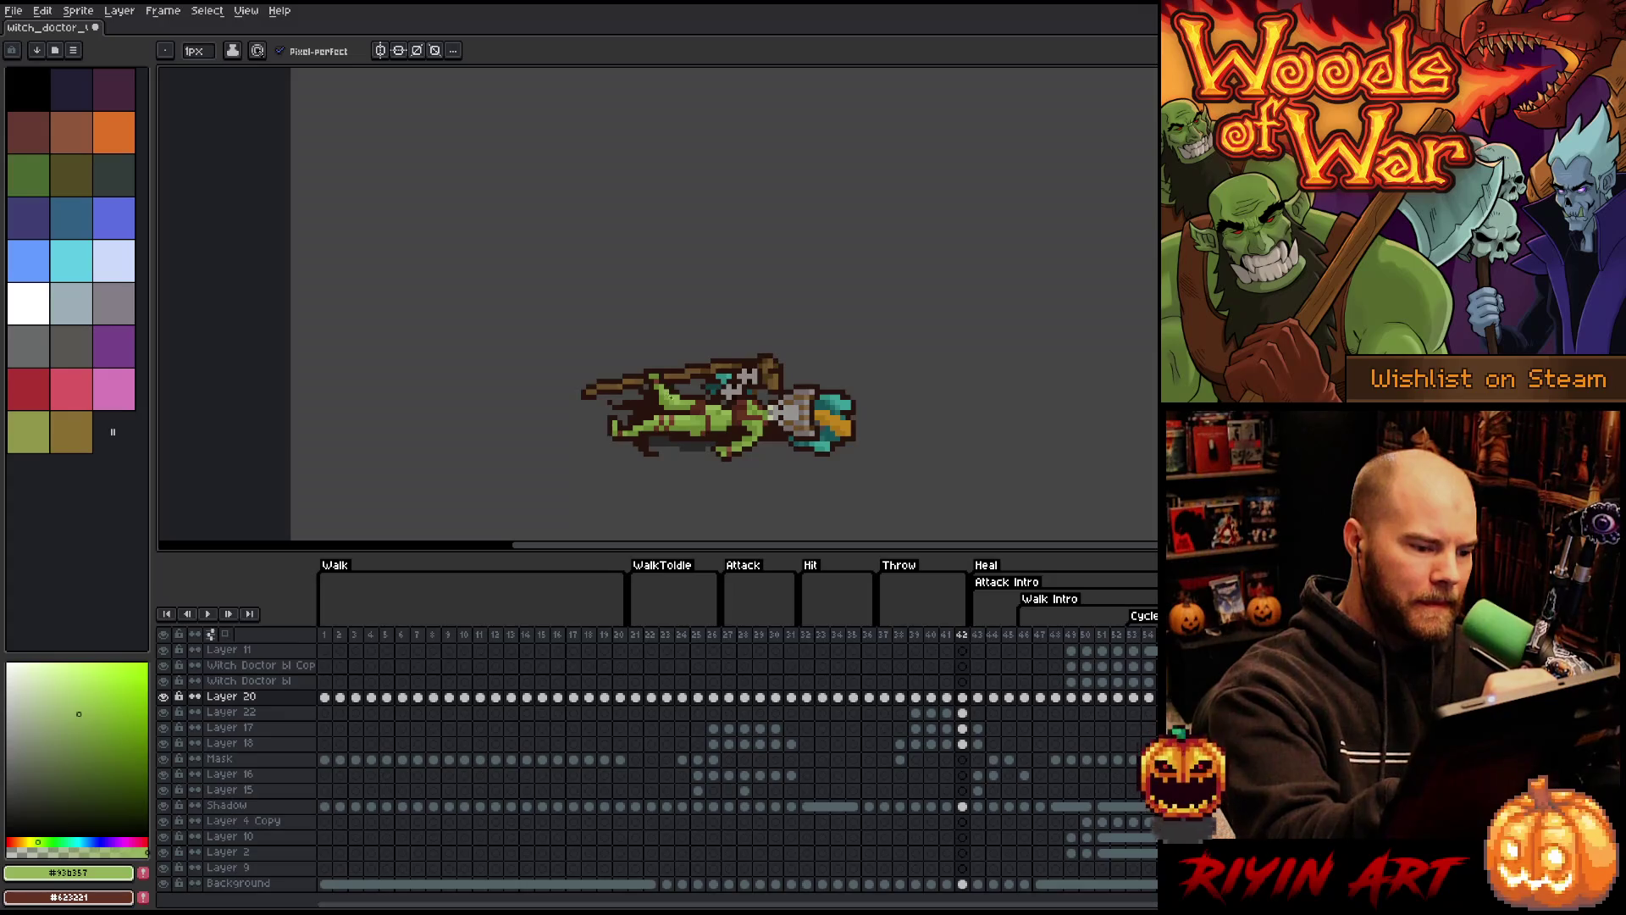
{"action": "left_click", "coordinate": [673, 394], "text": "alt"}
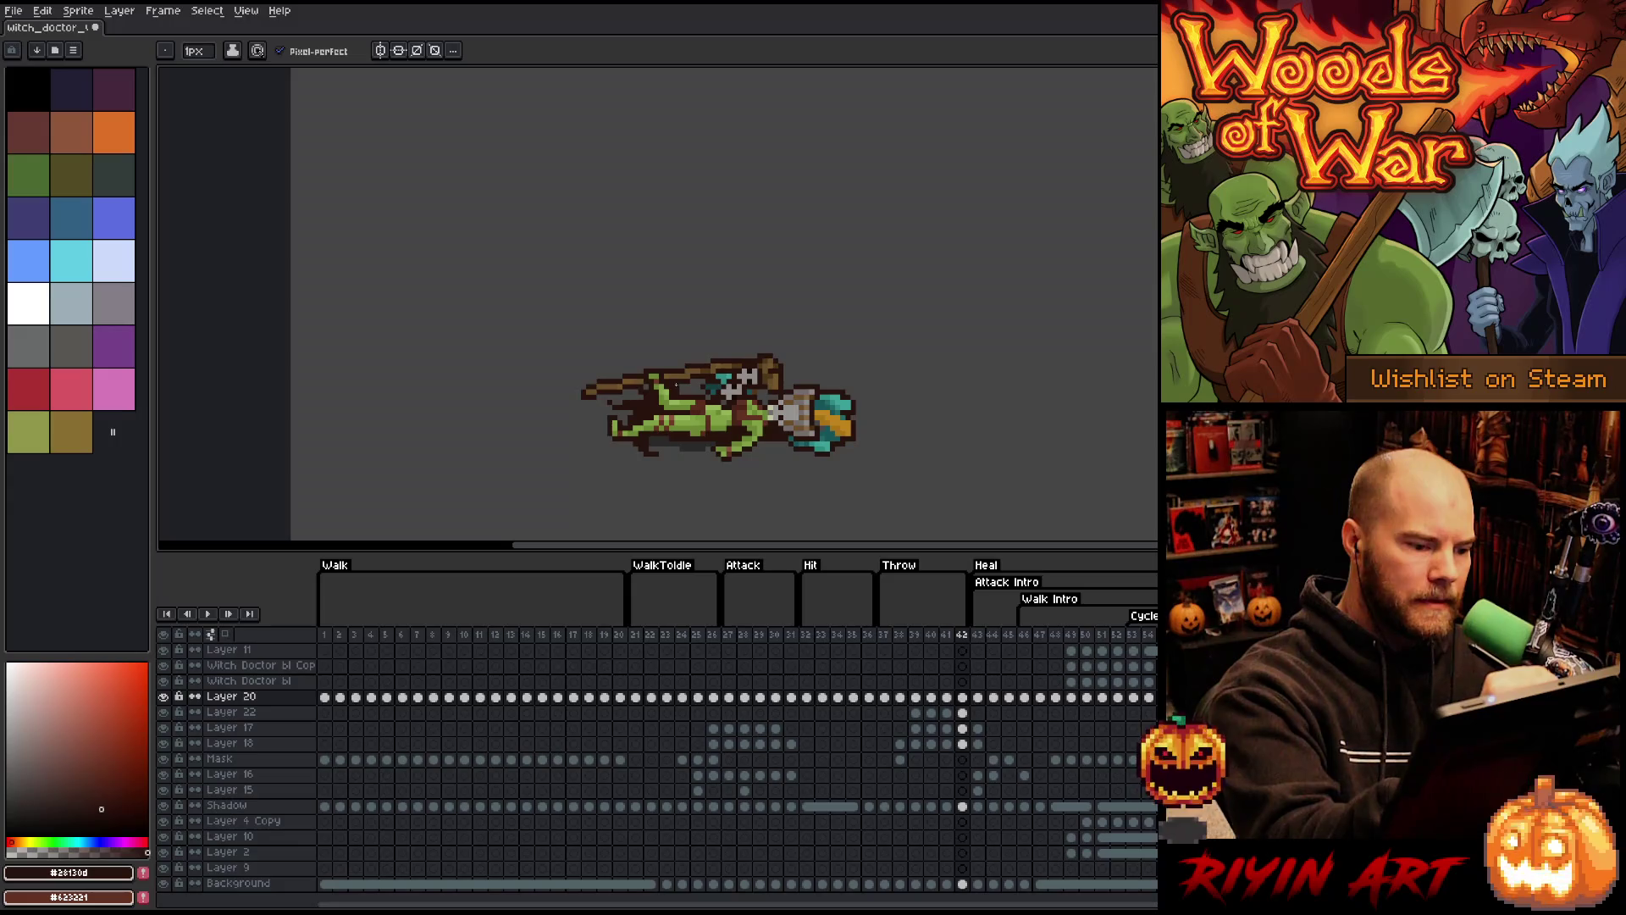
{"action": "key", "text": "b"}
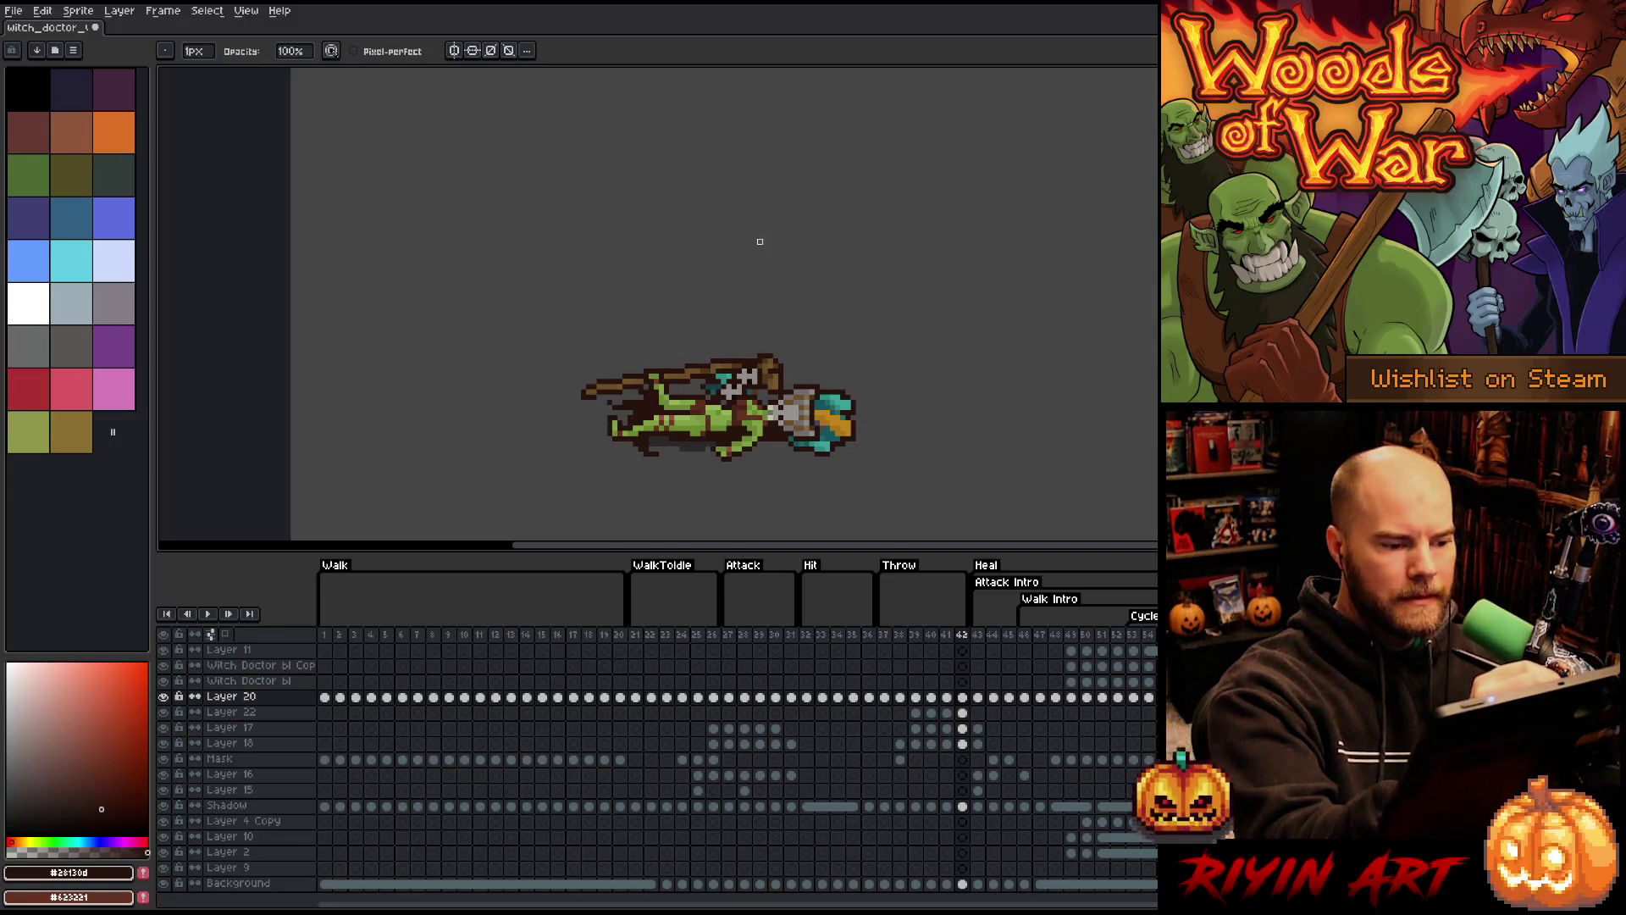
- Replay the fall, then stop on frame 38 and select Layer 18's cel
{"action": "key", "text": "Return"}
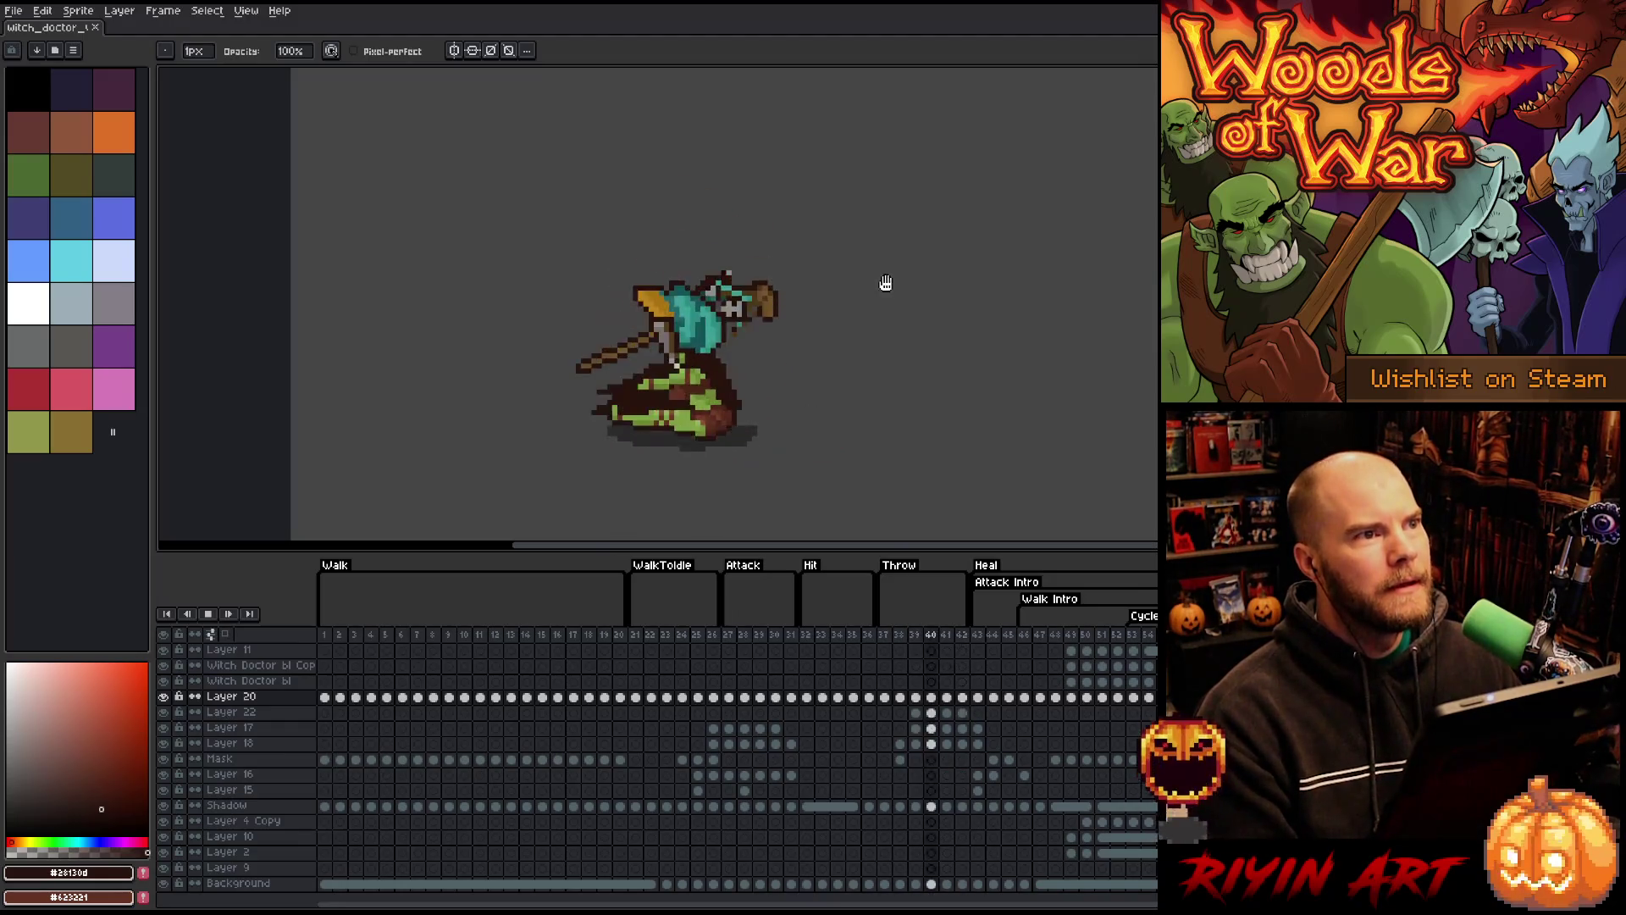
{"action": "key", "text": "Return"}
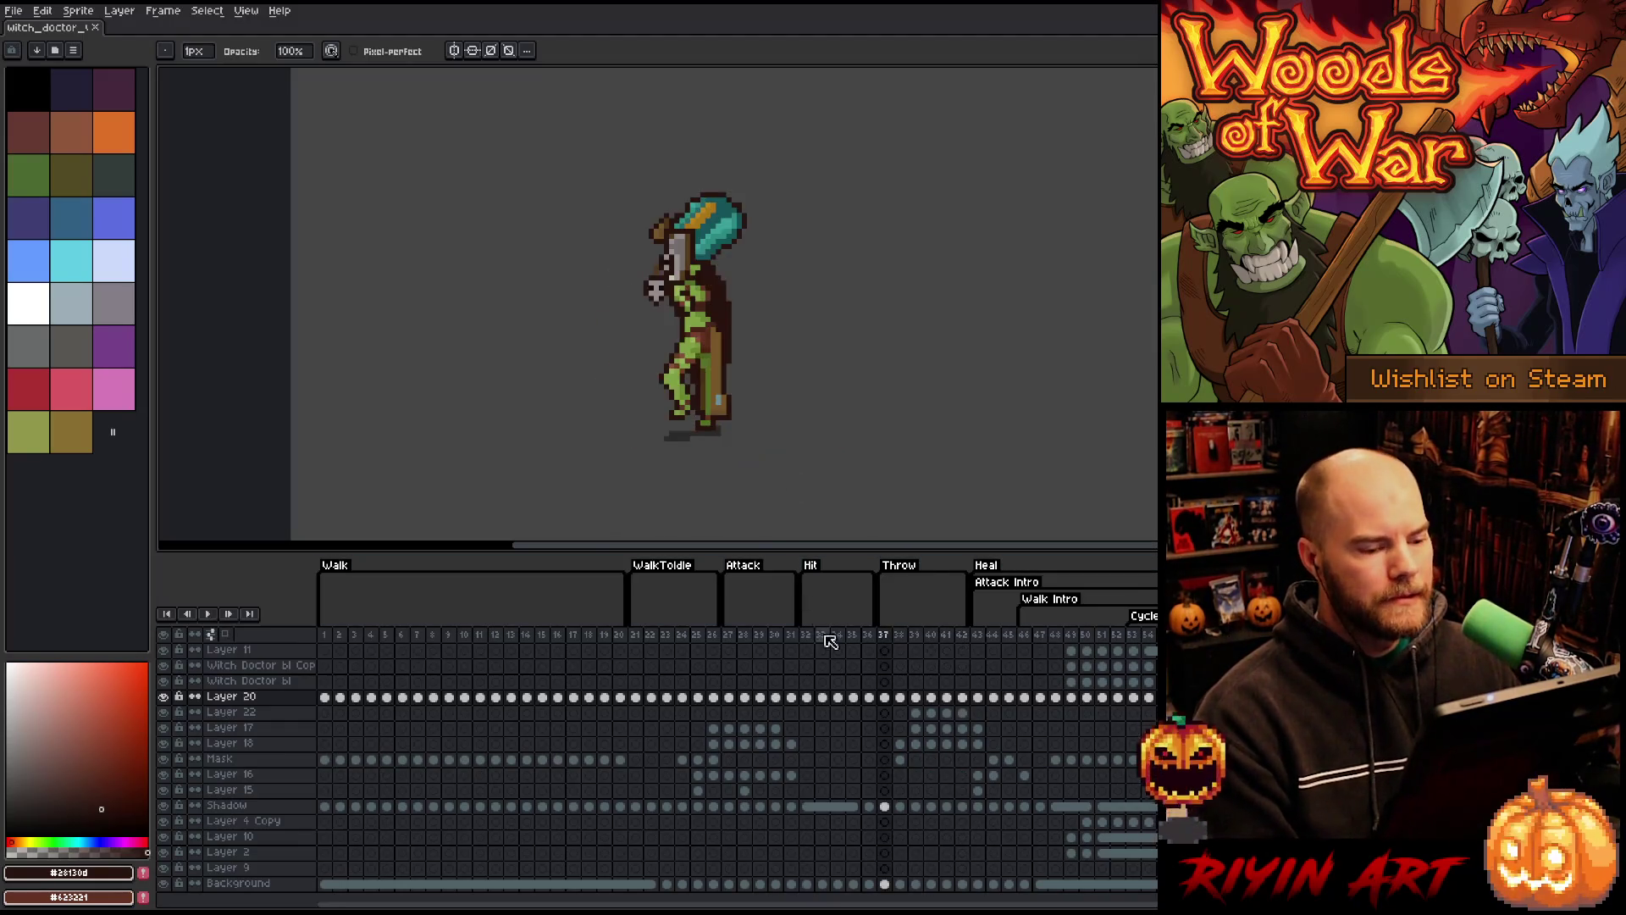
{"action": "key", "text": "Right"}
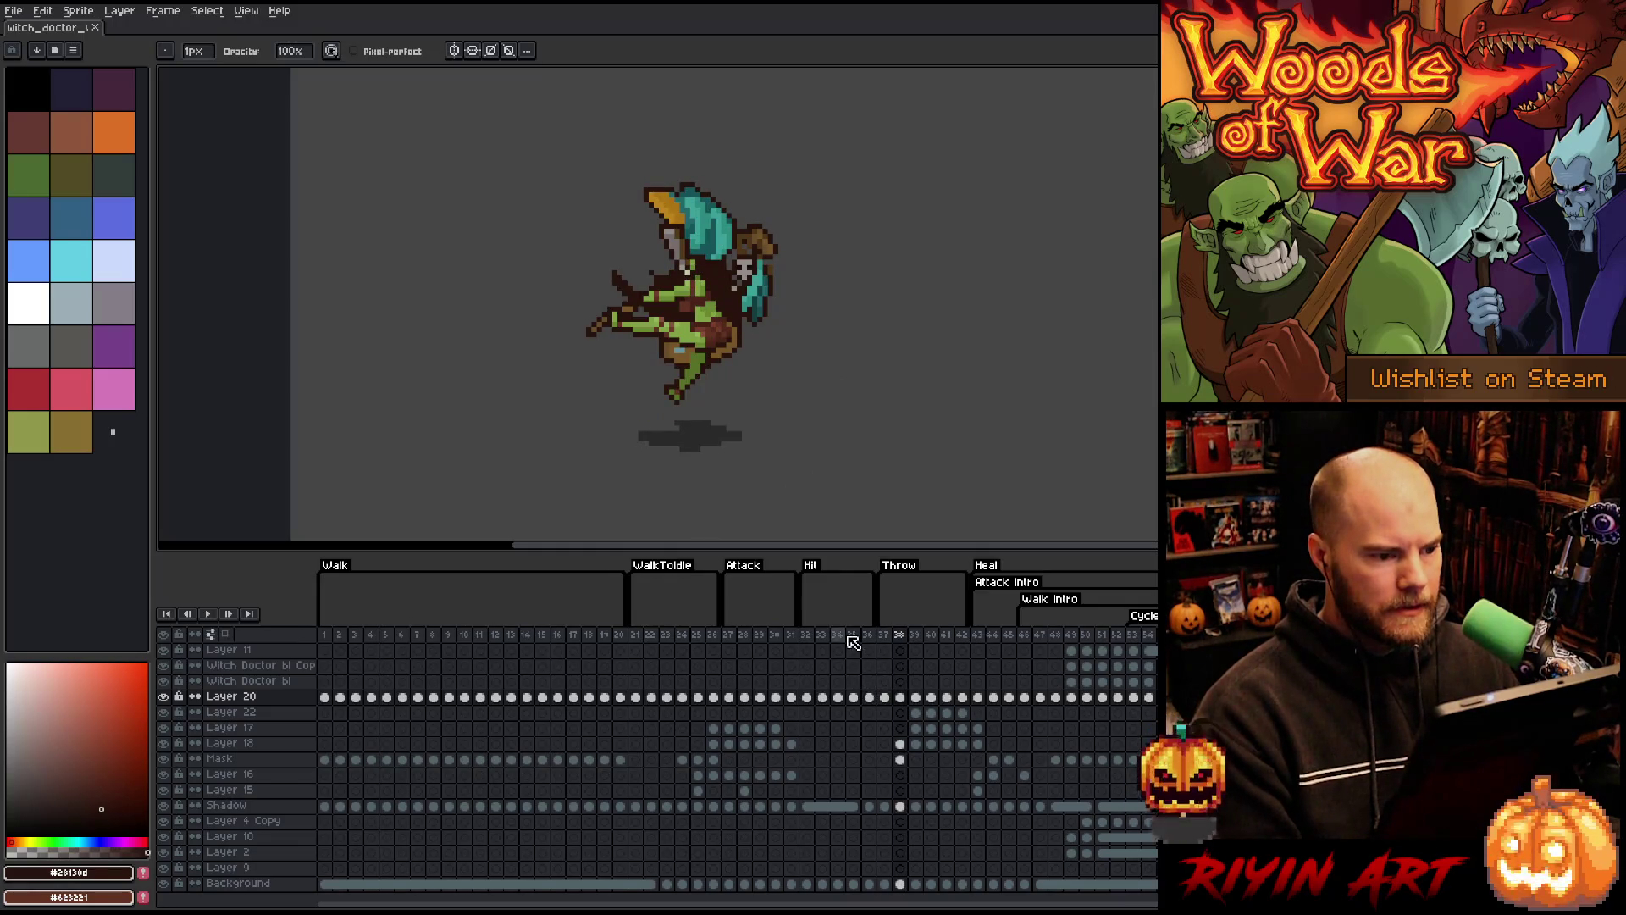
{"action": "left_click", "coordinate": [900, 745]}
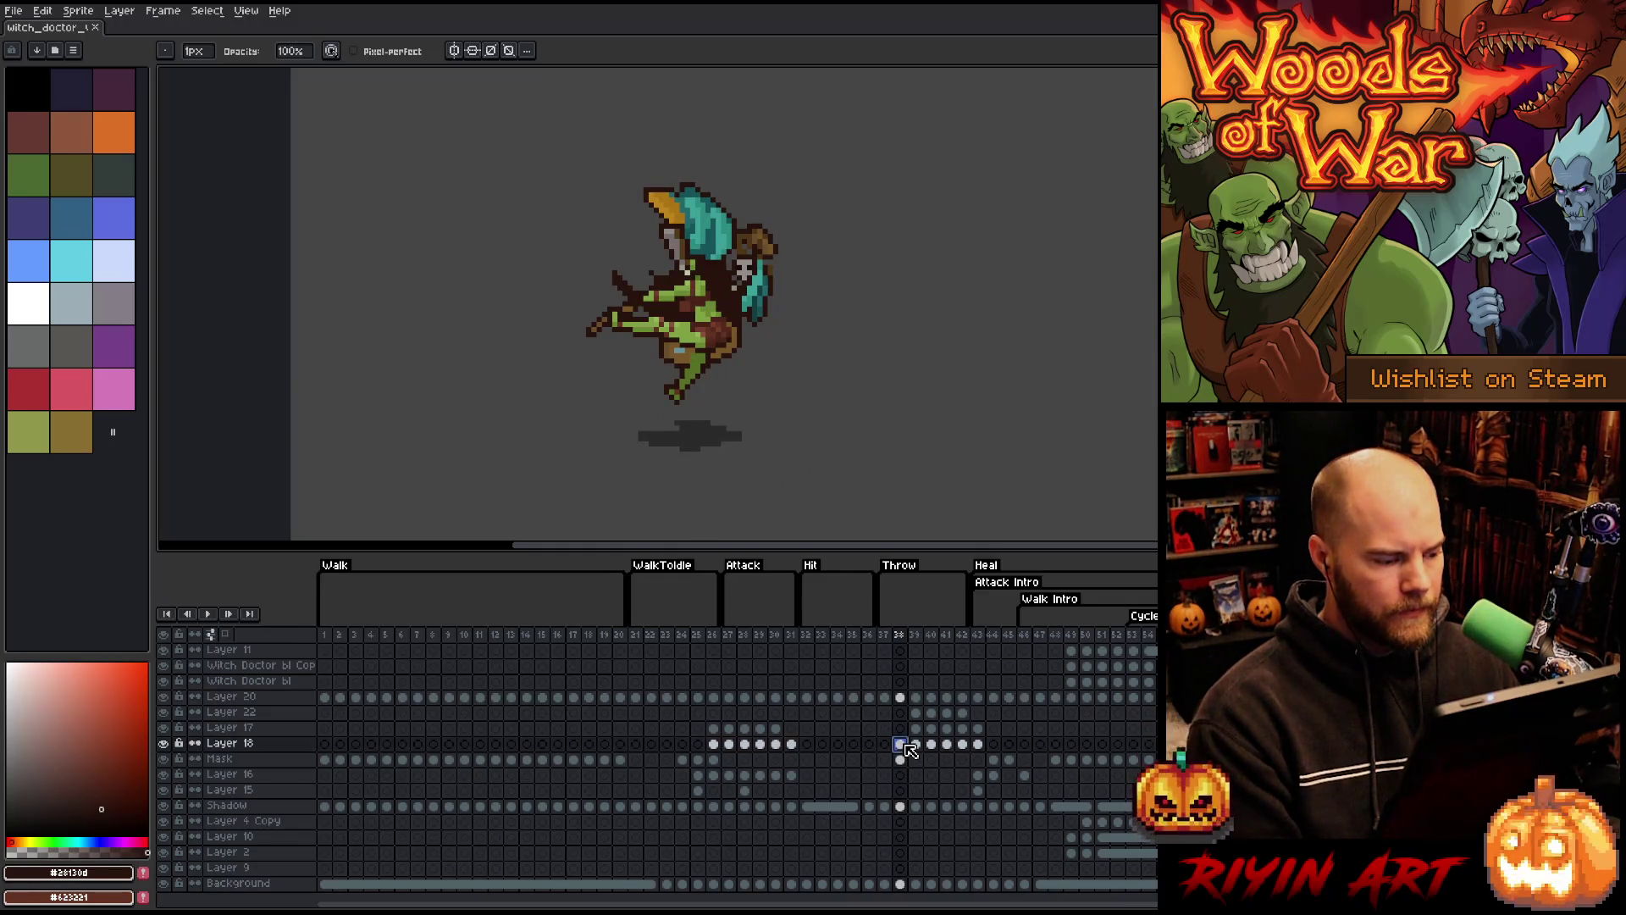
{"action": "left_click", "coordinate": [165, 745], "text": "alt"}
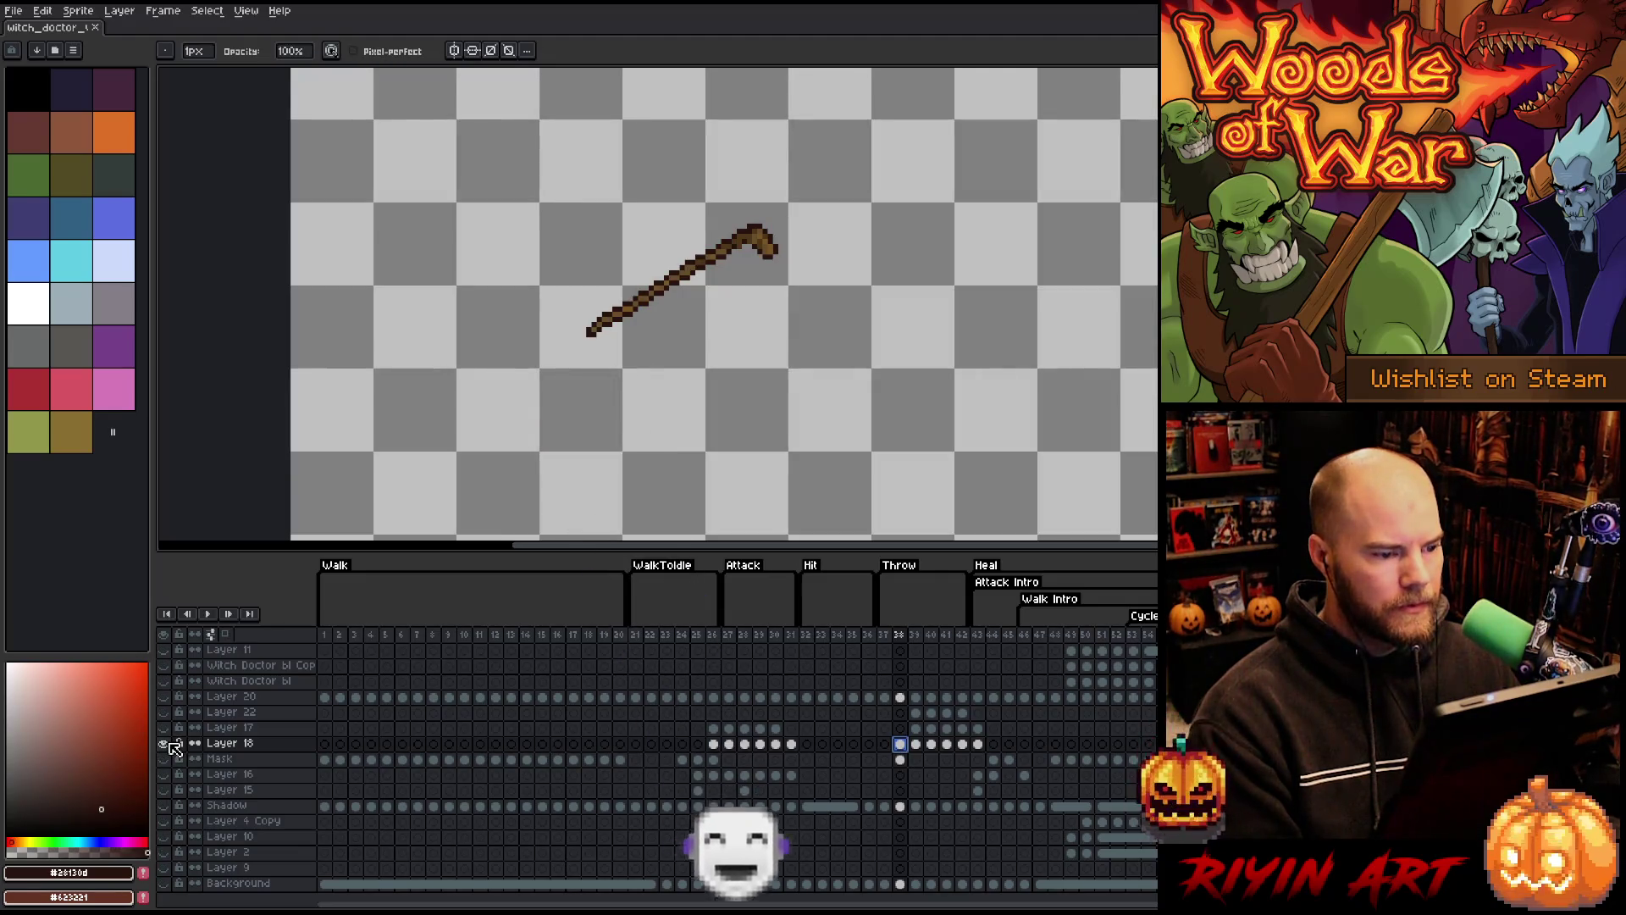
{"action": "left_click", "coordinate": [165, 745], "text": "alt"}
{"action": "left_click", "coordinate": [165, 744], "text": "alt"}
{"action": "left_click", "coordinate": [165, 744], "text": "alt"}
{"action": "key", "text": "Right"}
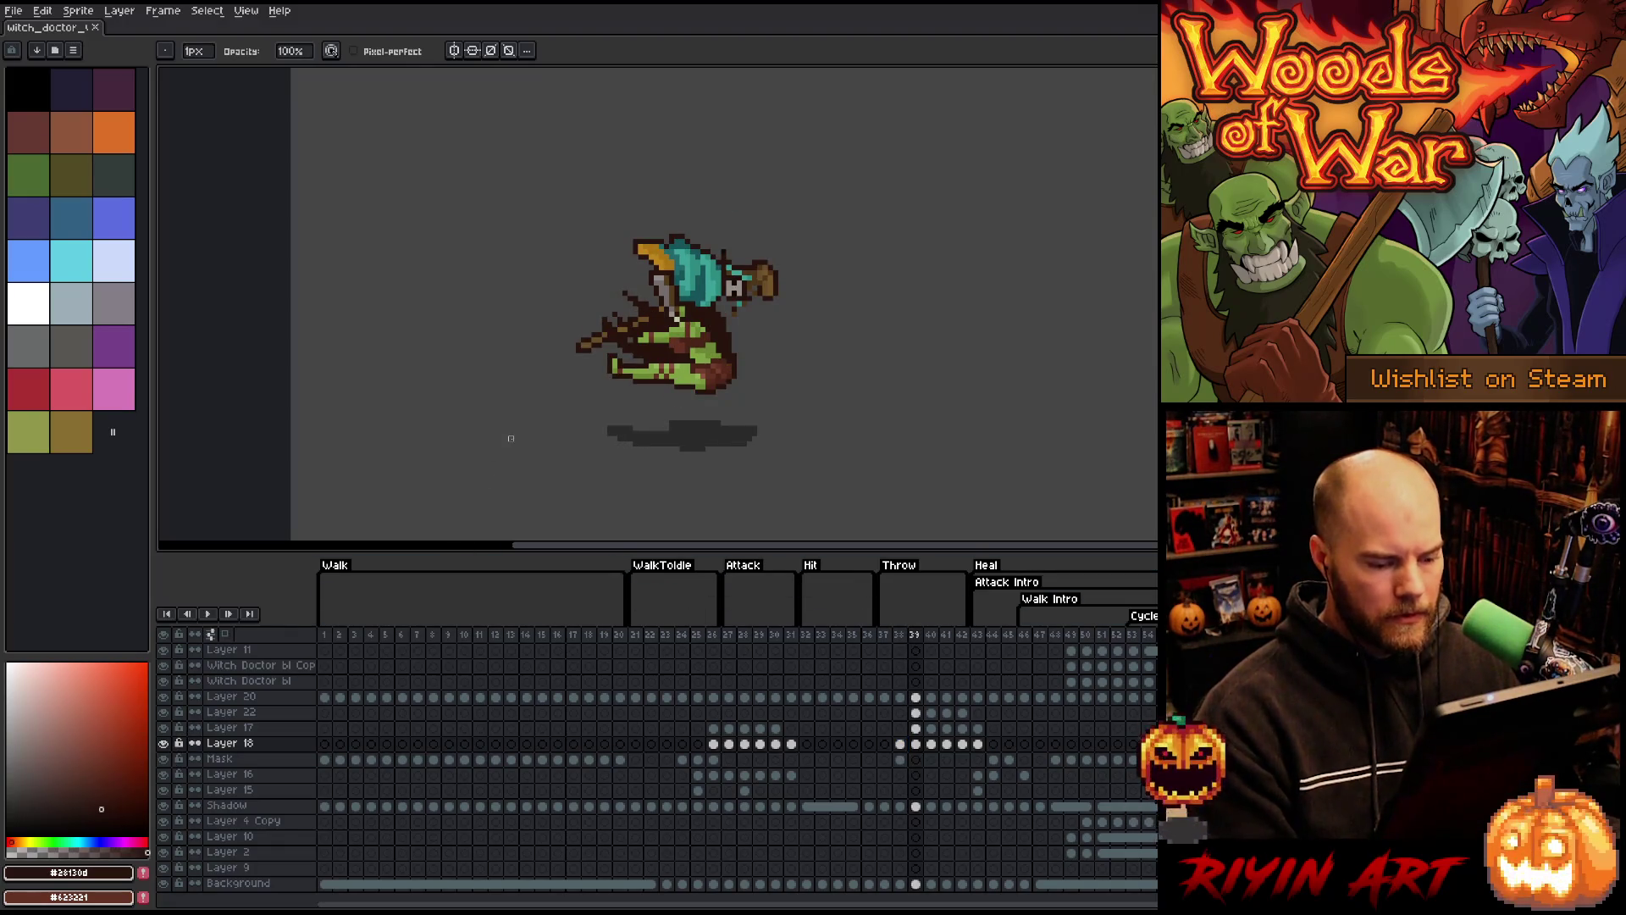
{"action": "key", "text": "v"}
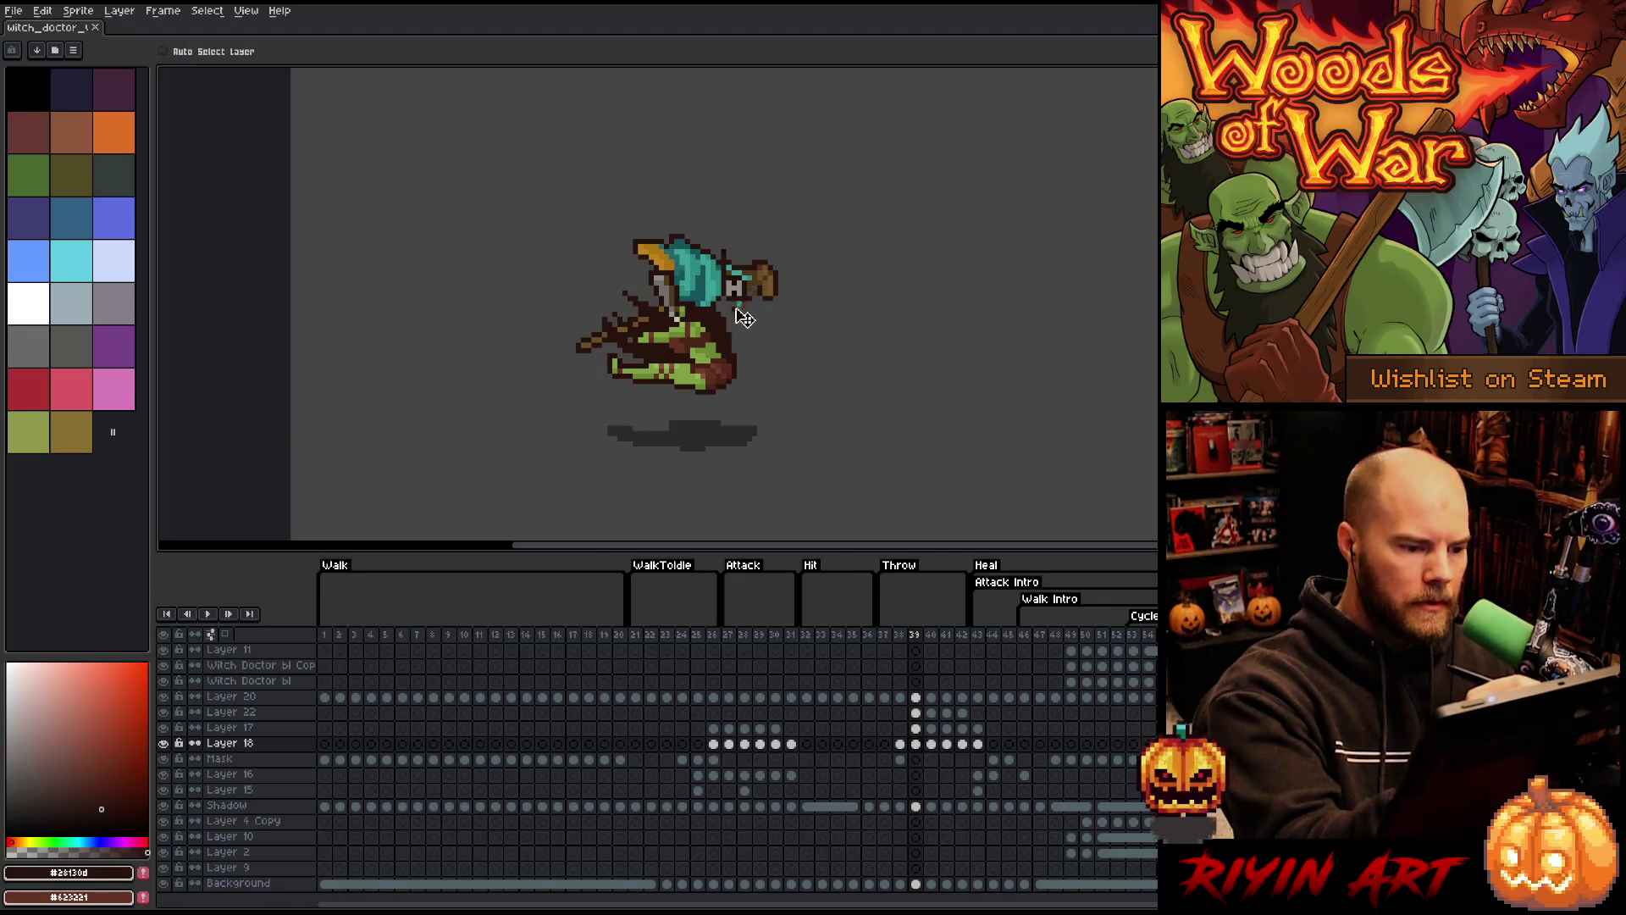
{"action": "key", "text": "b"}
{"action": "key", "text": "c"}
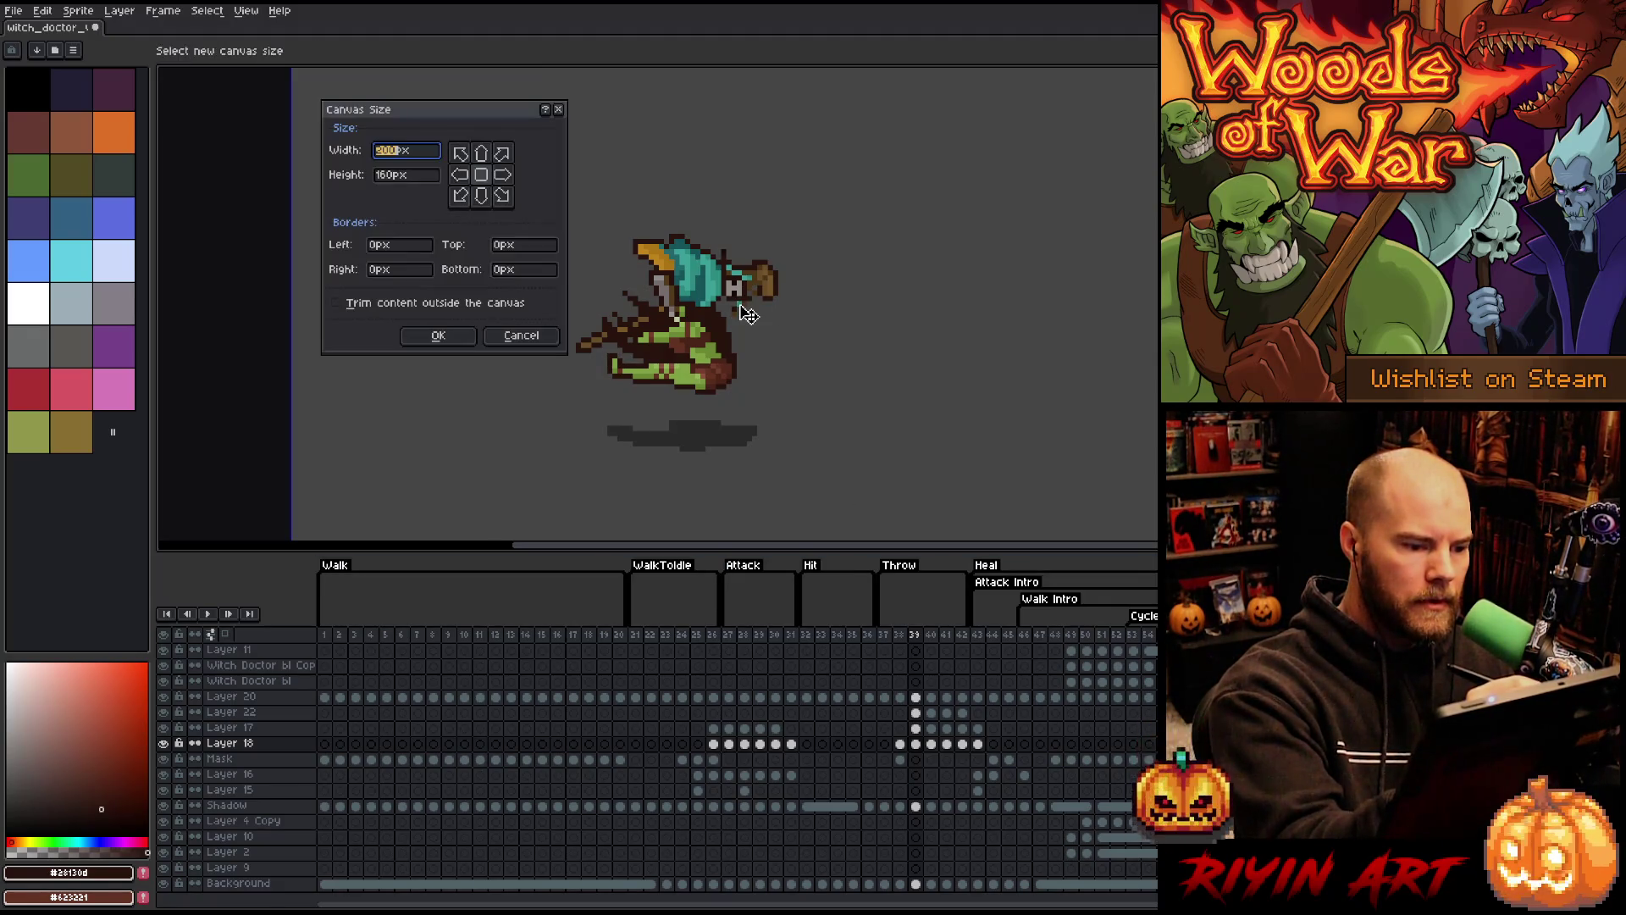
{"action": "left_click", "coordinate": [520, 337]}
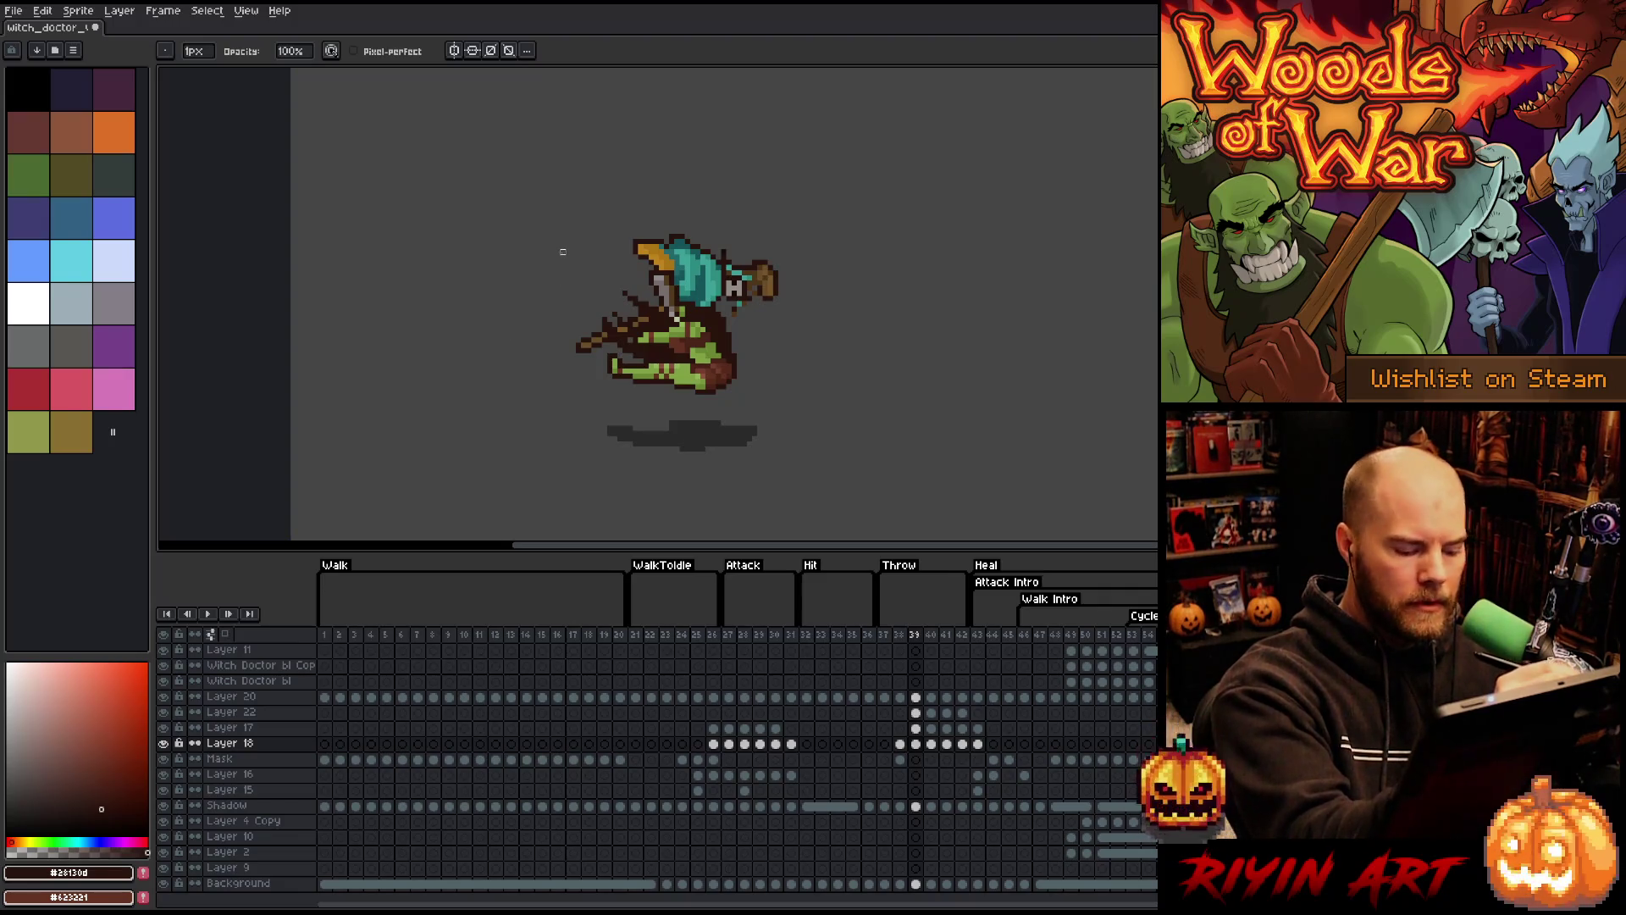
{"action": "key", "text": "v"}
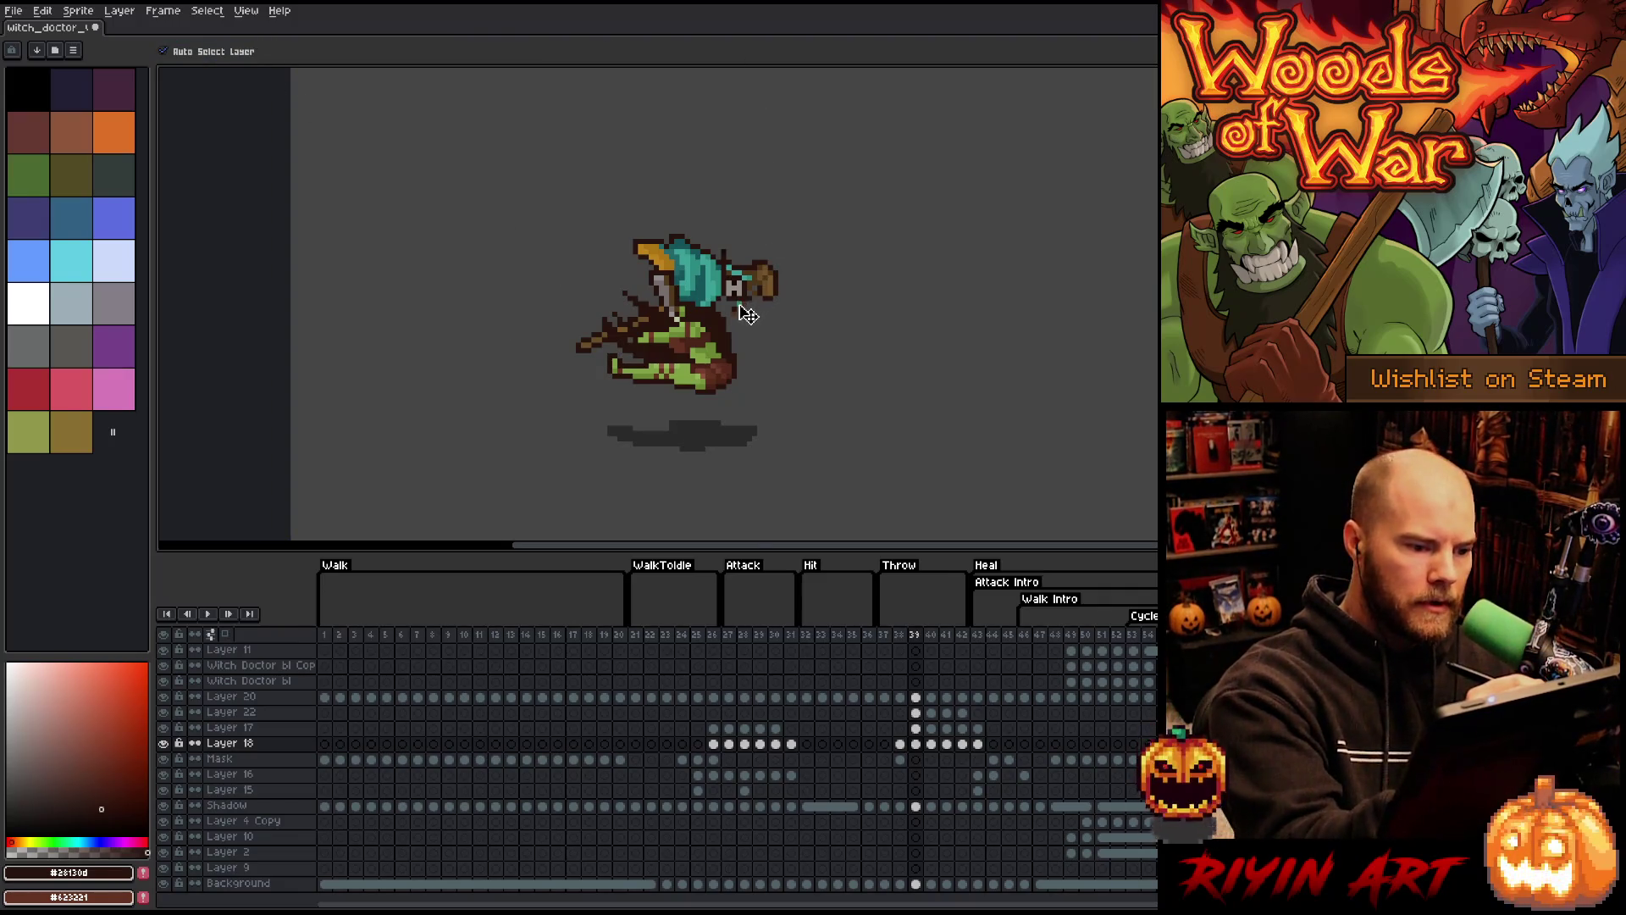
{"action": "left_click", "coordinate": [741, 307]}
{"action": "key", "text": "b"}
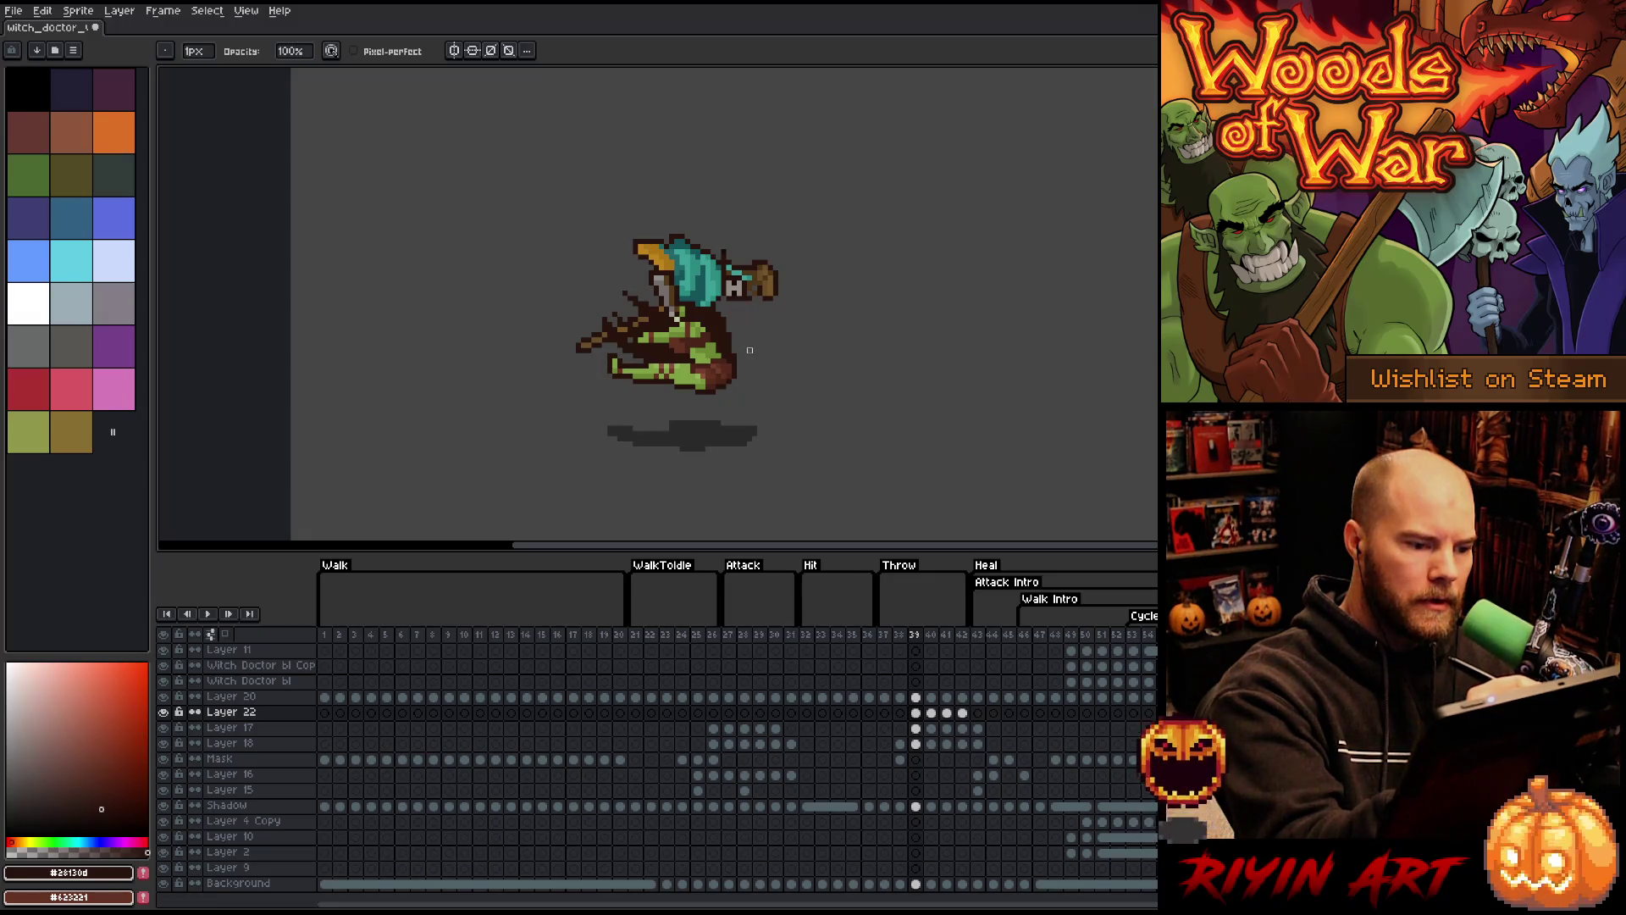
{"action": "key", "text": "v"}
{"action": "left_click", "coordinate": [731, 265]}
{"action": "key", "text": "b"}
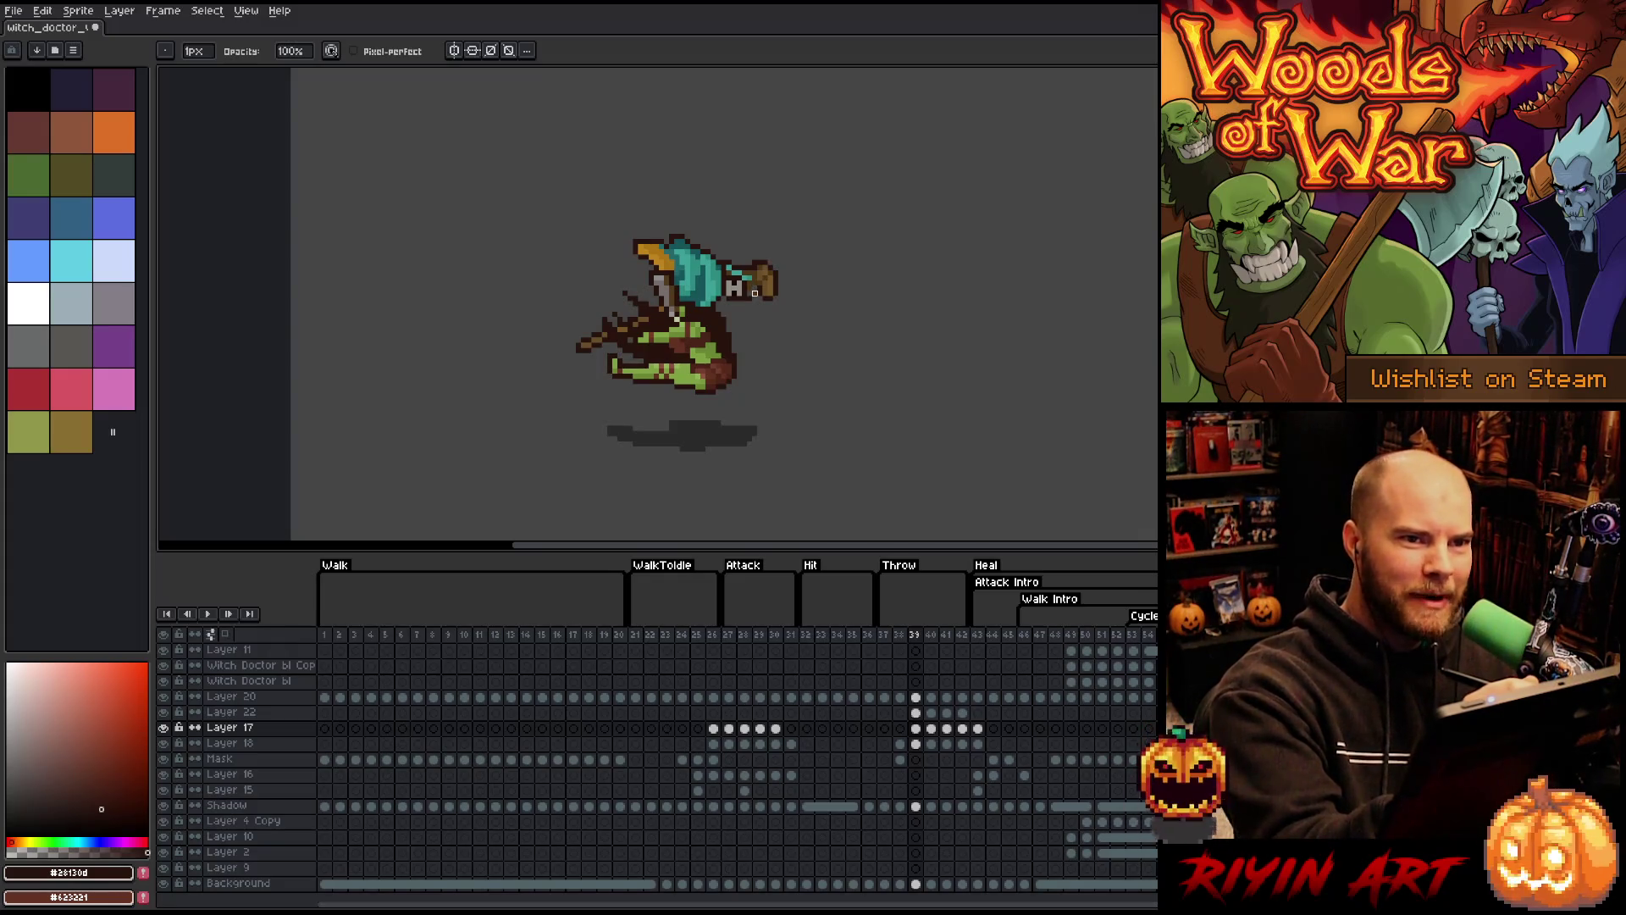
{"action": "key", "text": "Right"}
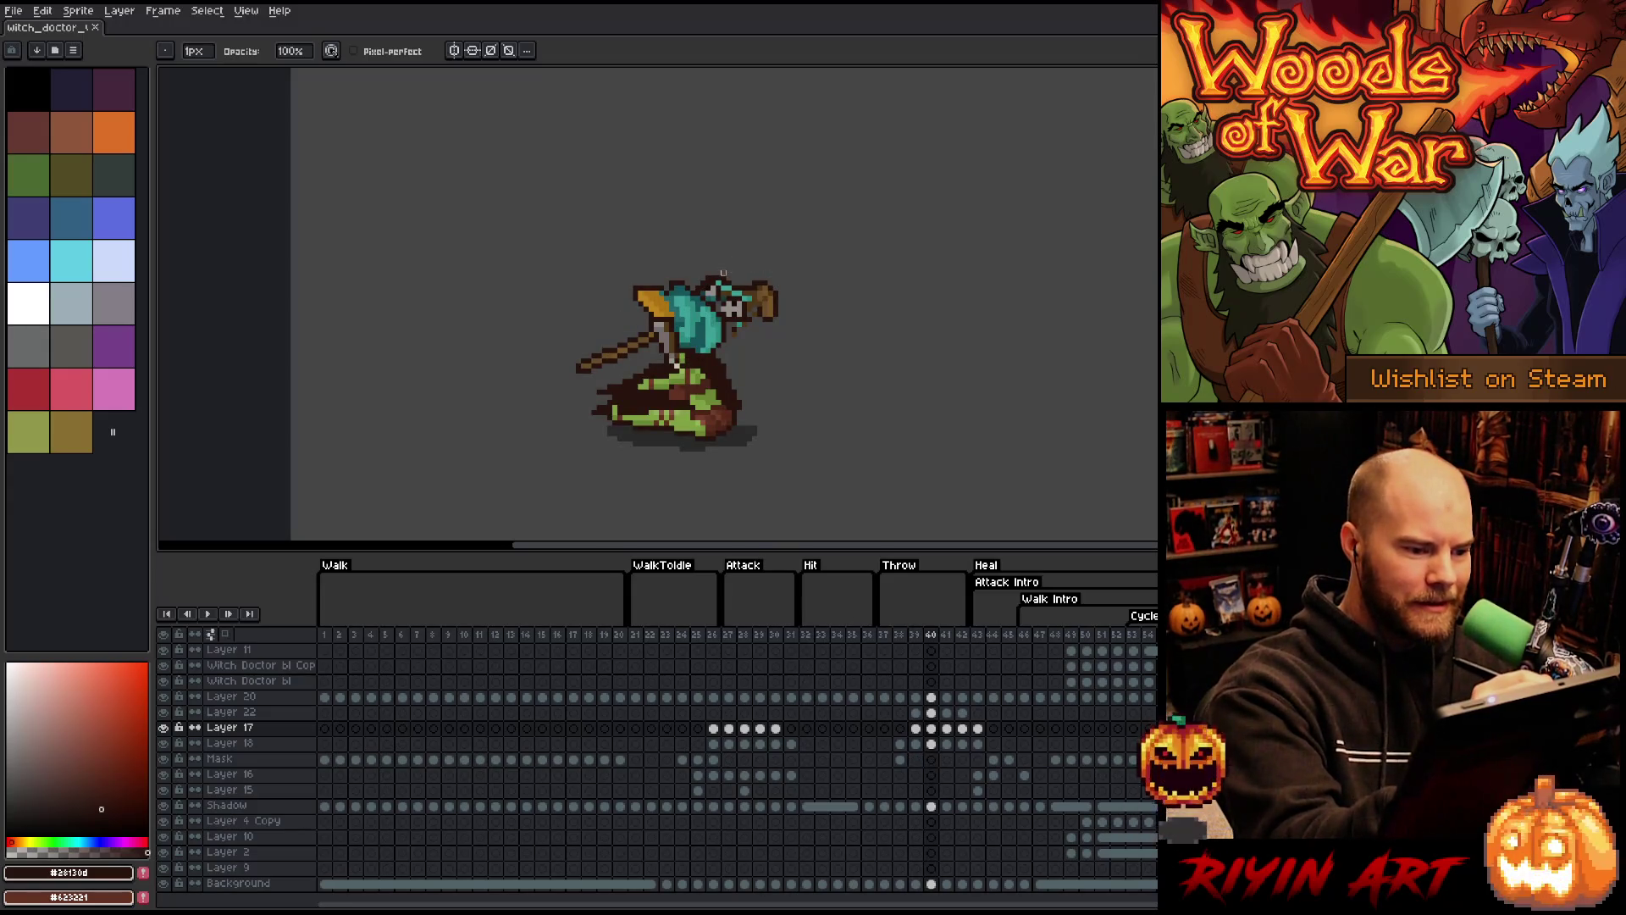
{"action": "key", "text": "b"}
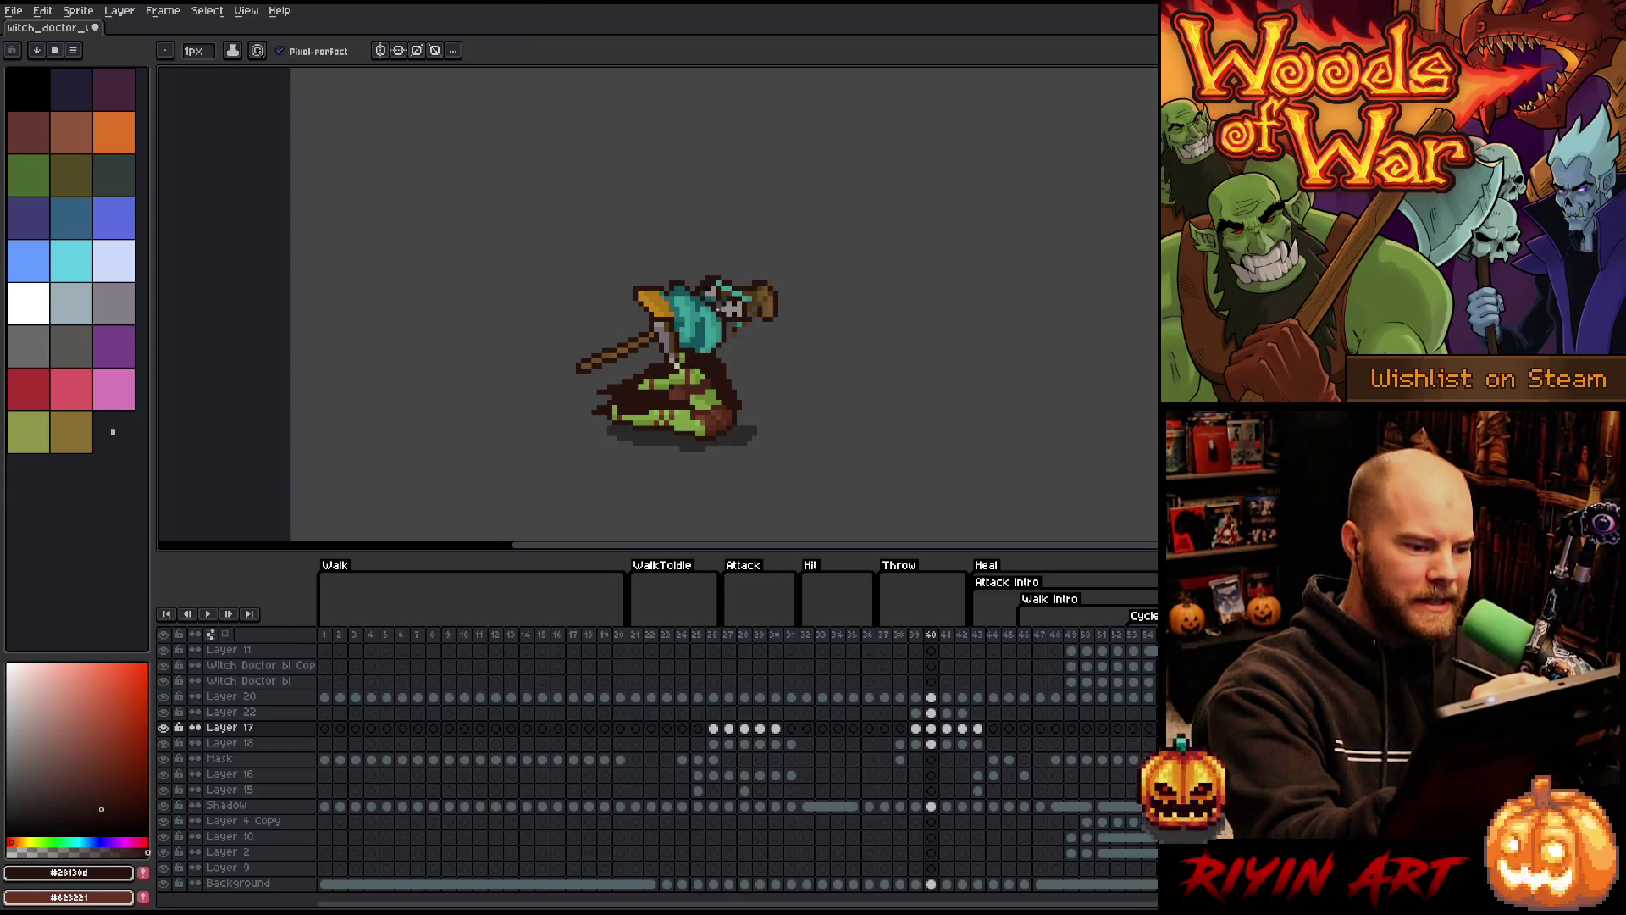
{"action": "left_click", "coordinate": [726, 307], "text": "ctrl"}
{"action": "key", "text": "e"}
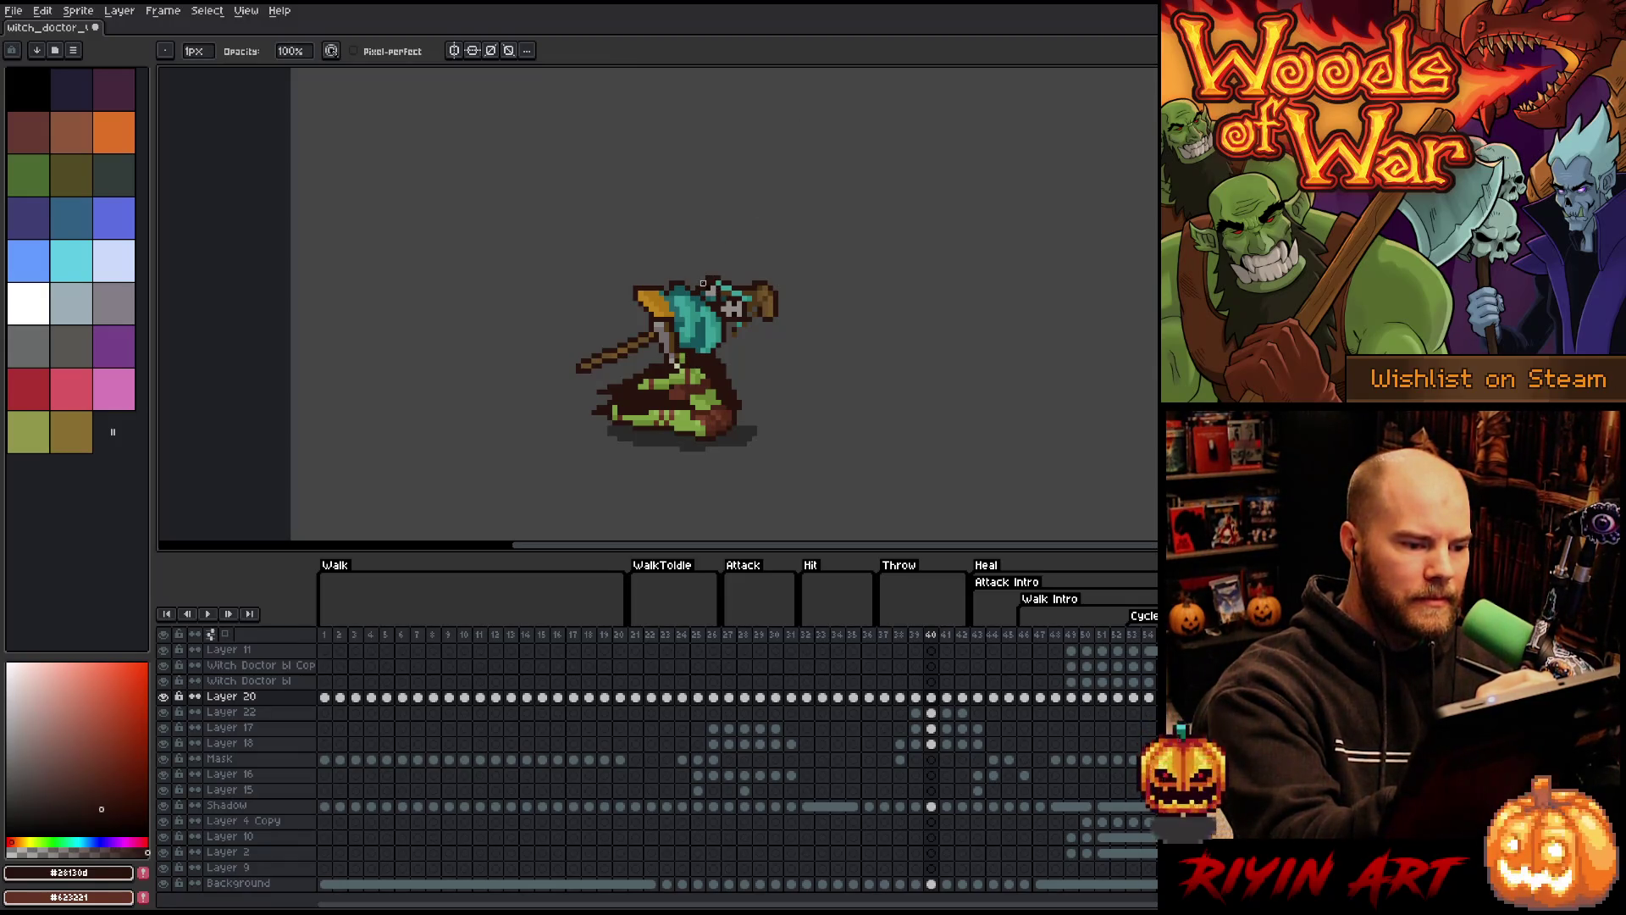
{"action": "left_click", "coordinate": [703, 278], "text": "ctrl"}
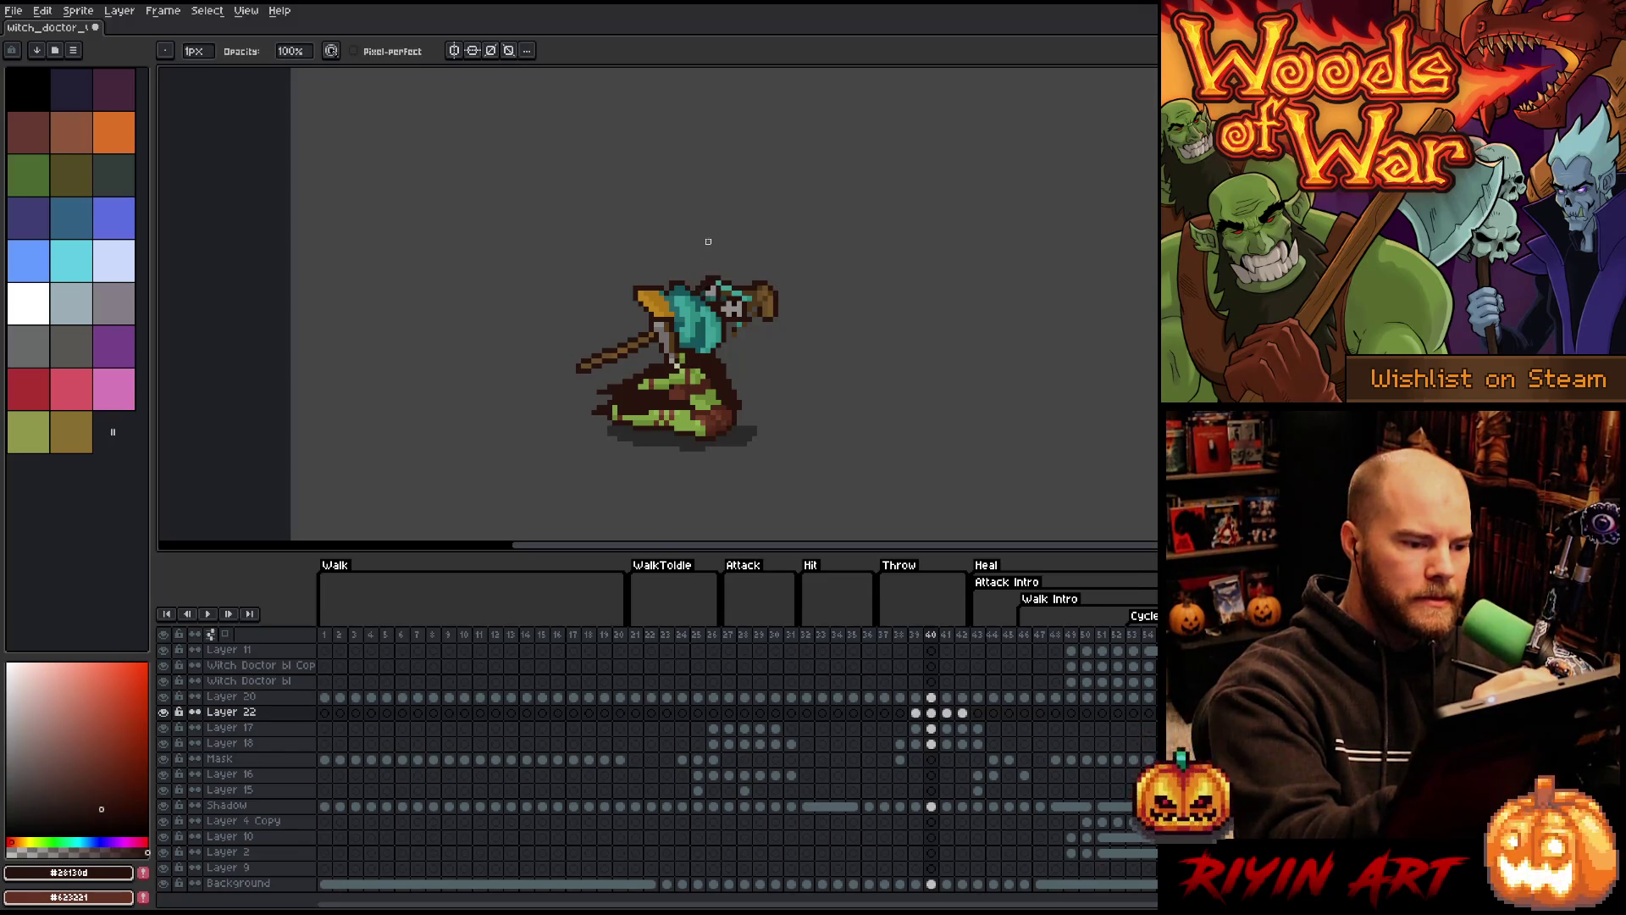
{"action": "left_click", "coordinate": [163, 711], "text": "alt"}
{"action": "left_click", "coordinate": [164, 713], "text": "alt"}
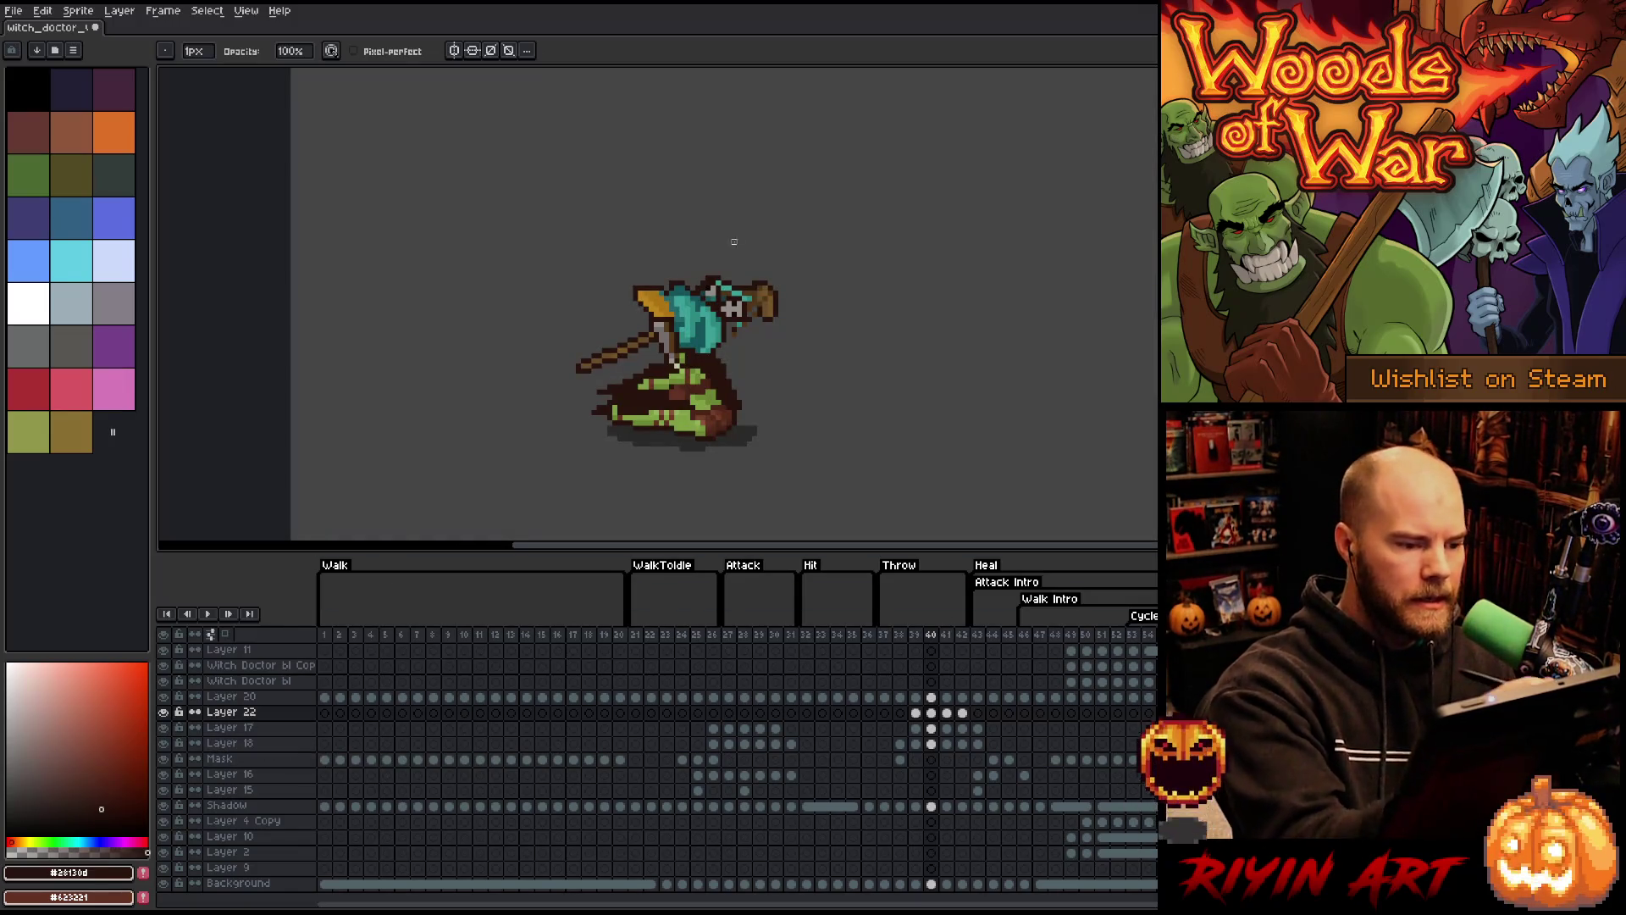
{"action": "left_click", "coordinate": [714, 291], "text": "ctrl"}
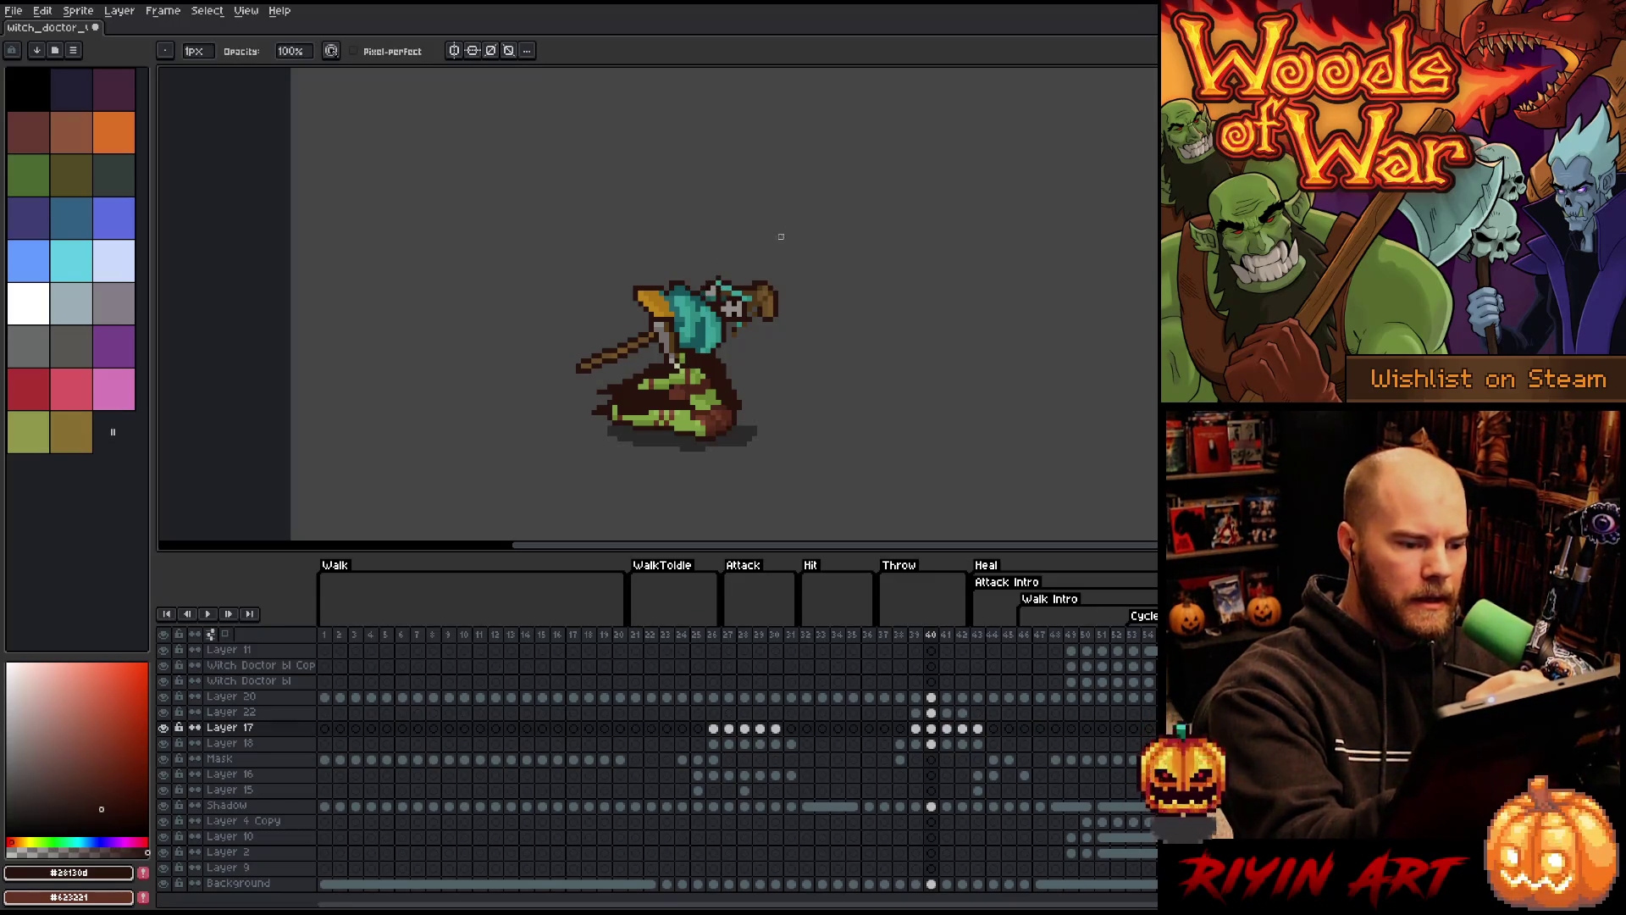
{"action": "key", "text": "Left"}
{"action": "key", "text": "Right"}
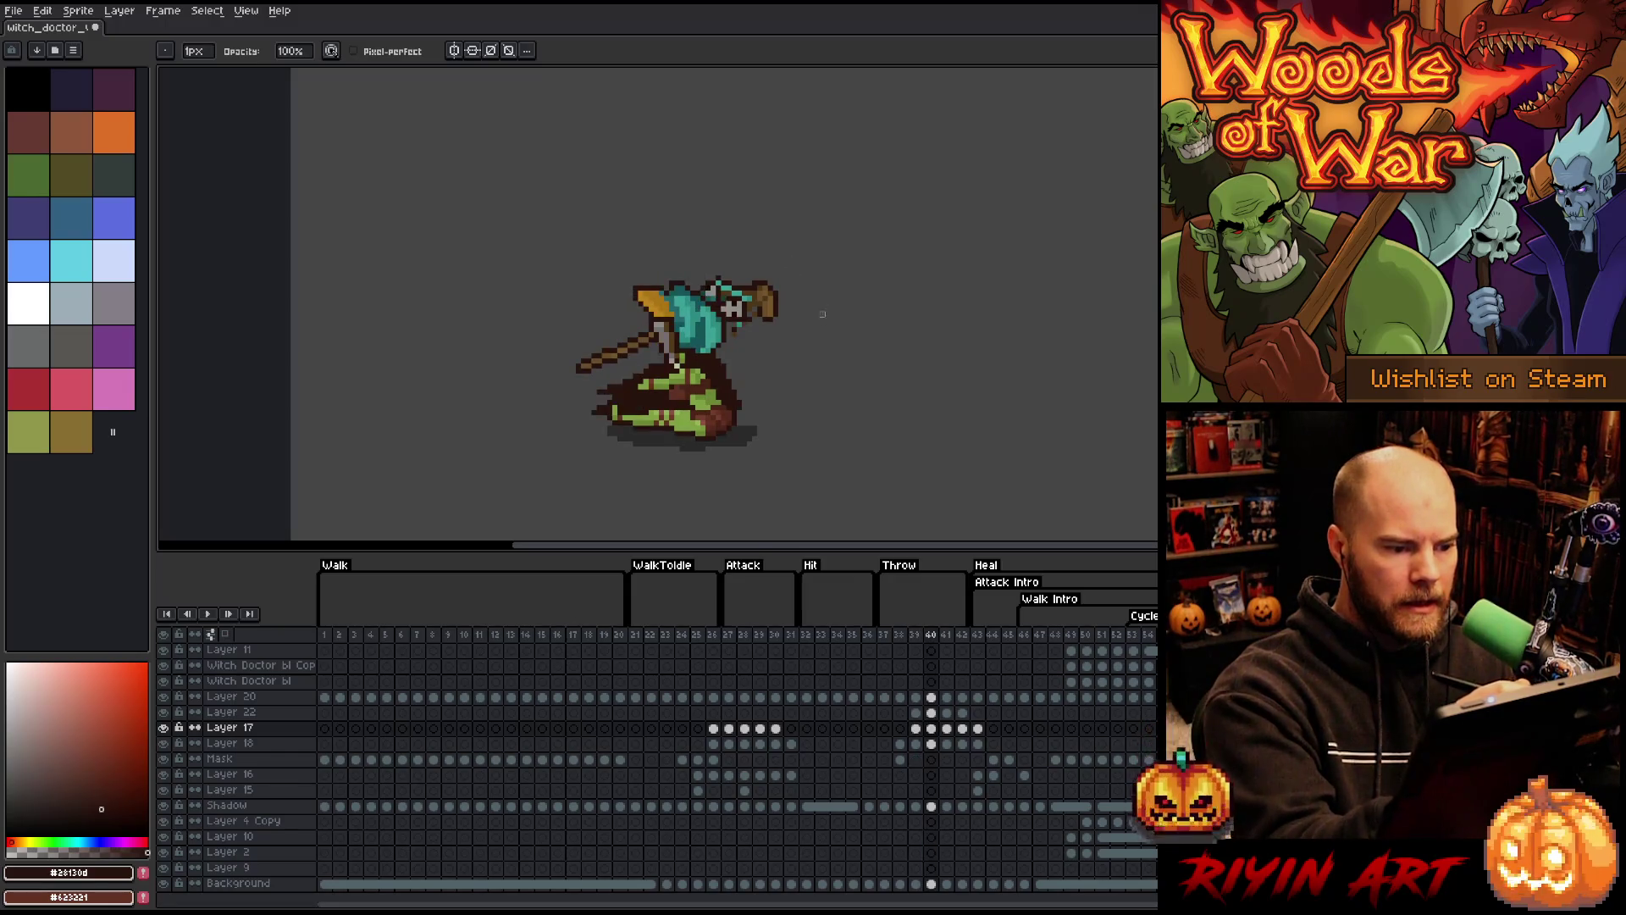
{"action": "key", "text": "Left"}
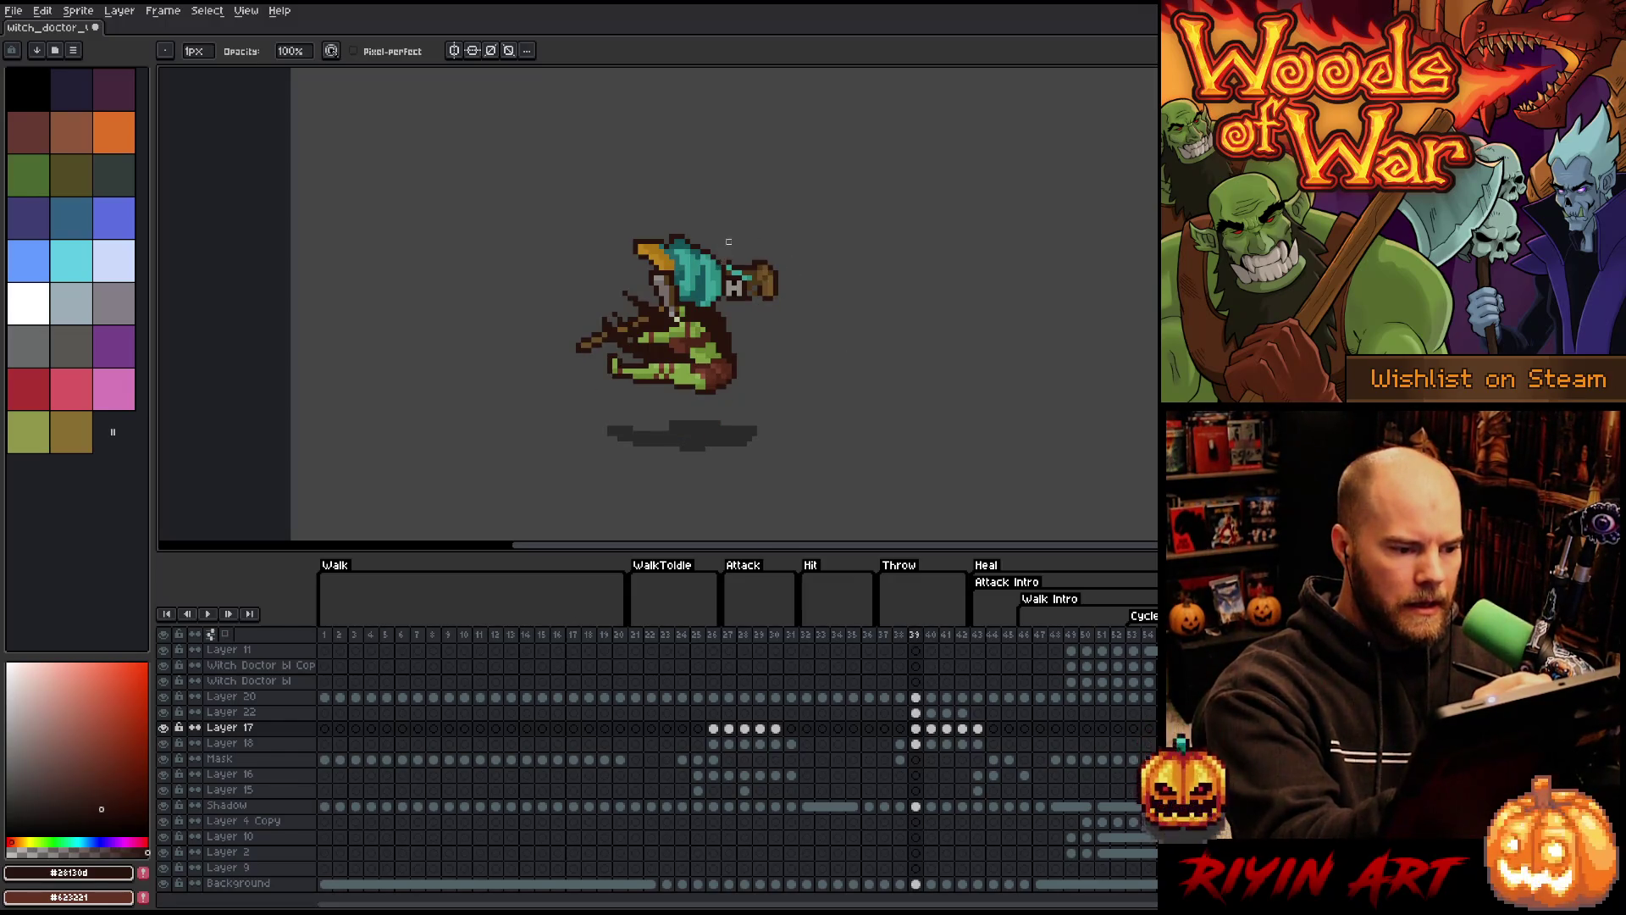
{"action": "key", "text": "Right"}
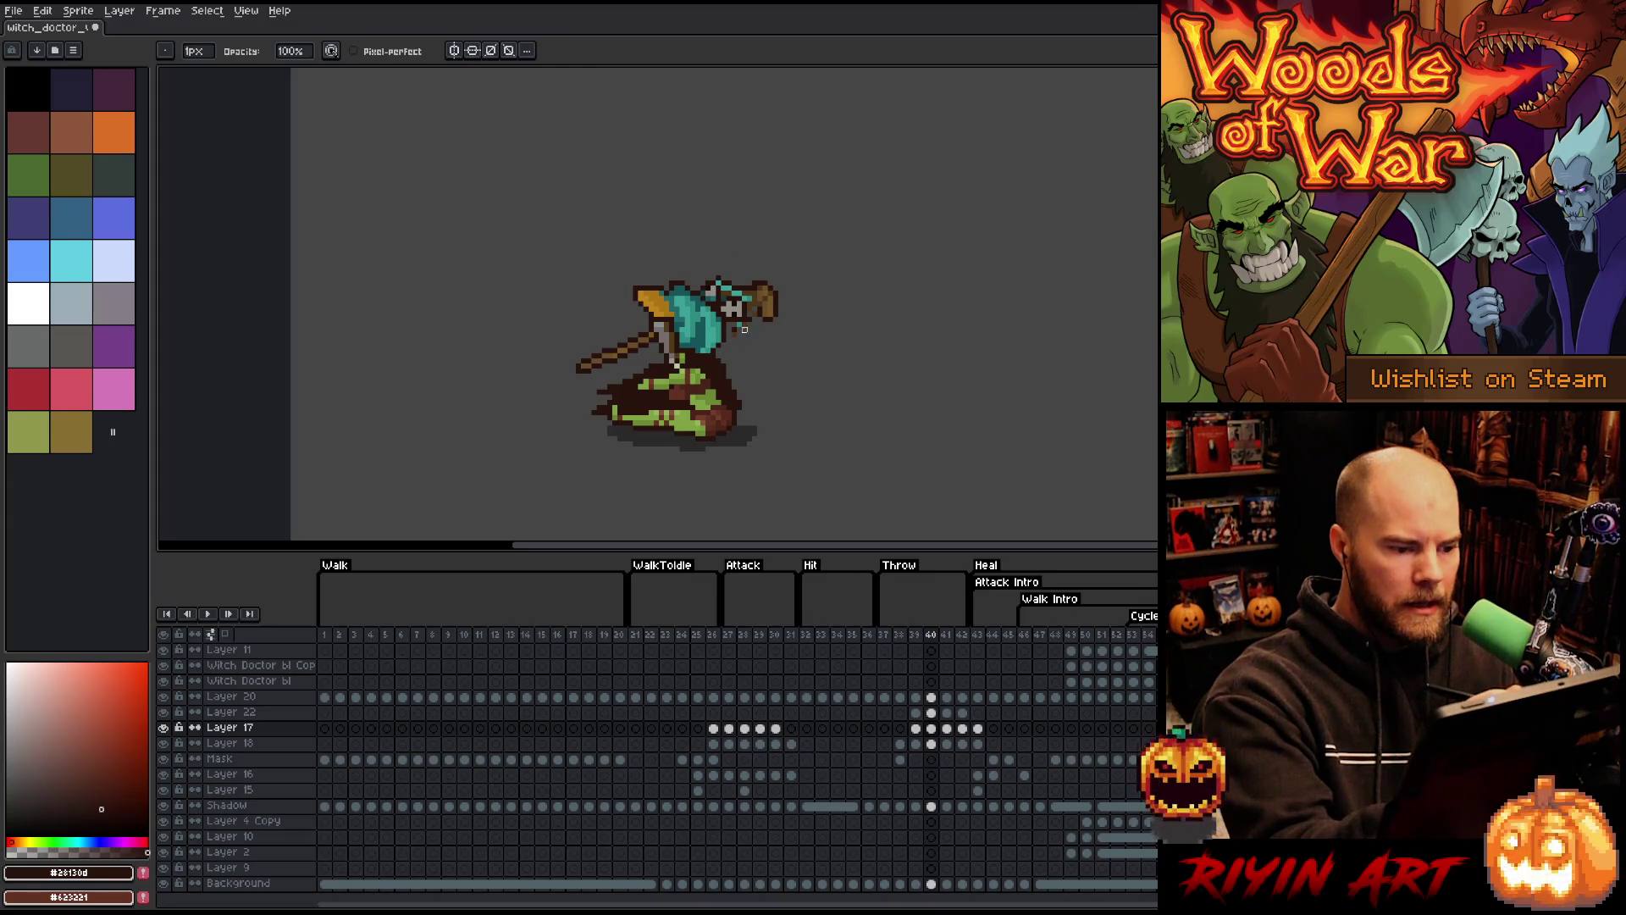
{"action": "key", "text": "Left"}
{"action": "key", "text": "Right"}
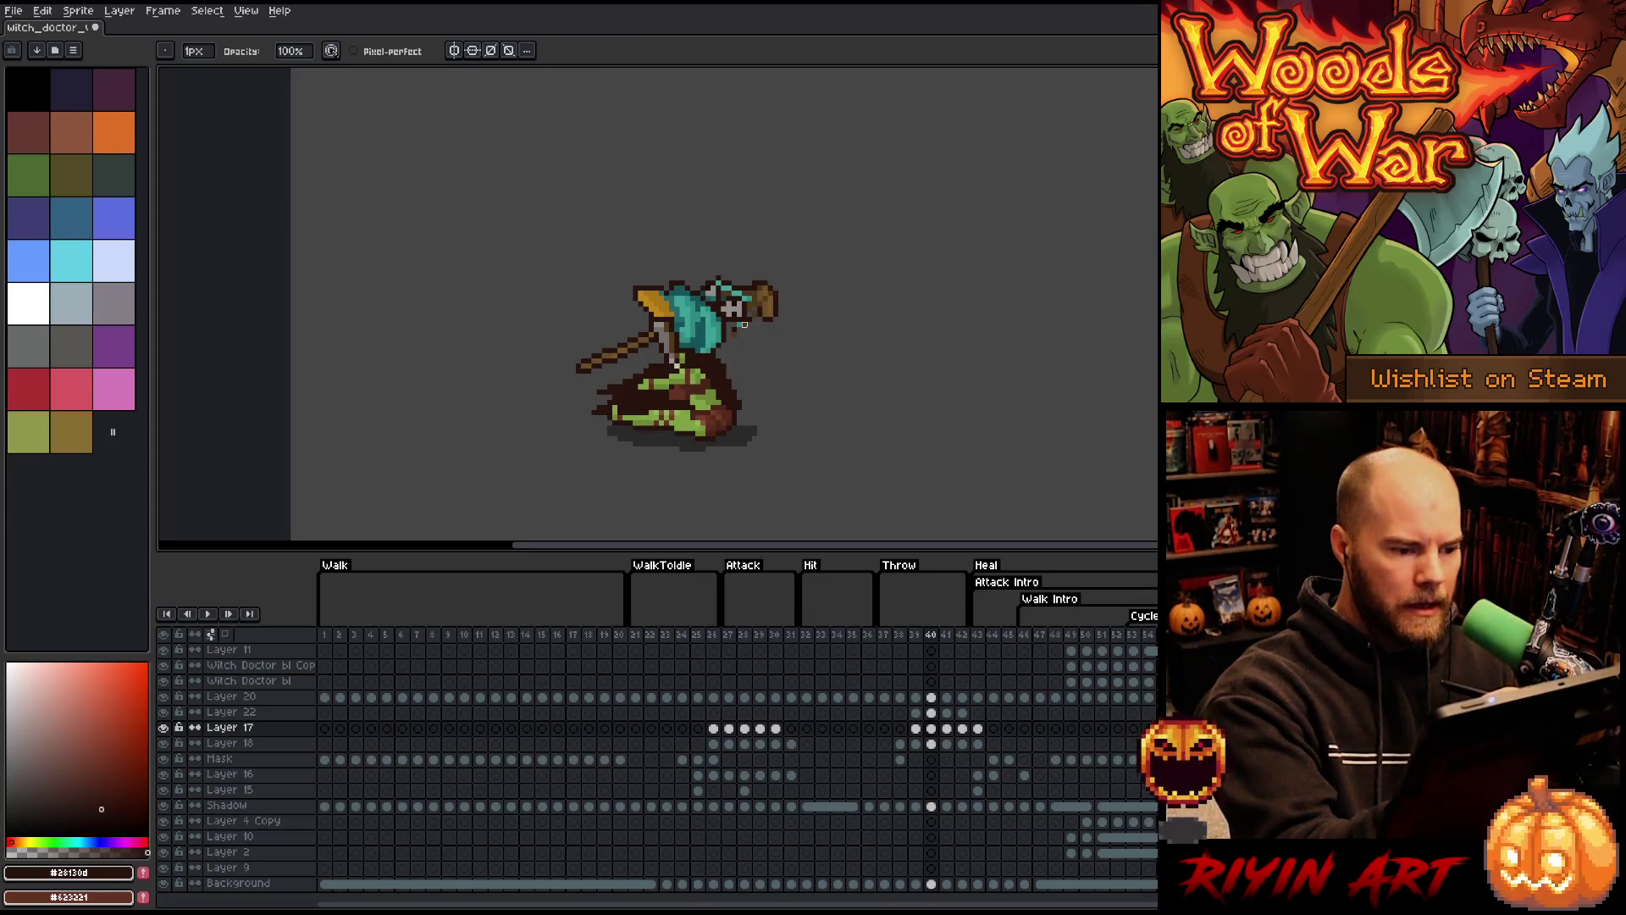
{"action": "left_click", "coordinate": [744, 325], "text": "ctrl"}
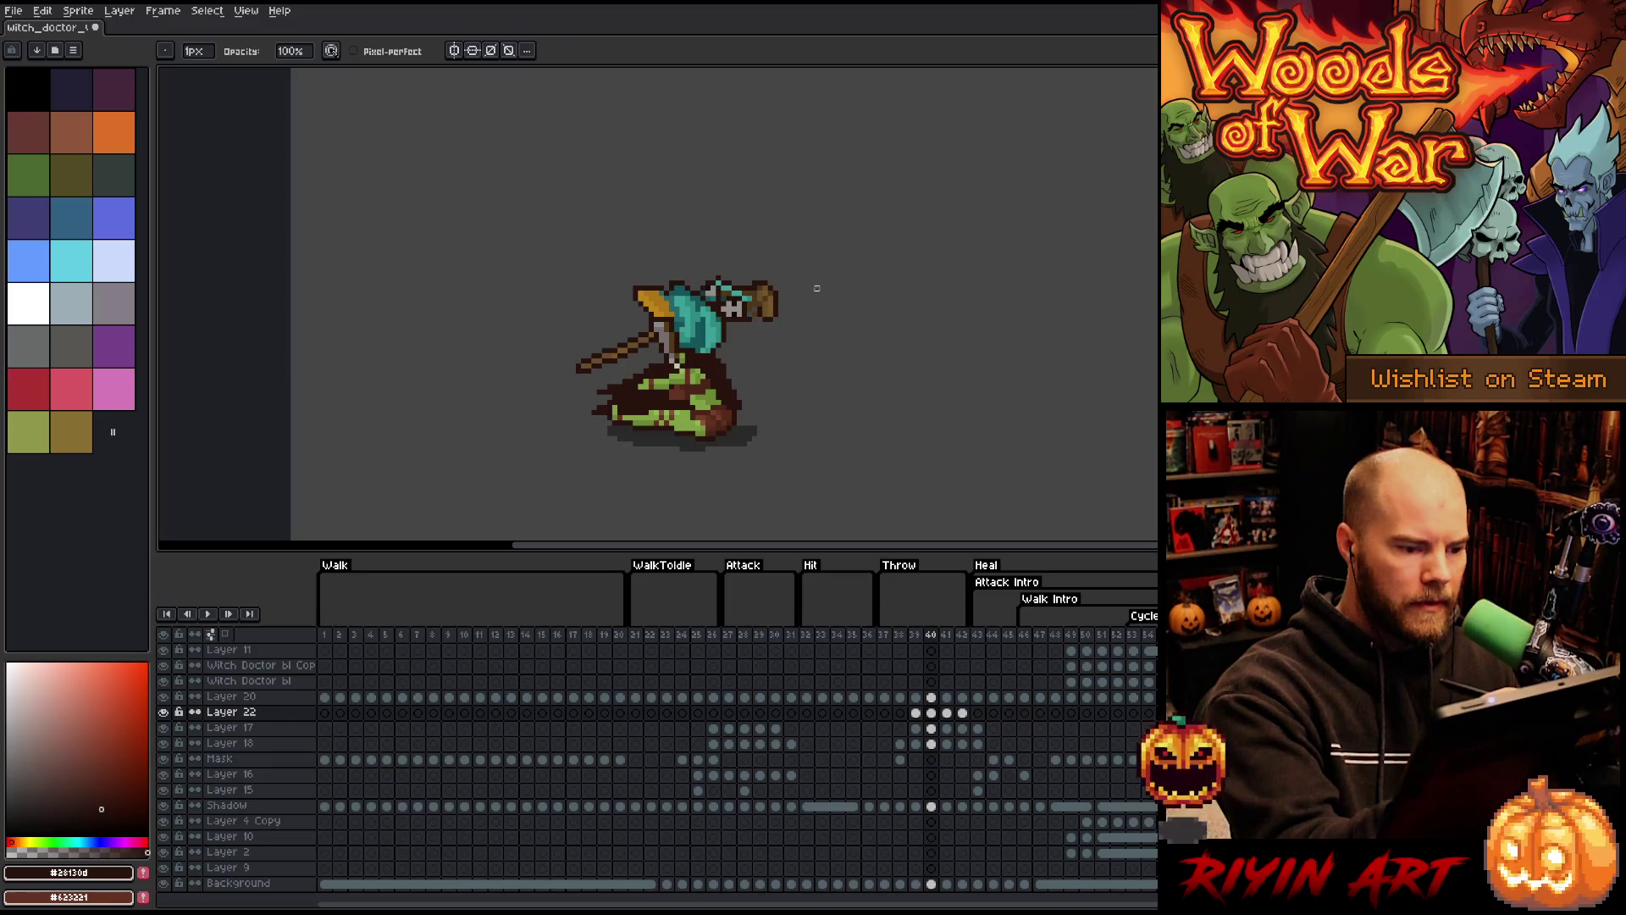
{"action": "key", "text": "Left"}
{"action": "key", "text": "Right"}
{"action": "key", "text": "Right"}
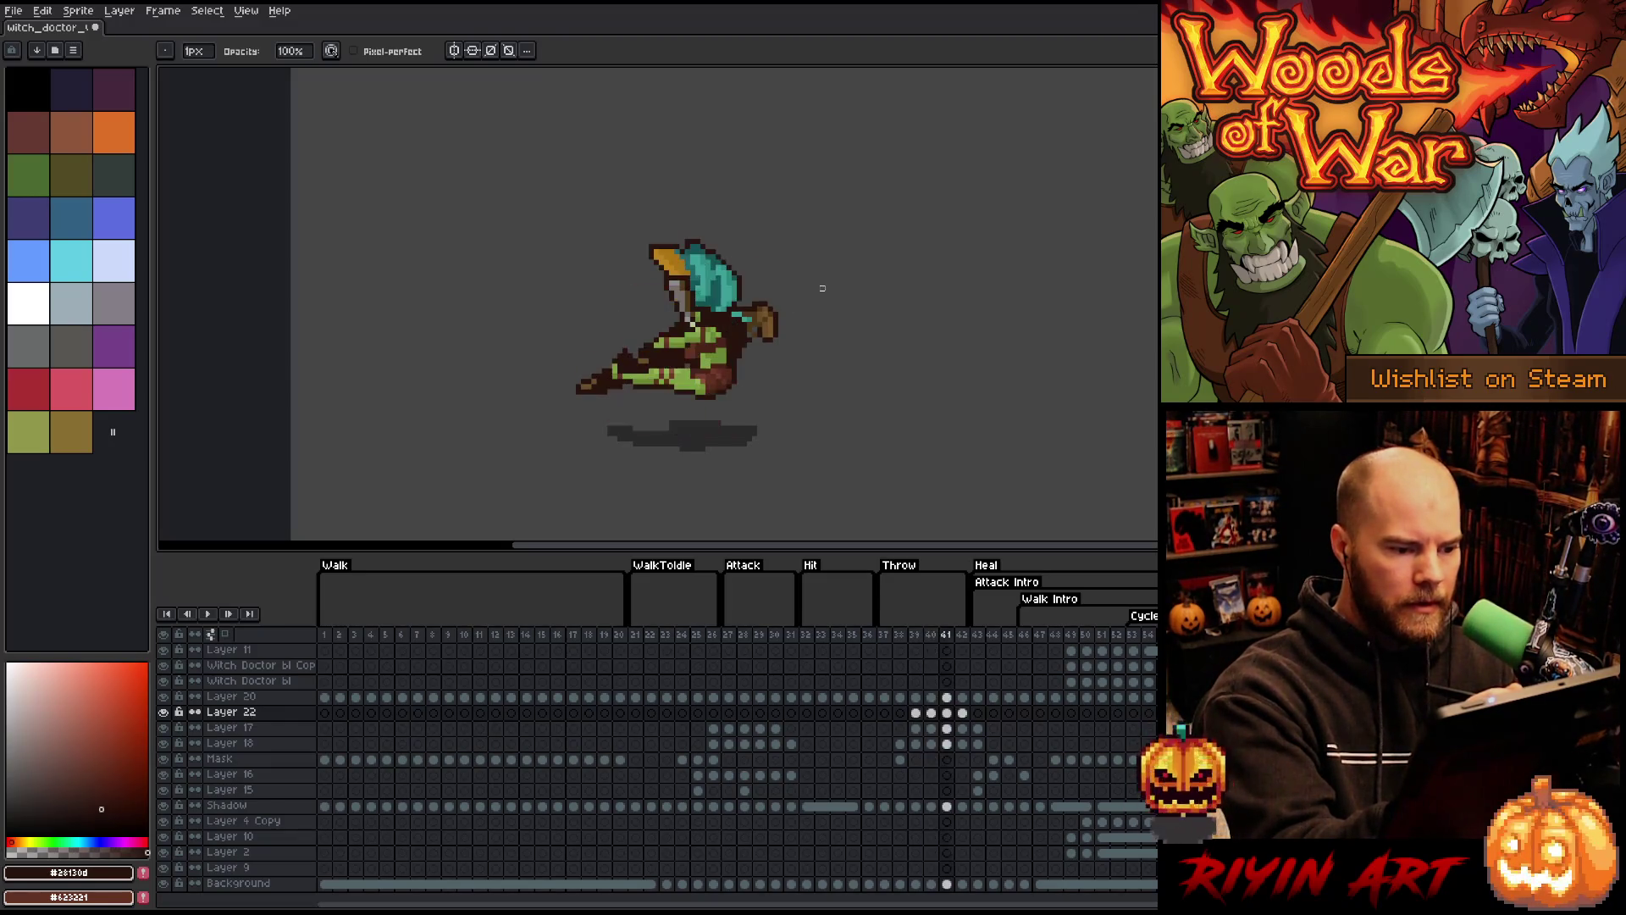
{"action": "key", "text": "Right"}
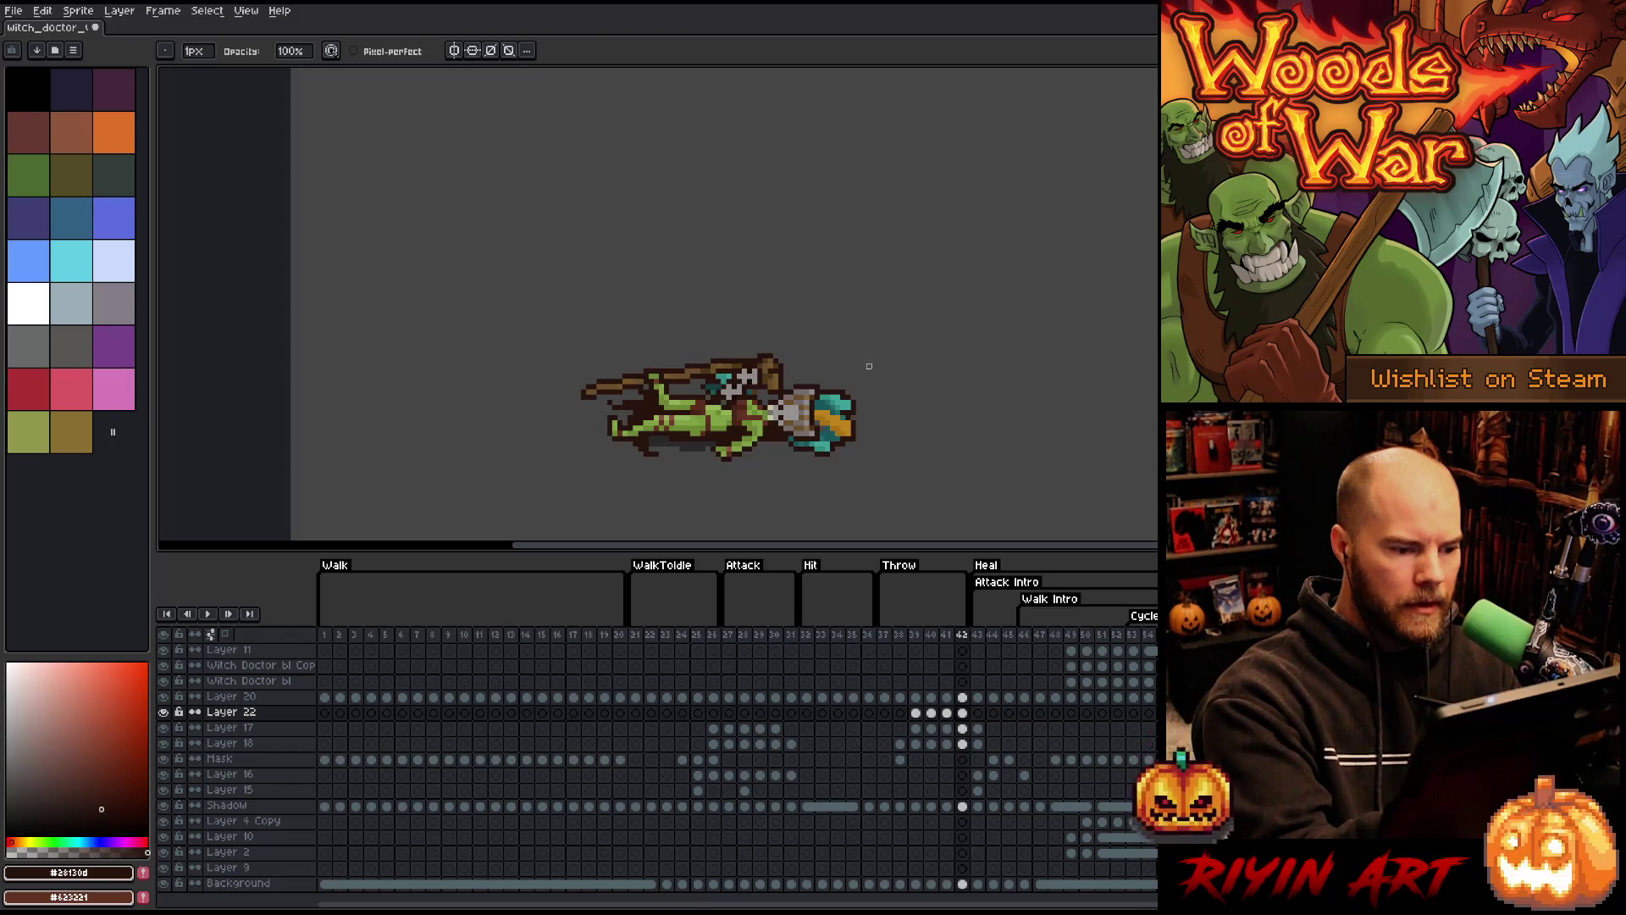
- Replay the animation, save the sprite, and add frame 43 repeating frame 42's lying pose
{"action": "key", "text": "Return"}
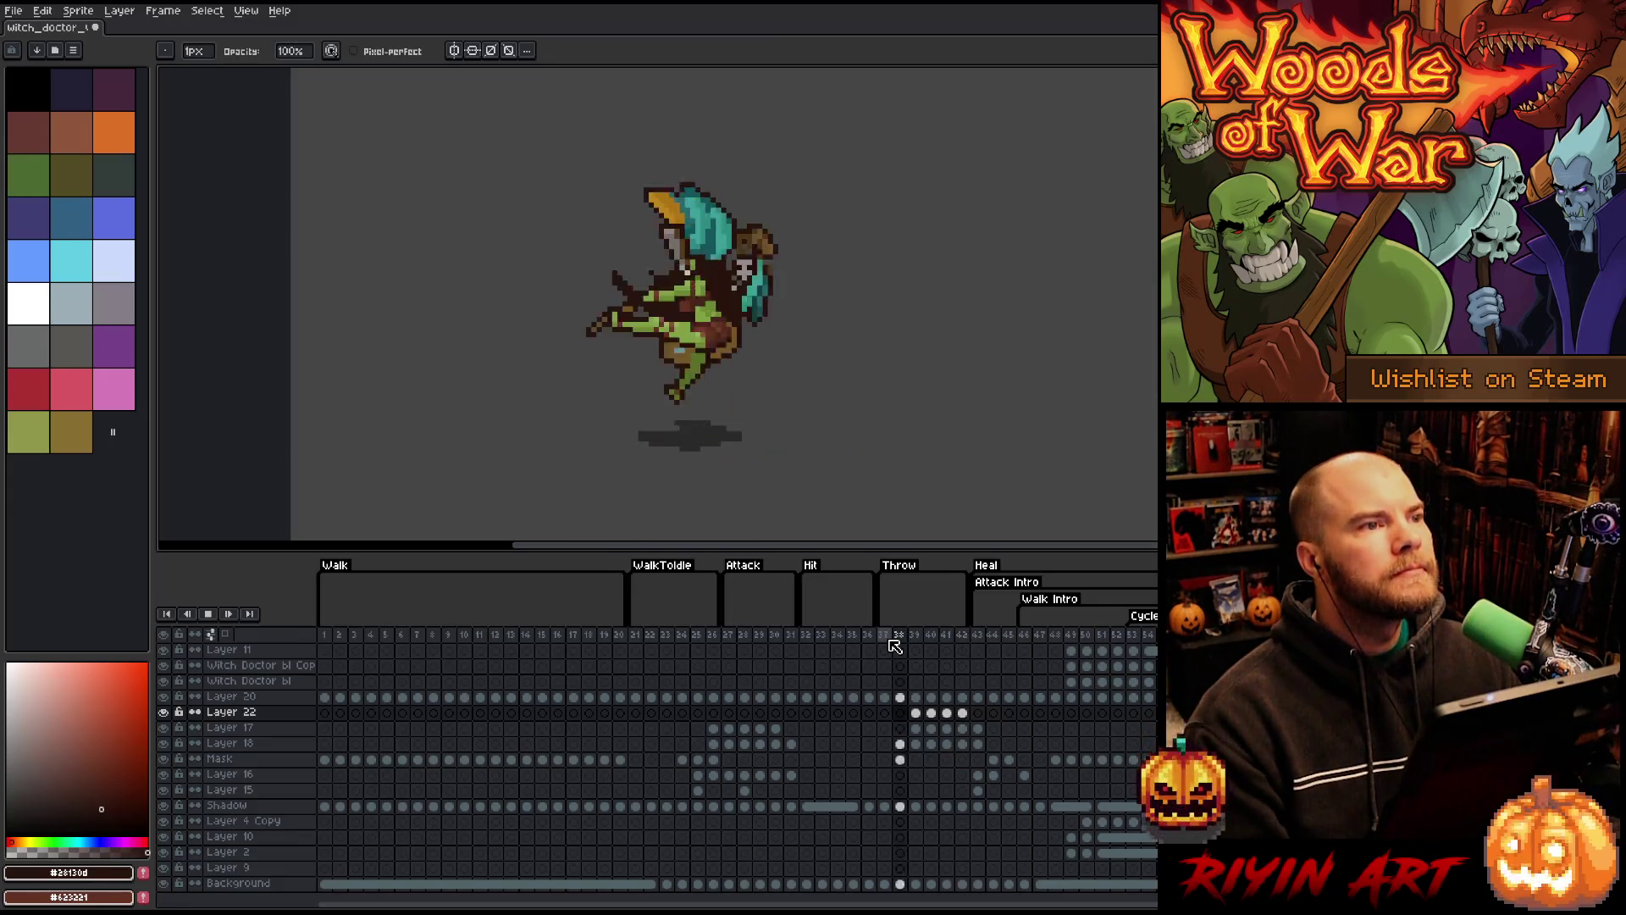
{"action": "key", "text": "ctrl+s"}
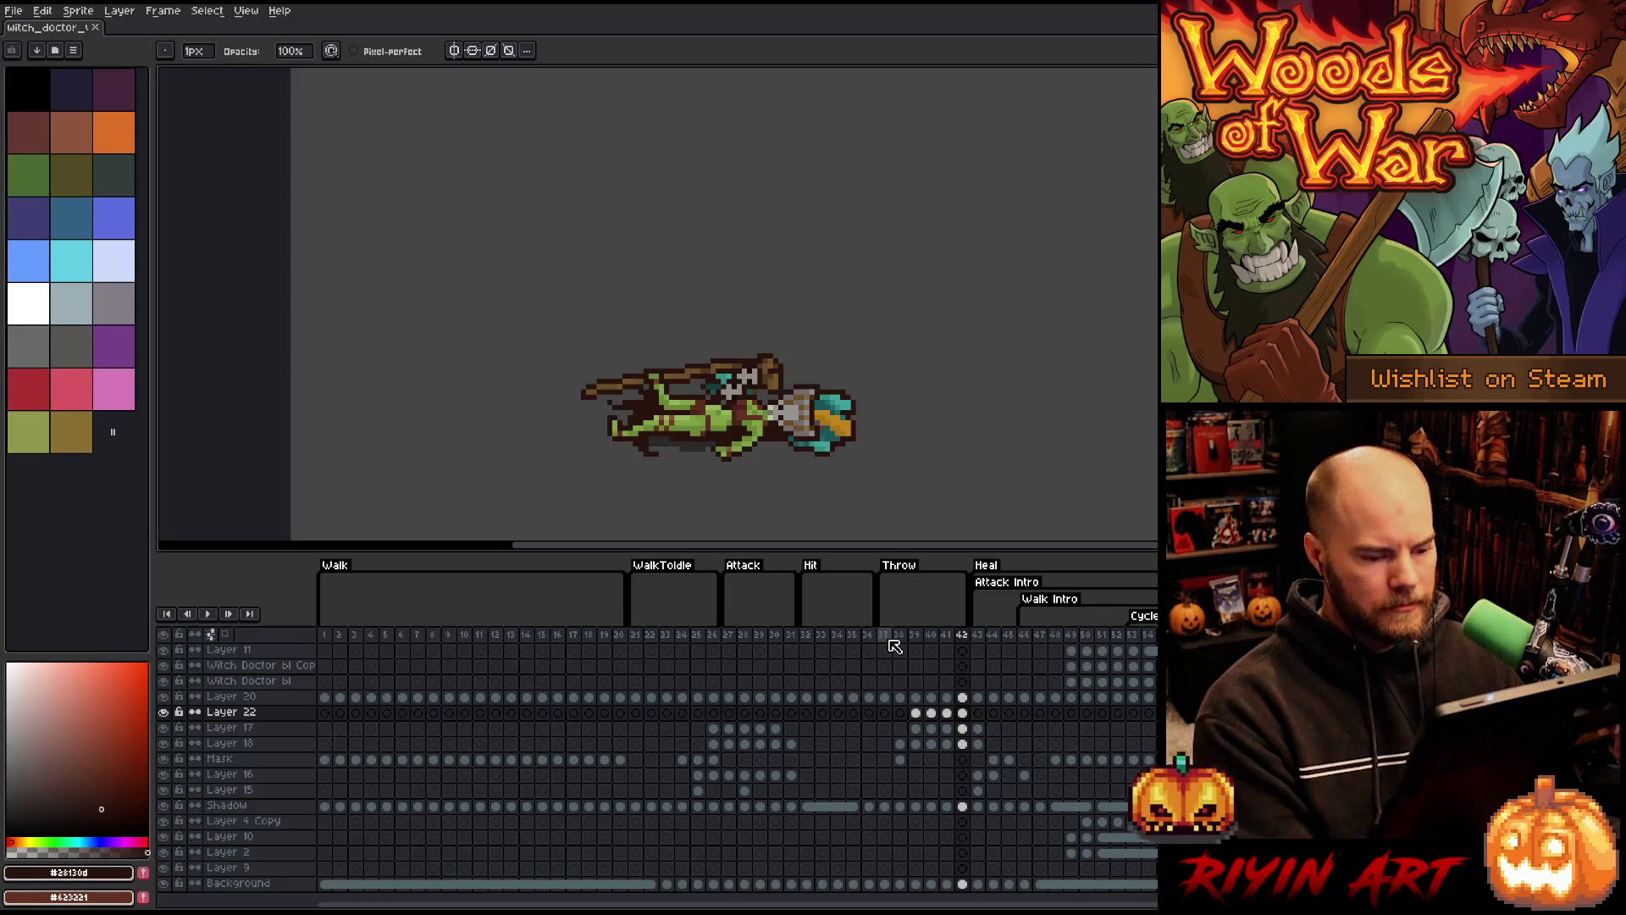
{"action": "key", "text": "alt+n"}
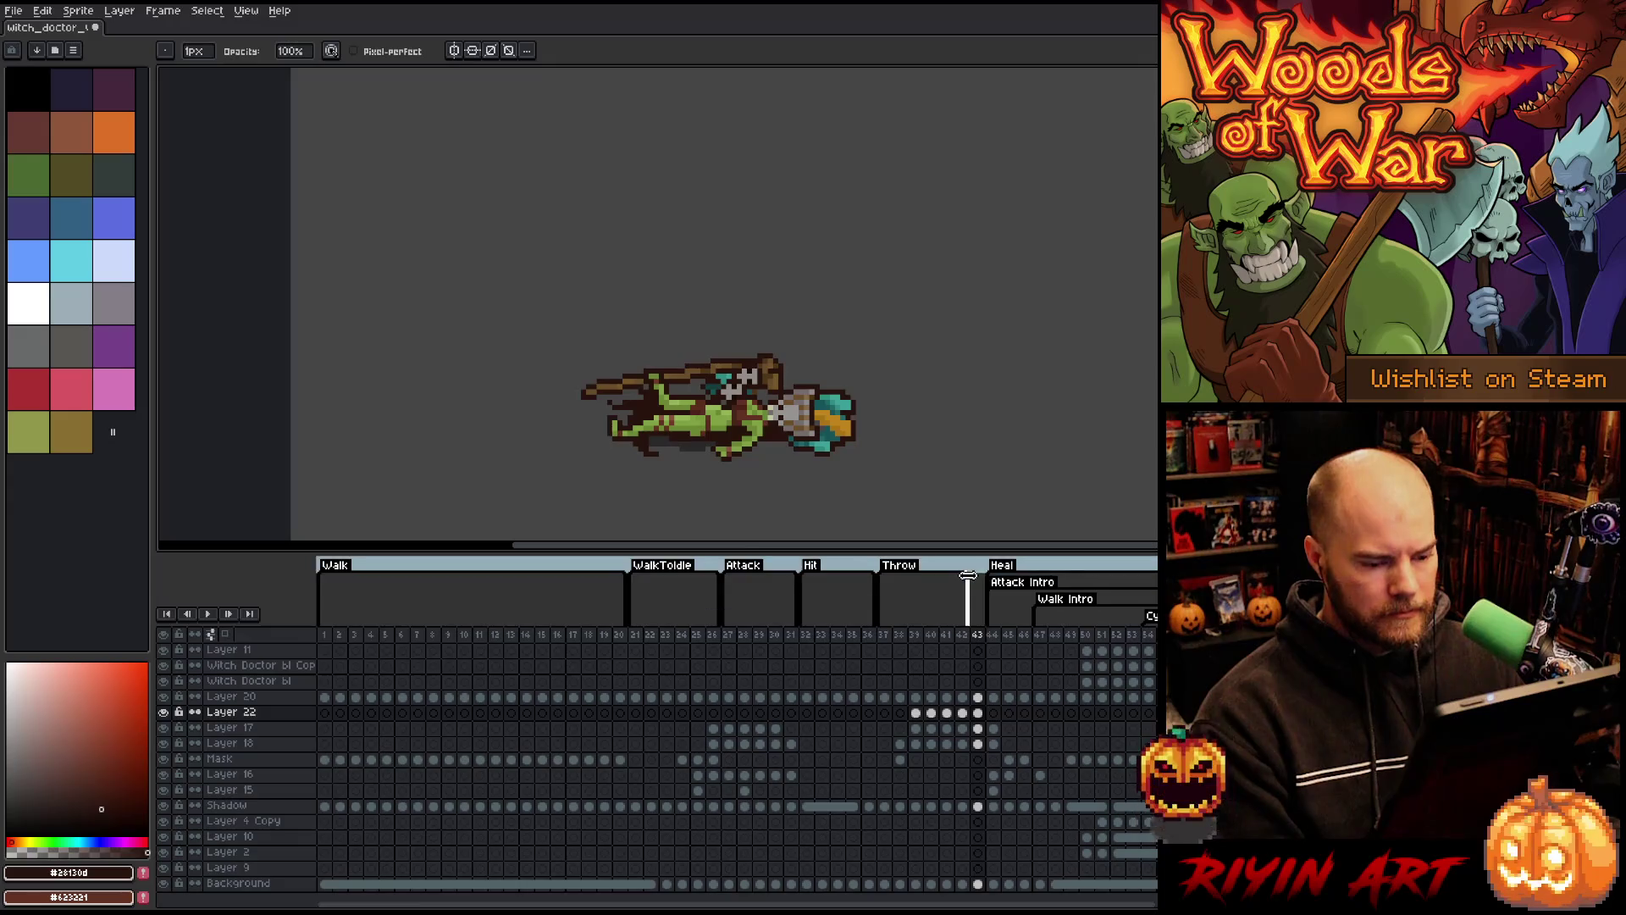
- Tag frame 43 as 'Stand' and add another lying frame after it
{"action": "right_click", "coordinate": [981, 639]}
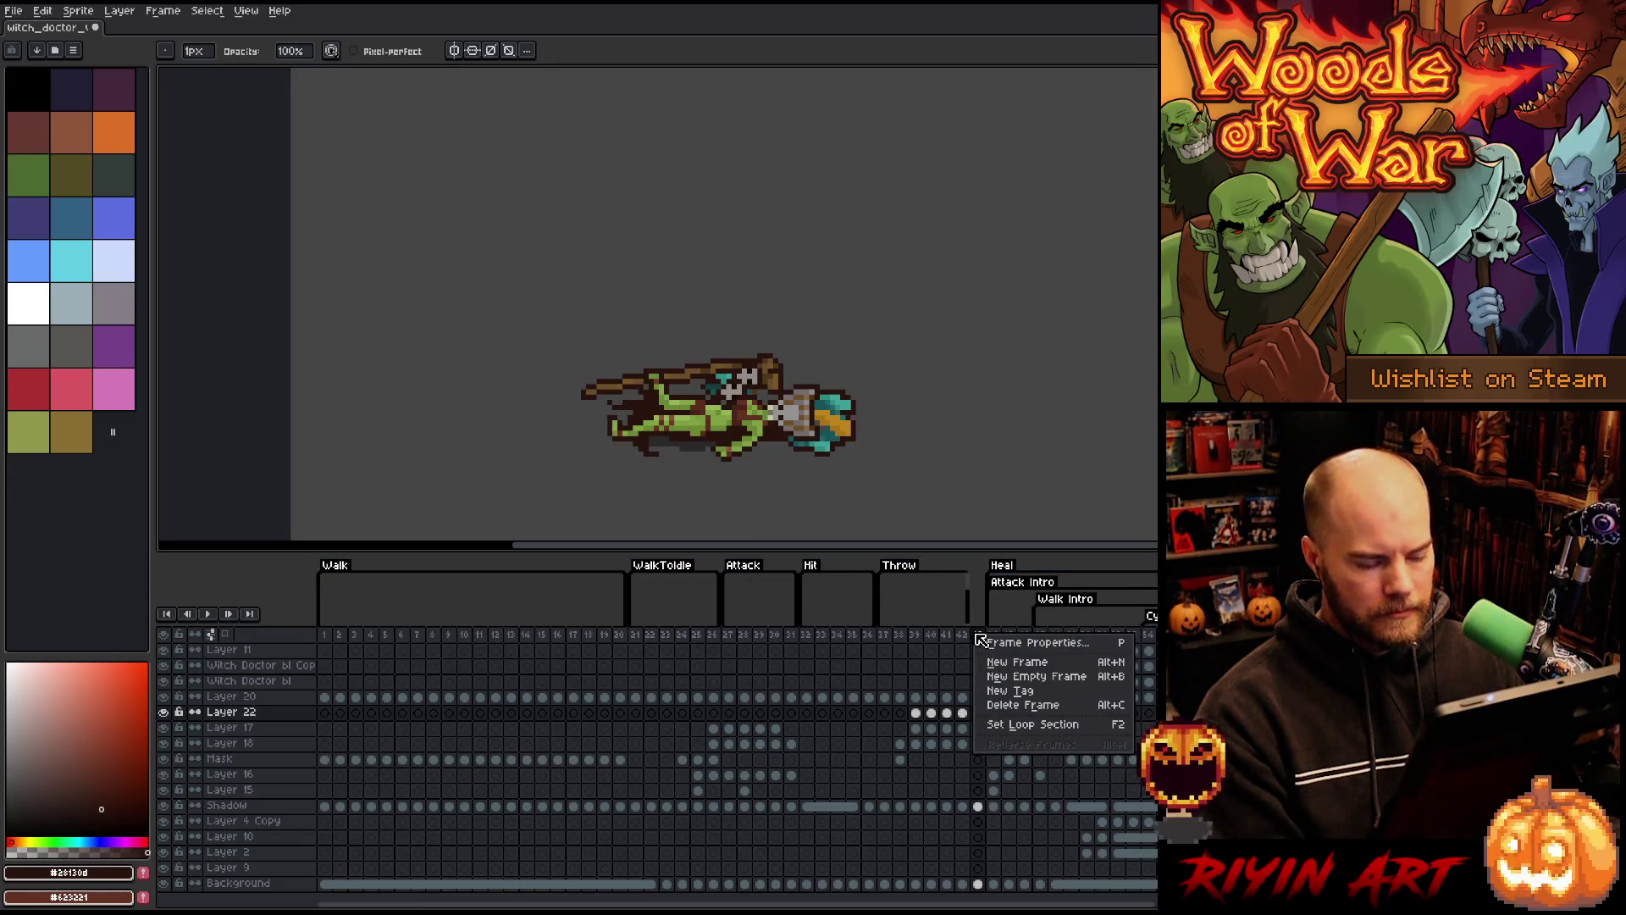
{"action": "left_click", "coordinate": [973, 640]}
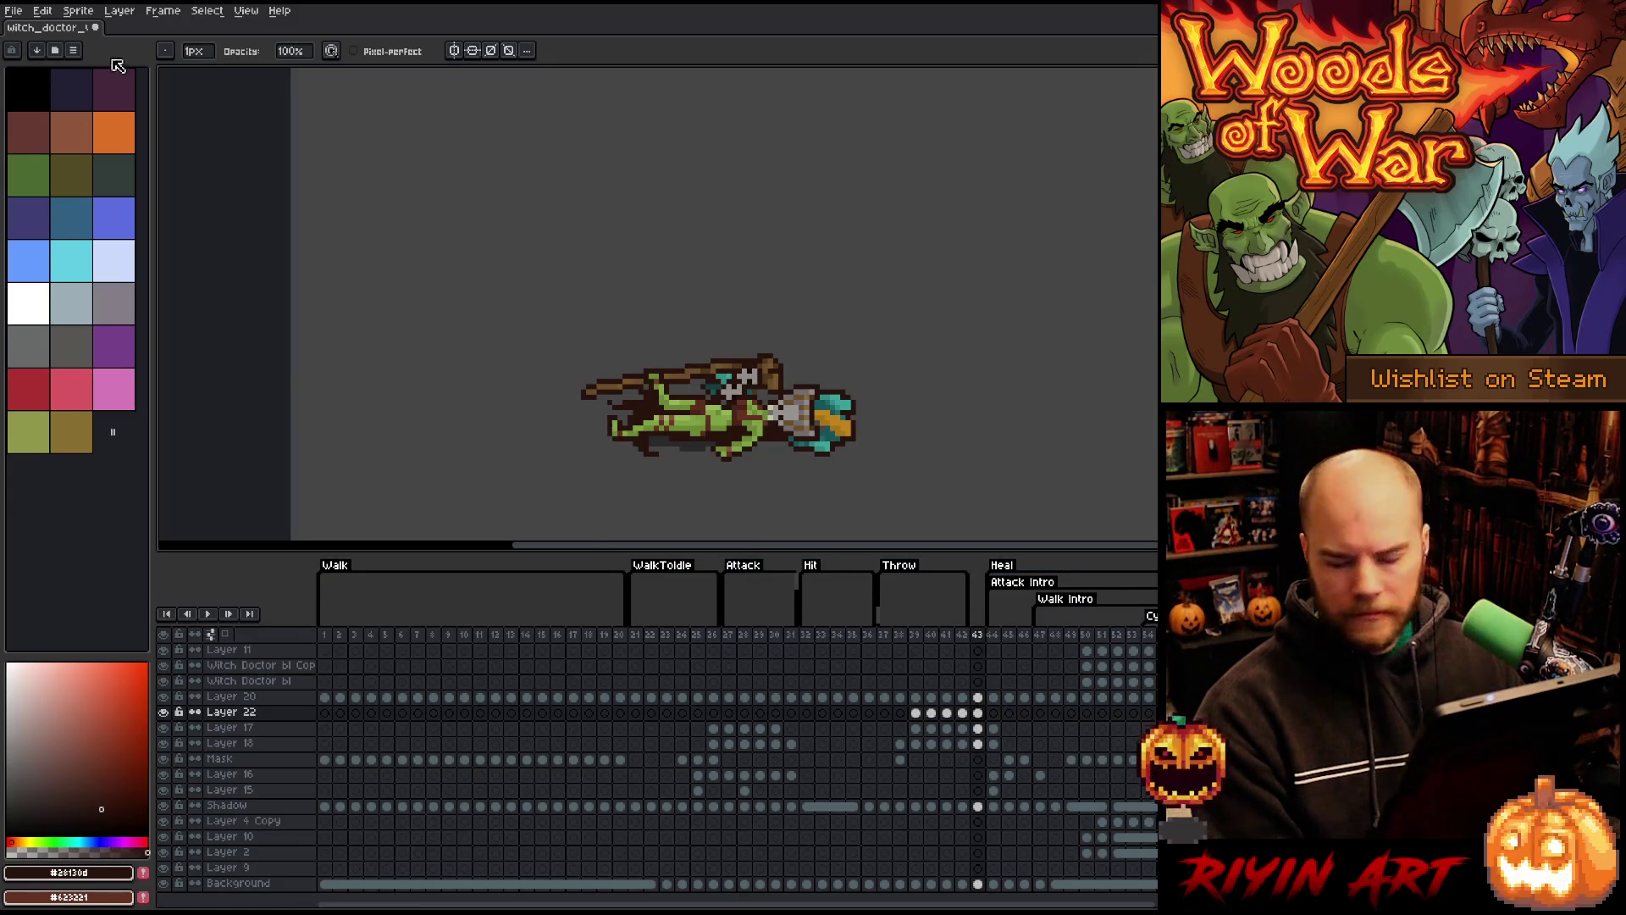
{"action": "right_click", "coordinate": [980, 641]}
{"action": "left_click", "coordinate": [1009, 692]}
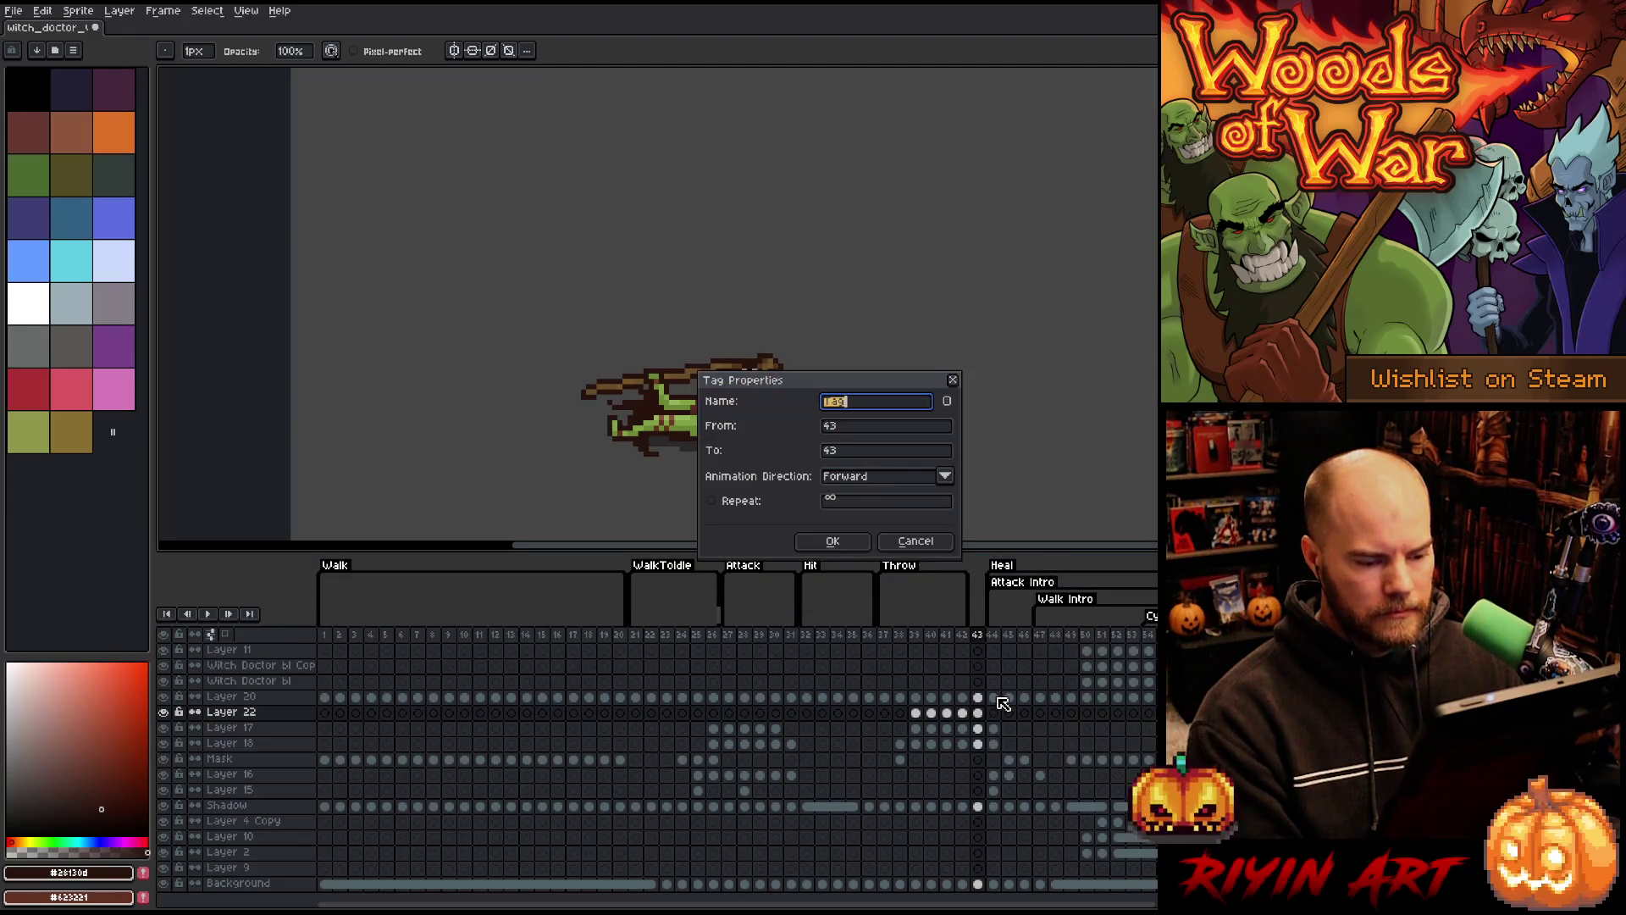
{"action": "type", "text": "Stand"}
{"action": "key", "text": "Return"}
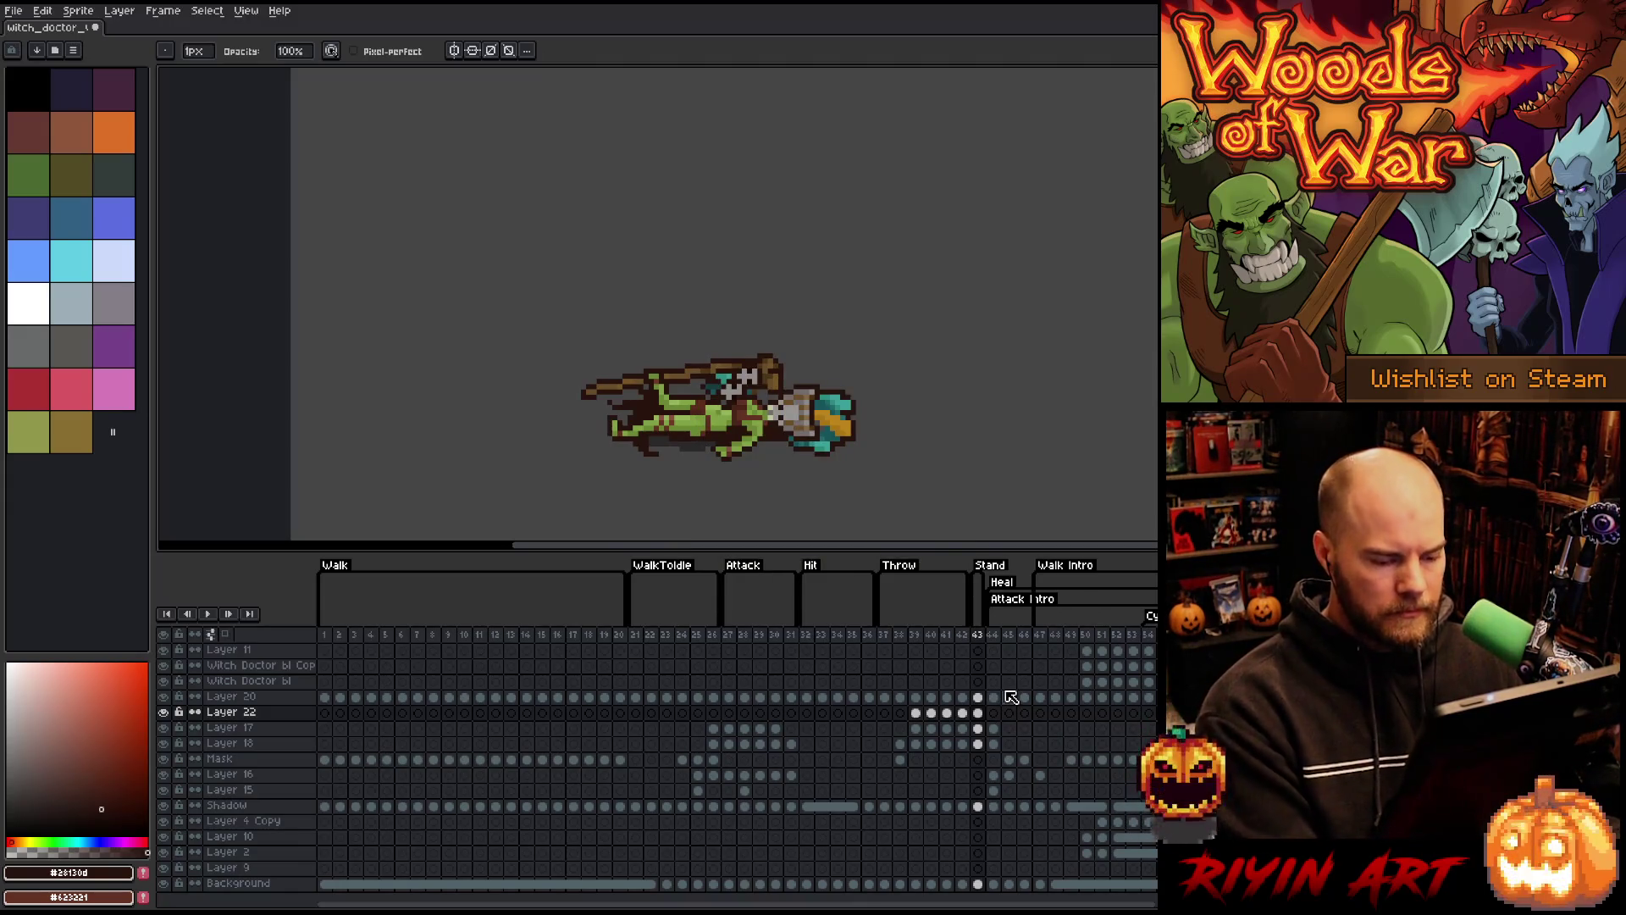
{"action": "key", "text": "alt+n"}
{"action": "key", "text": "alt+n"}
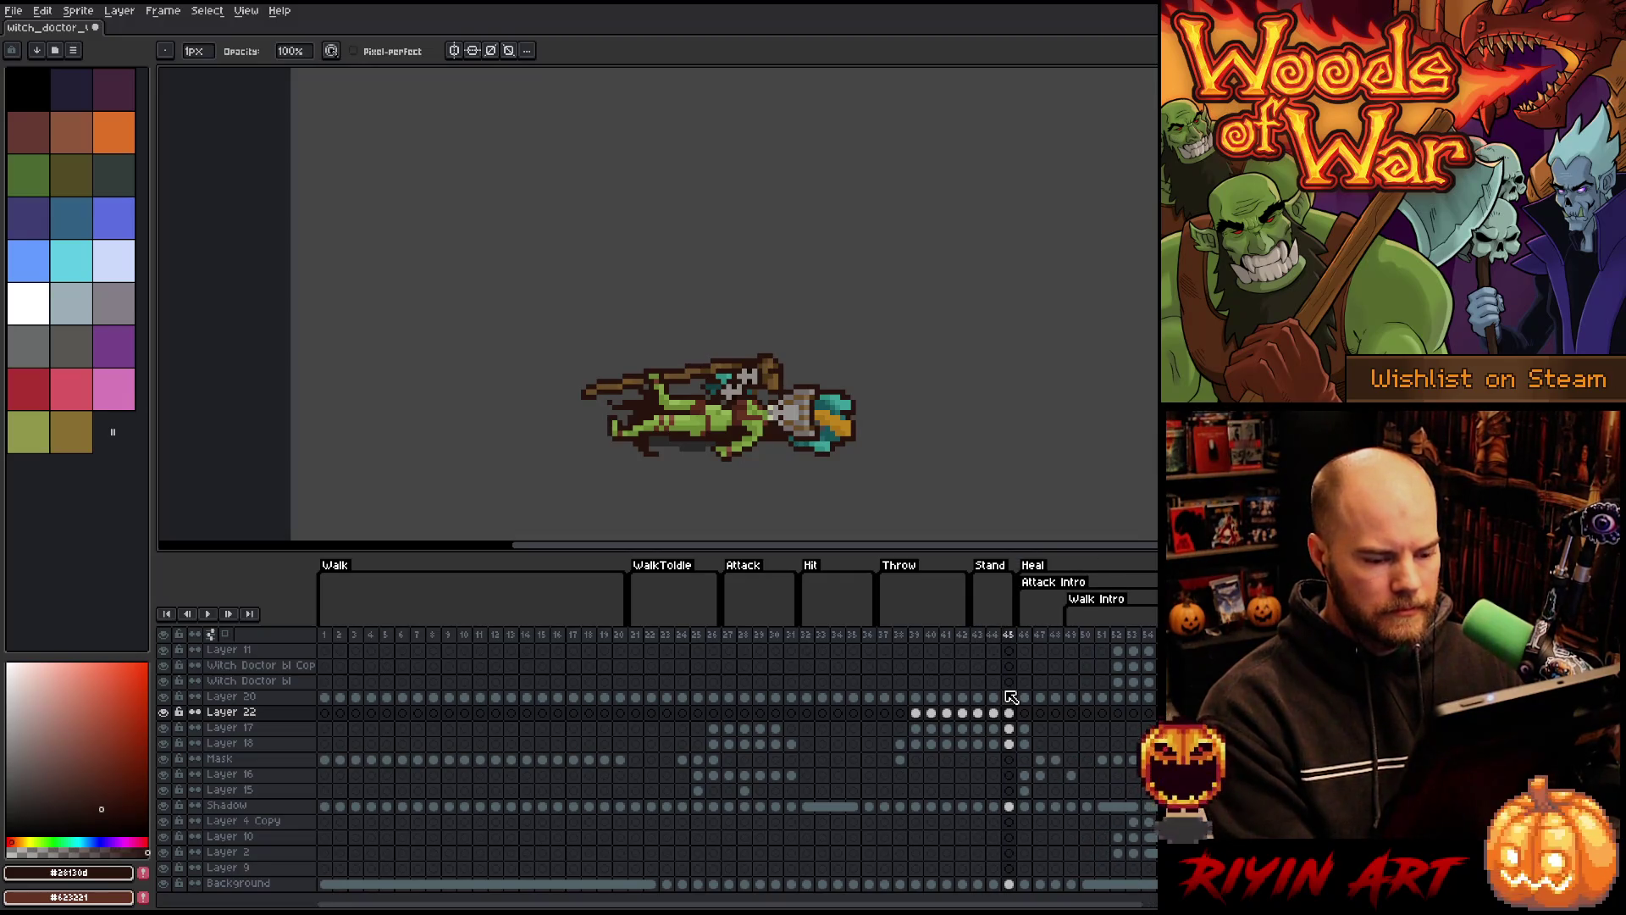
- Open recent file OrcBig_v12.ase, step through its frames from 53, then return to witch_doctor
{"action": "left_click", "coordinate": [17, 13]}
{"action": "mouse_move", "coordinate": [125, 69]}
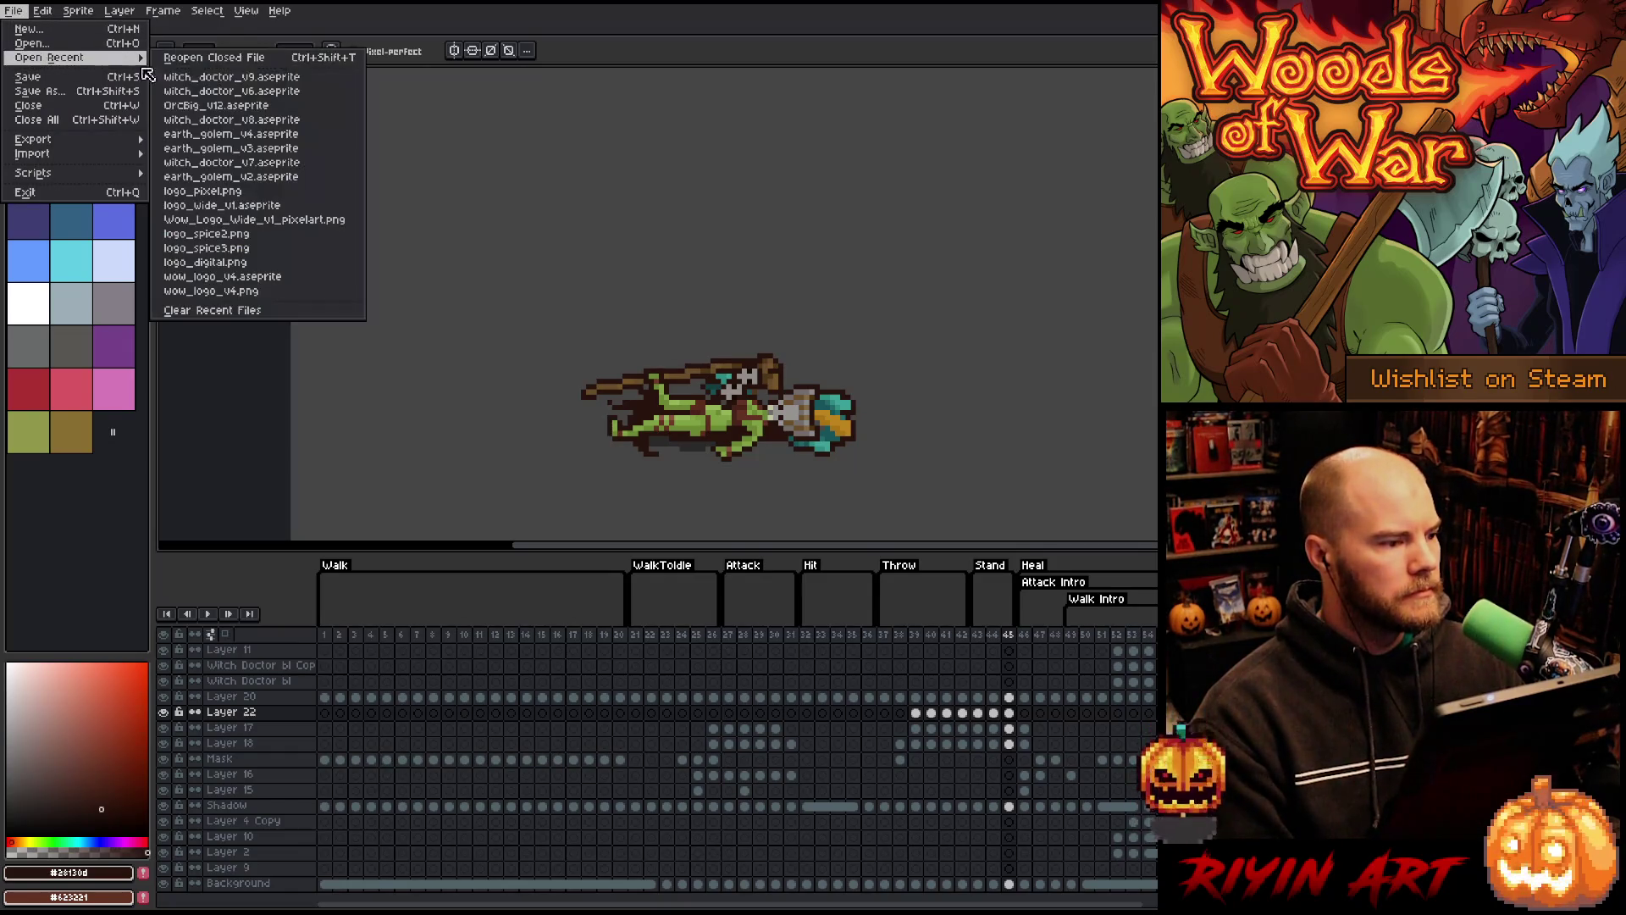
{"action": "left_click", "coordinate": [269, 106]}
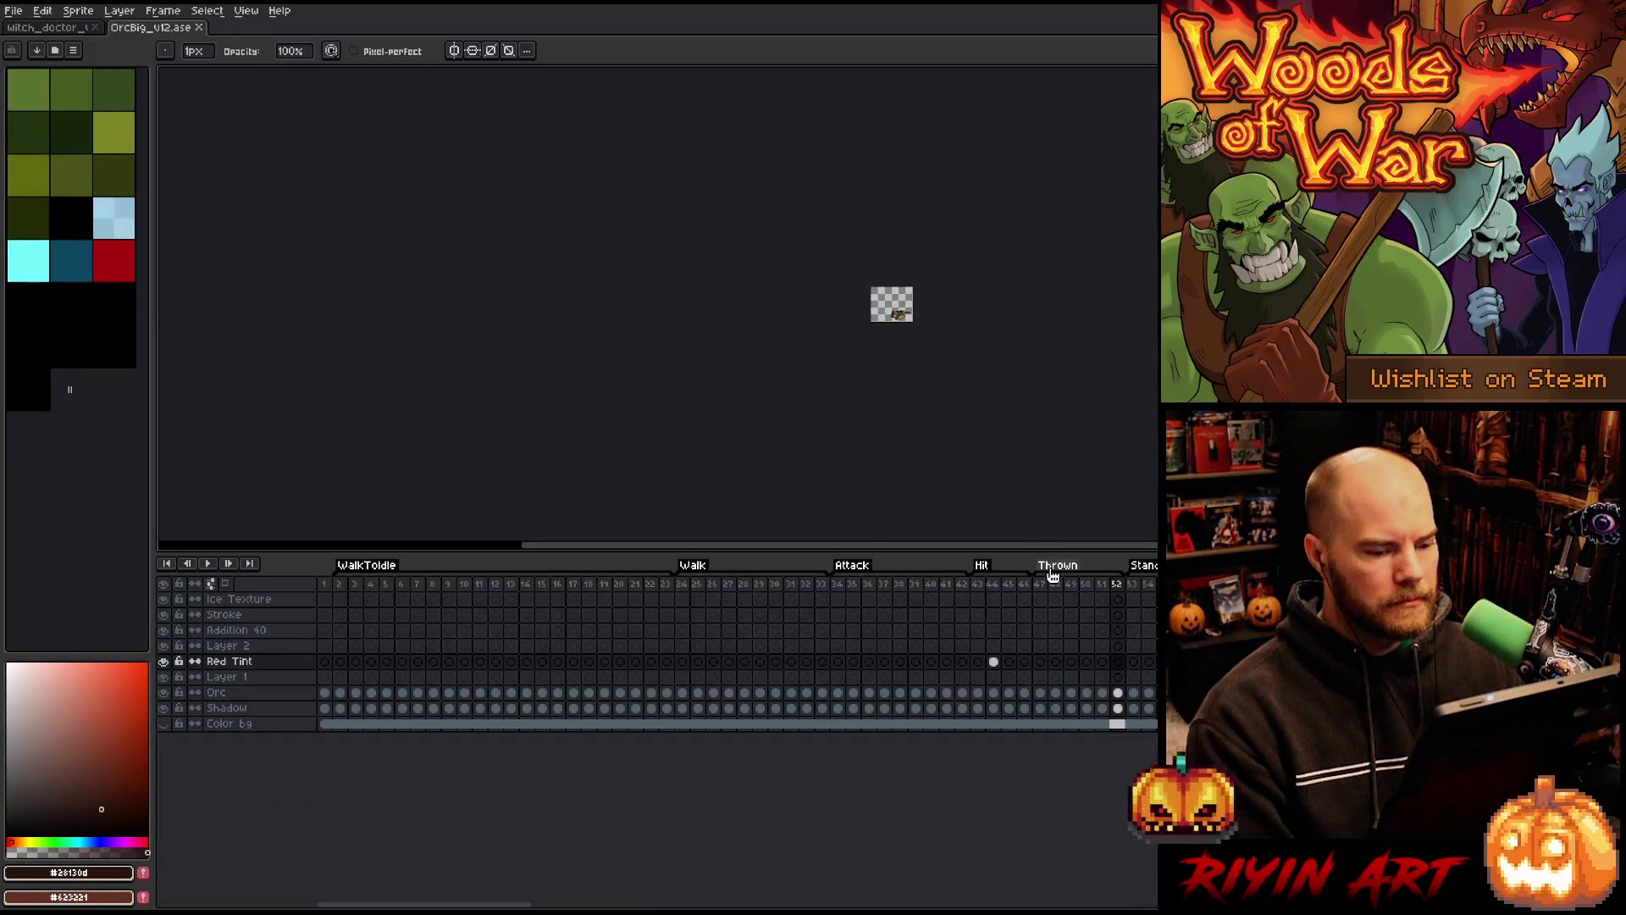
{"action": "left_click", "coordinate": [1133, 584]}
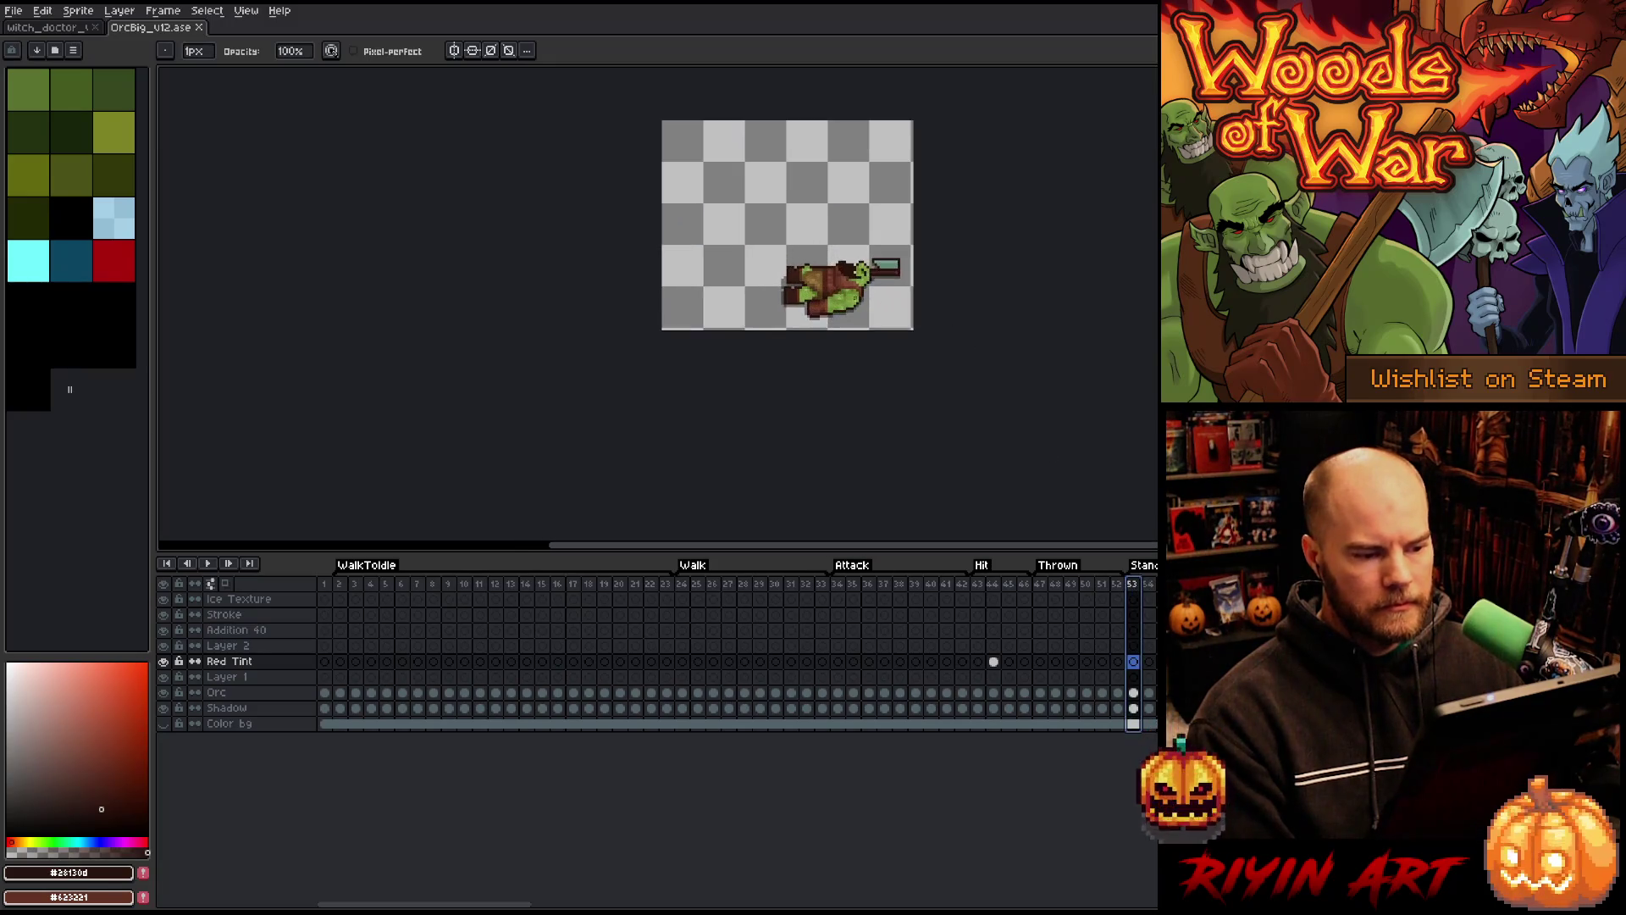
{"action": "scroll", "coordinate": [781, 253], "scroll_direction": "up", "scroll_amount": 1}
{"action": "key", "text": "Right"}
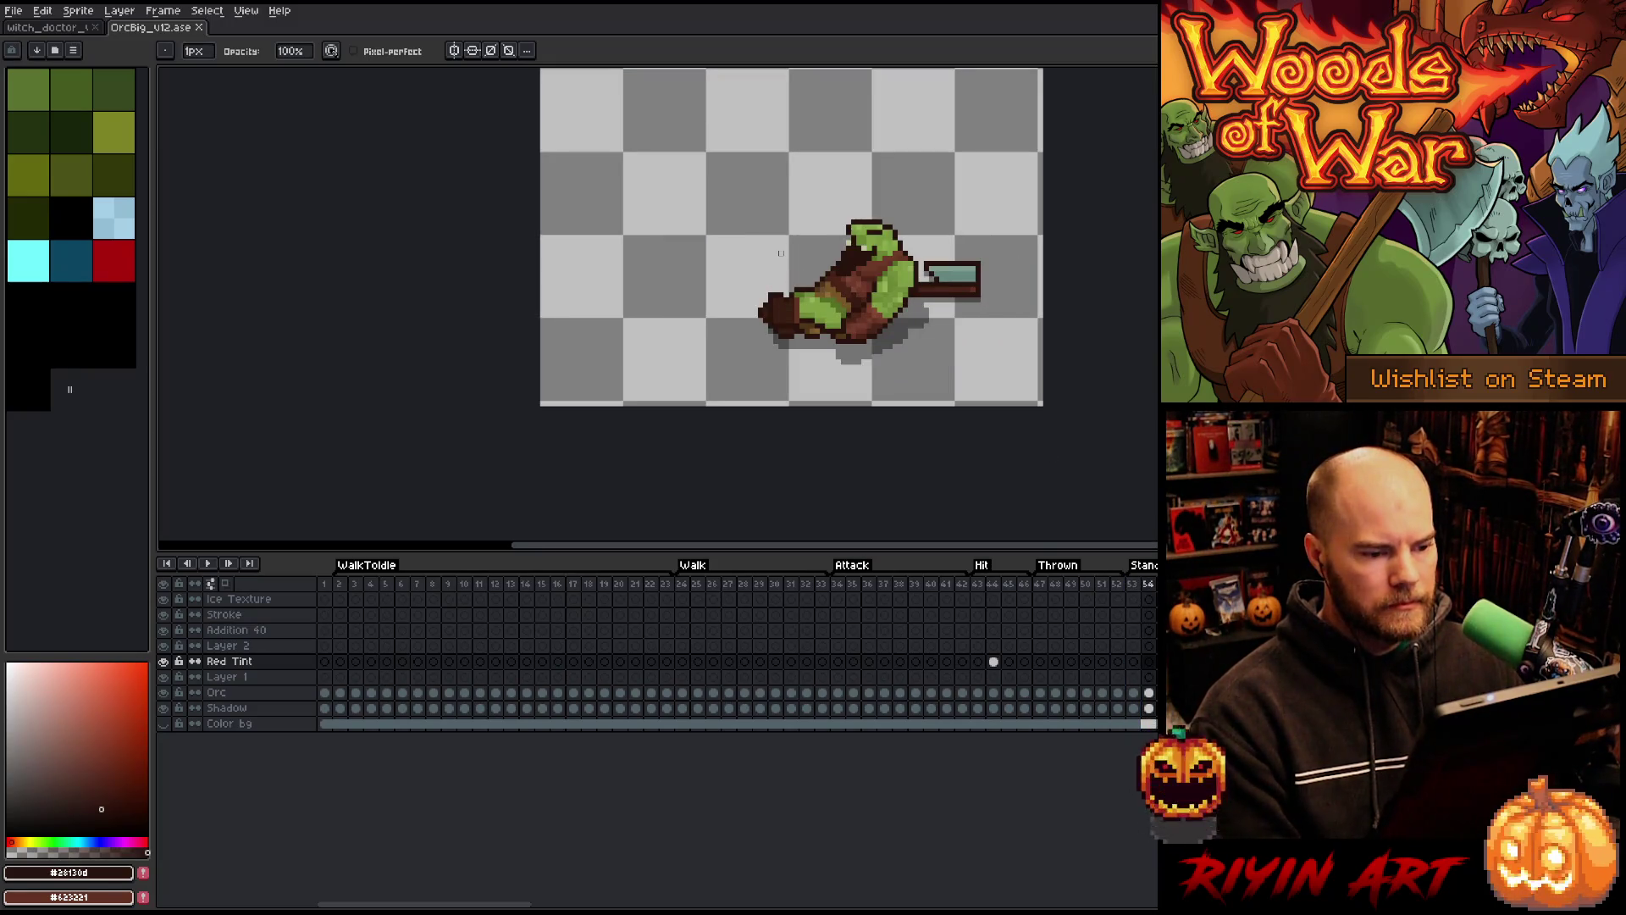
{"action": "key", "text": "Right"}
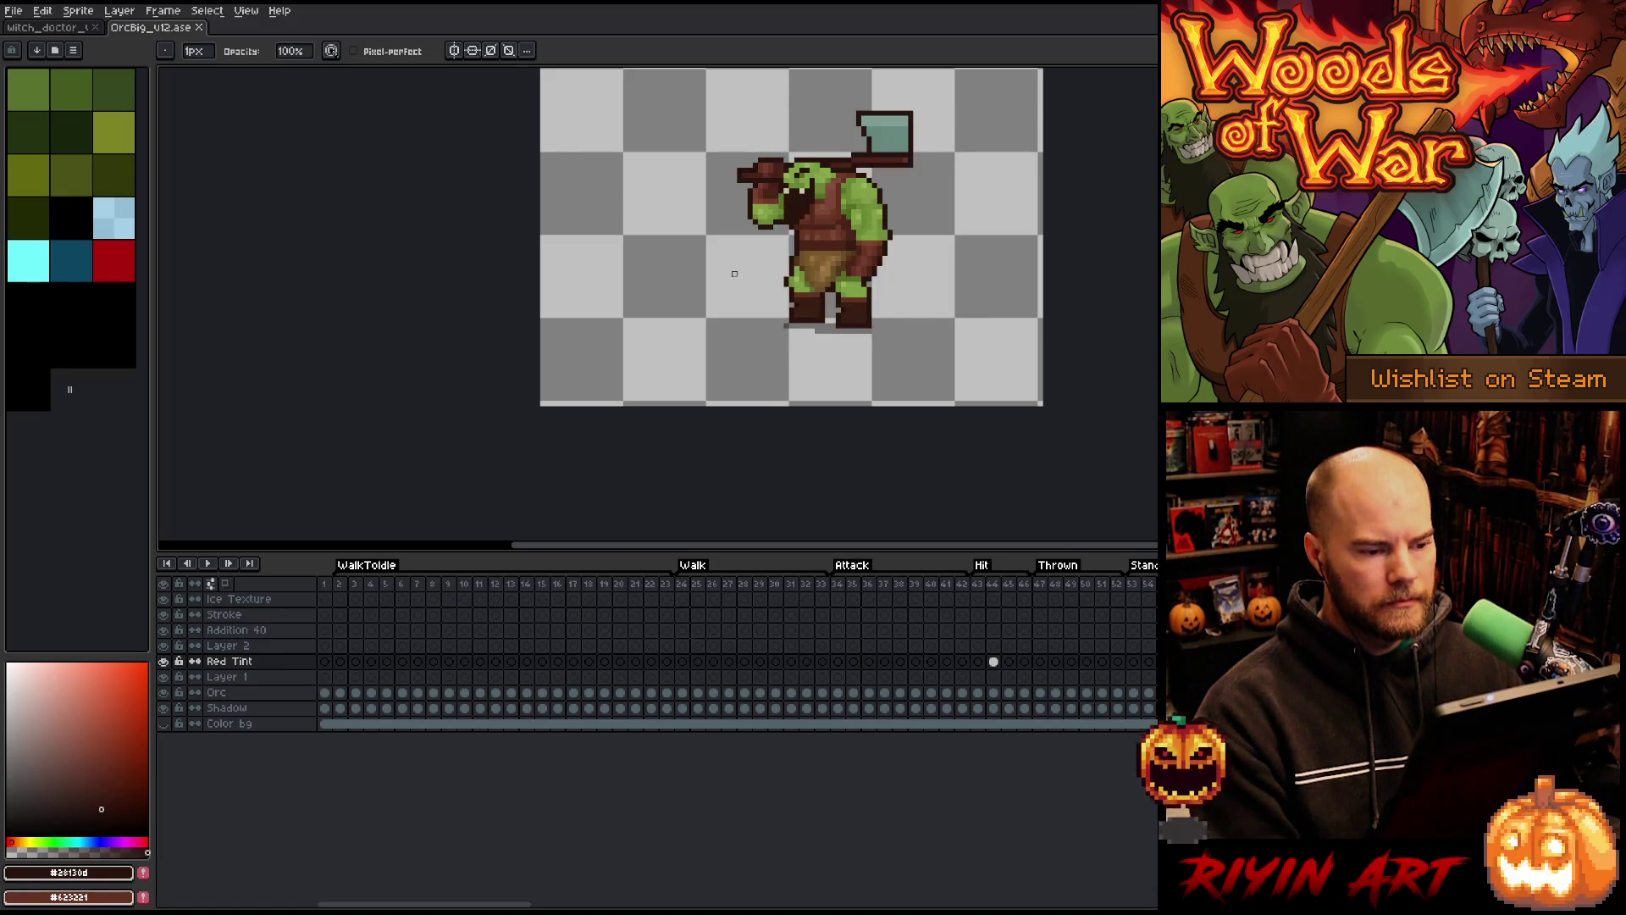
{"action": "left_click", "coordinate": [50, 27]}
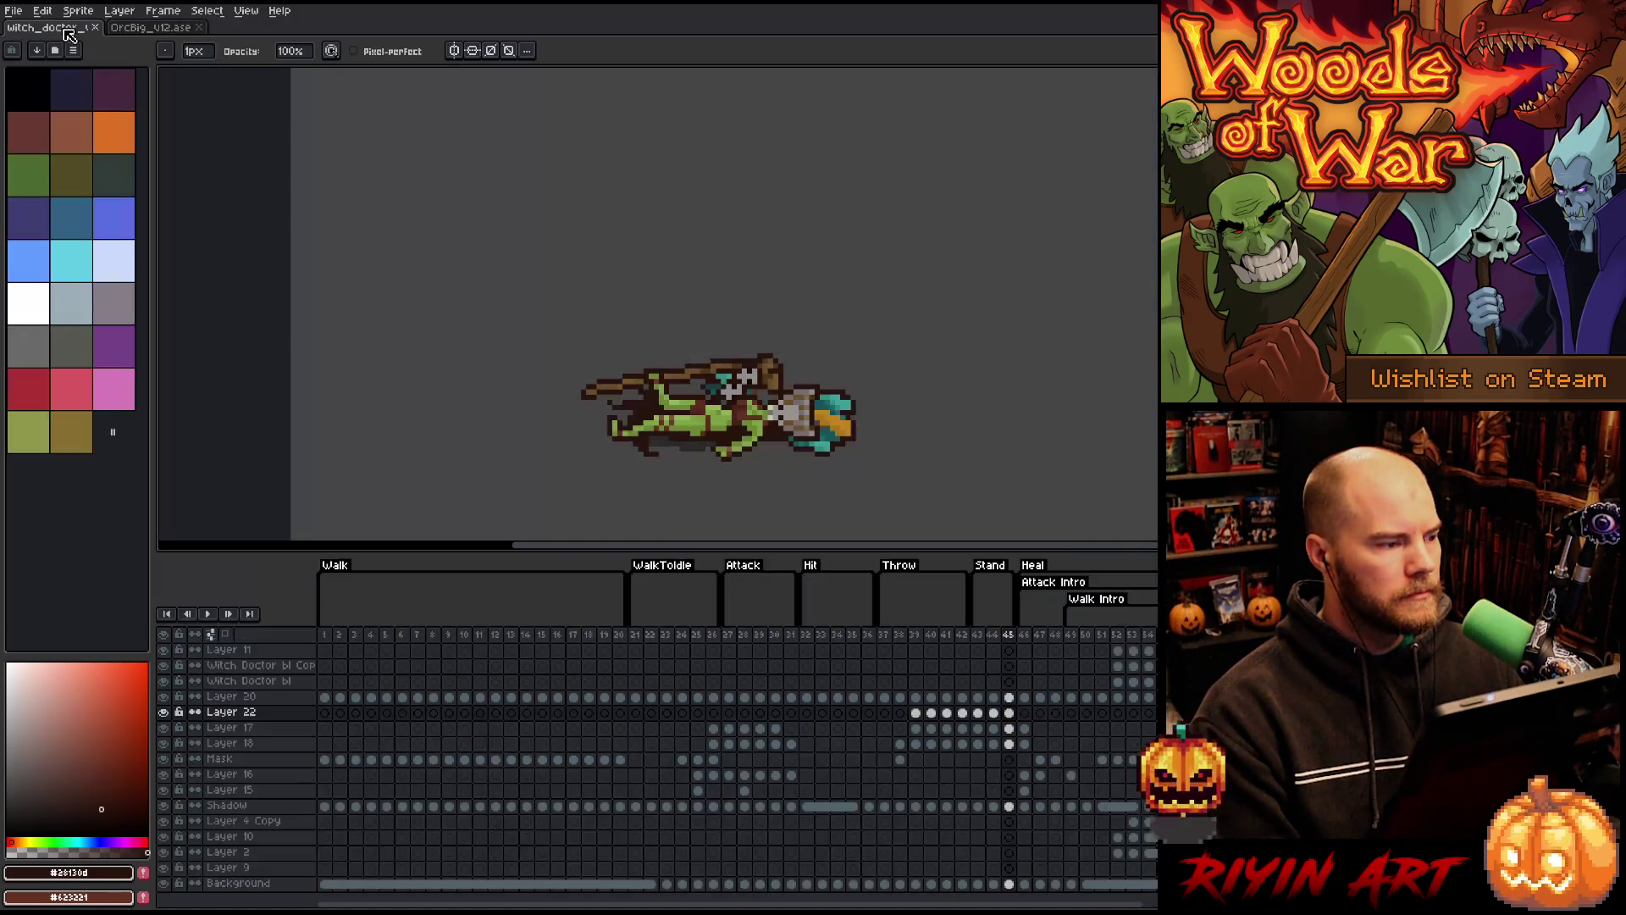
{"action": "left_click", "coordinate": [620, 636]}
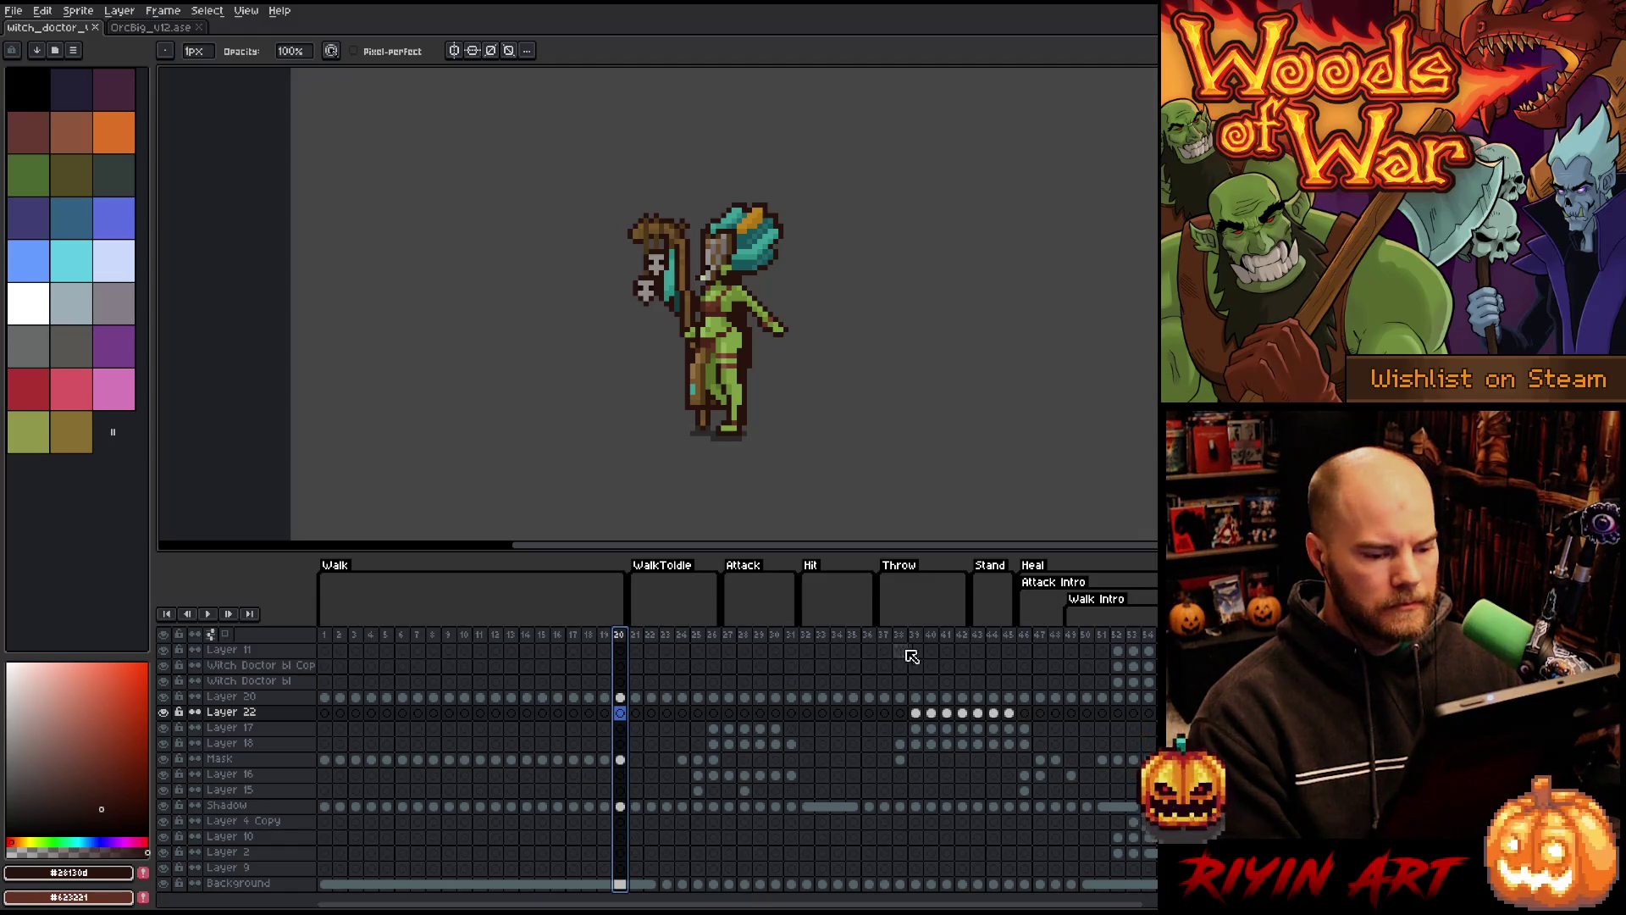
{"action": "left_click", "coordinate": [1027, 635]}
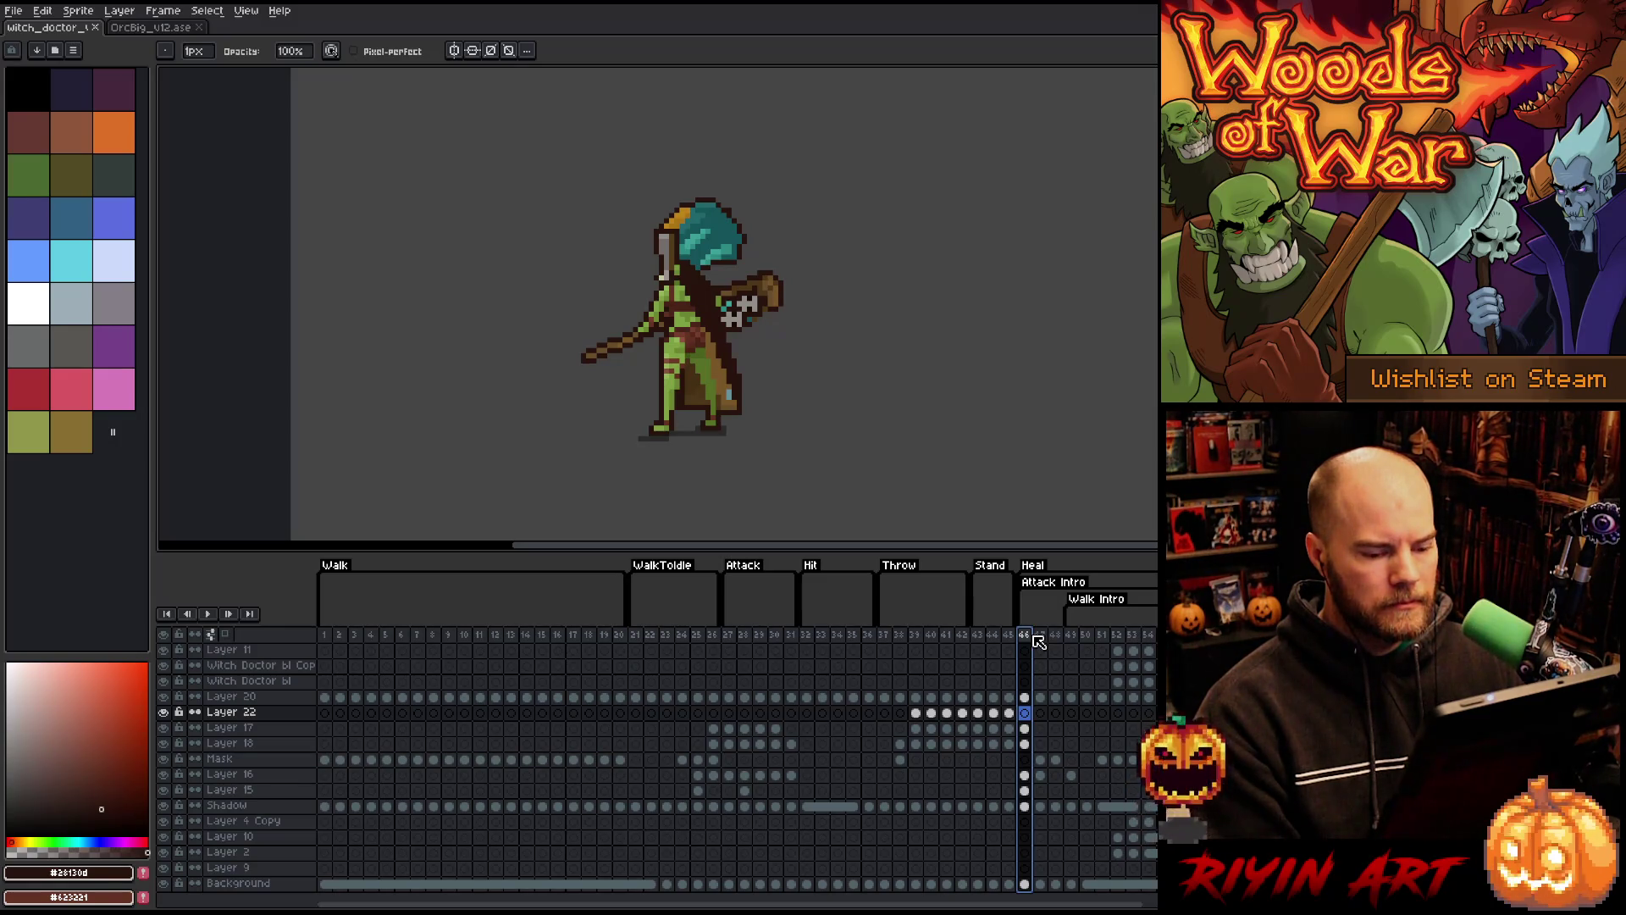
{"action": "left_click", "coordinate": [1041, 635]}
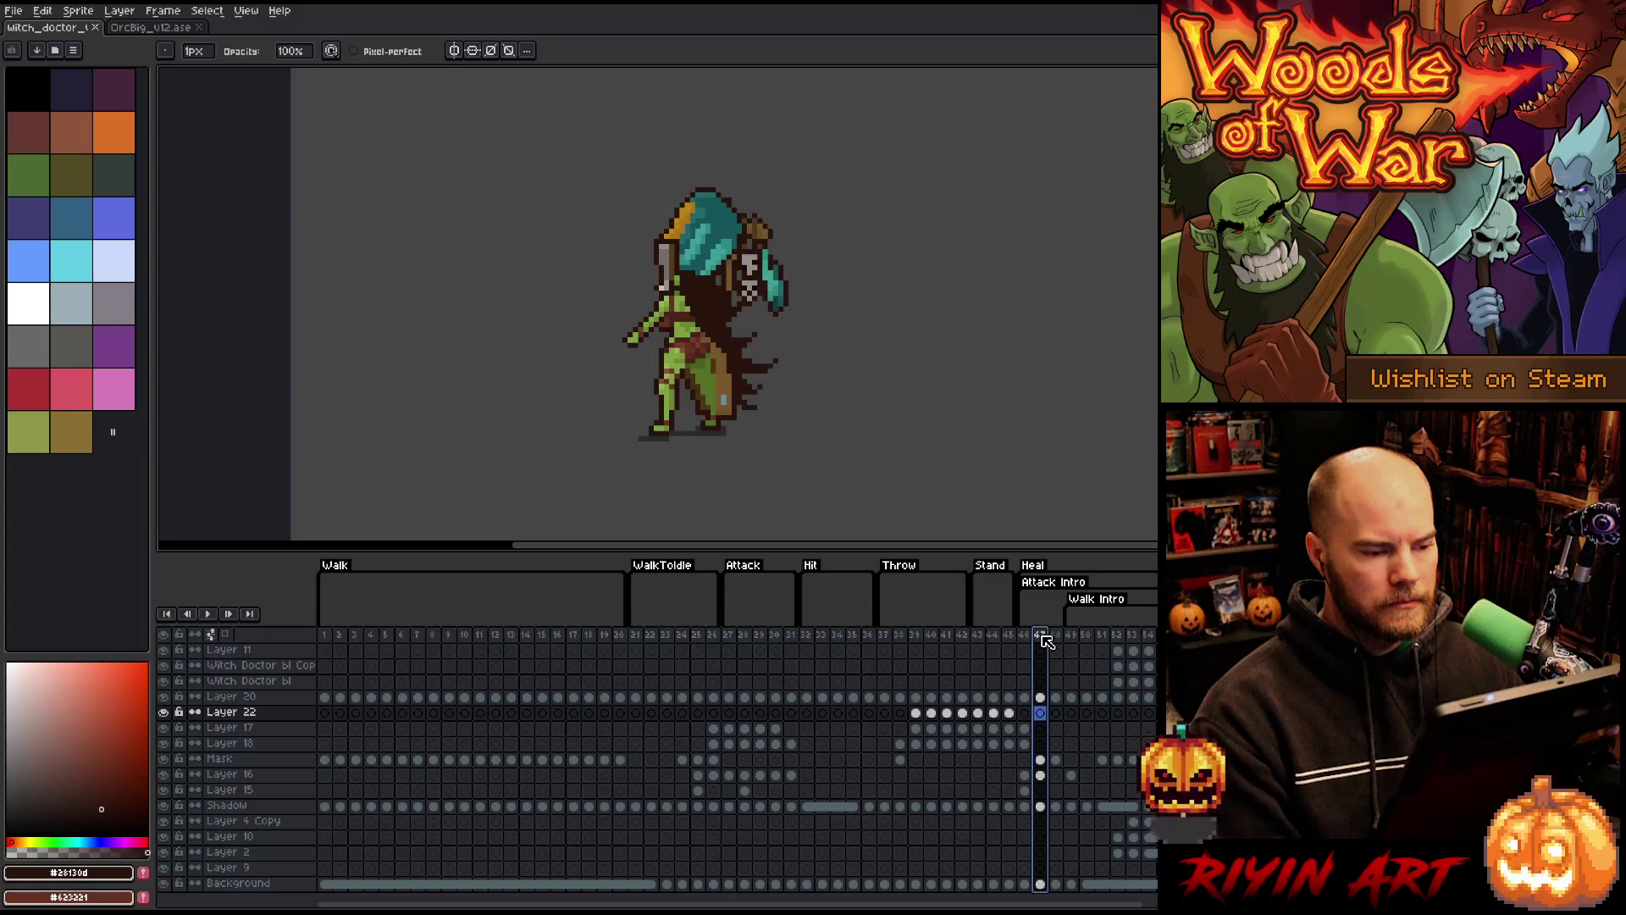
{"action": "key", "text": "Return"}
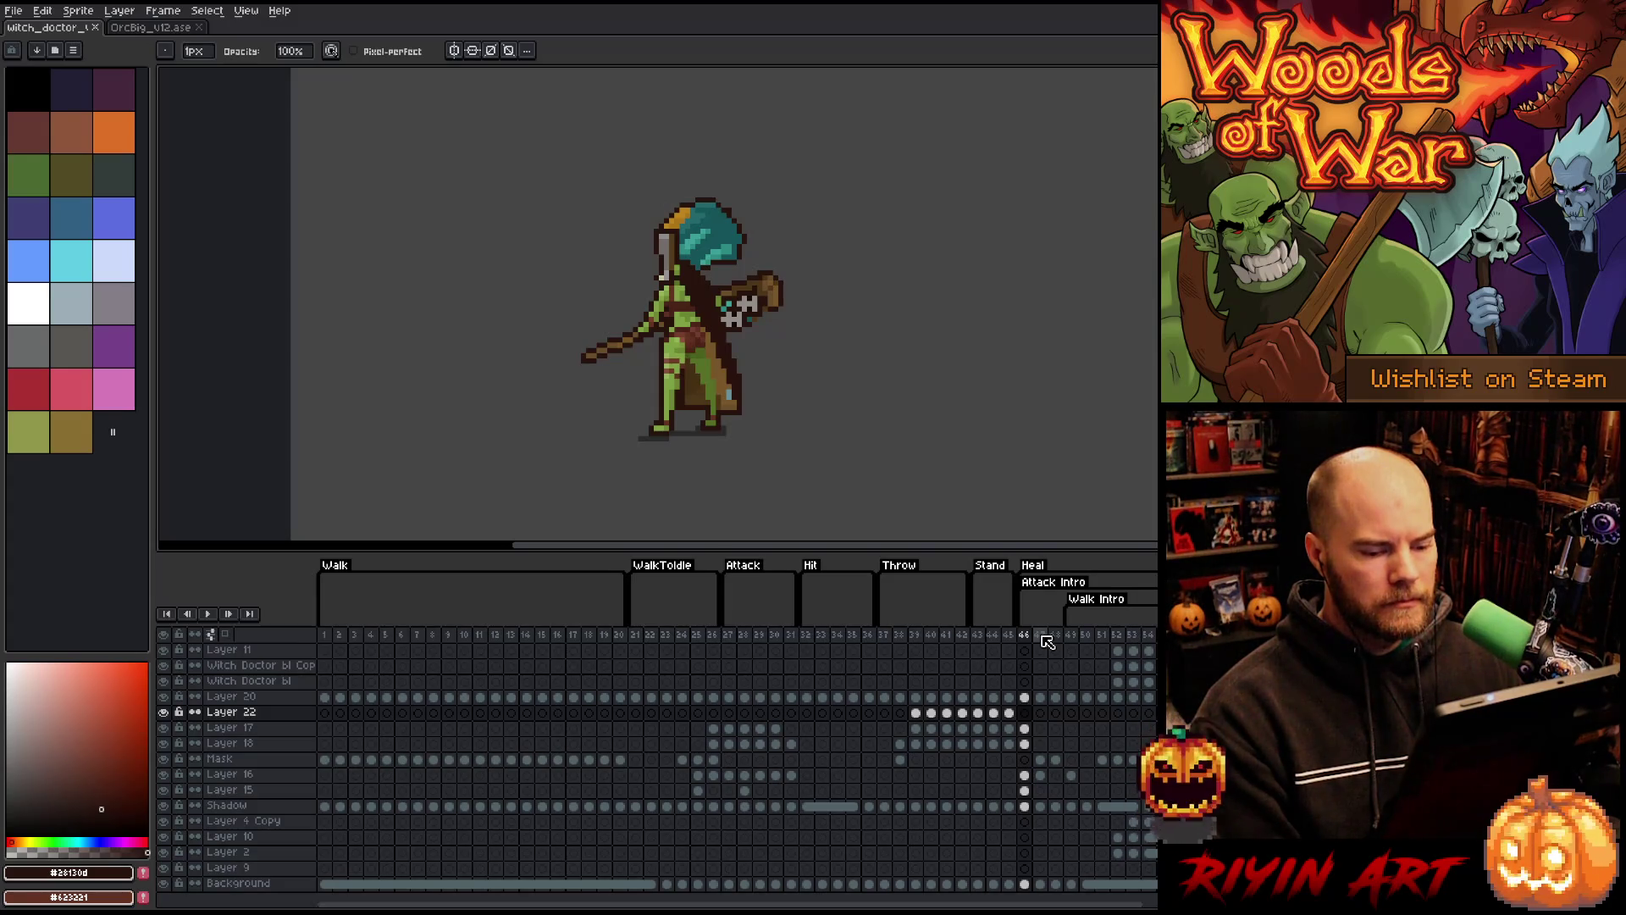
- Compare neighbouring poses, then clear all cels in frames 44–45
{"action": "key", "text": "Right"}
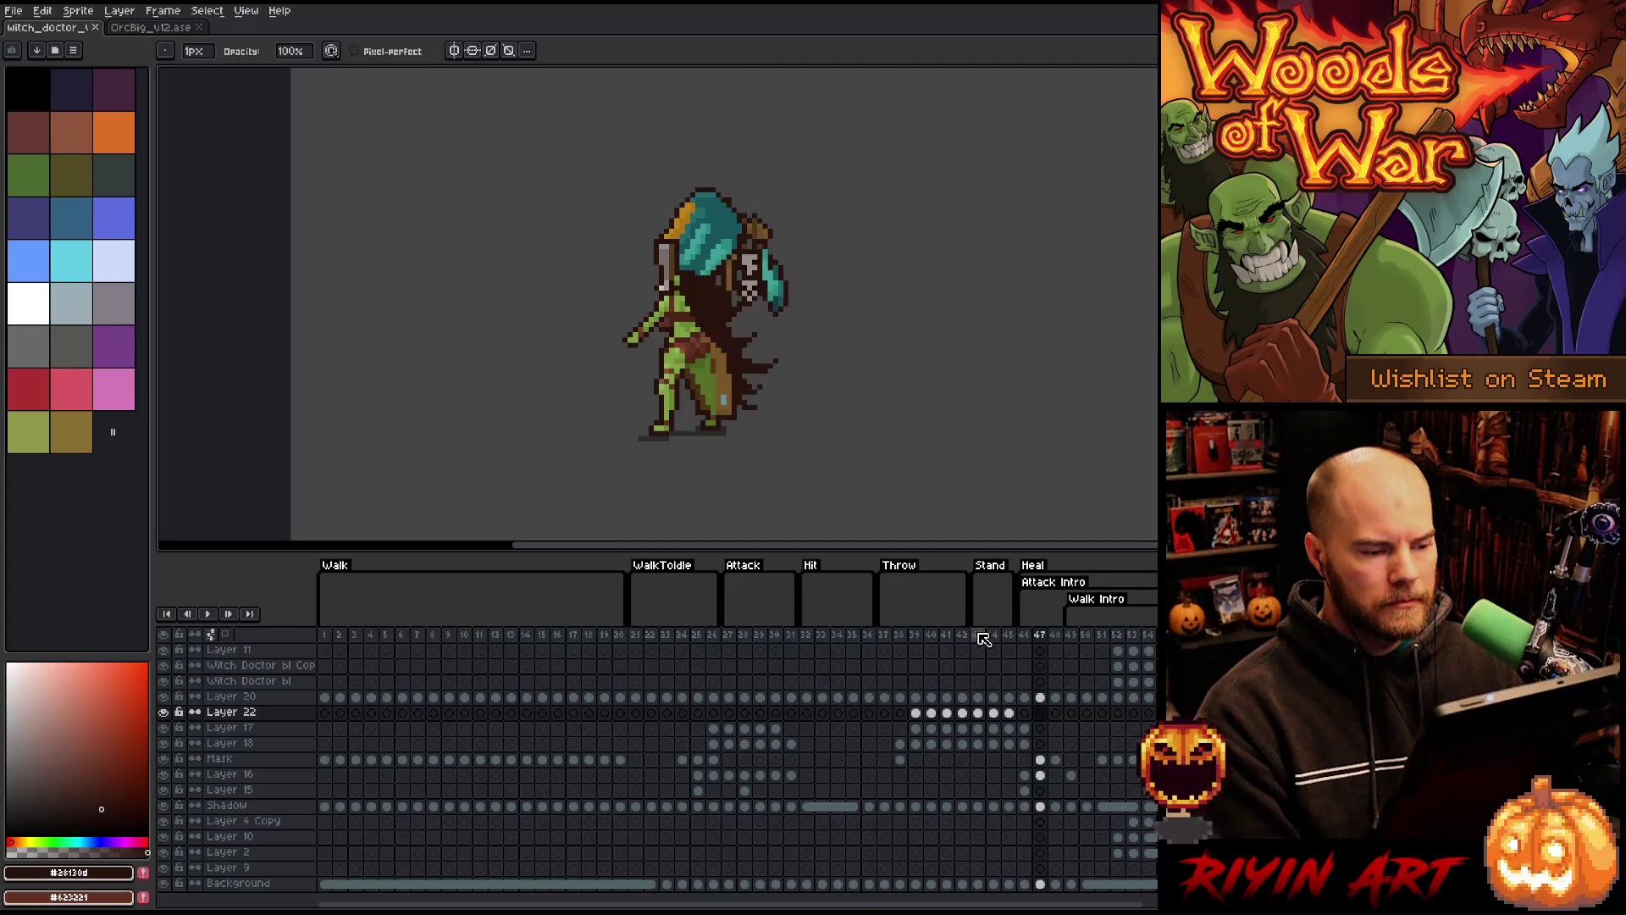
{"action": "key", "text": "Left"}
{"action": "key", "text": "Right"}
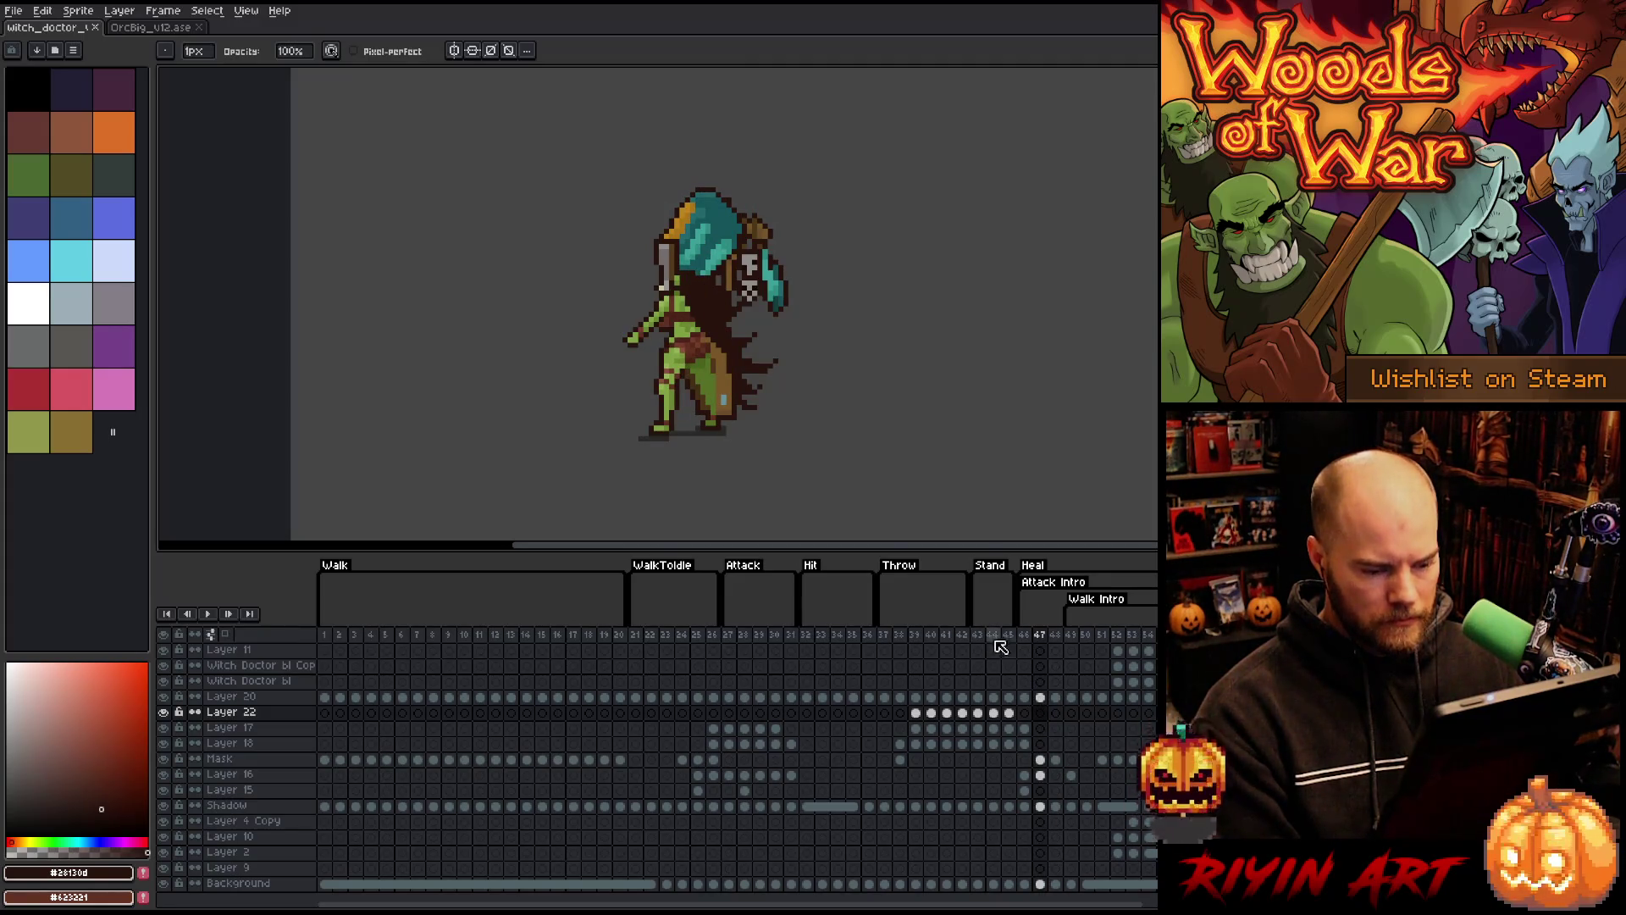
{"action": "left_click", "coordinate": [979, 637]}
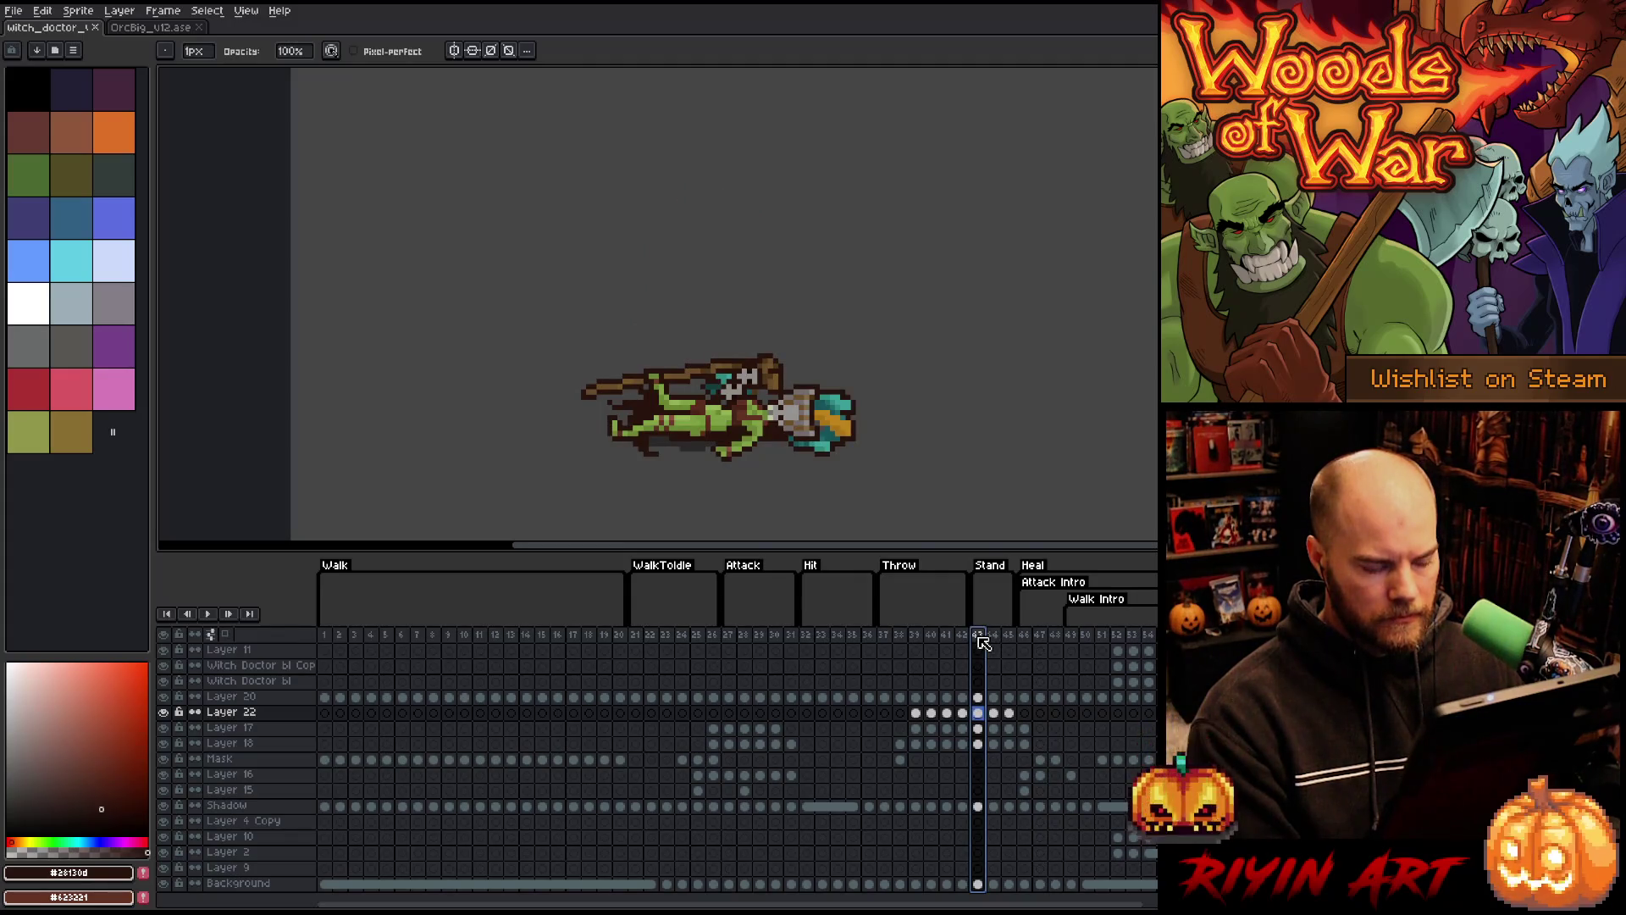
{"action": "left_click_drag", "start_coordinate": [994, 697], "coordinate": [1013, 808]}
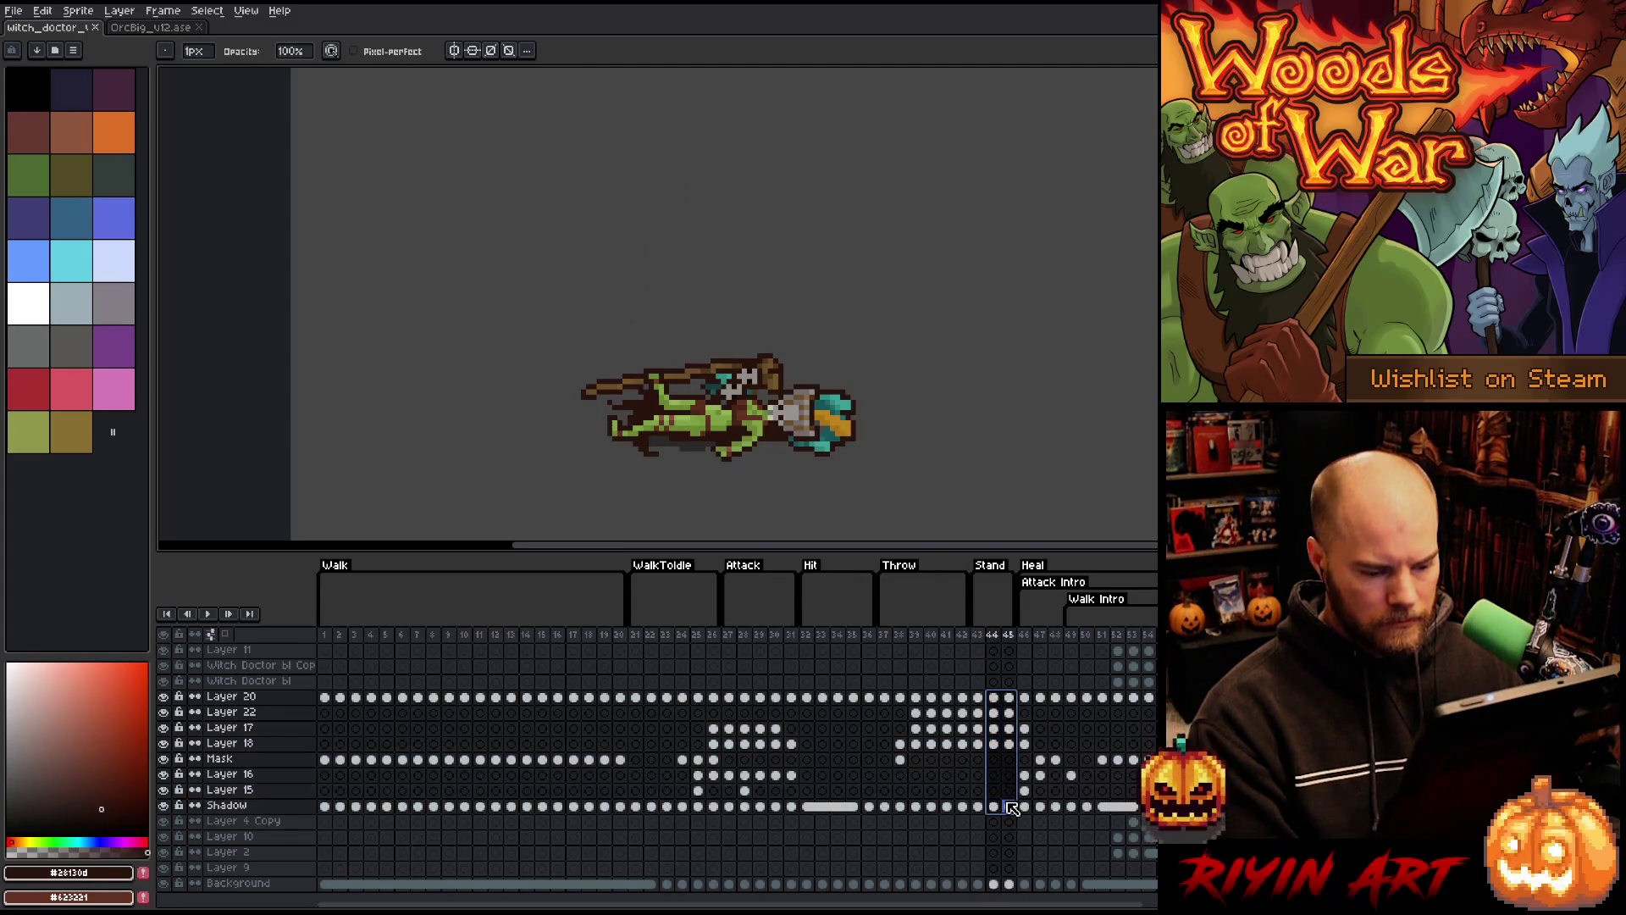
{"action": "key", "text": "Delete"}
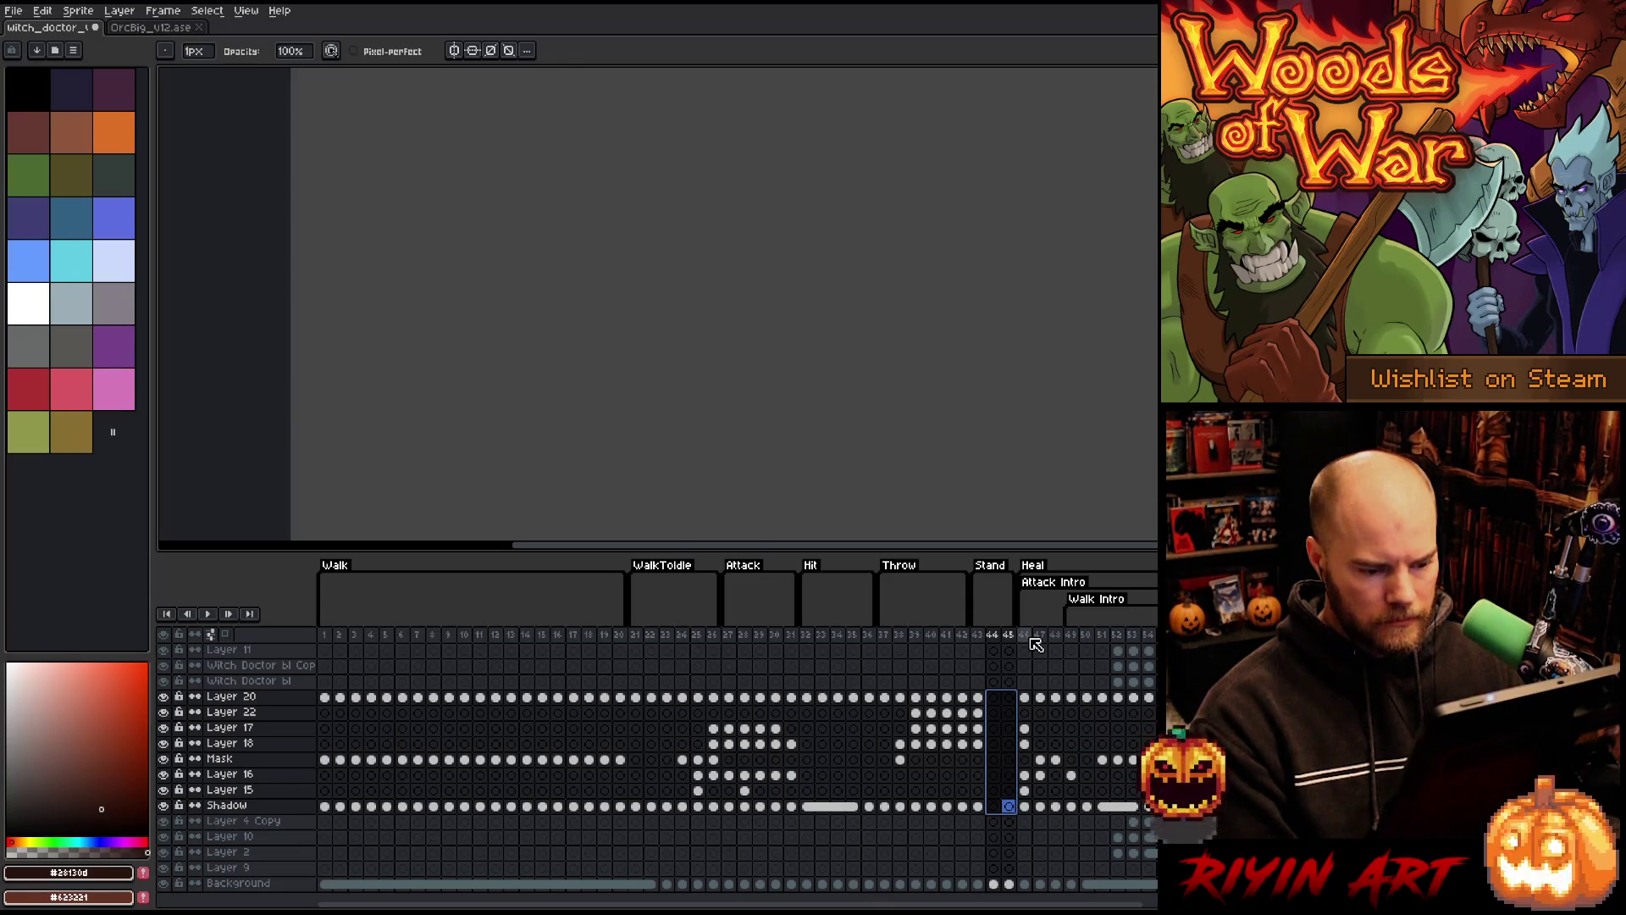
- Try duplicating frame 46, undo it, and confirm frame 44 is empty before returning to frame 43
{"action": "left_click", "coordinate": [1030, 637]}
{"action": "left_click_drag", "start_coordinate": [1041, 697], "coordinate": [1035, 815]}
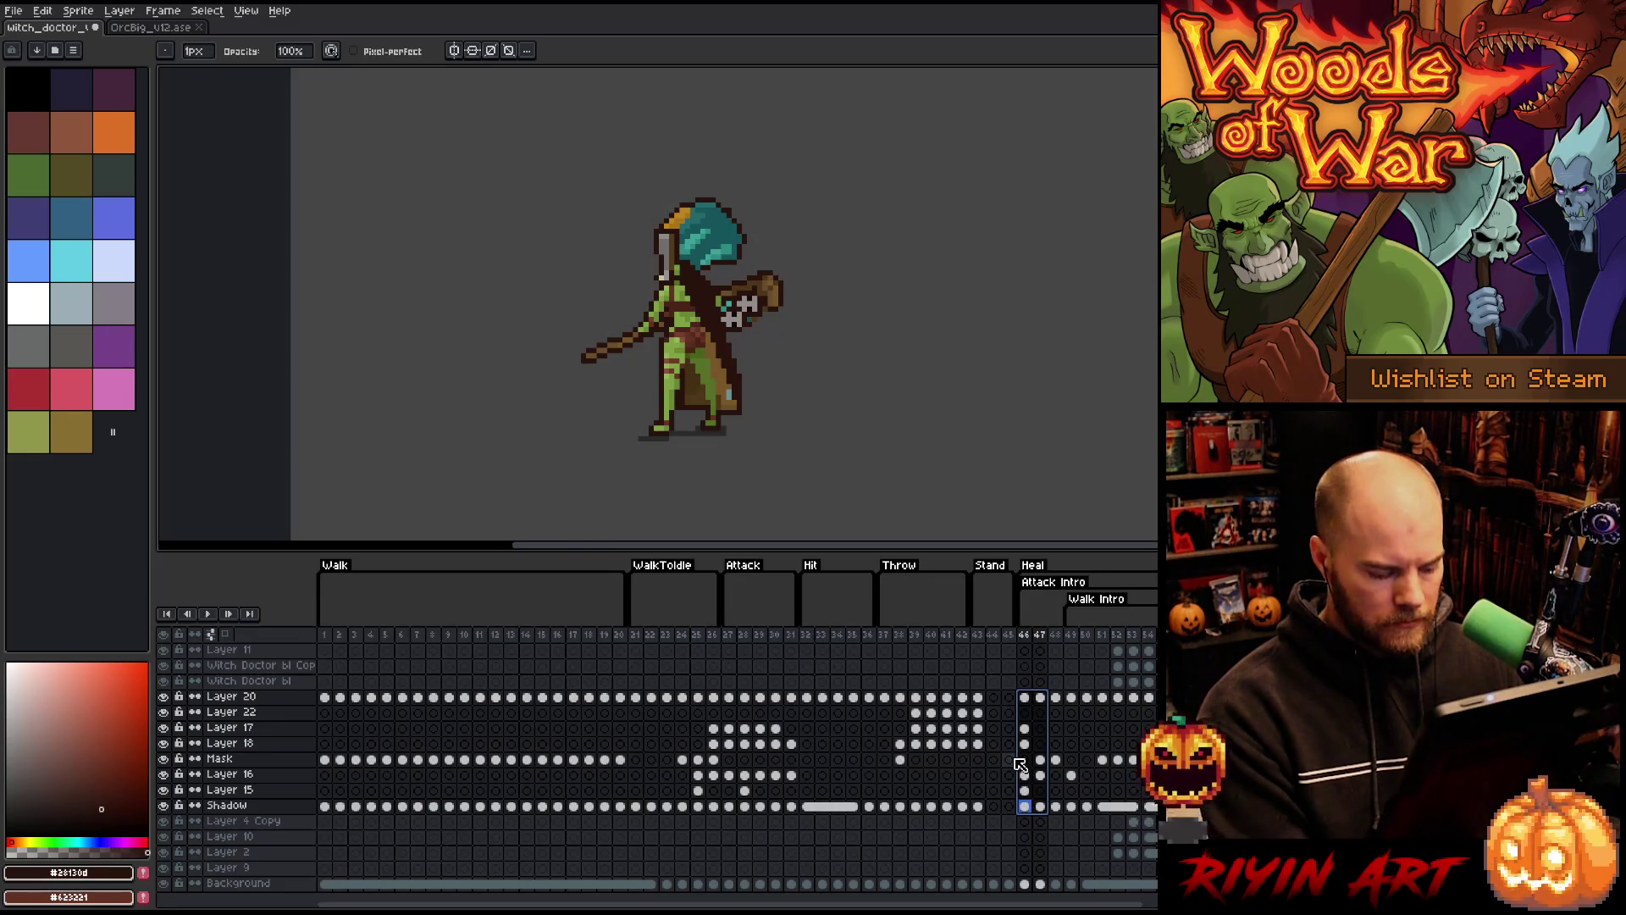
{"action": "key", "text": "alt+n"}
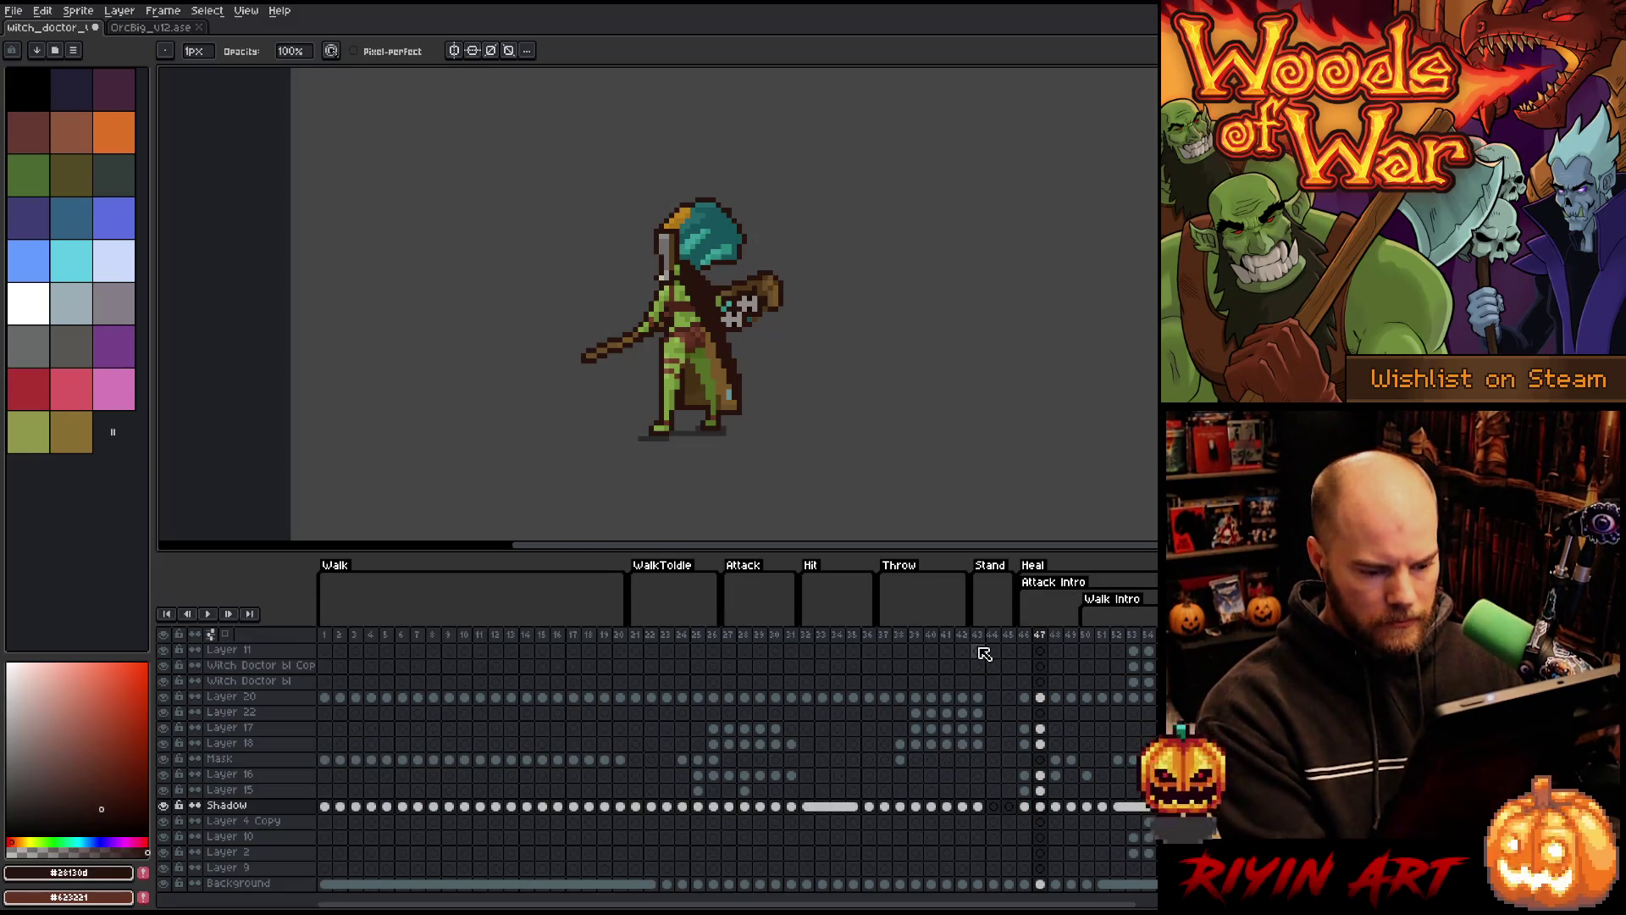
{"action": "key", "text": "ctrl+z"}
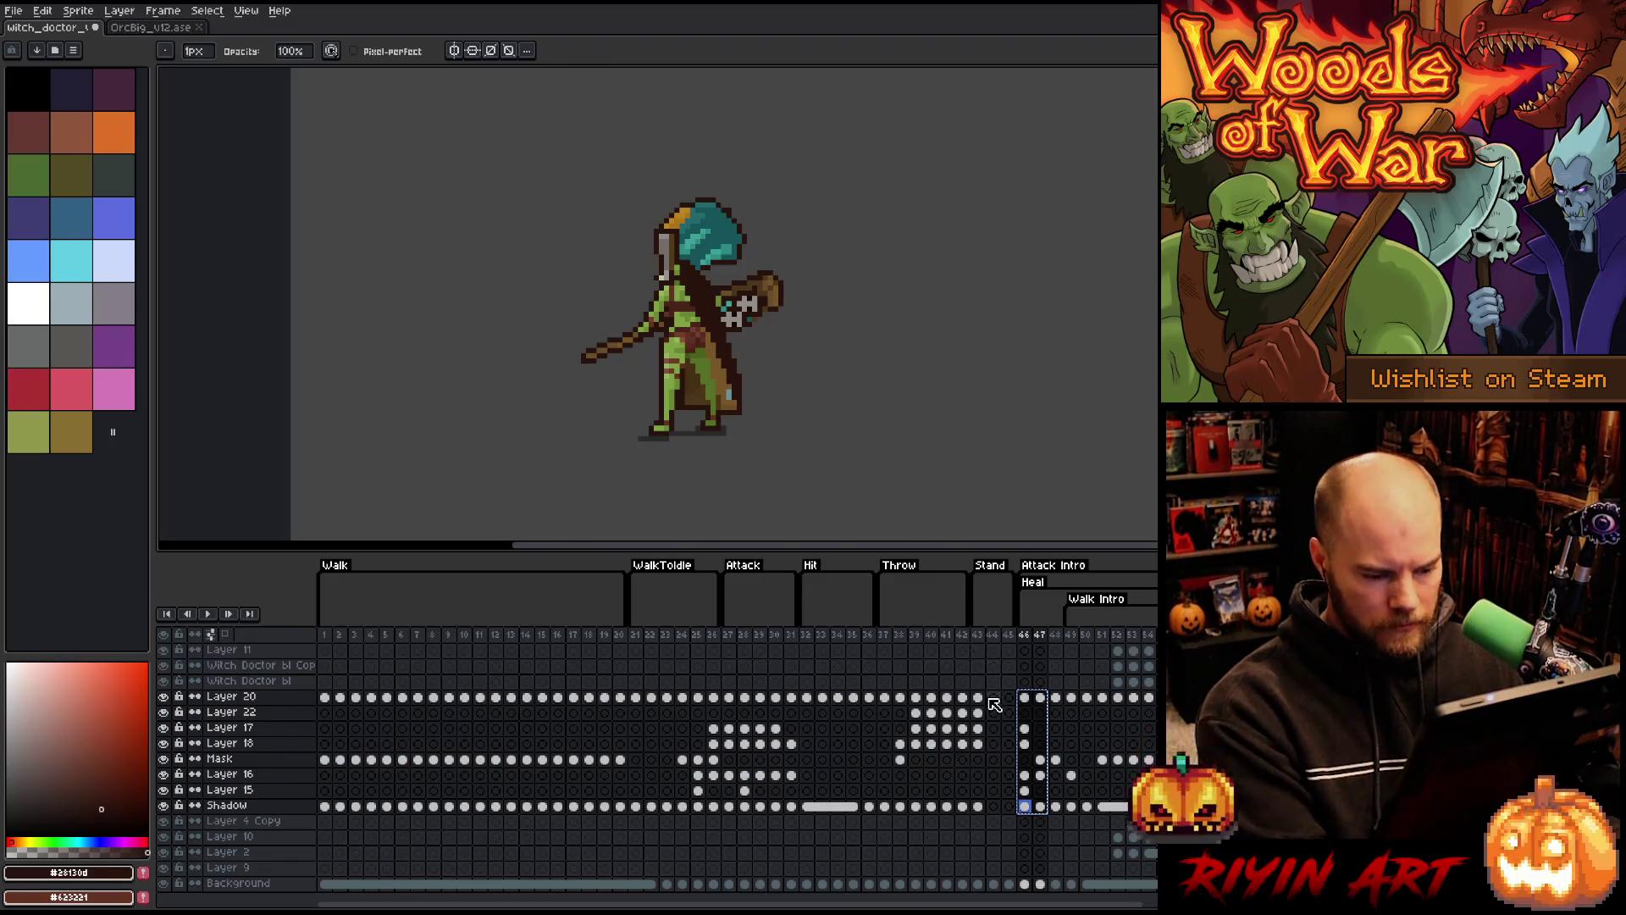
{"action": "left_click", "coordinate": [995, 699]}
{"action": "left_click", "coordinate": [980, 637]}
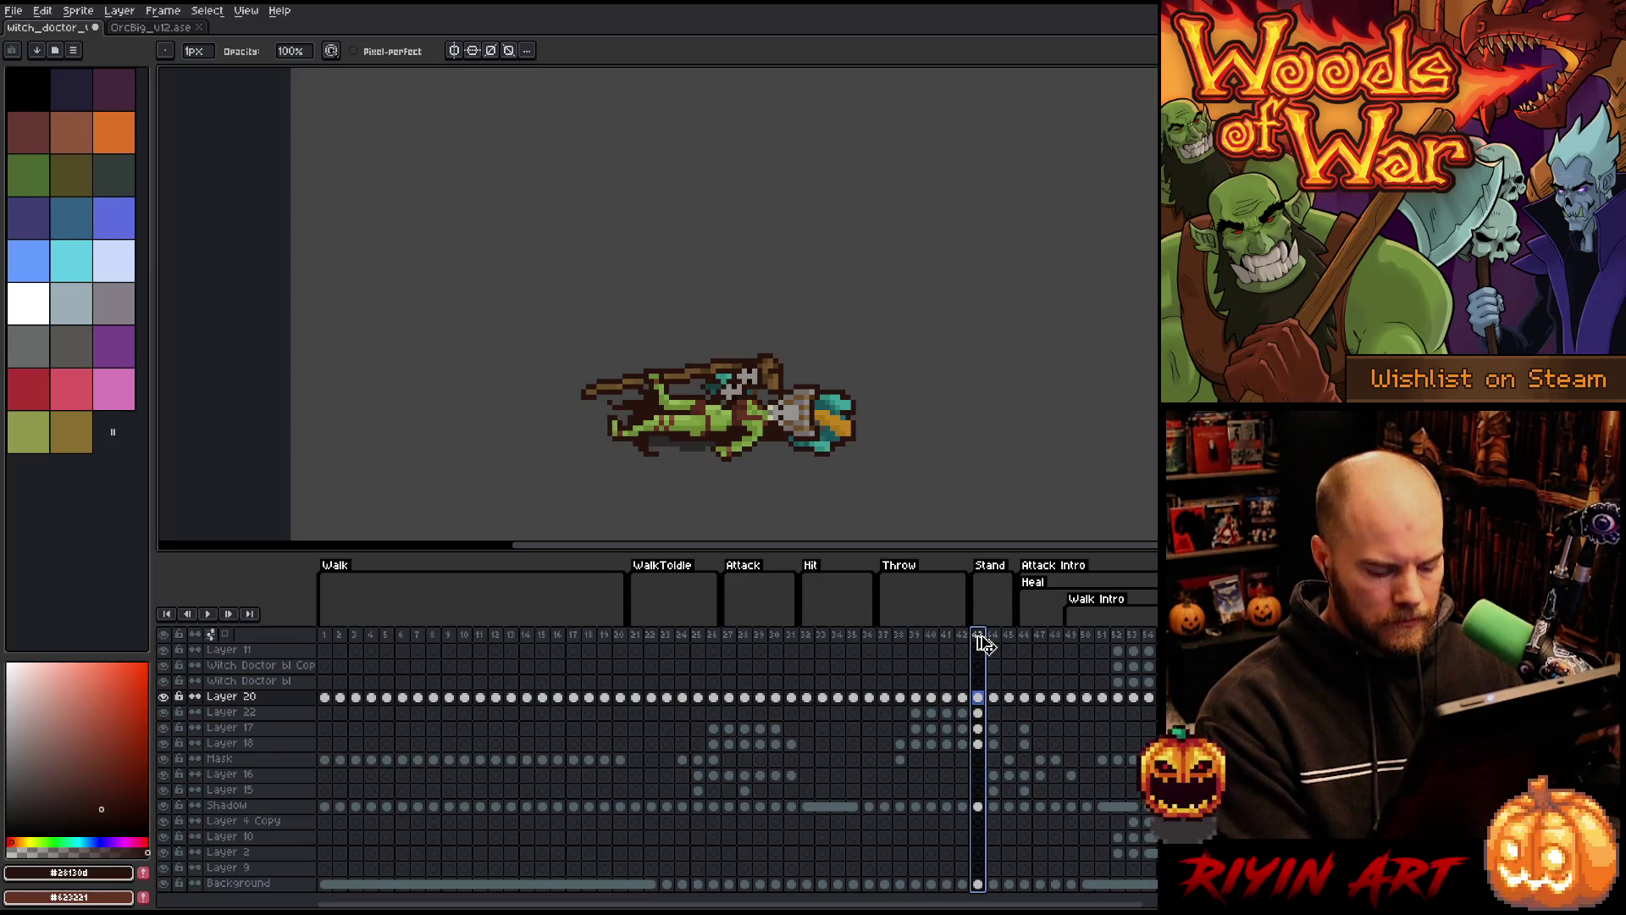
- Insert a new empty frame 44 and review the fall poses on frames 39–41
{"action": "key", "text": "alt+n"}
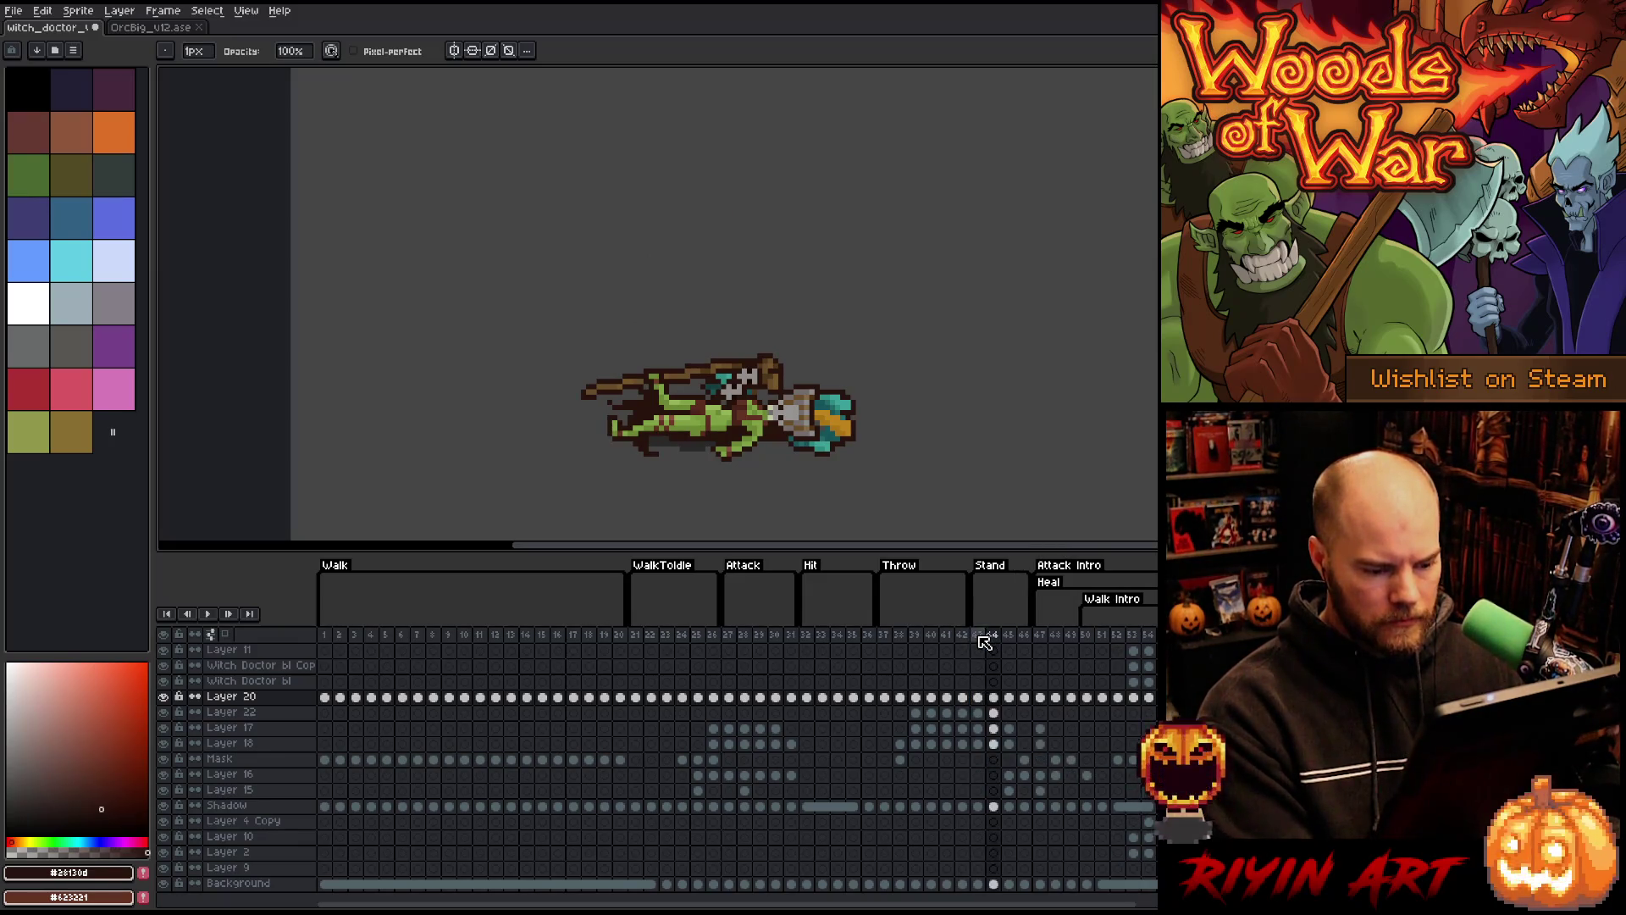
{"action": "left_click_drag", "start_coordinate": [994, 698], "coordinate": [1001, 801]}
{"action": "key", "text": "Delete"}
{"action": "left_click", "coordinate": [917, 637]}
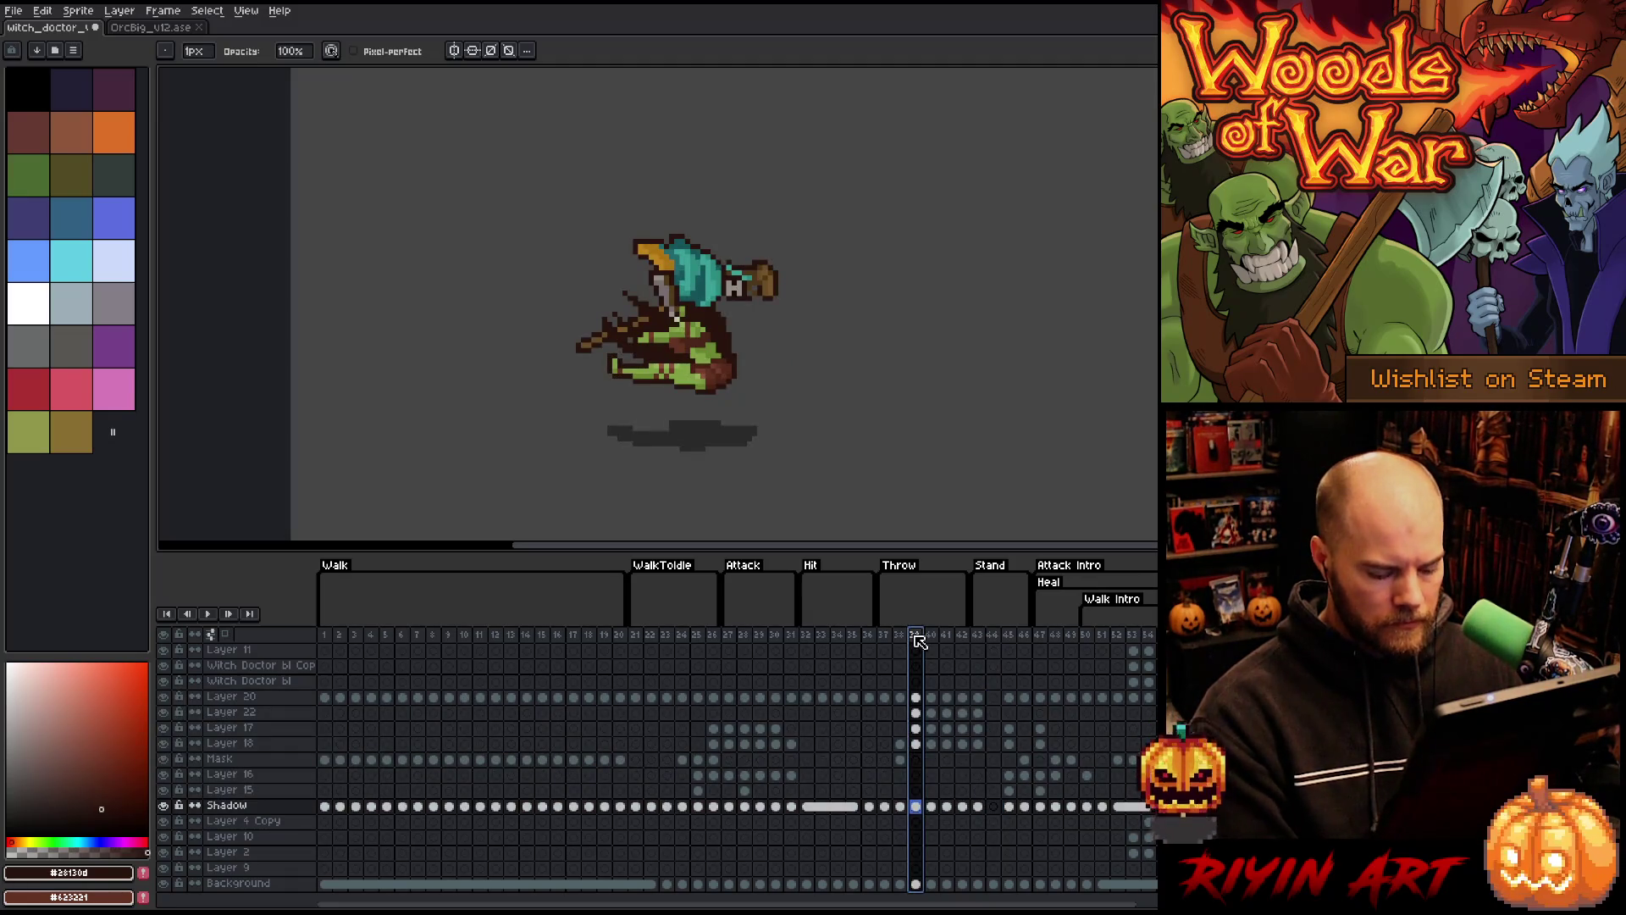
{"action": "key", "text": "Return"}
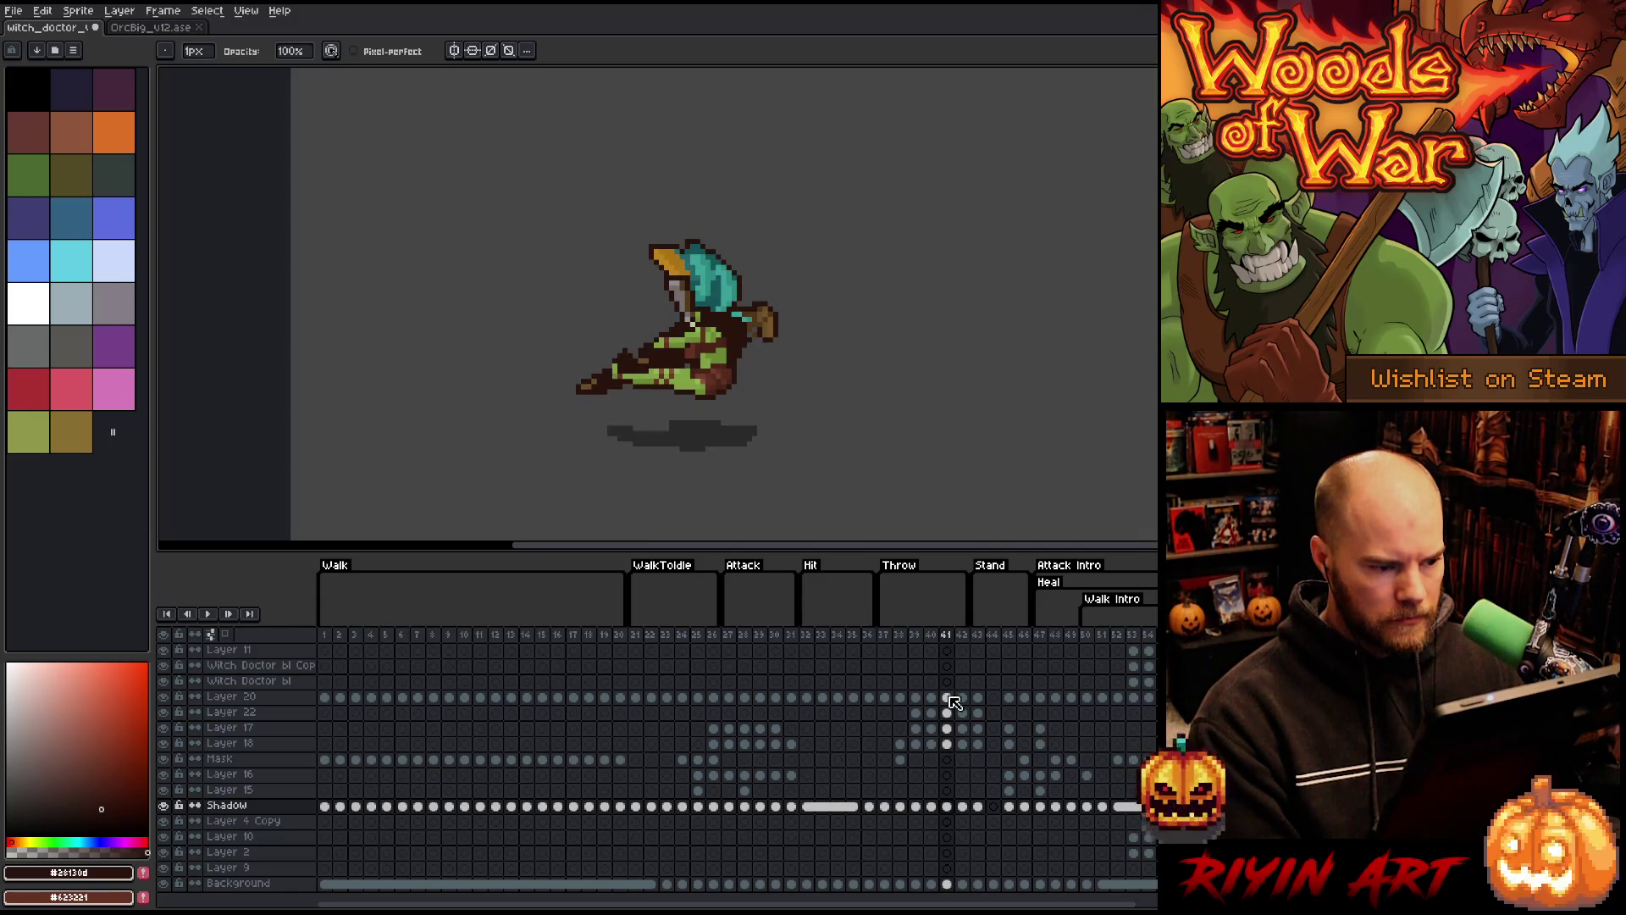
{"action": "left_click_drag", "start_coordinate": [950, 698], "coordinate": [956, 750]}
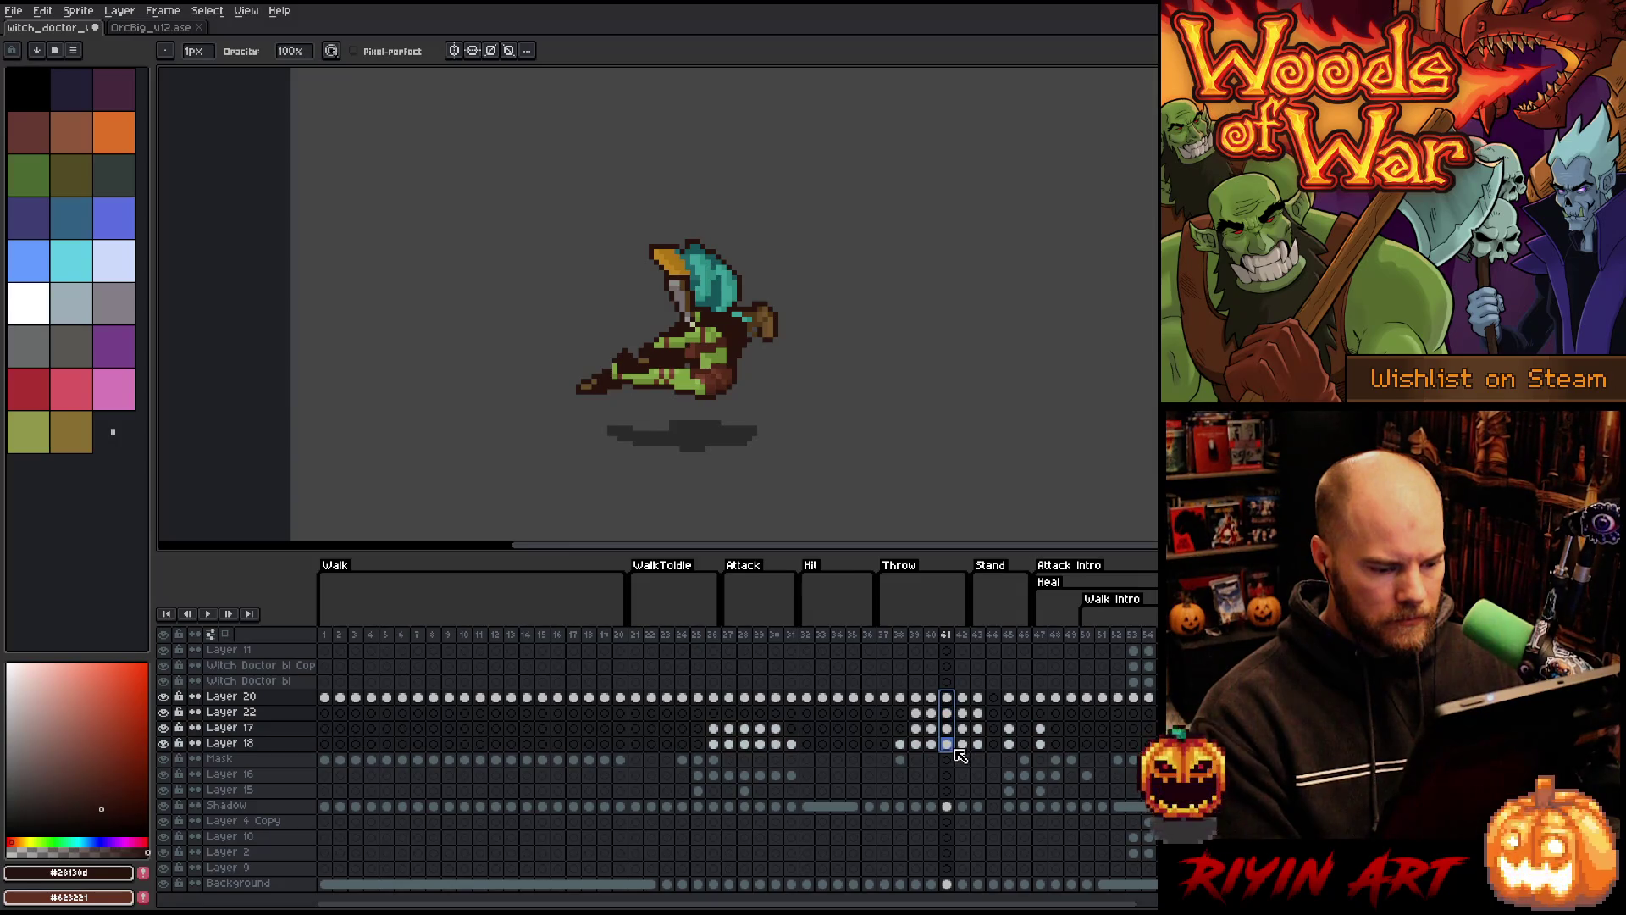
{"action": "left_click", "coordinate": [947, 698]}
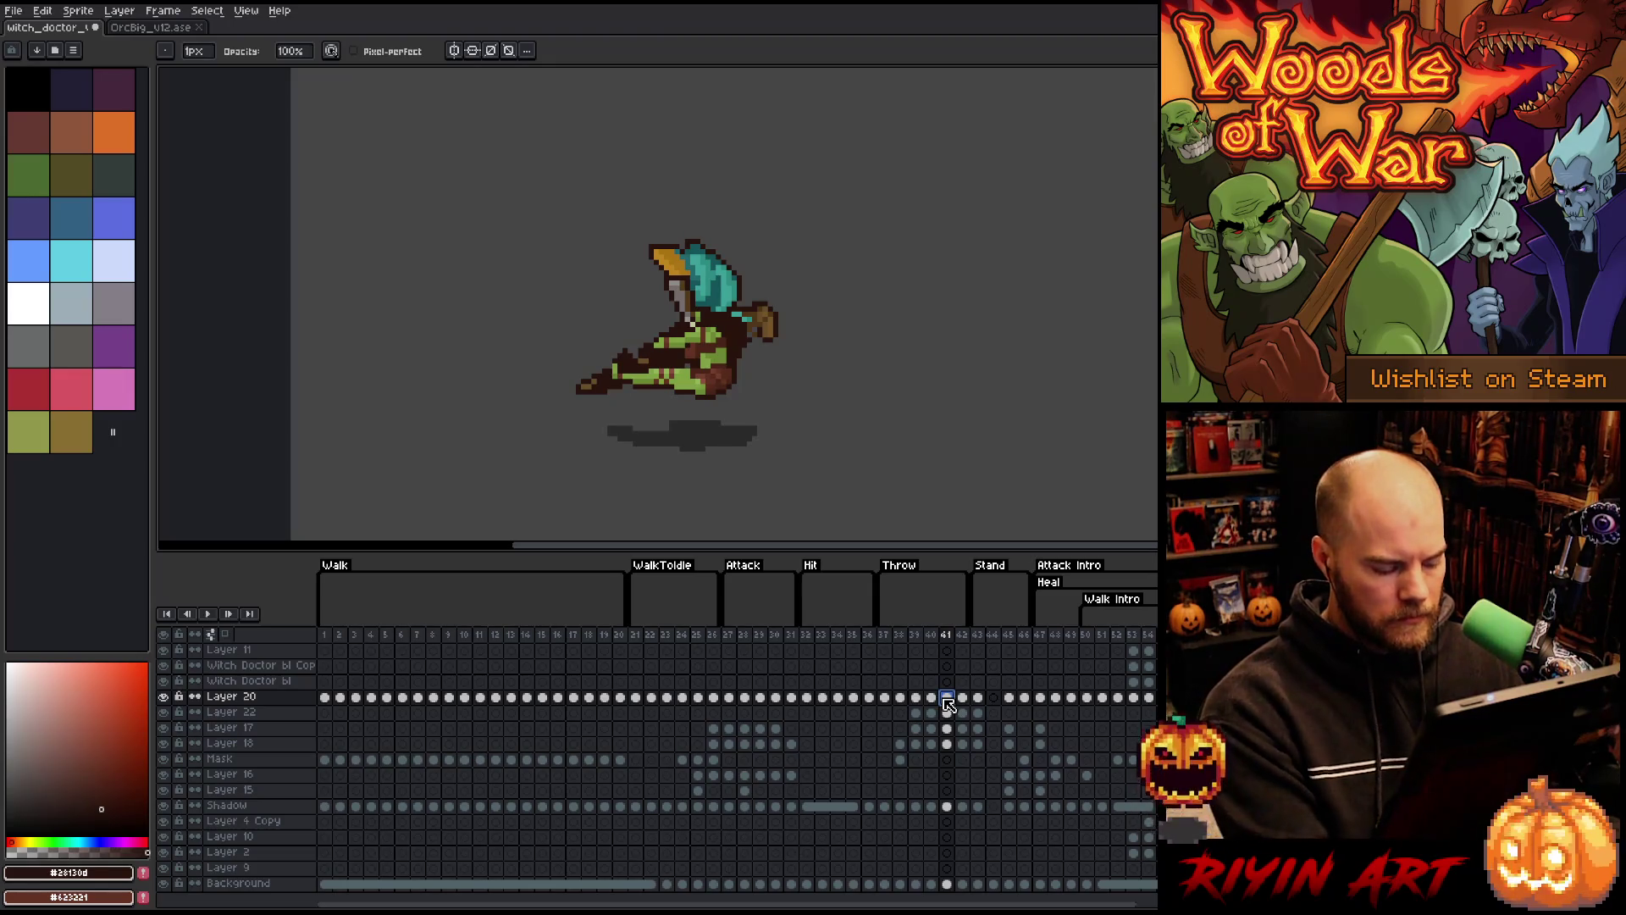
{"action": "left_click", "coordinate": [996, 698]}
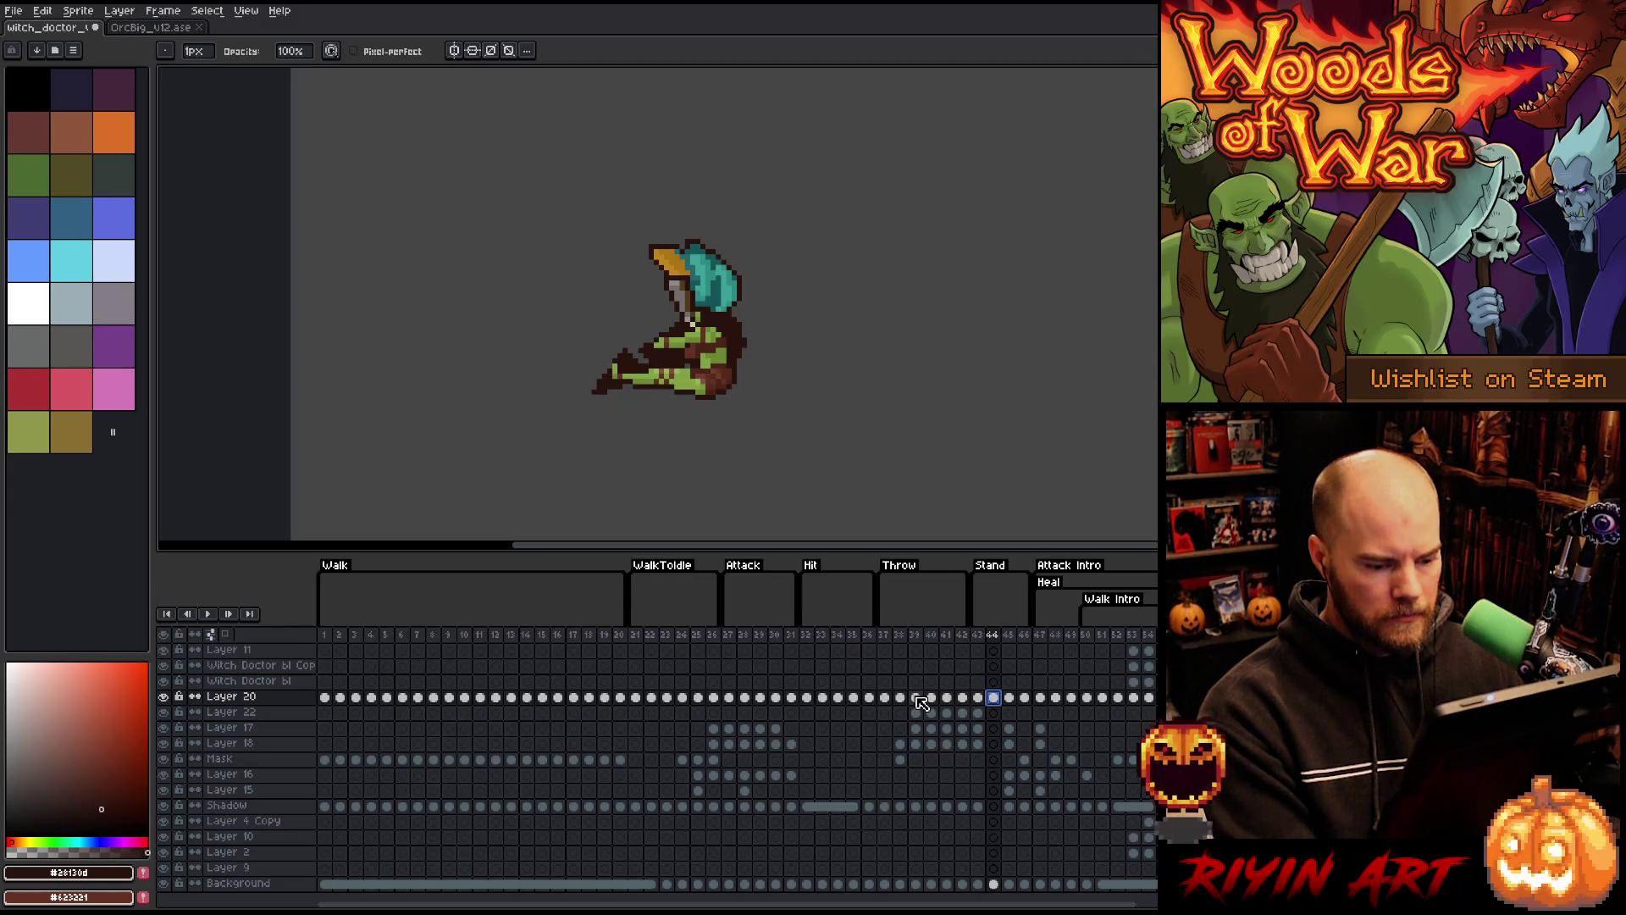
- Insert frame 45 and paste Layer 20's frame-39 falling pose into it
{"action": "key", "text": "alt+n"}
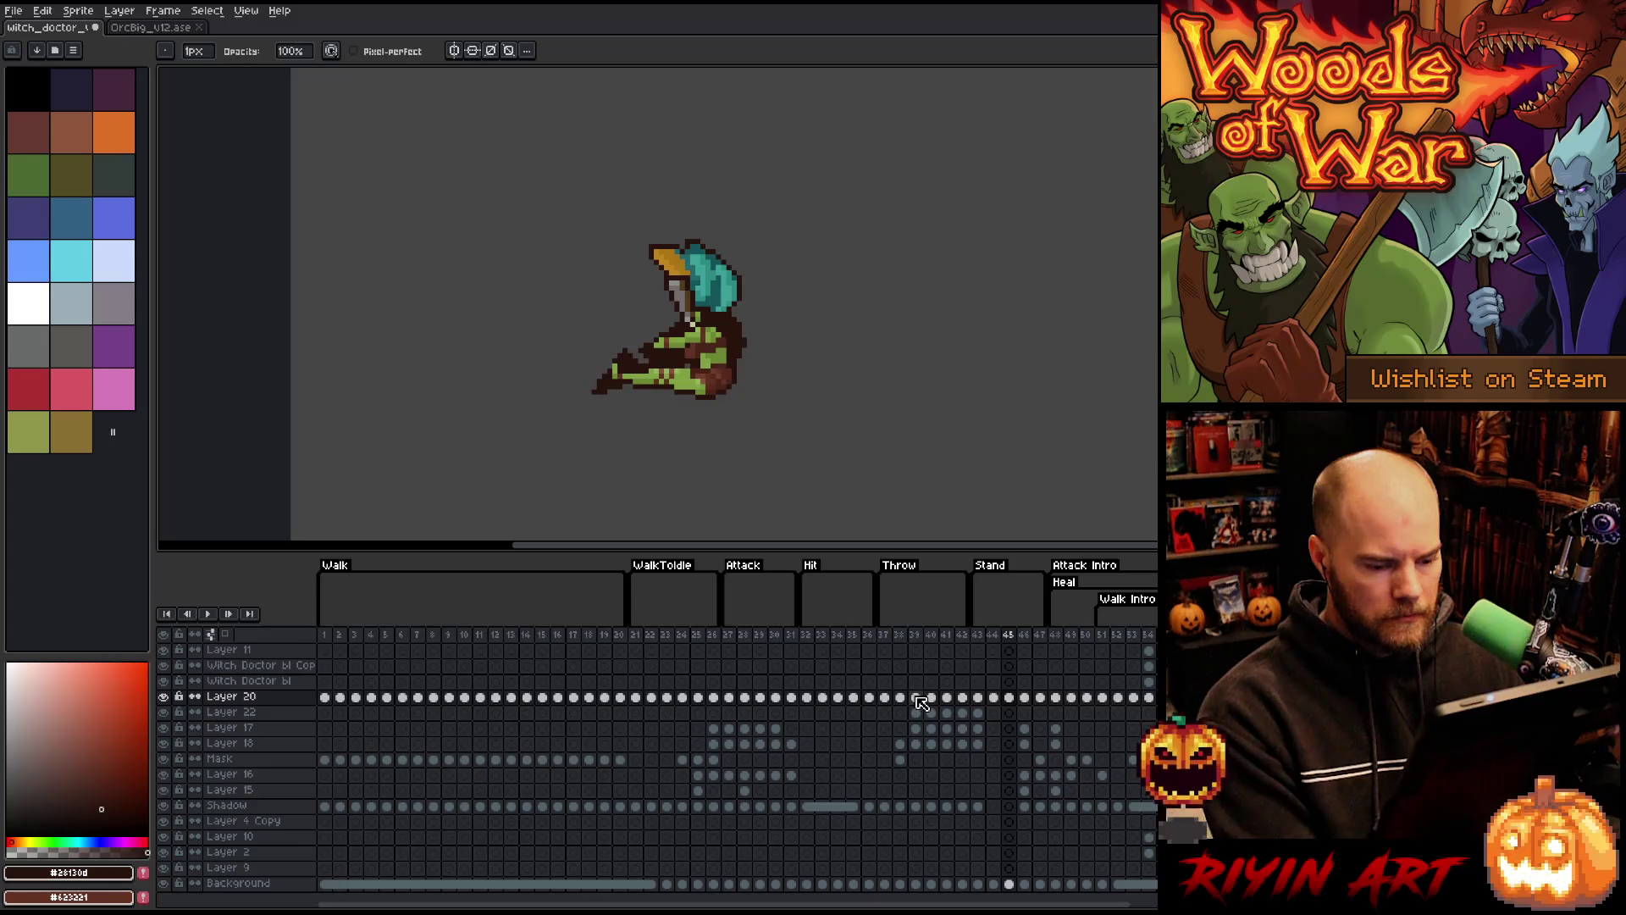
{"action": "left_click", "coordinate": [919, 699]}
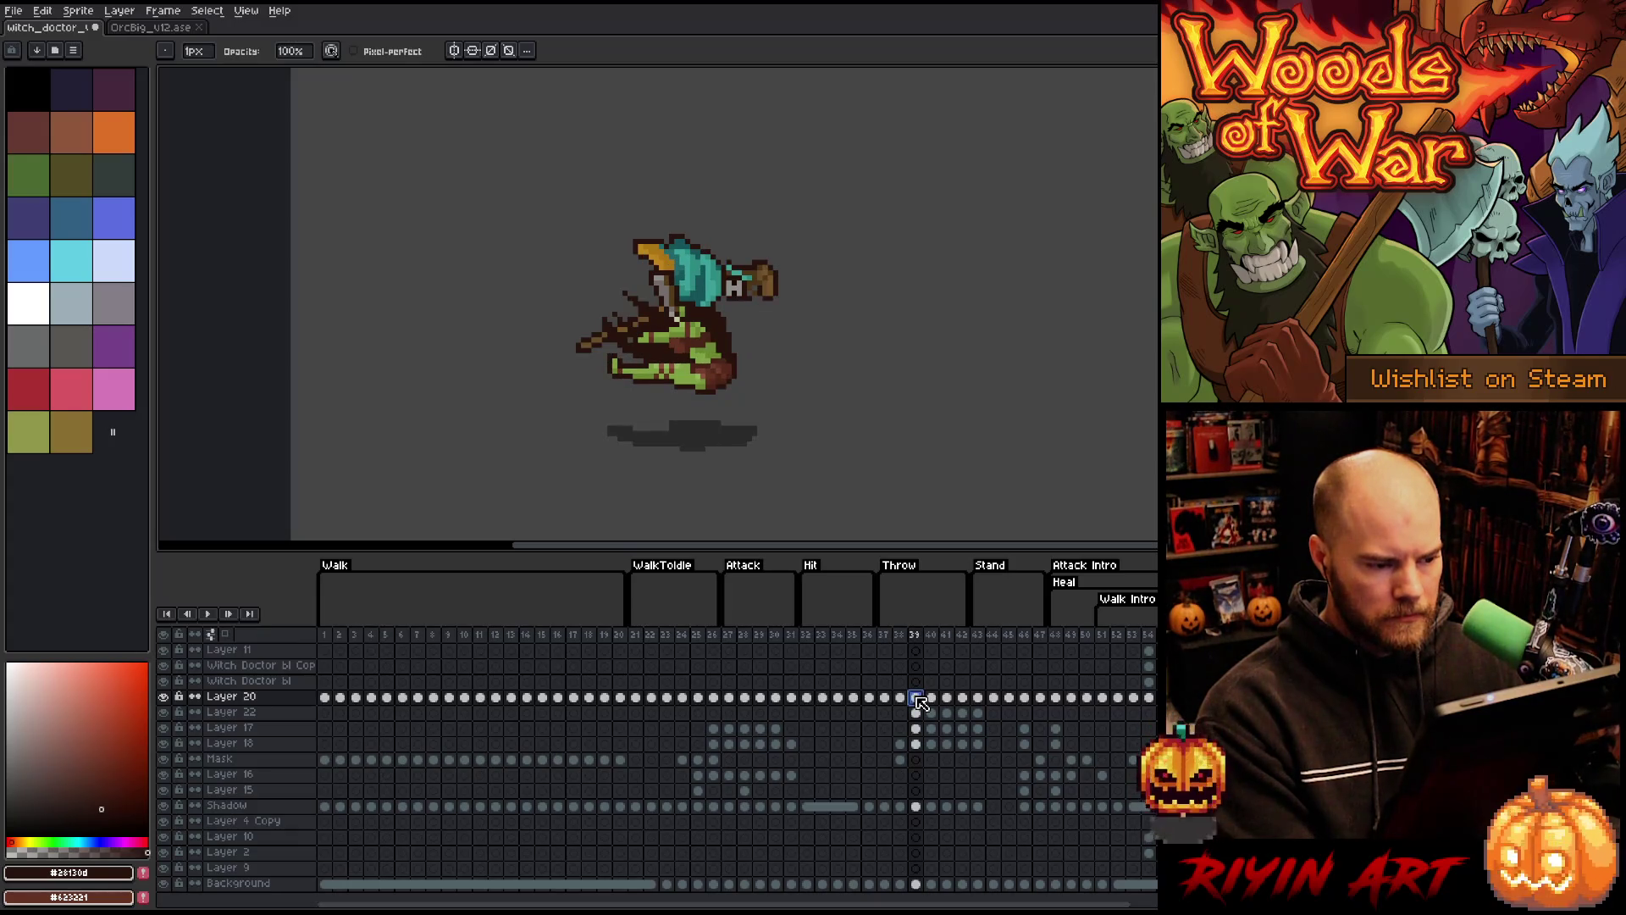
{"action": "key", "text": "ctrl+c"}
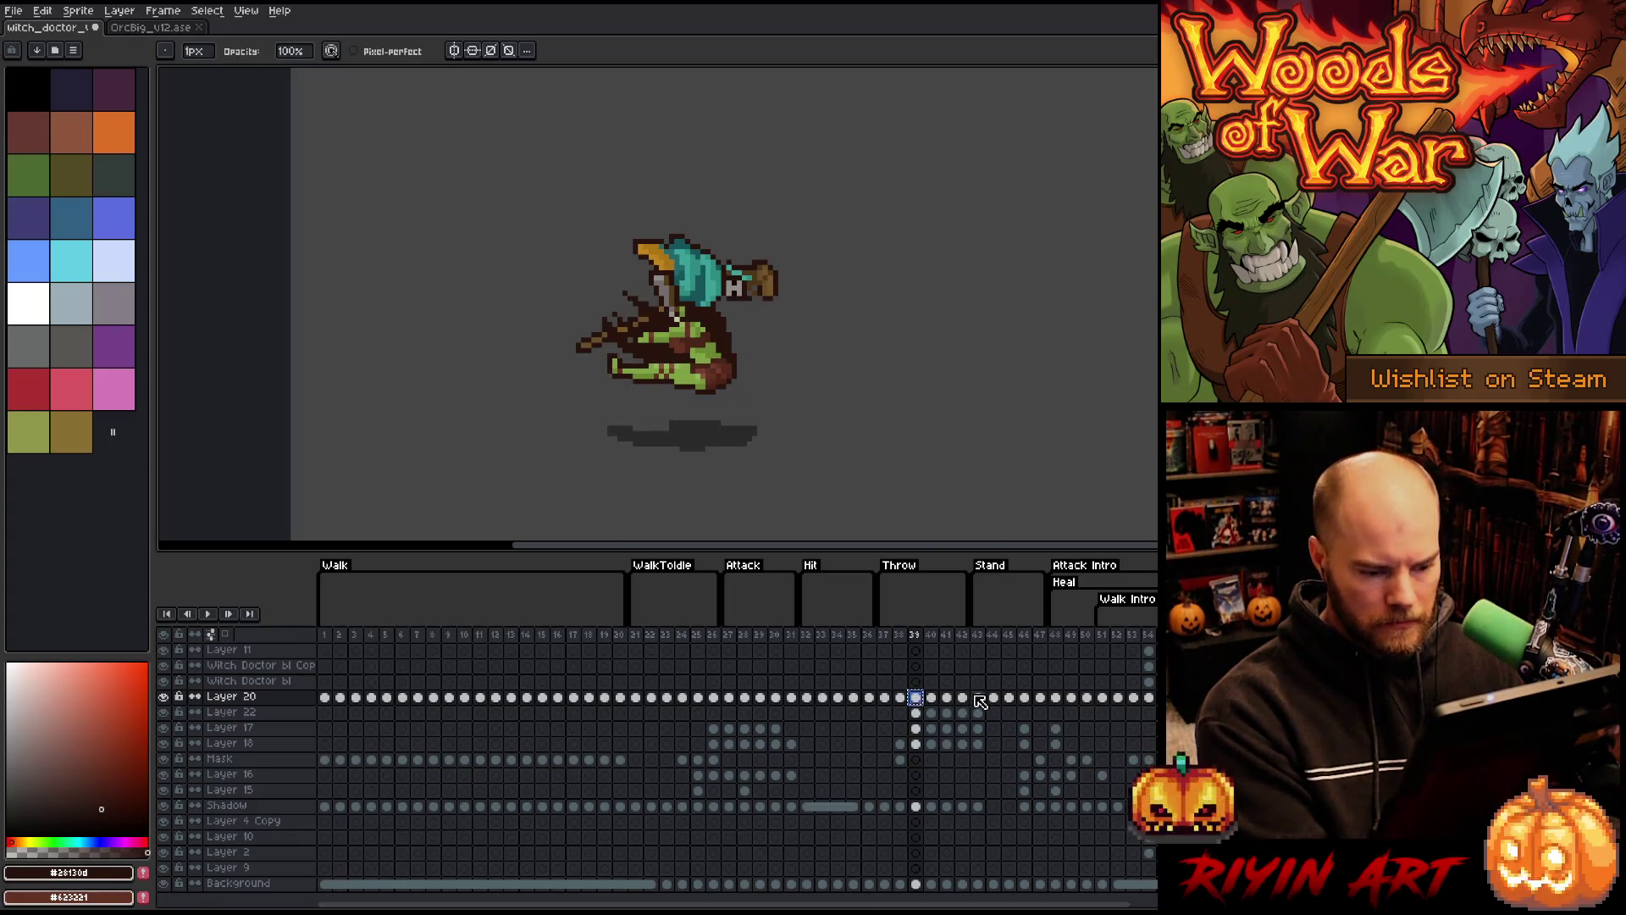
{"action": "left_click", "coordinate": [981, 698]}
{"action": "left_click", "coordinate": [994, 698]}
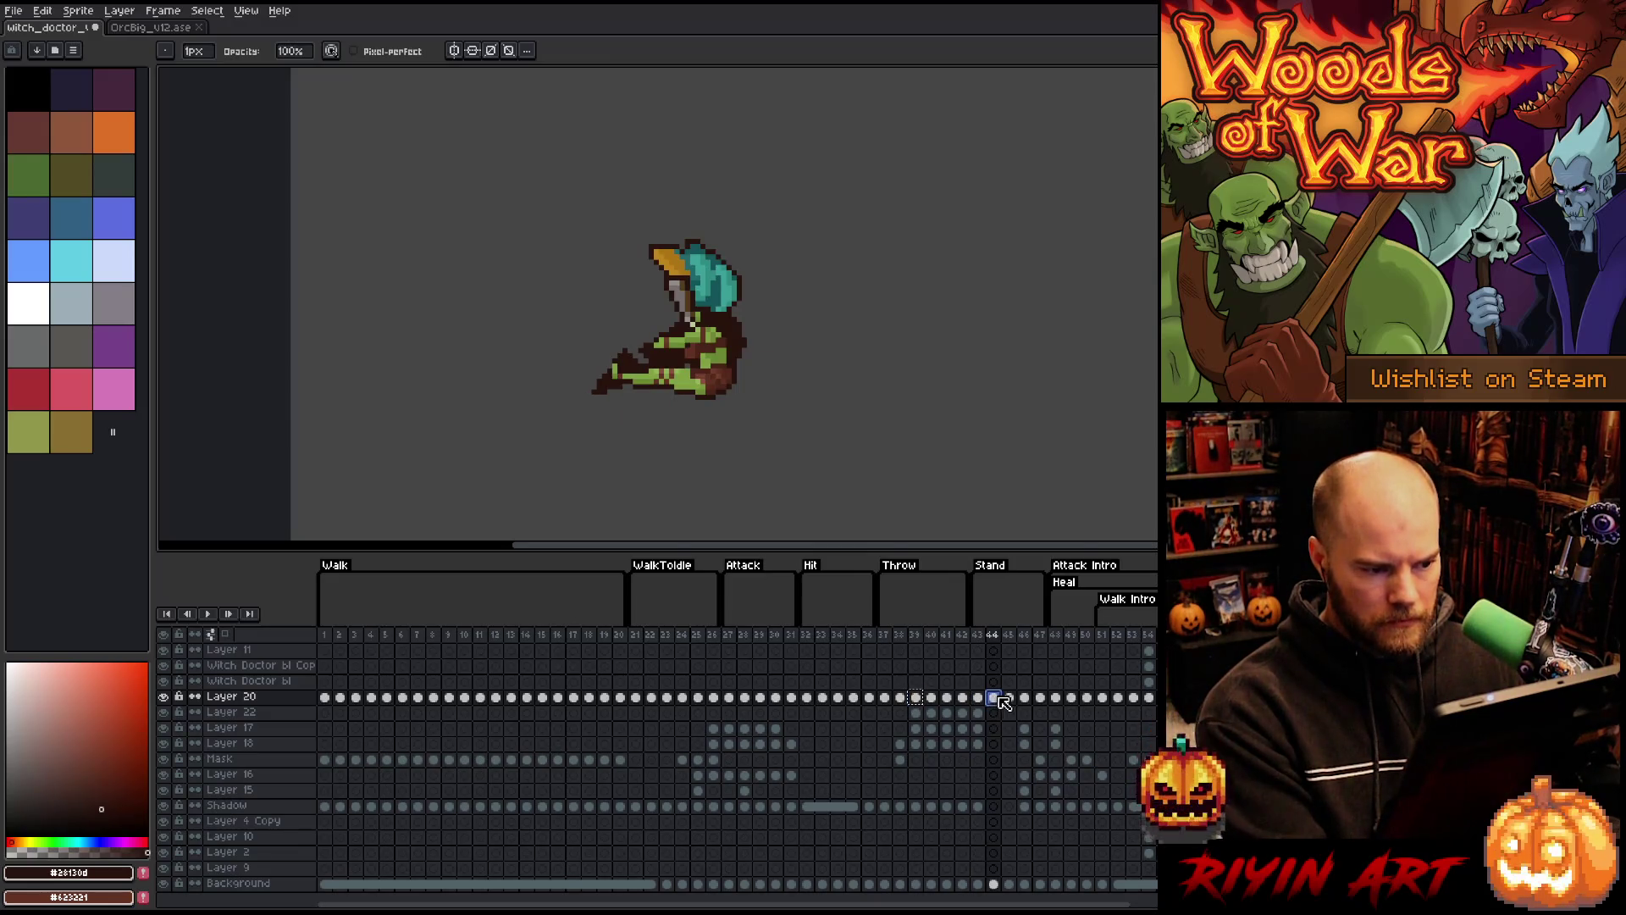
{"action": "left_click", "coordinate": [1010, 699]}
{"action": "key", "text": "ctrl+v"}
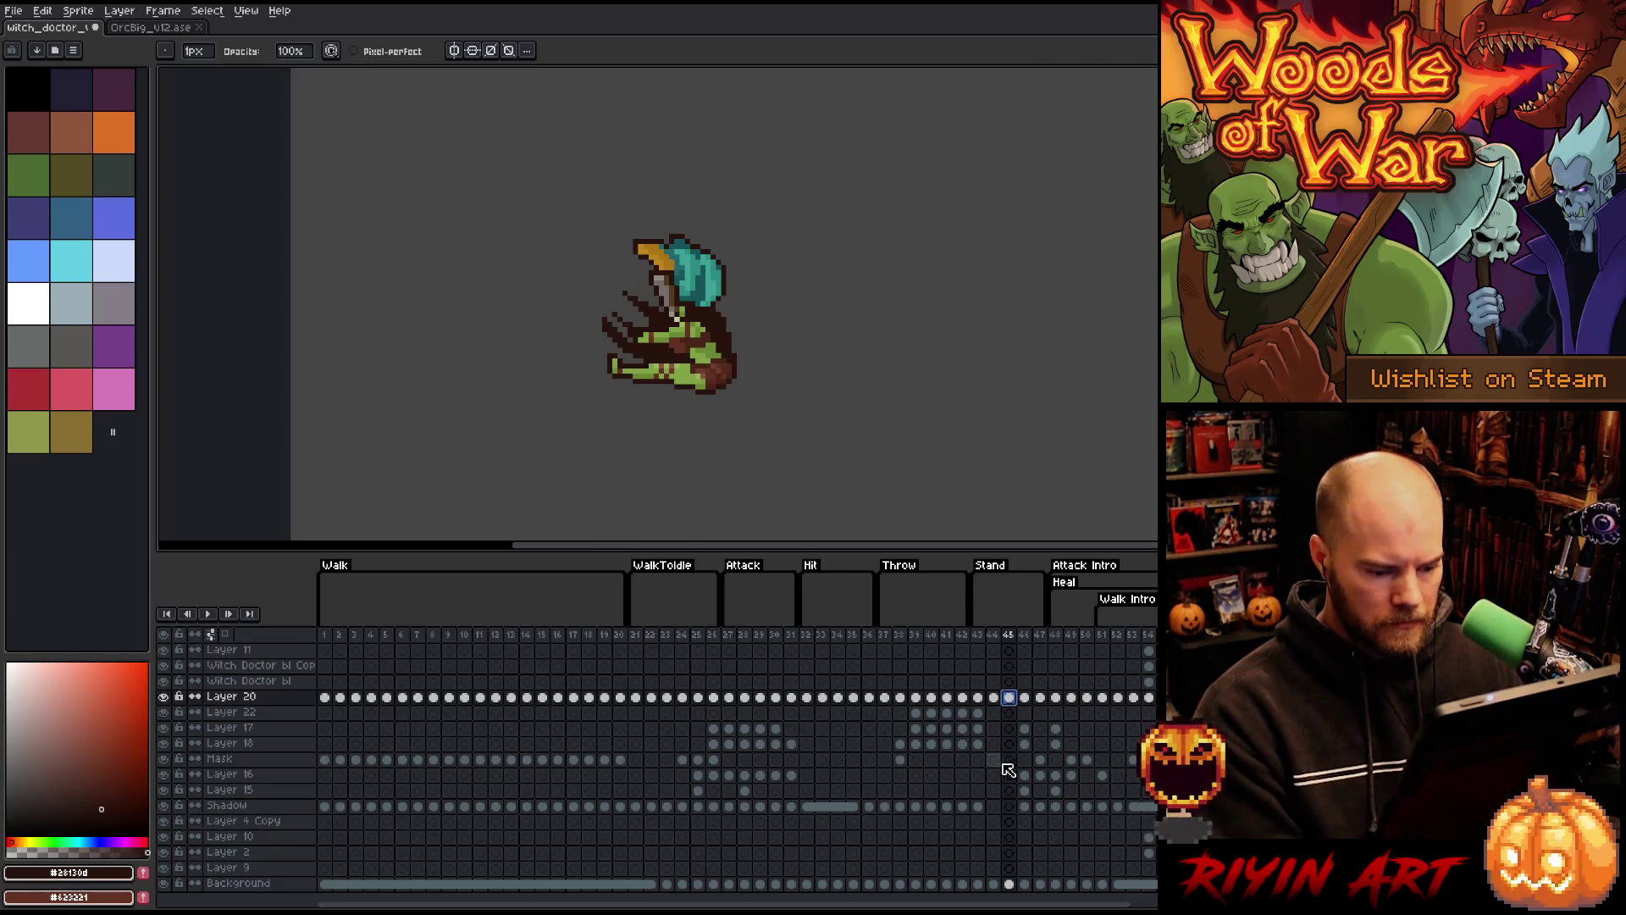
- After checking the shadow on frames 43–45, select Layer 20's frames 44–45 for moving with Auto Select Layer off
{"action": "left_click", "coordinate": [980, 807]}
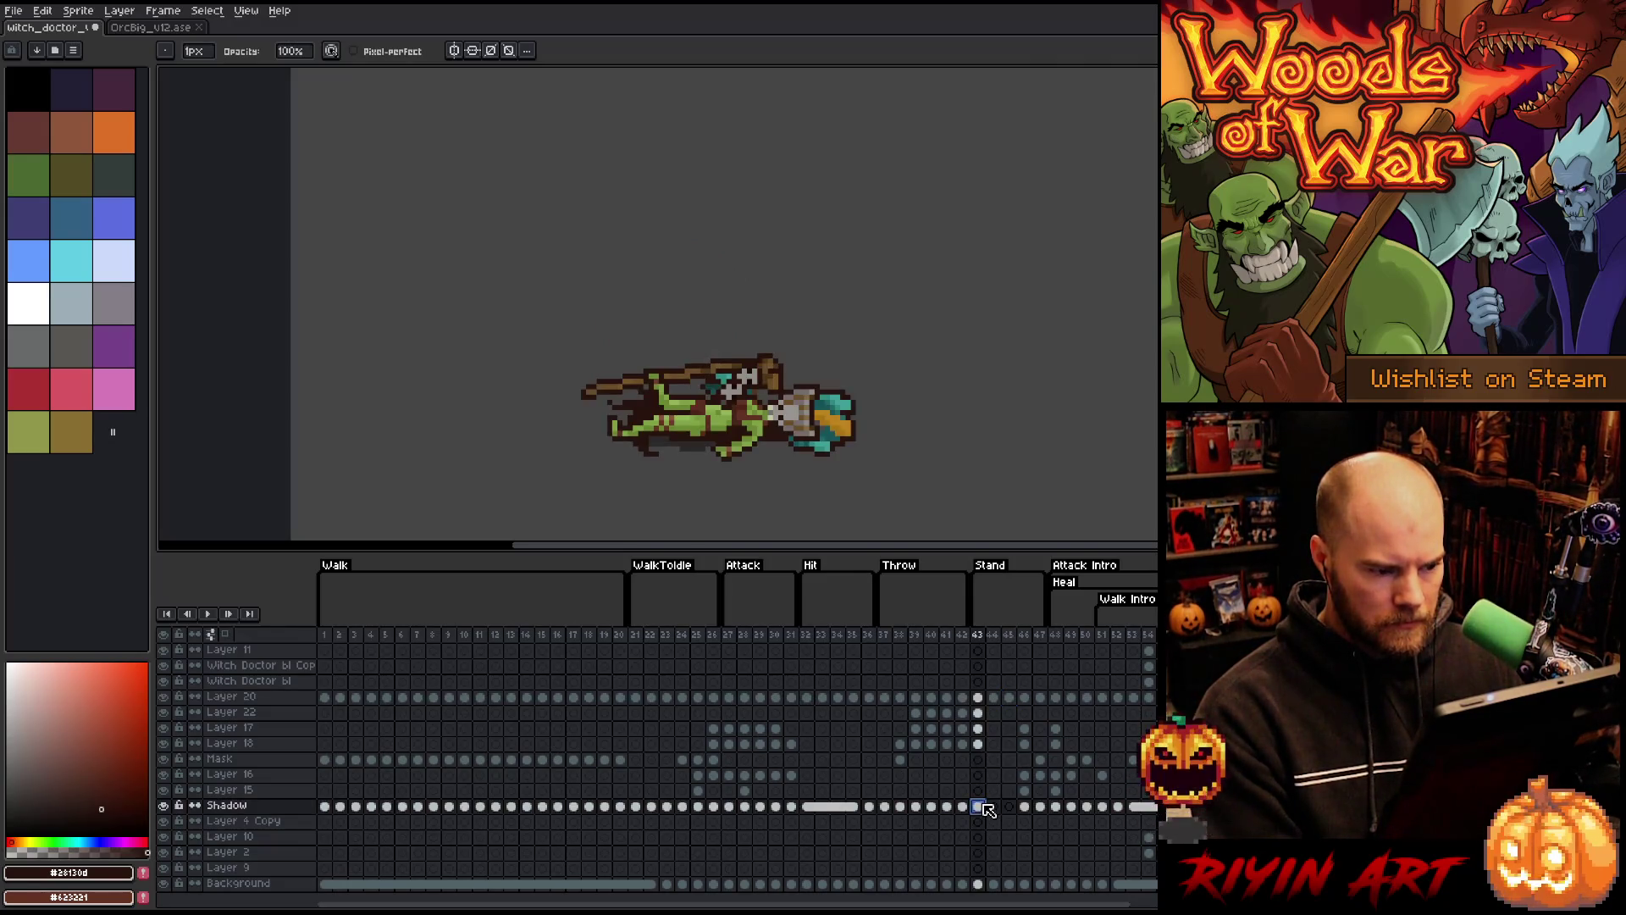
{"action": "left_click", "coordinate": [995, 807]}
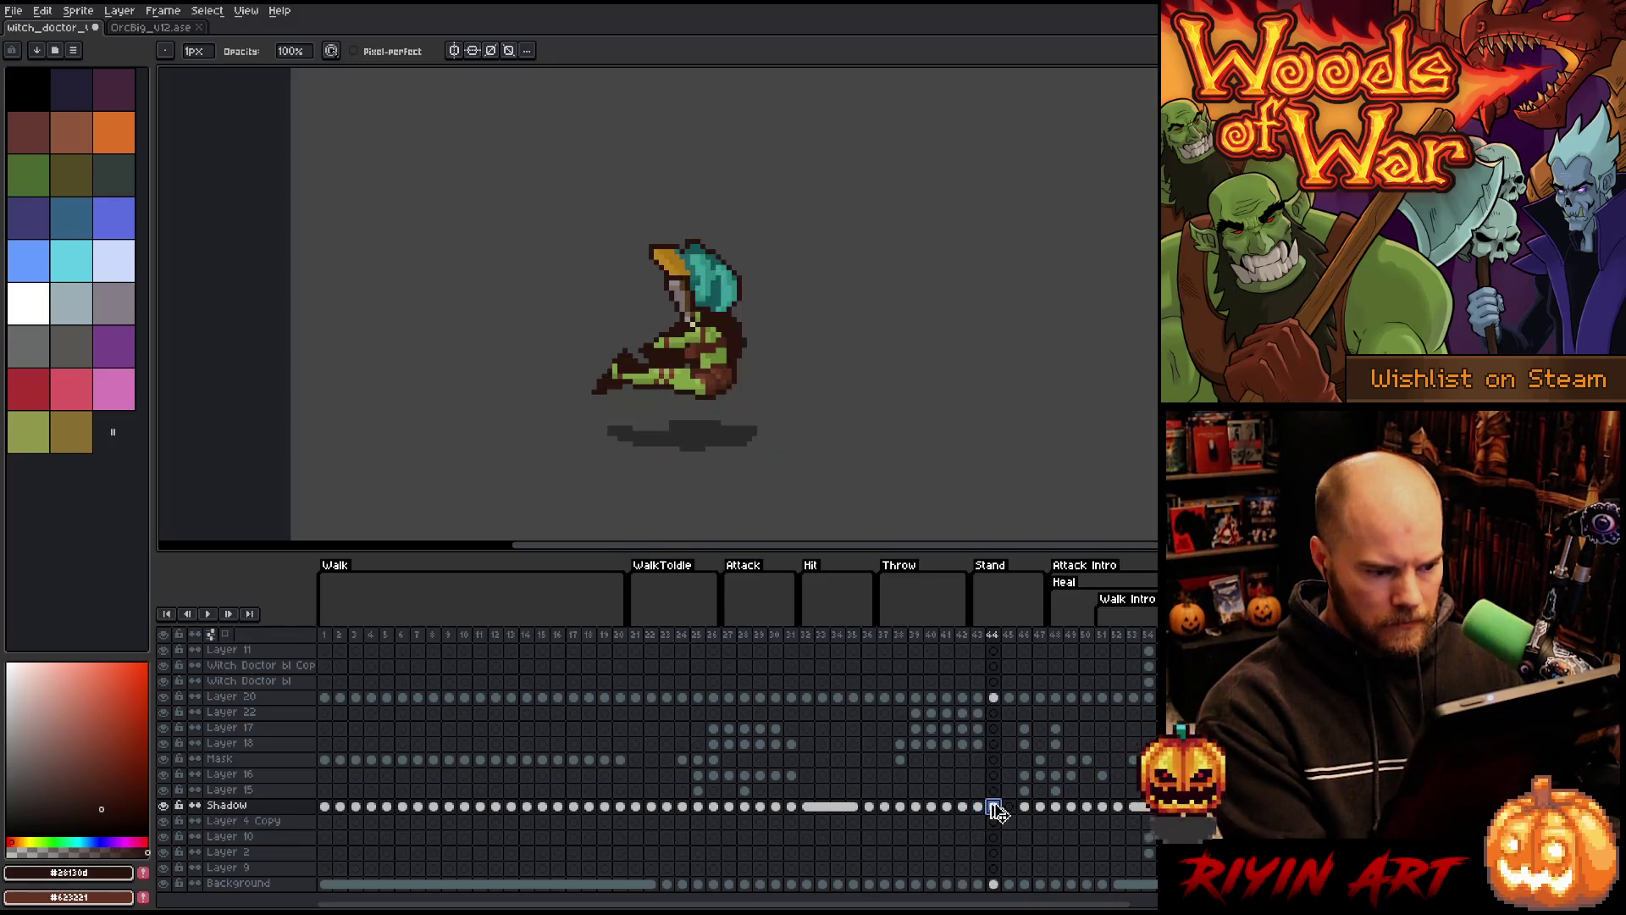
{"action": "left_click", "coordinate": [1010, 808]}
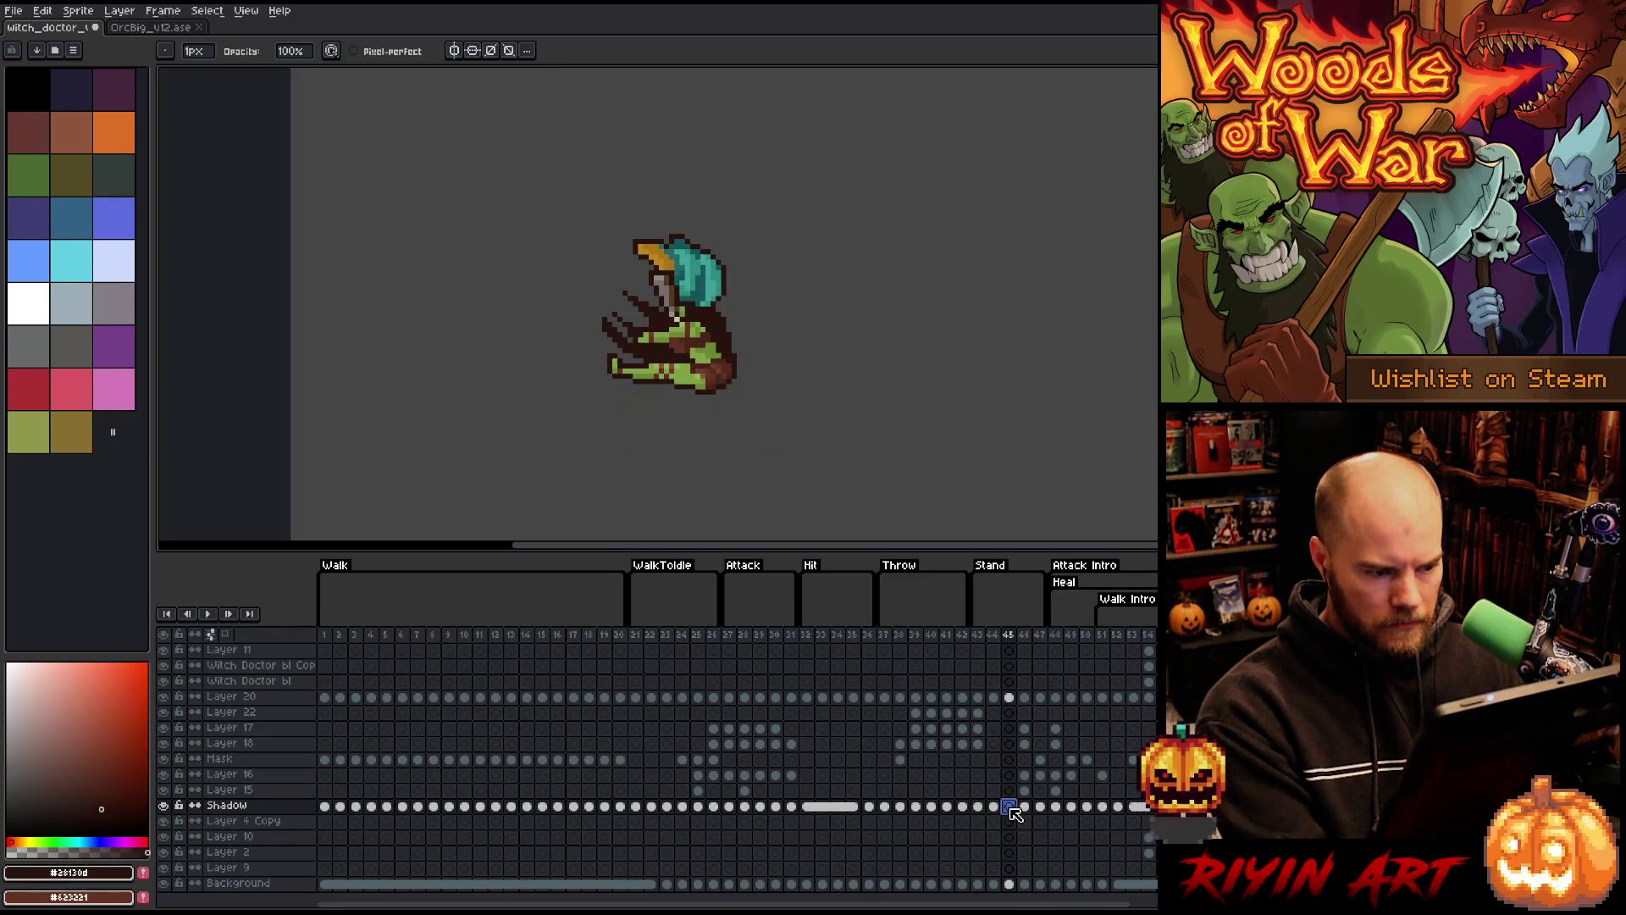
{"action": "left_click", "coordinate": [995, 698]}
{"action": "left_click_drag", "start_coordinate": [997, 700], "coordinate": [1011, 698]}
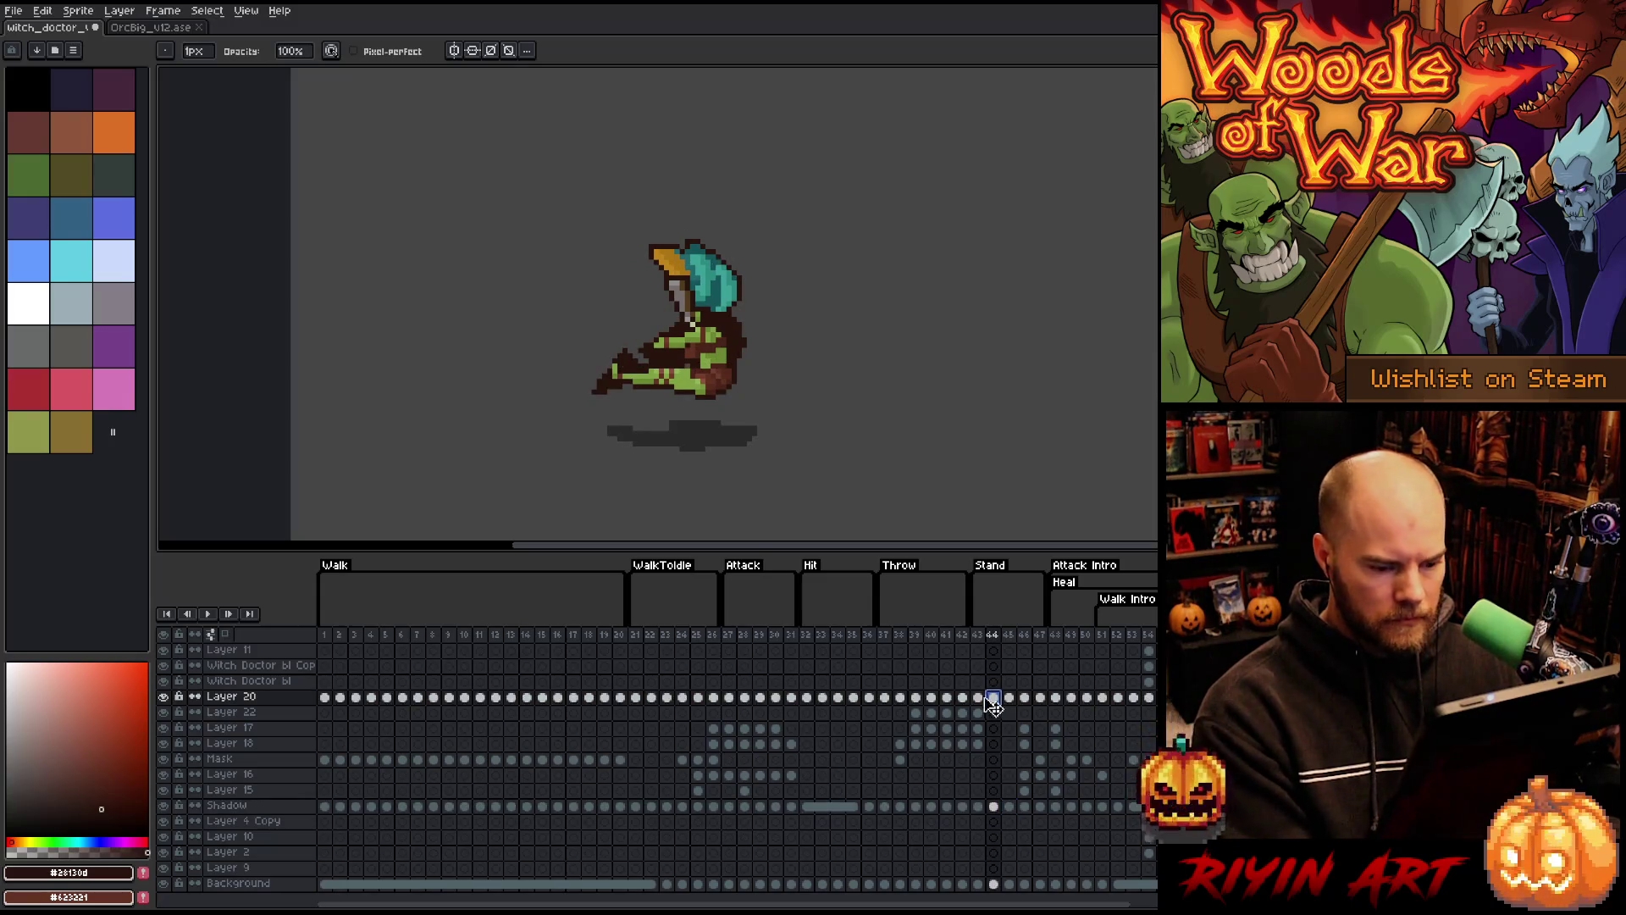
{"action": "key", "text": "v"}
{"action": "left_click", "coordinate": [165, 52]}
- Drag the frames 44–45 witch doctor about 37 px down onto its shadow and flip frames to check
{"action": "left_click_drag", "start_coordinate": [716, 345], "coordinate": [721, 394]}
{"action": "key", "text": "Right"}
{"action": "key", "text": "Left"}
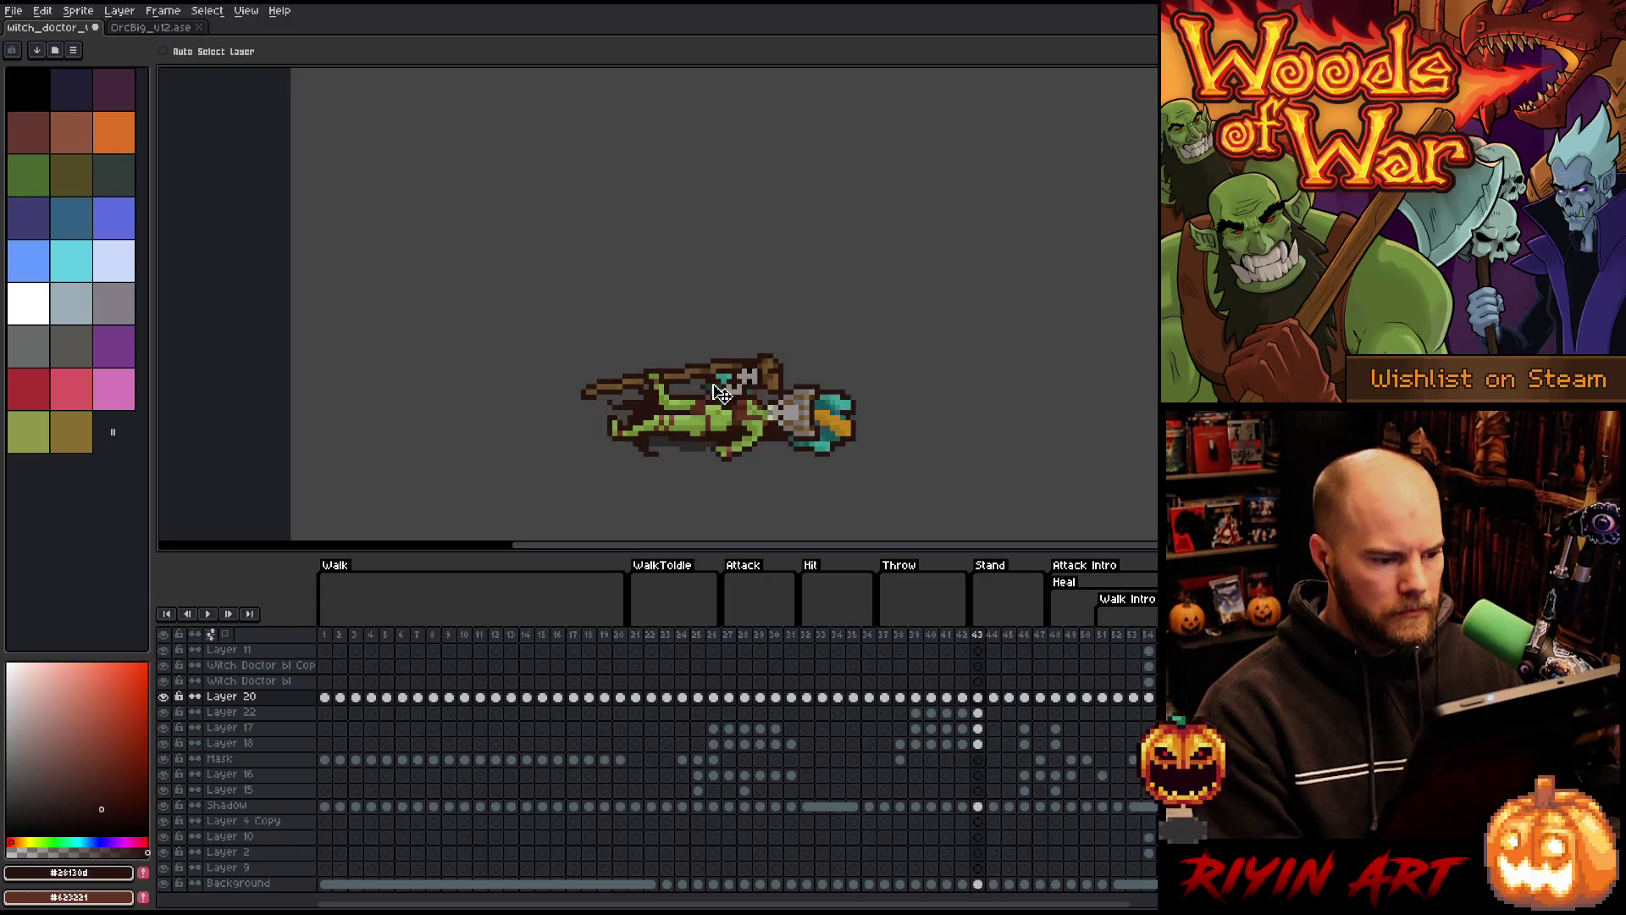
{"action": "key", "text": "Right"}
{"action": "key", "text": "Left"}
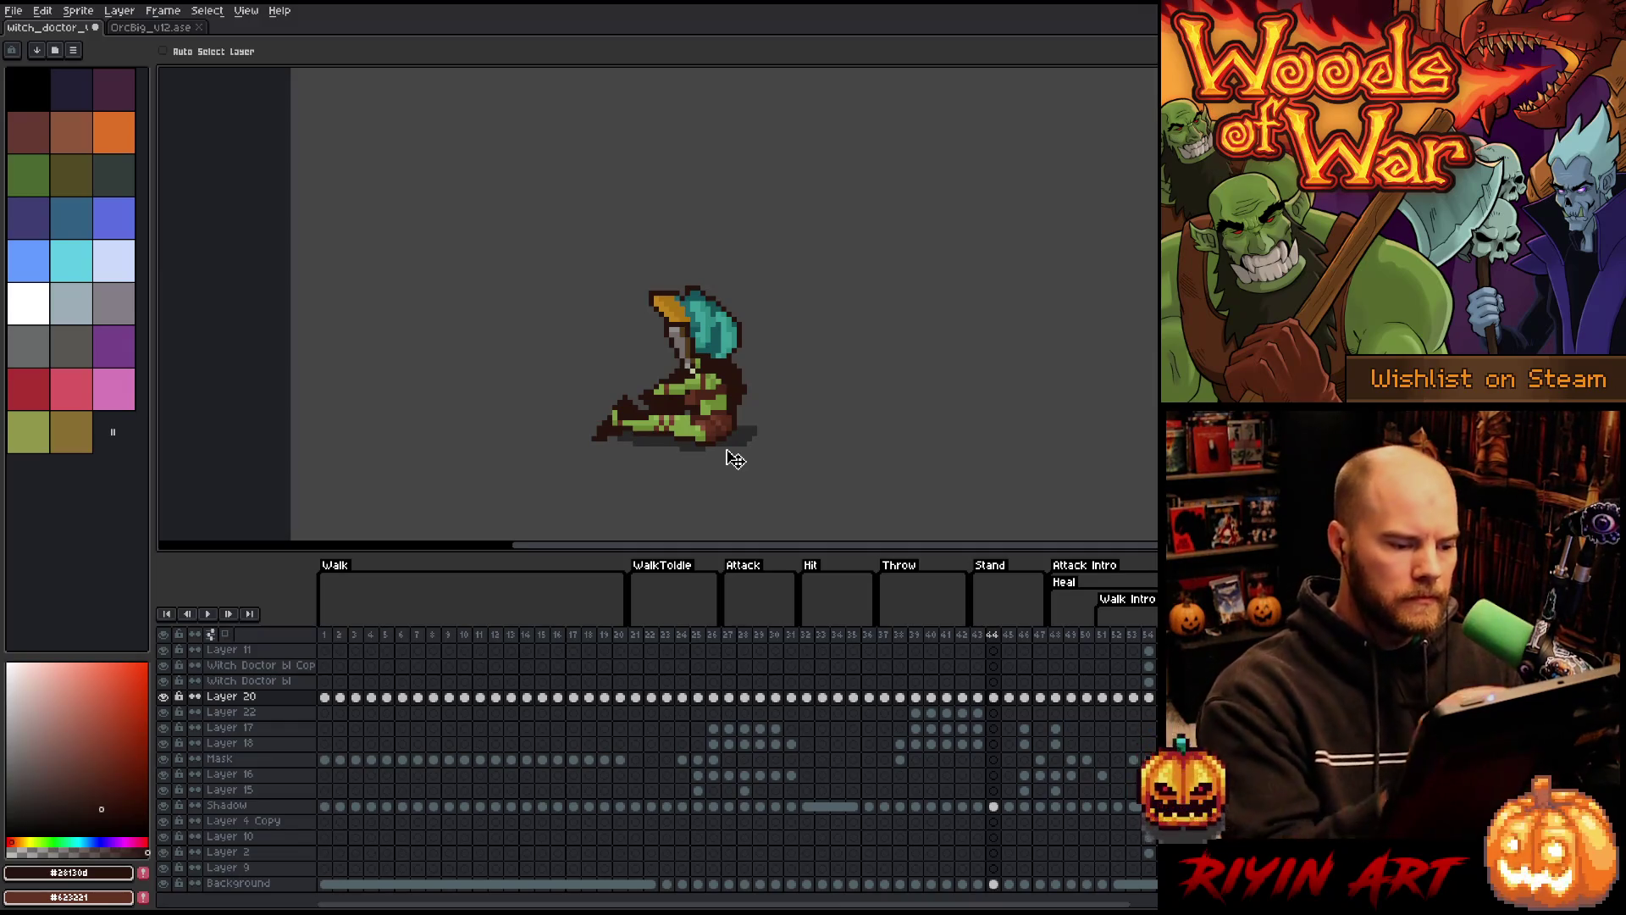
{"action": "key", "text": "b"}
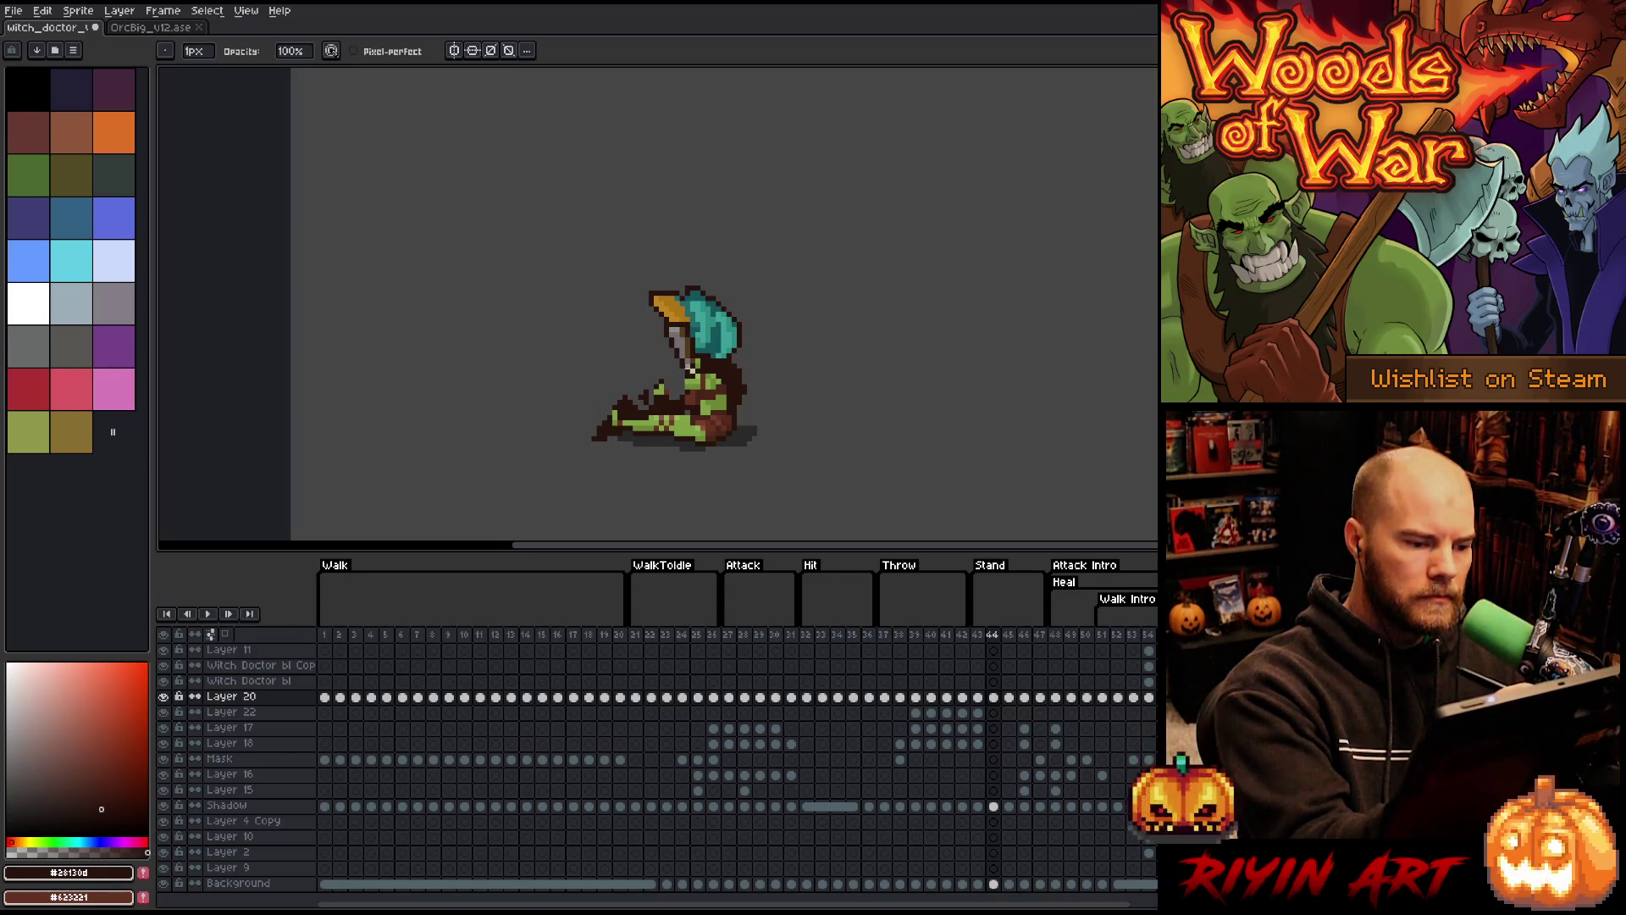
- Begin repainting the leg with mid-brown #623221 and green #80a143, erasing stray pixels
{"action": "key", "text": "i"}
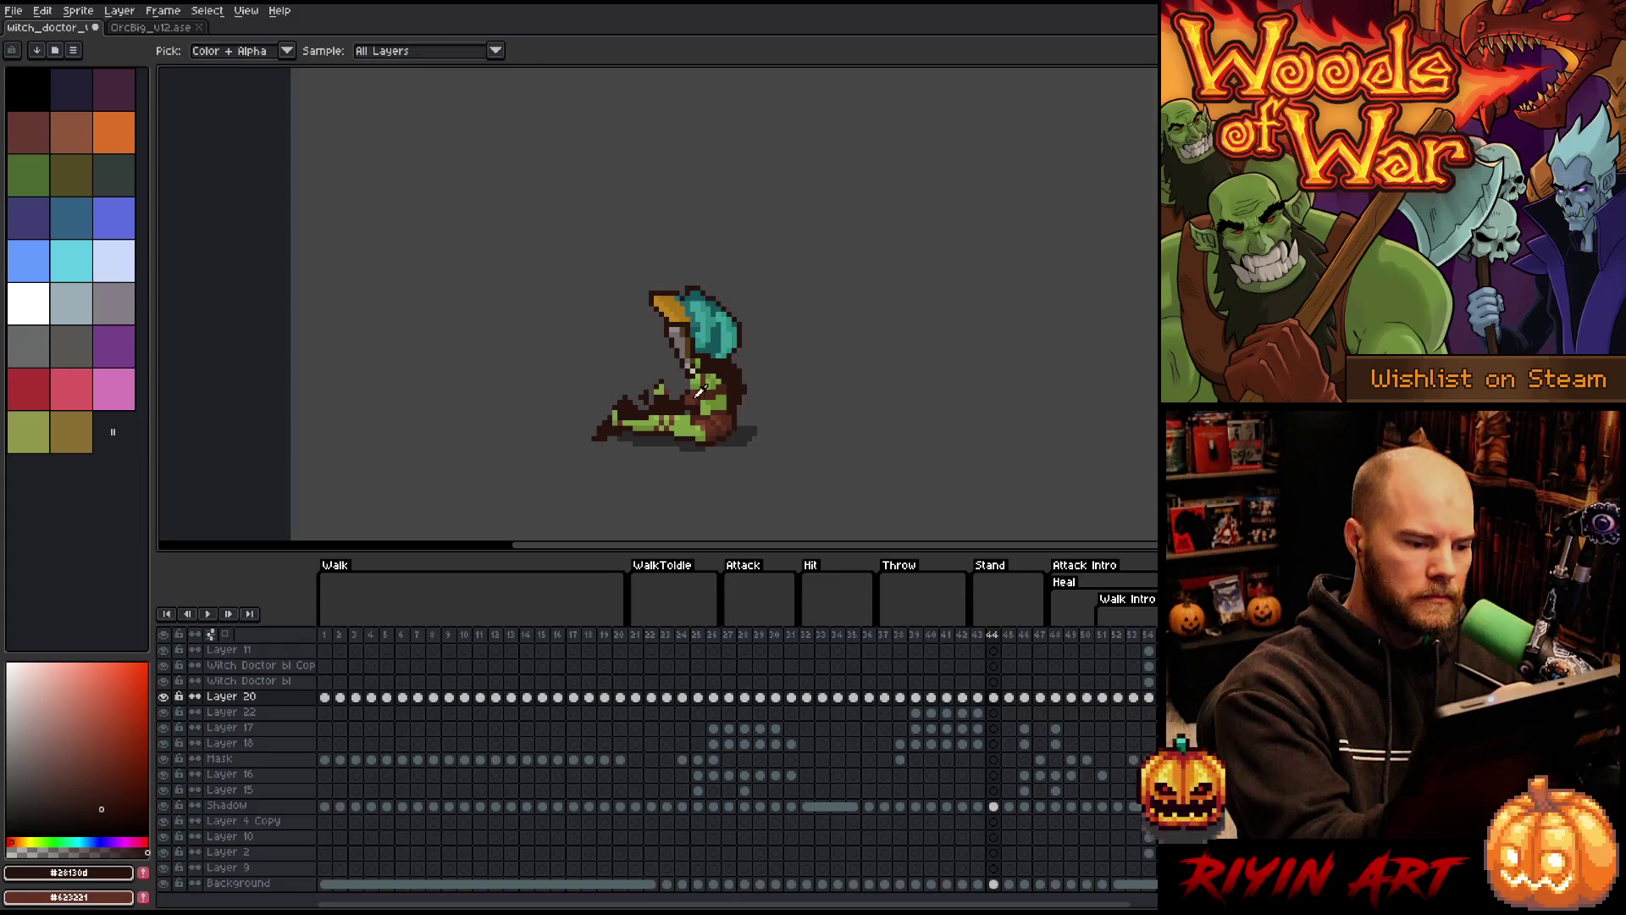
{"action": "key", "text": "b"}
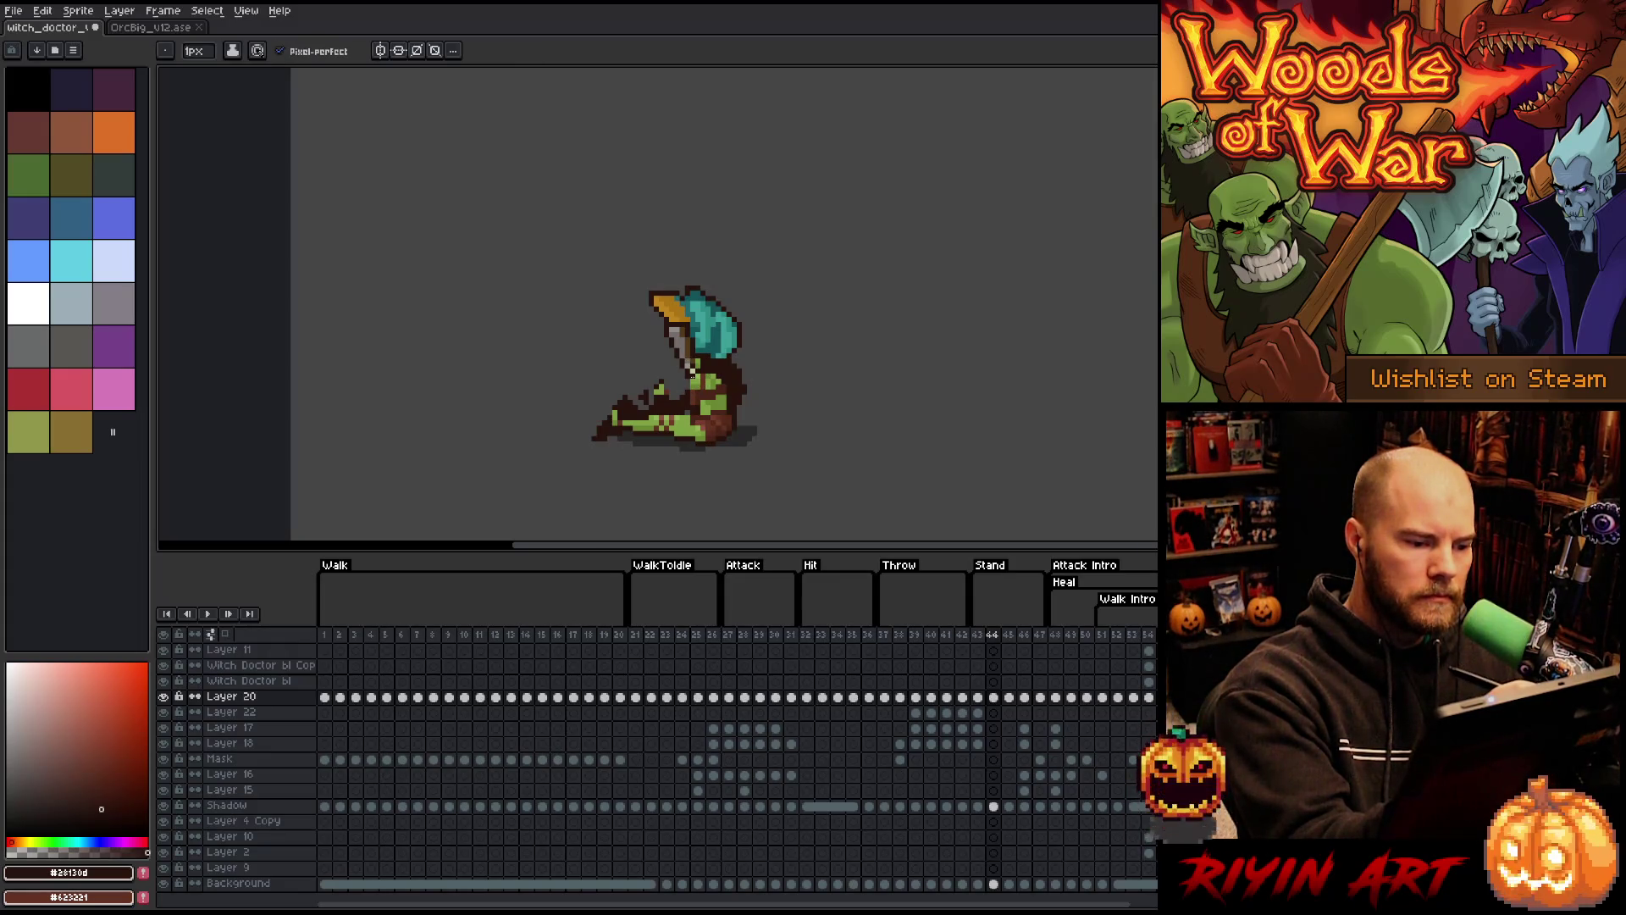
{"action": "left_click", "coordinate": [697, 399], "text": "alt"}
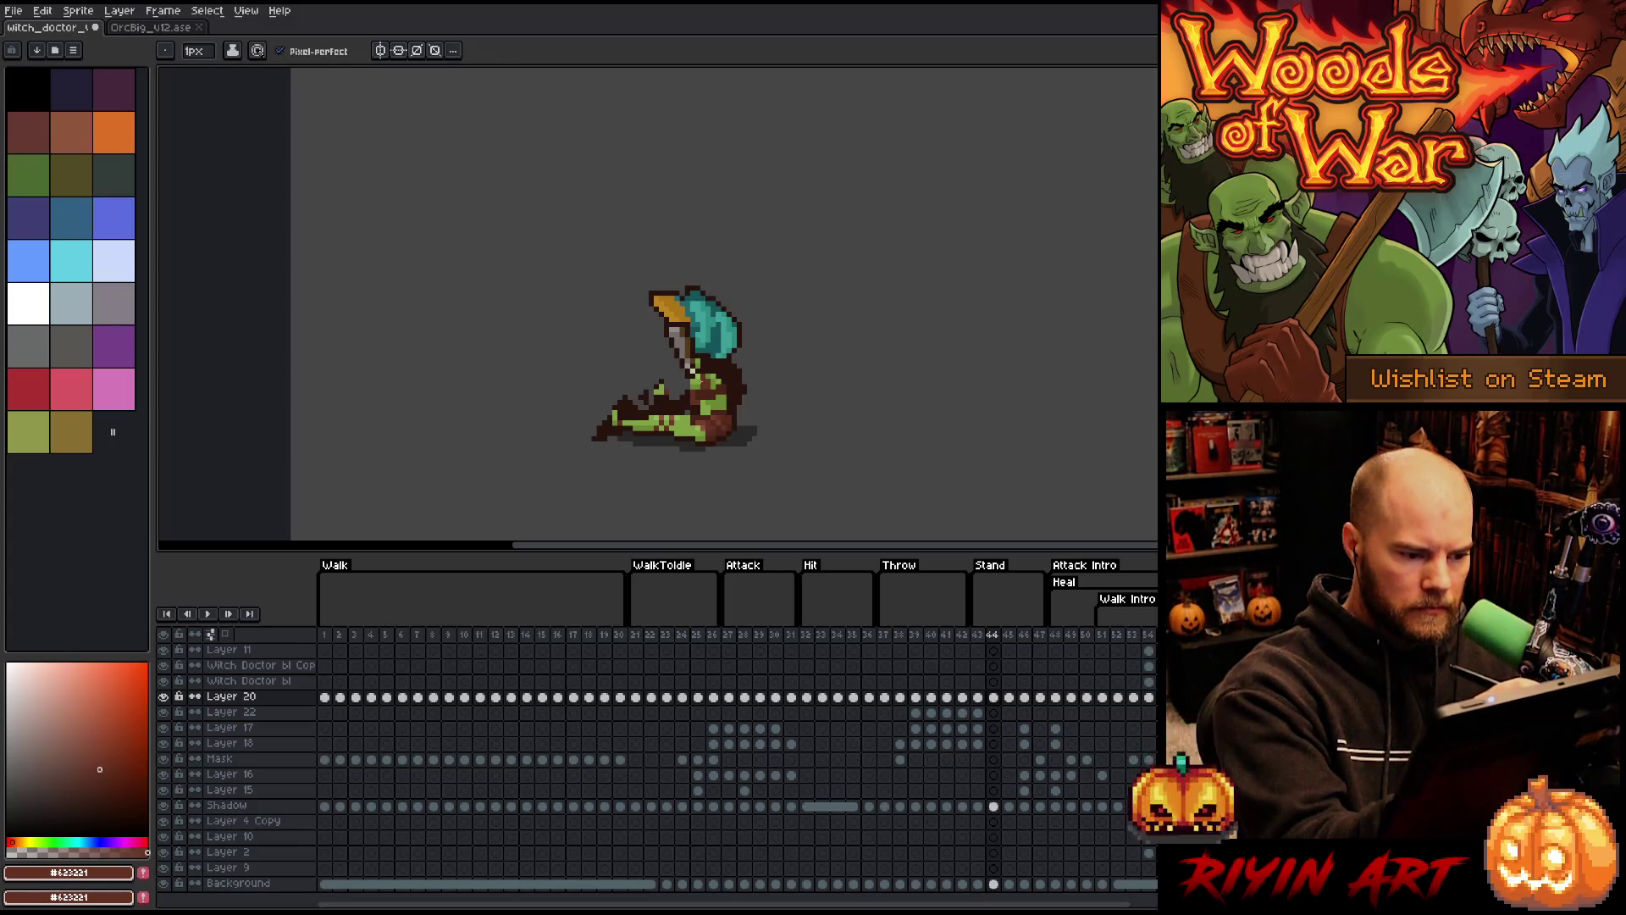
{"action": "left_click", "coordinate": [705, 376], "text": "alt"}
{"action": "key", "text": "e"}
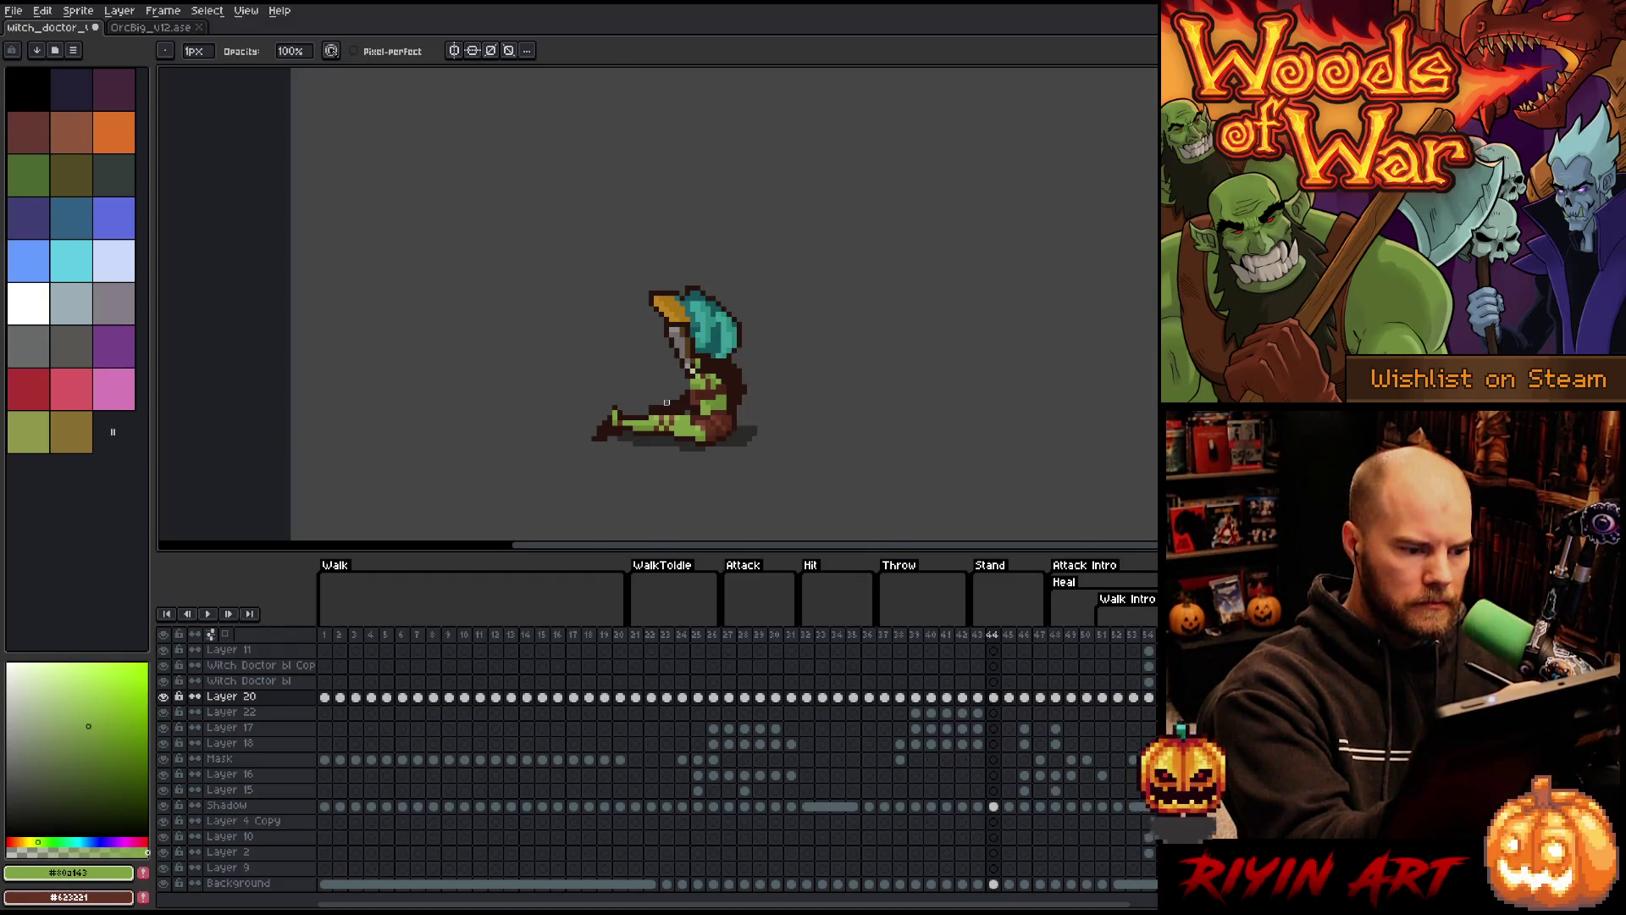
{"action": "key", "text": "b"}
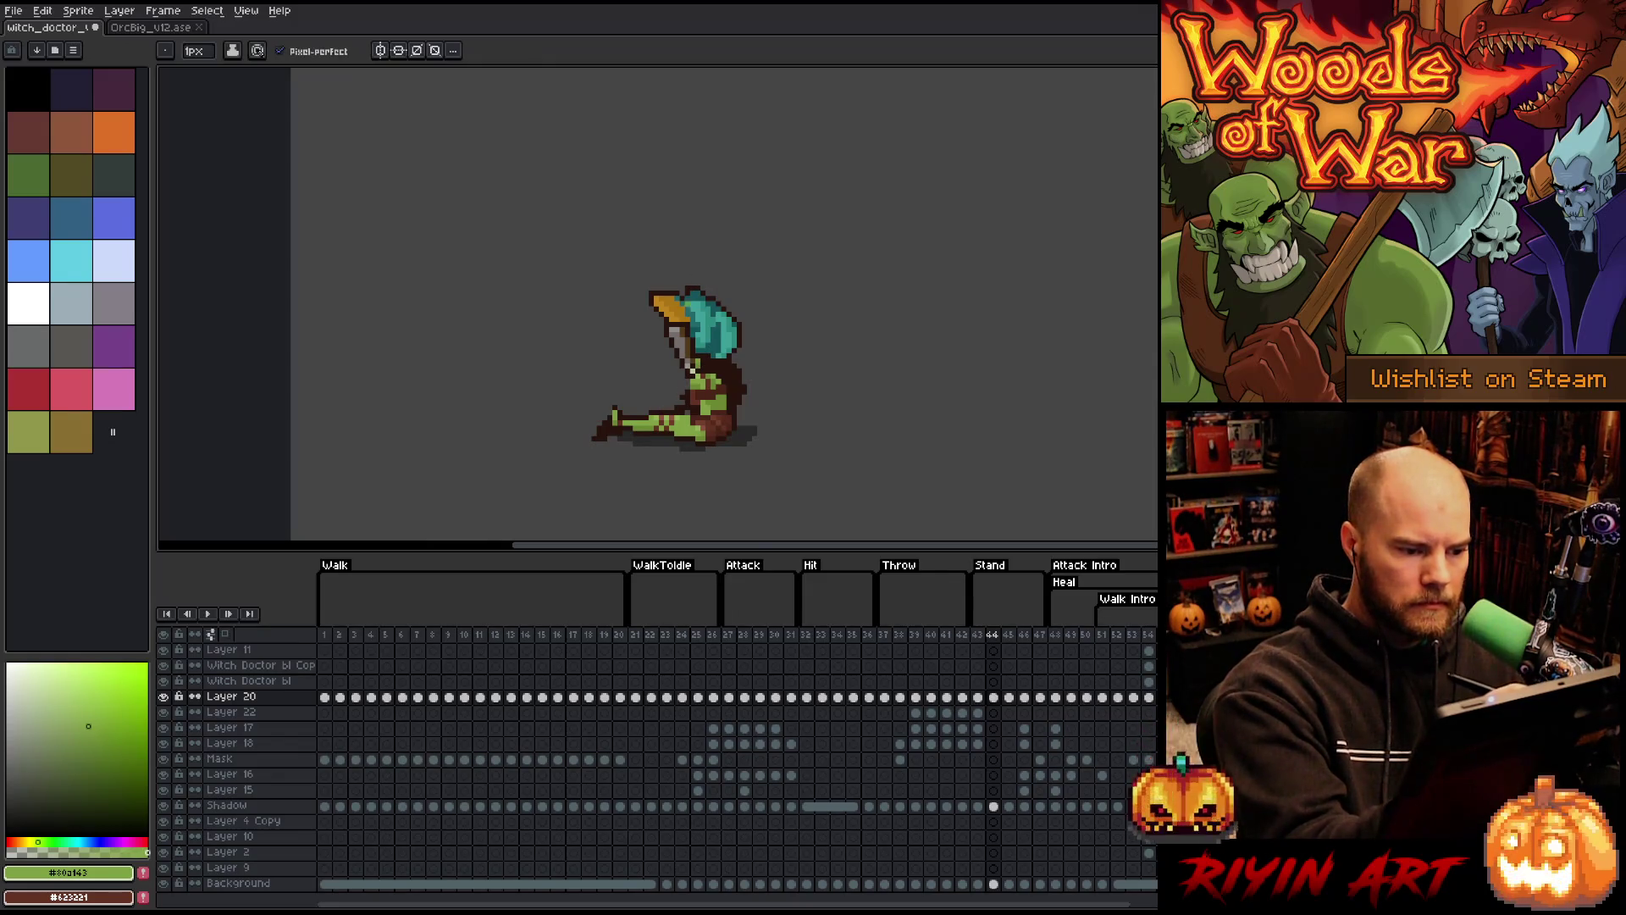
{"action": "left_click", "coordinate": [707, 374], "text": "alt"}
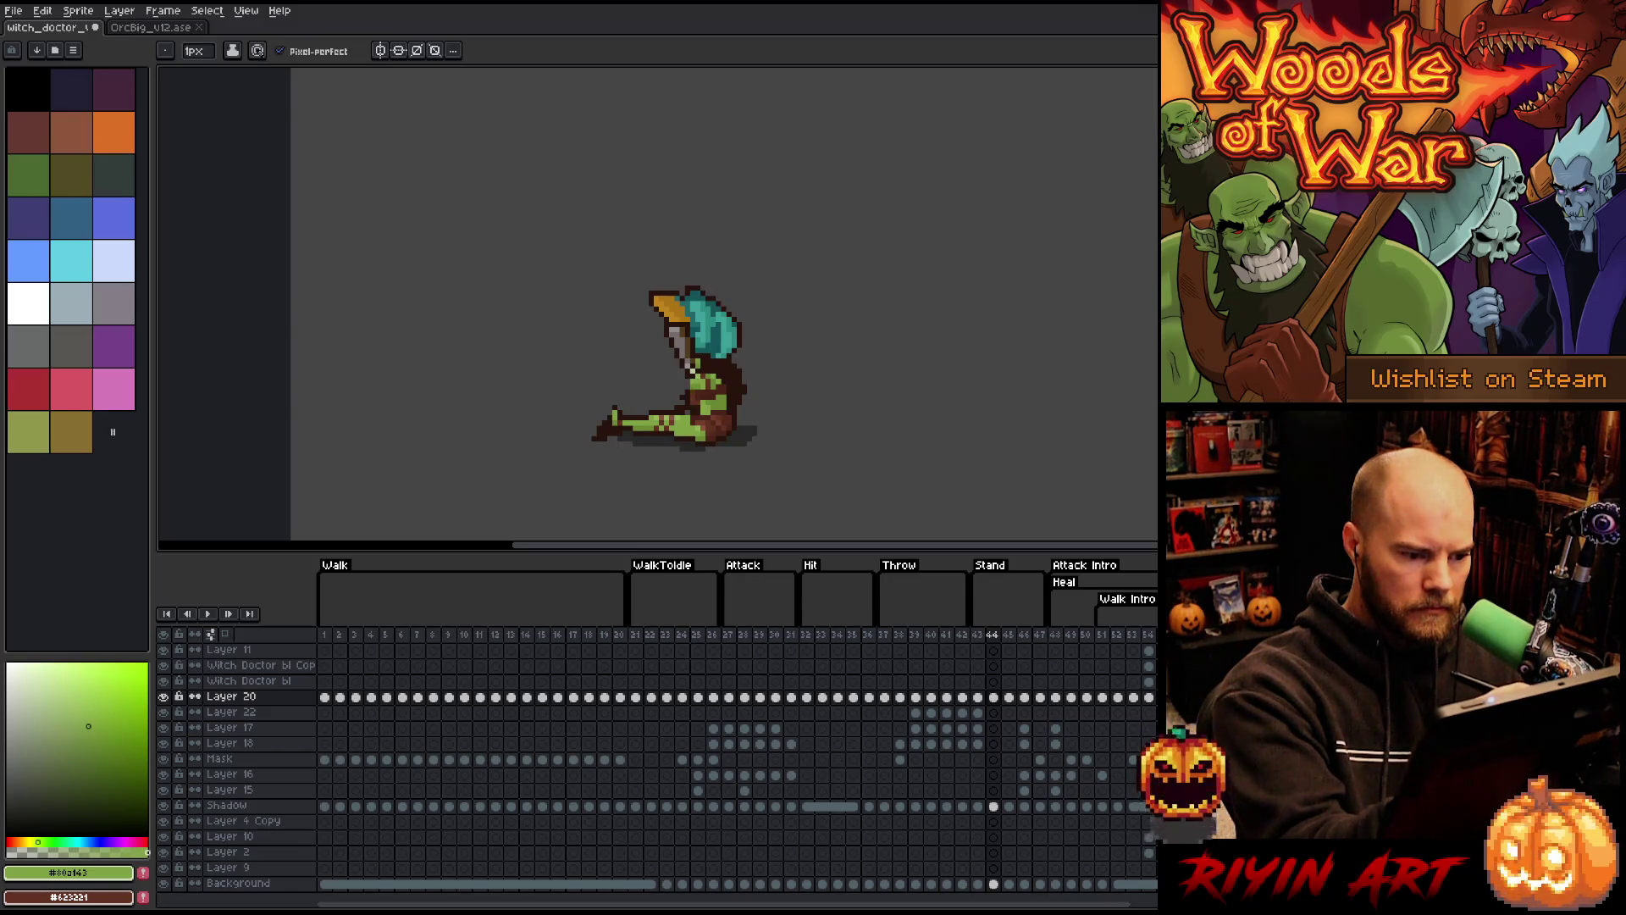
- Shade the leg with #6a8732, #80a143, #6f3927 and #8a523f, then add a dark #28130d pixel in the hood
{"action": "left_click", "coordinate": [695, 397], "text": "alt"}
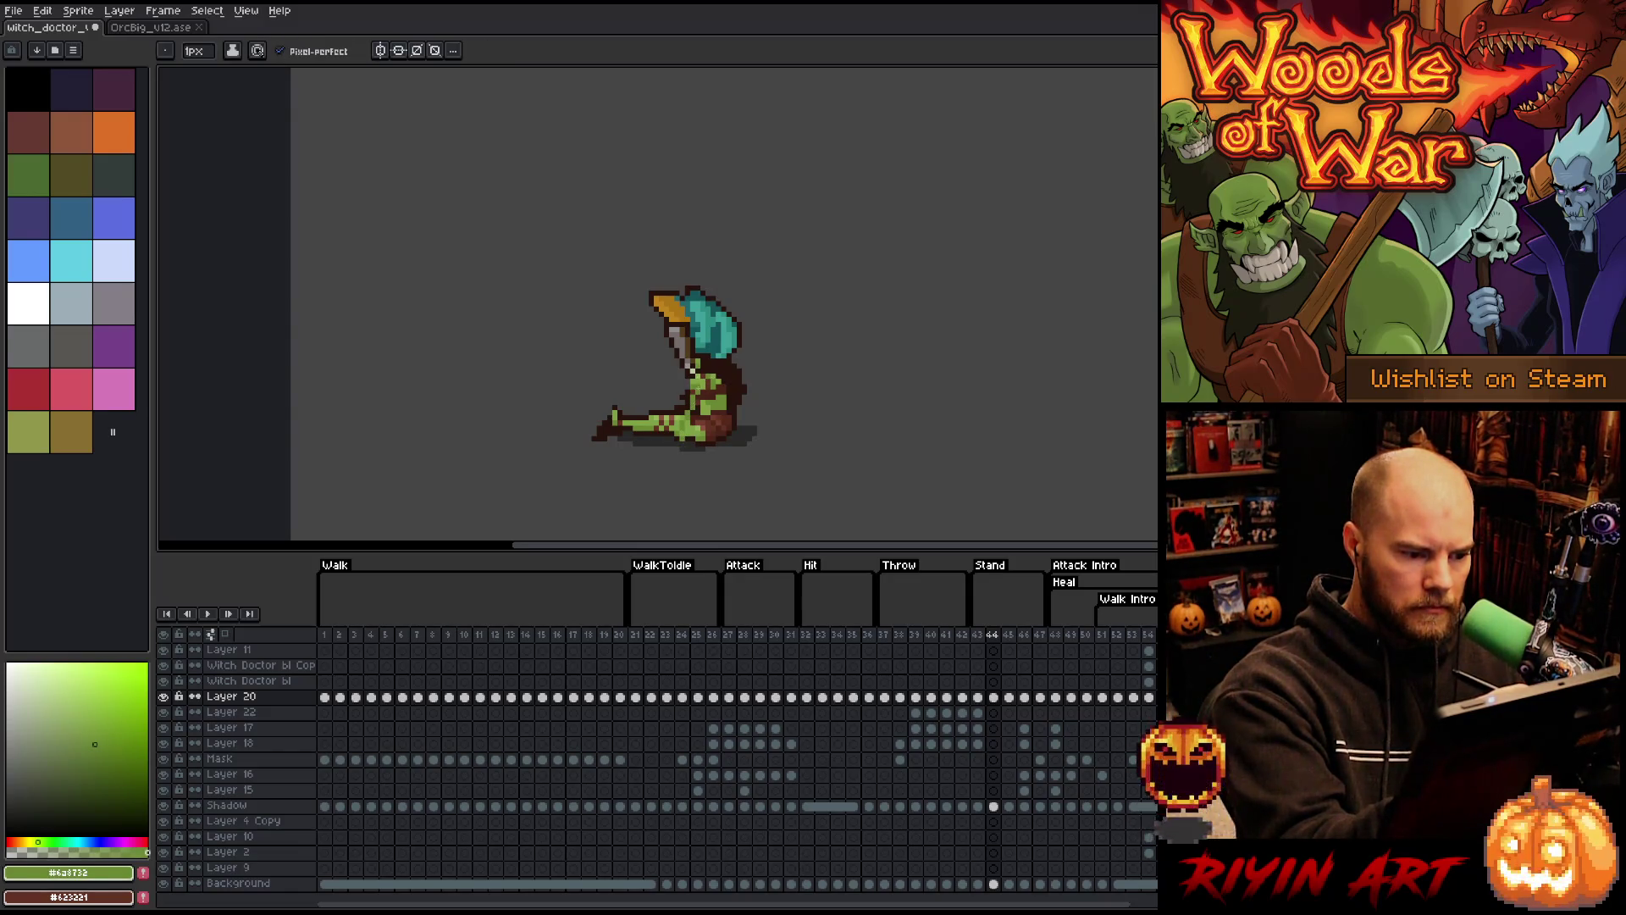
{"action": "left_click", "coordinate": [686, 390], "text": "alt"}
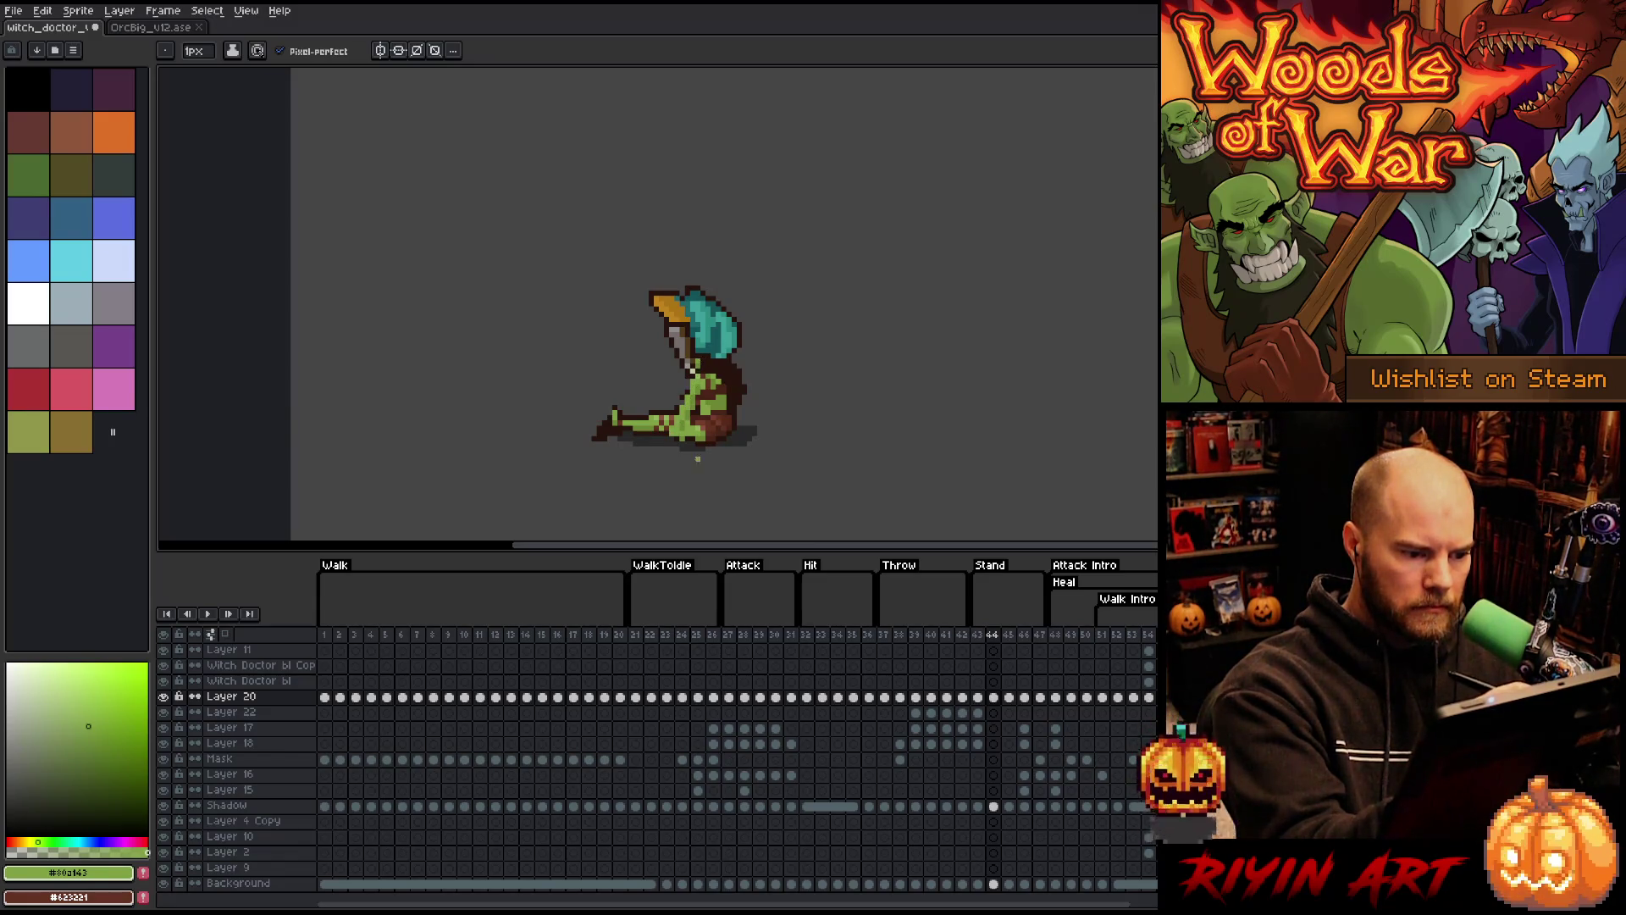
{"action": "left_click", "coordinate": [680, 413], "text": "alt"}
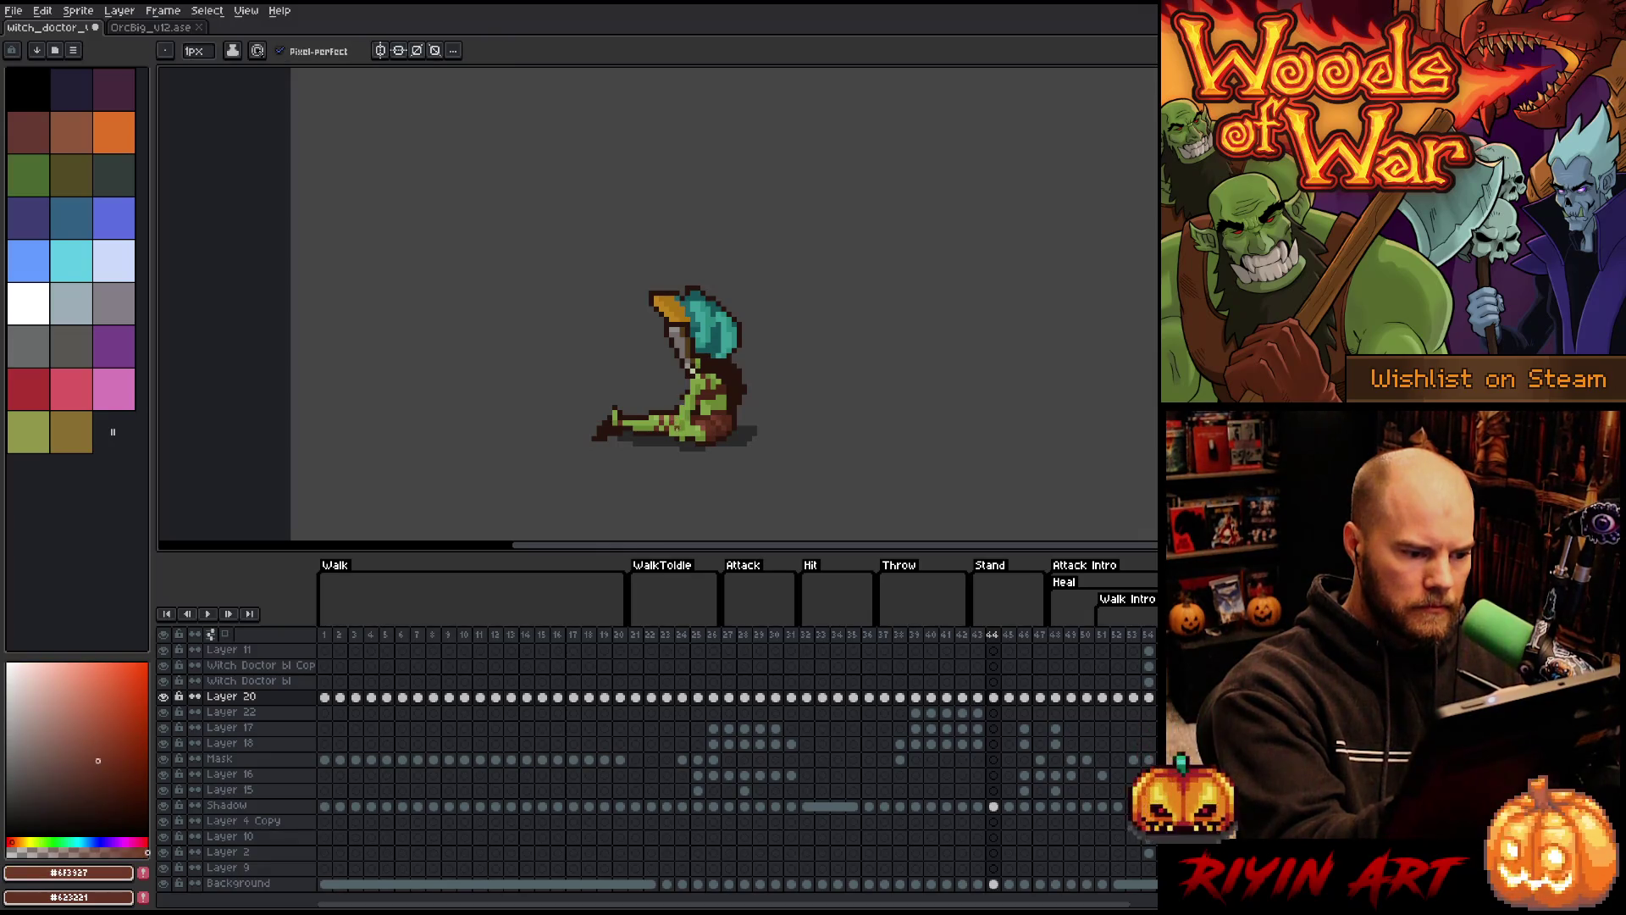
{"action": "left_click", "coordinate": [692, 447], "text": "alt"}
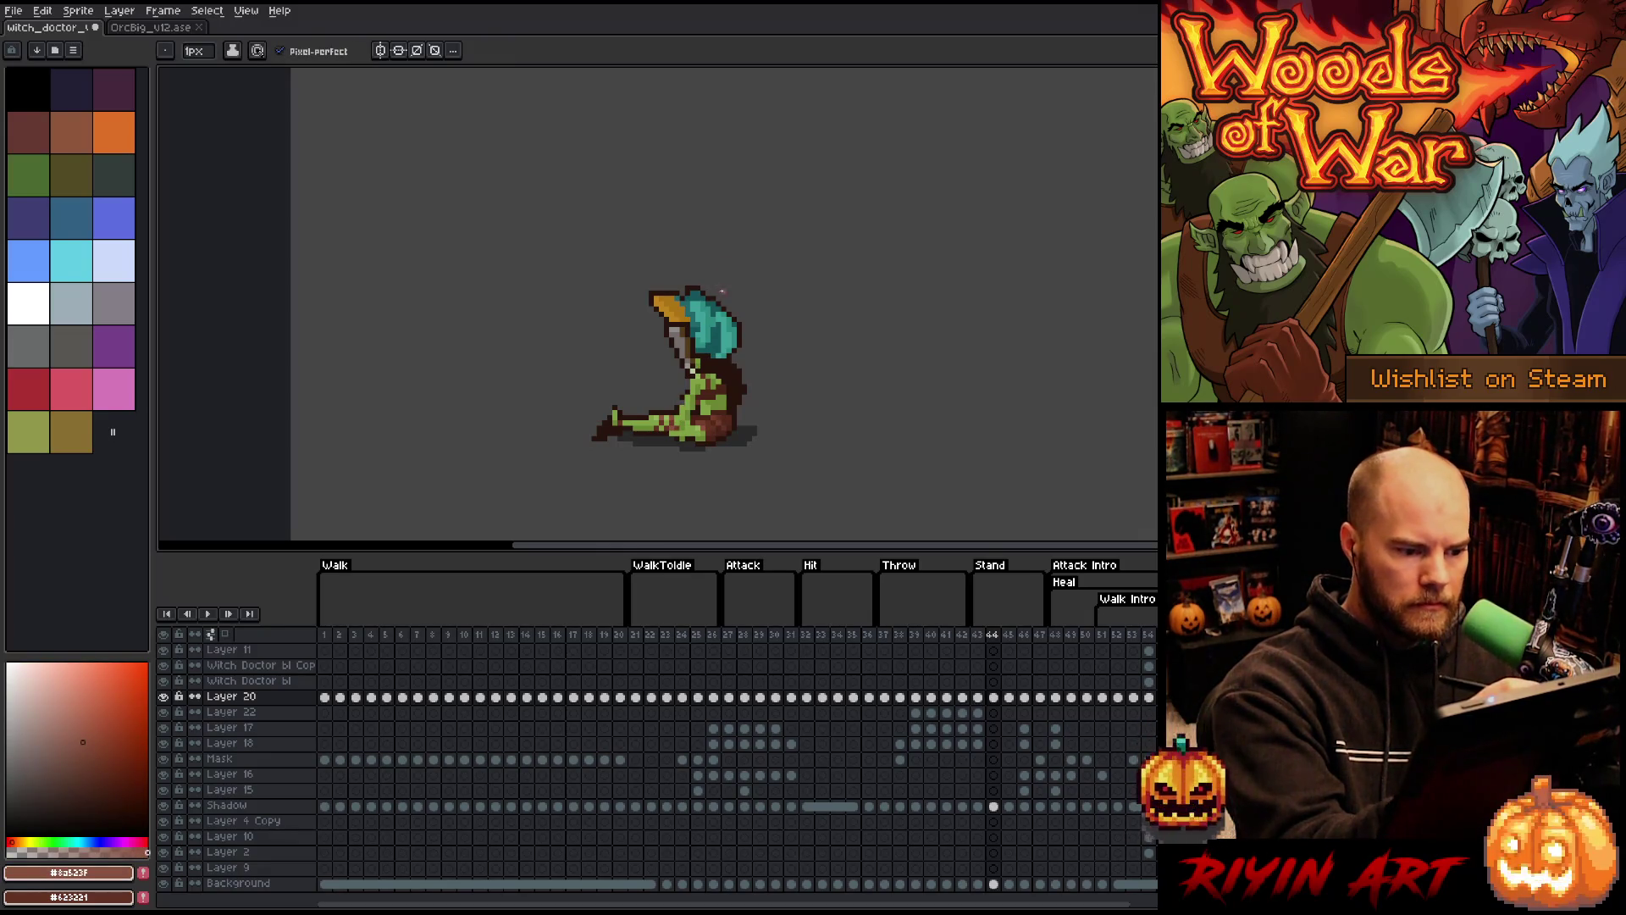
{"action": "left_click", "coordinate": [686, 426], "text": "alt"}
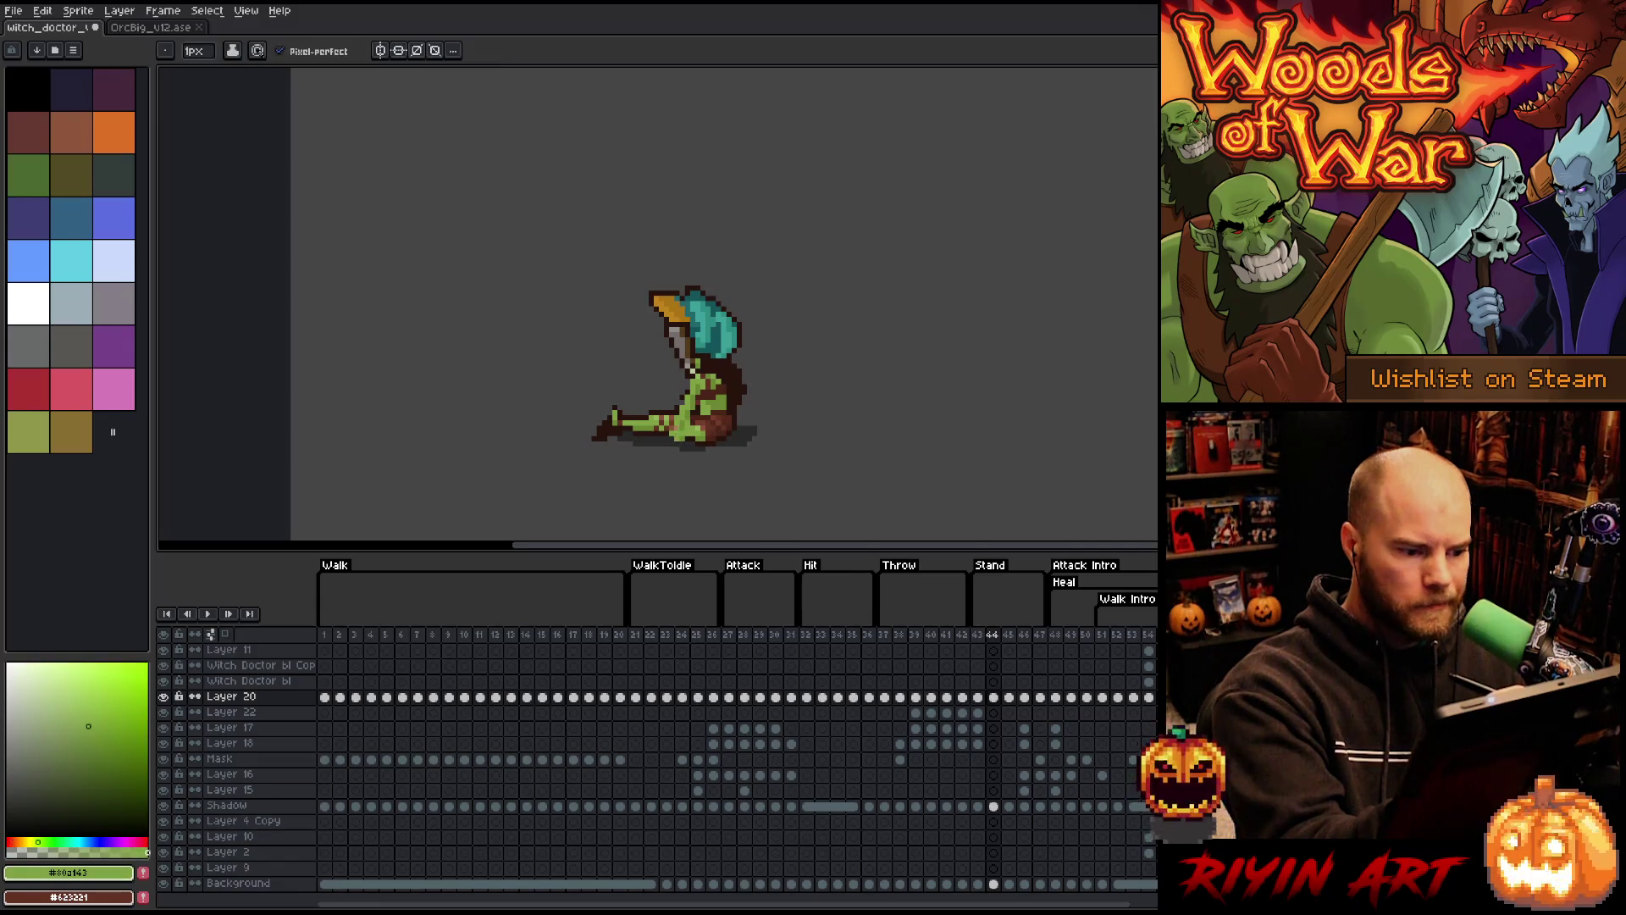
{"action": "left_click", "coordinate": [683, 437], "text": "alt"}
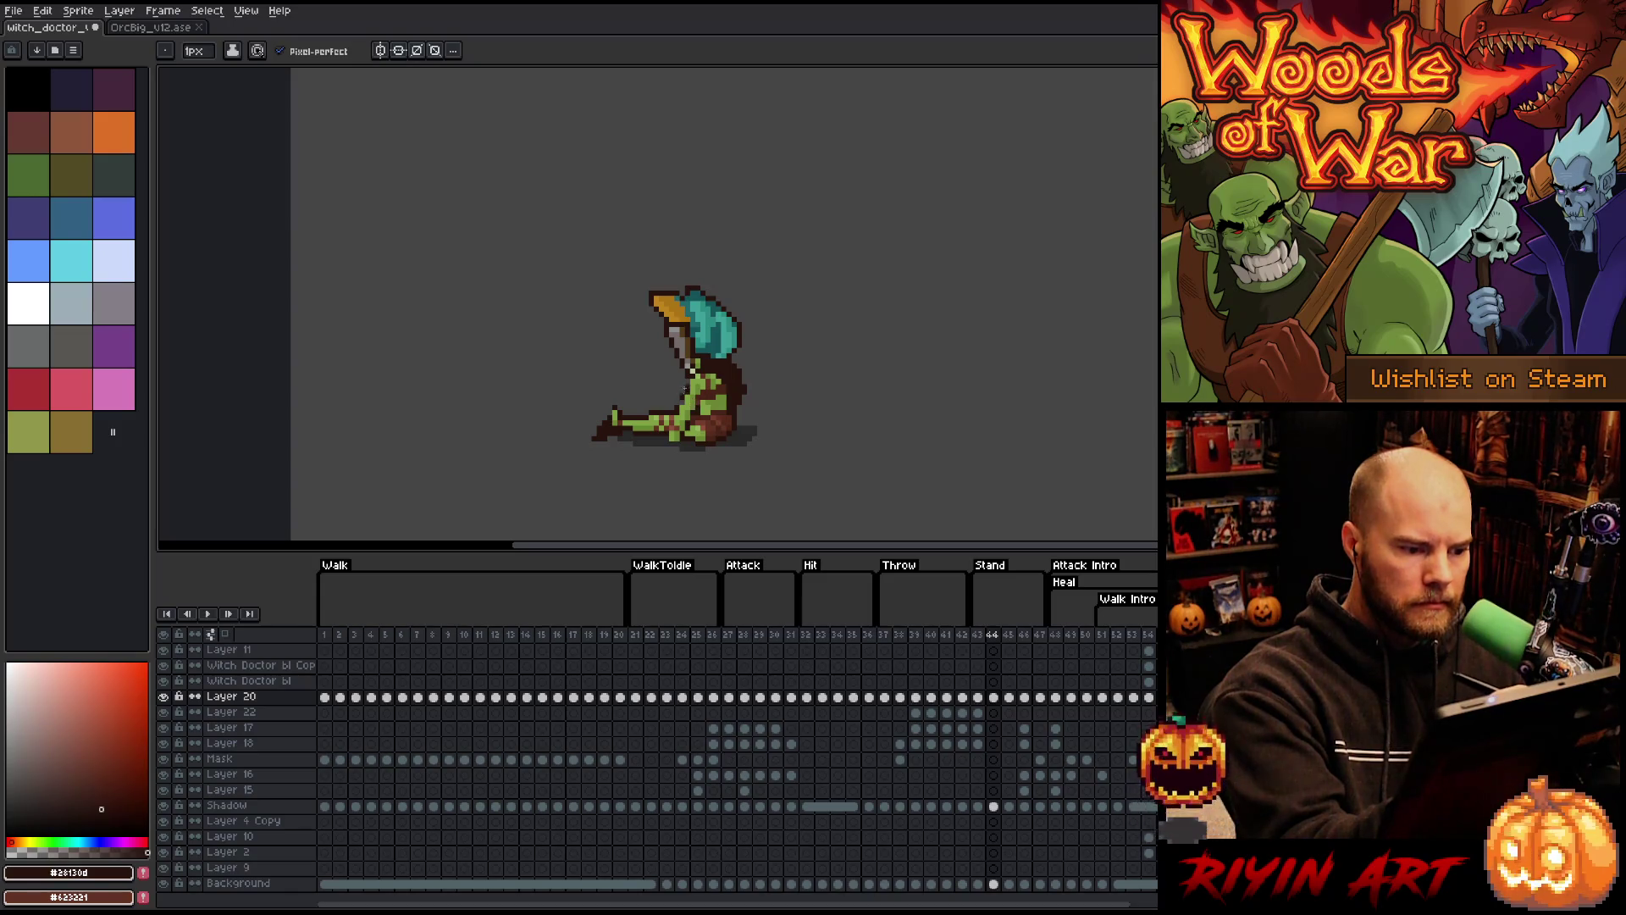
{"action": "key", "text": "e"}
{"action": "key", "text": "b"}
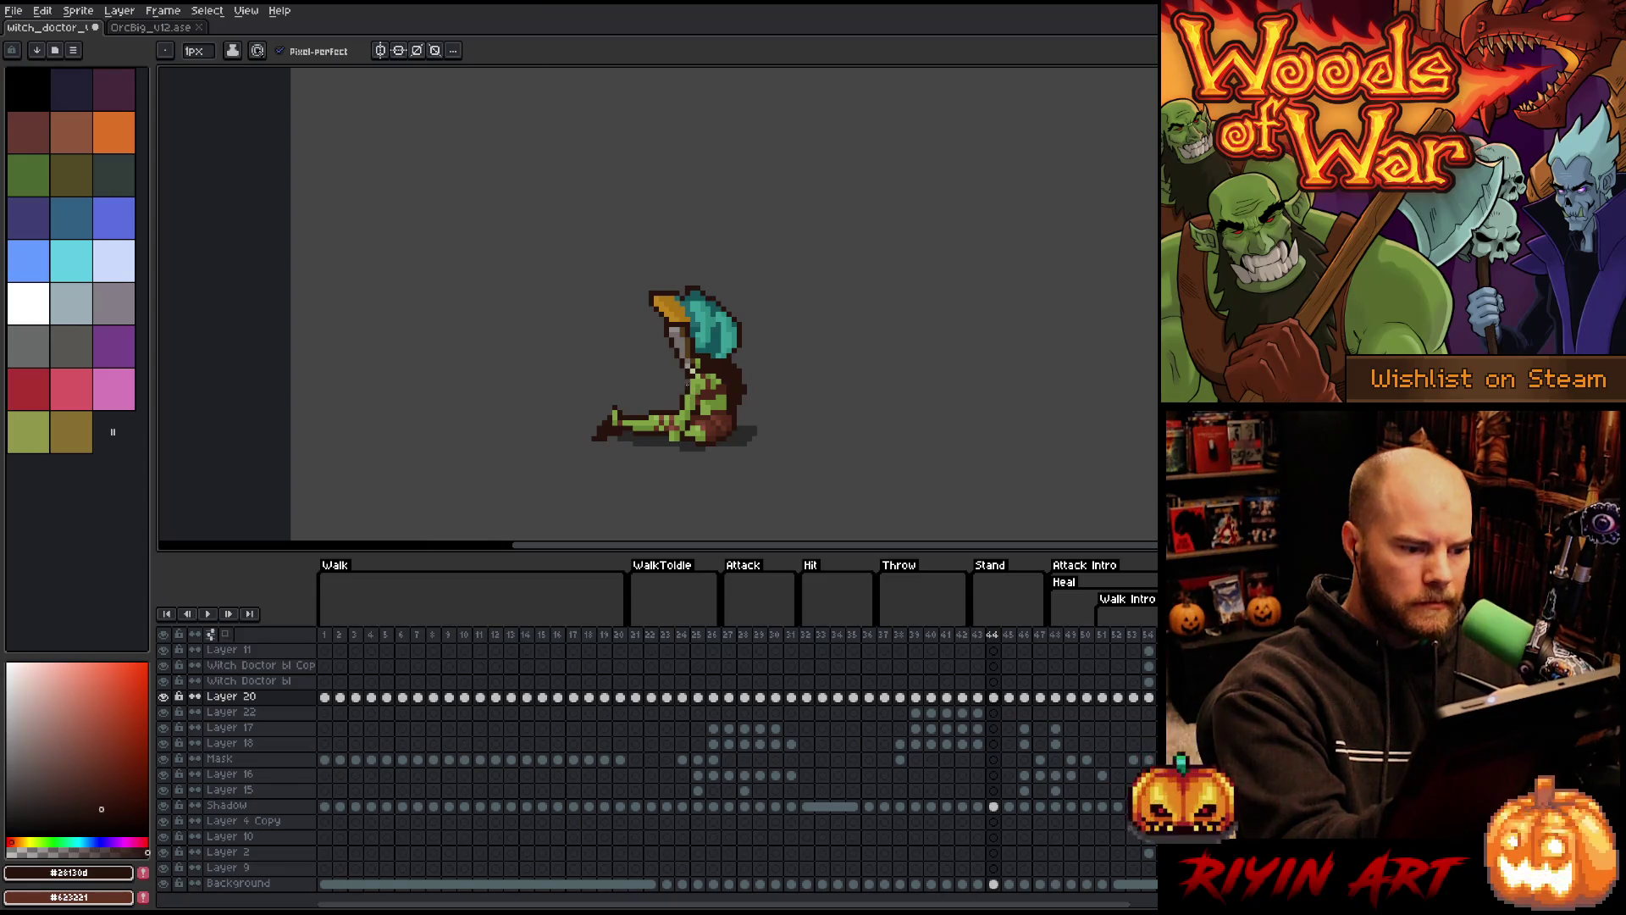
{"action": "left_click", "coordinate": [691, 300]}
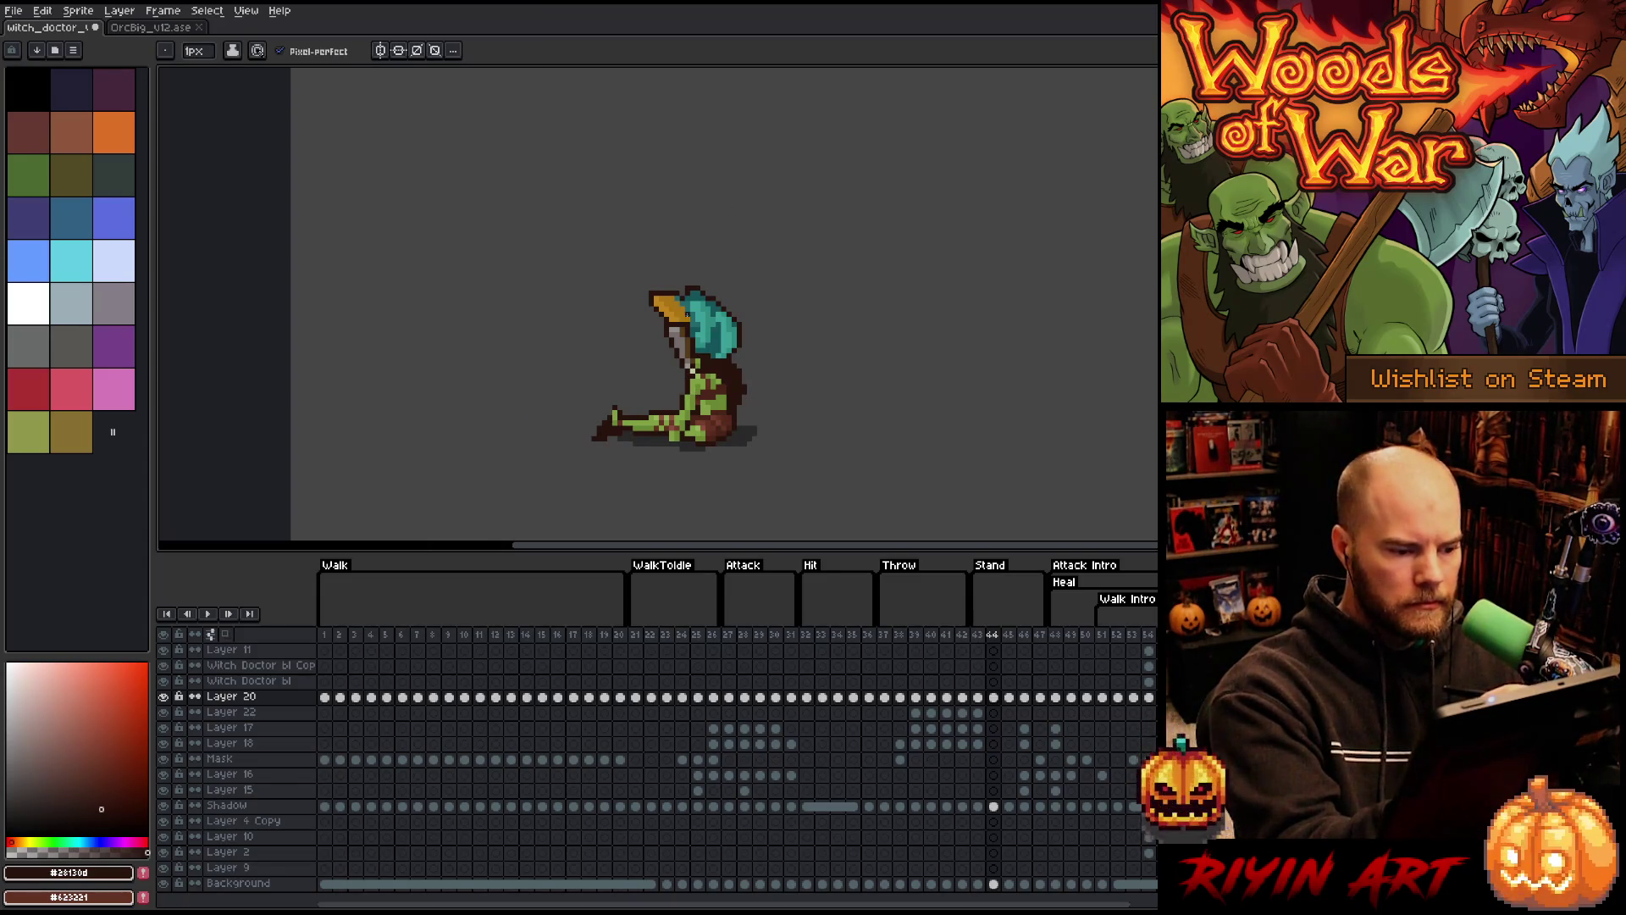
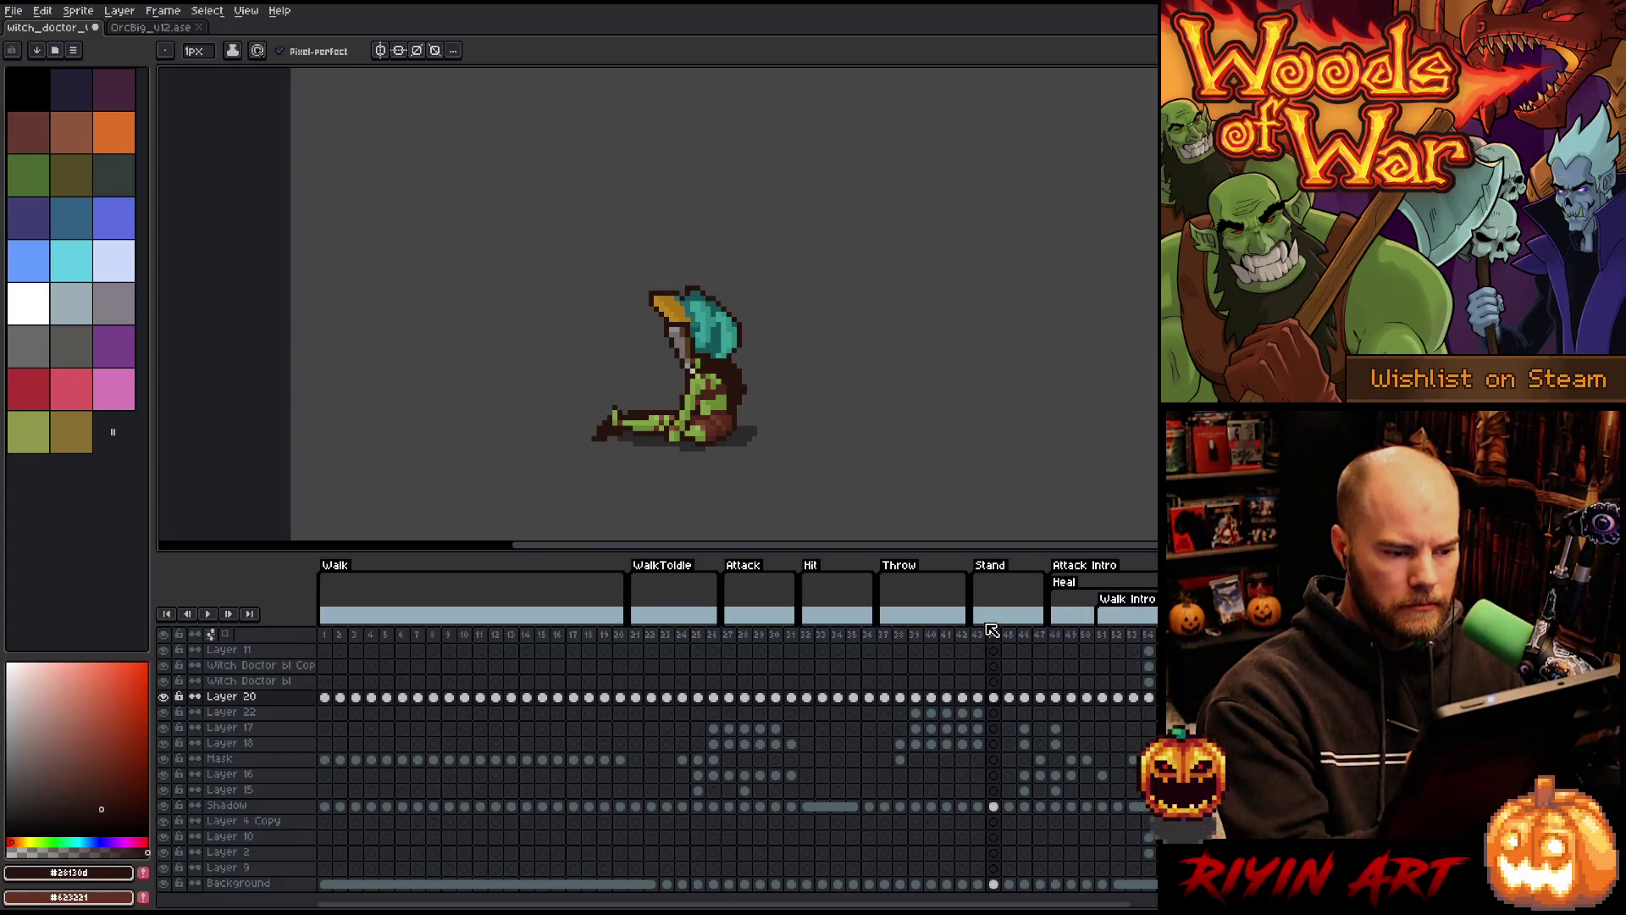
- Go to Stand frame 45 and sample the green skin and brown outline colours from the sprite
{"action": "left_click", "coordinate": [1009, 697]}
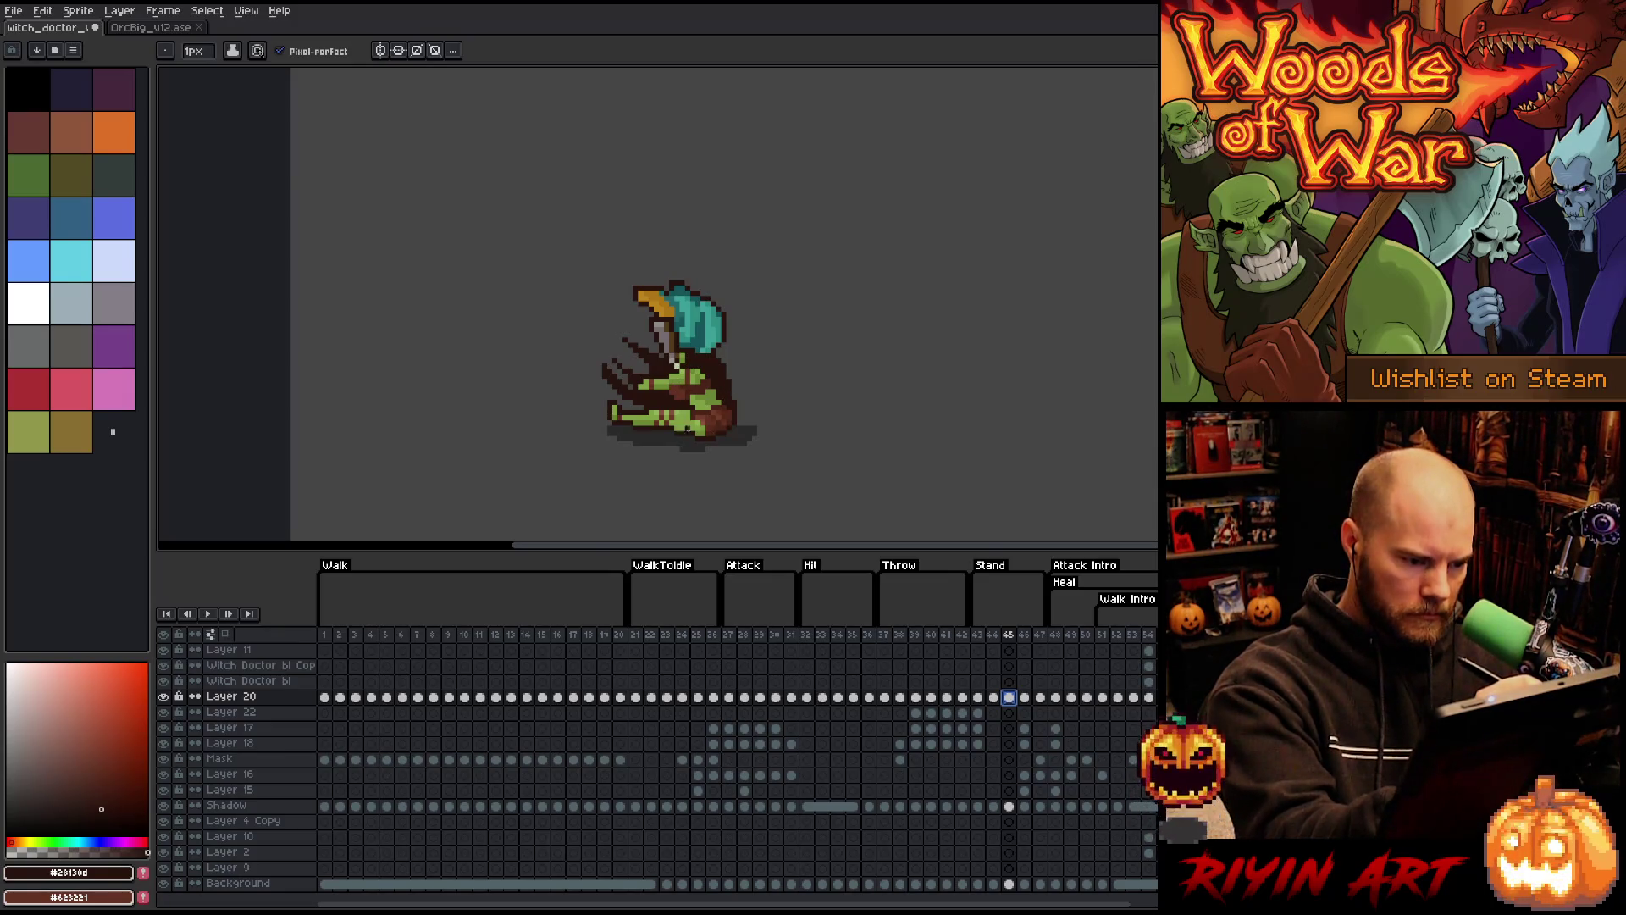
{"action": "left_click", "coordinate": [676, 415], "text": "alt"}
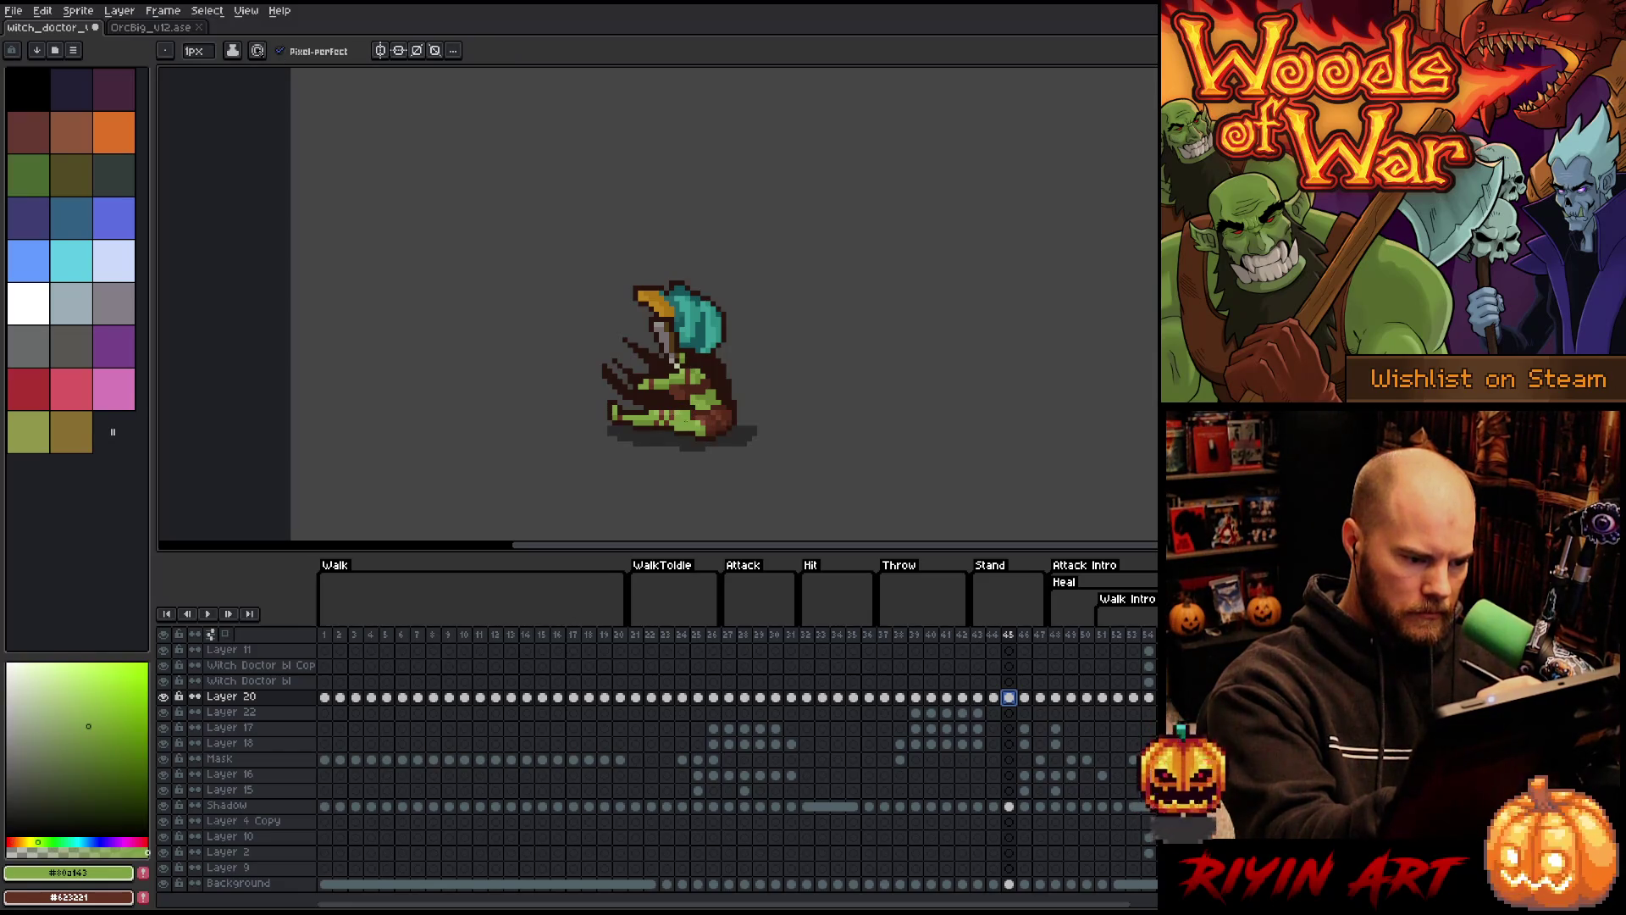
{"action": "left_click", "coordinate": [716, 427], "text": "alt"}
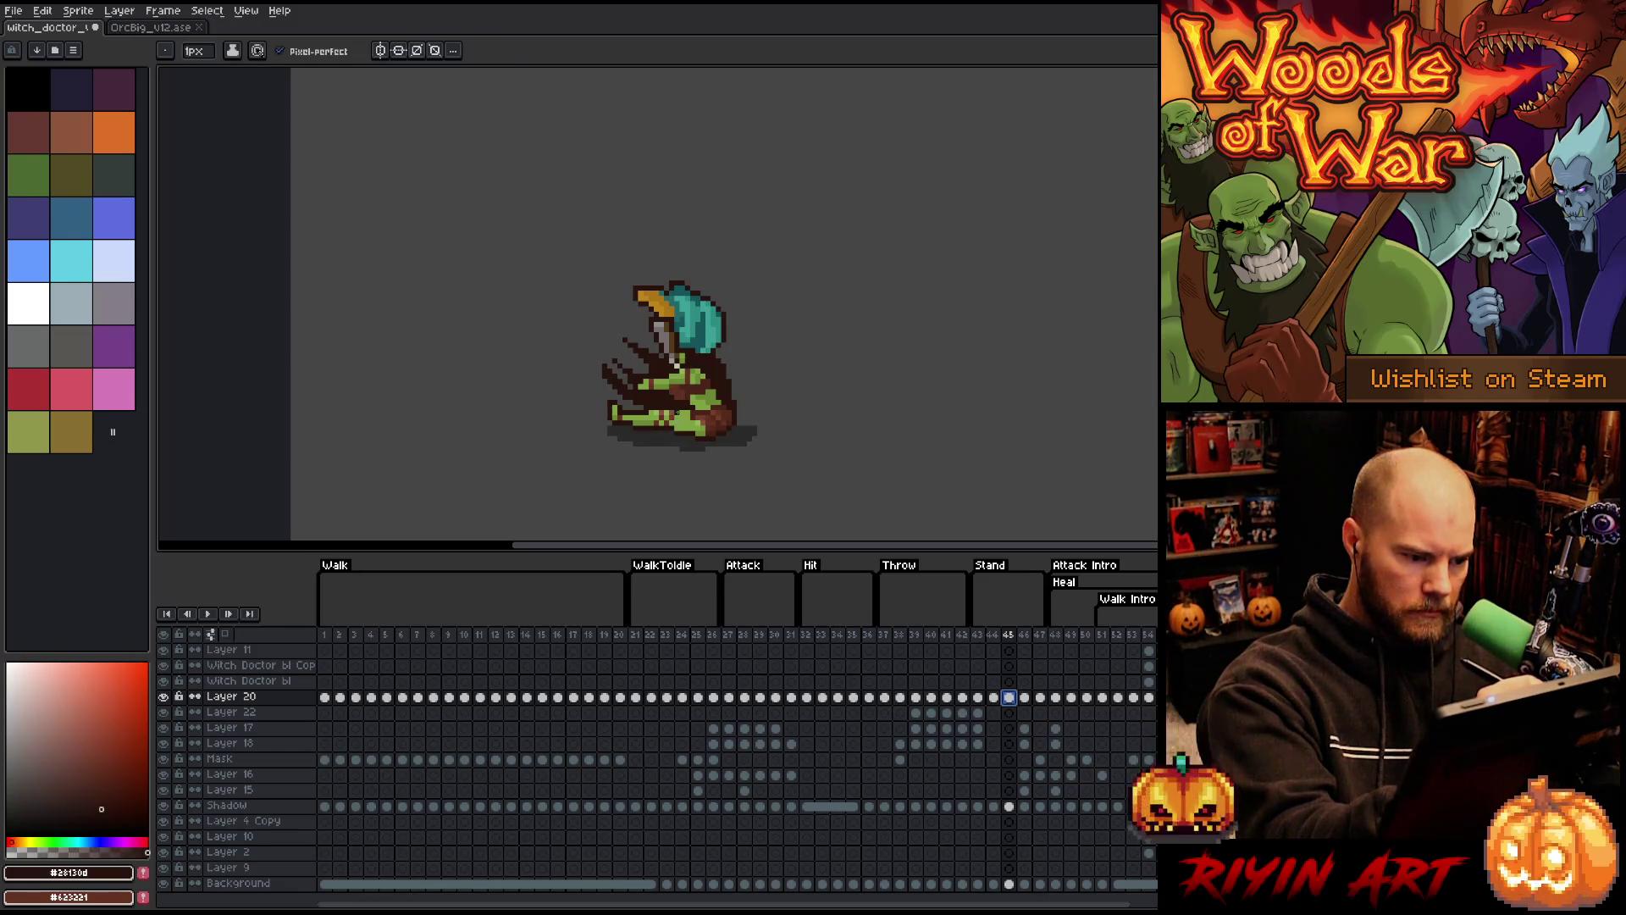
{"action": "left_click", "coordinate": [684, 410], "text": "alt"}
{"action": "key", "text": "Escape"}
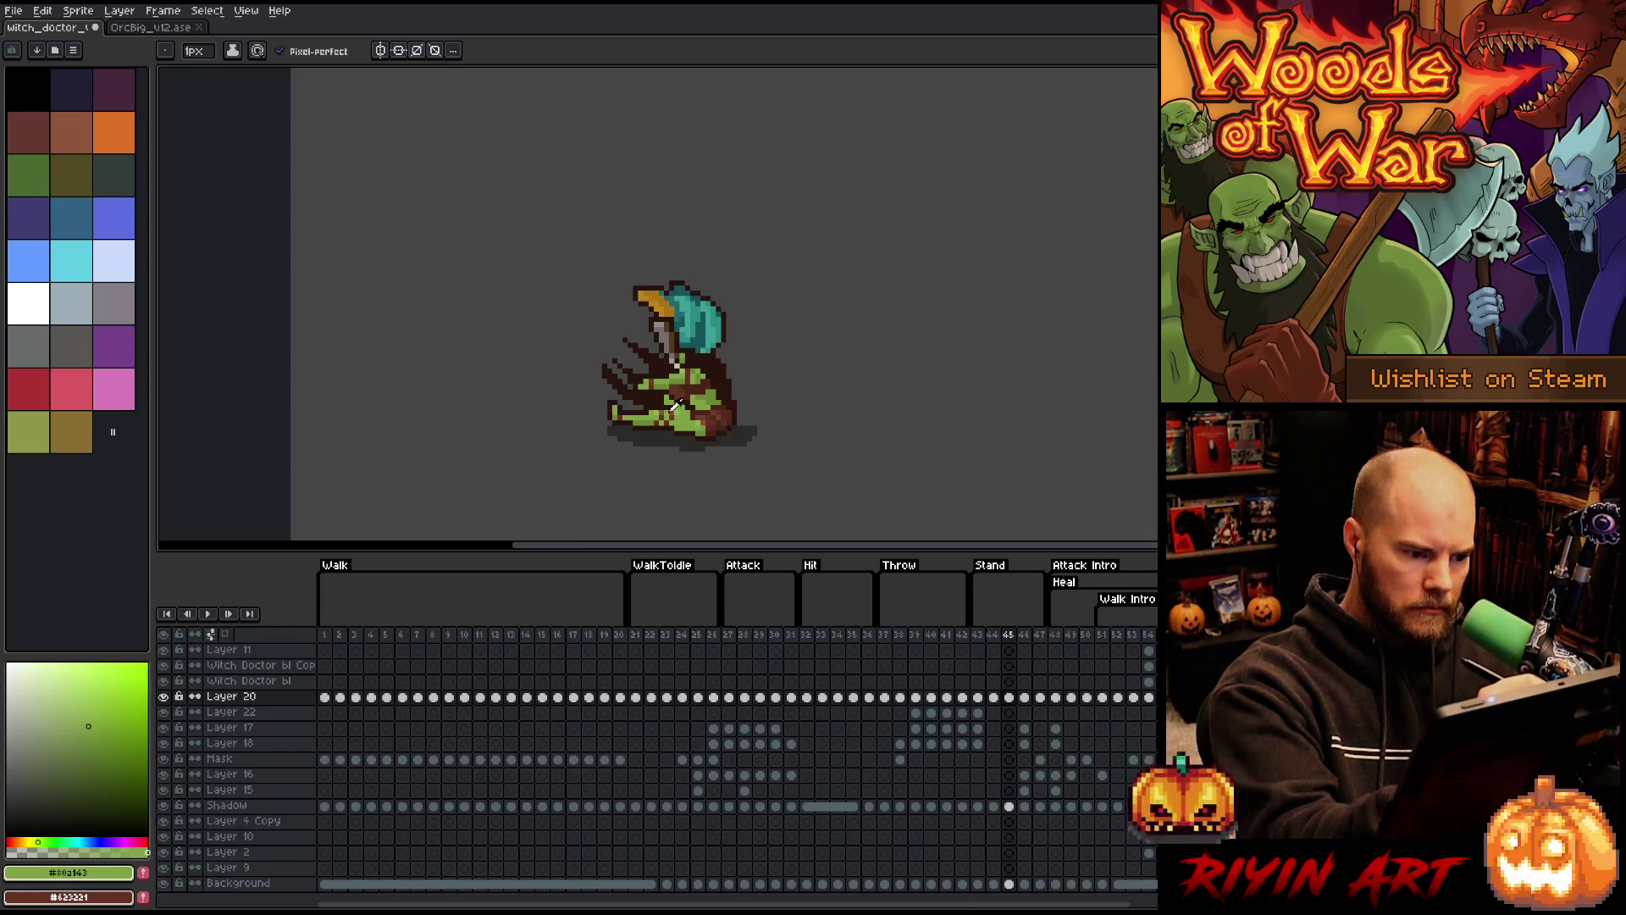
{"action": "left_click", "coordinate": [716, 415], "text": "alt"}
{"action": "left_click", "coordinate": [712, 420], "text": "alt"}
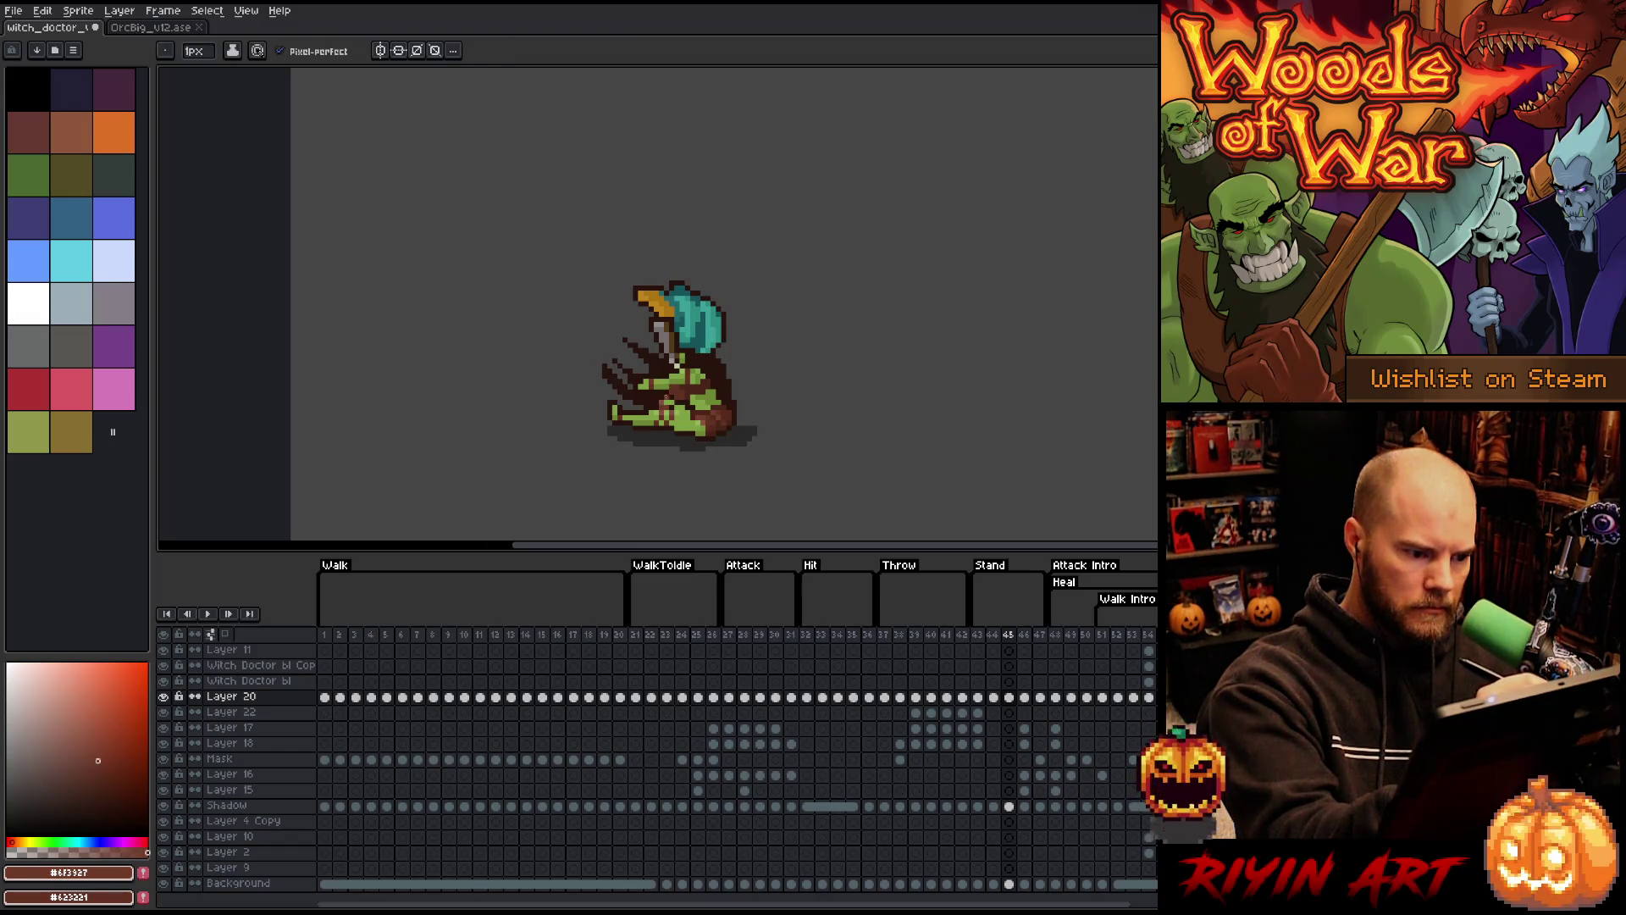
{"action": "left_click", "coordinate": [678, 406], "text": "alt"}
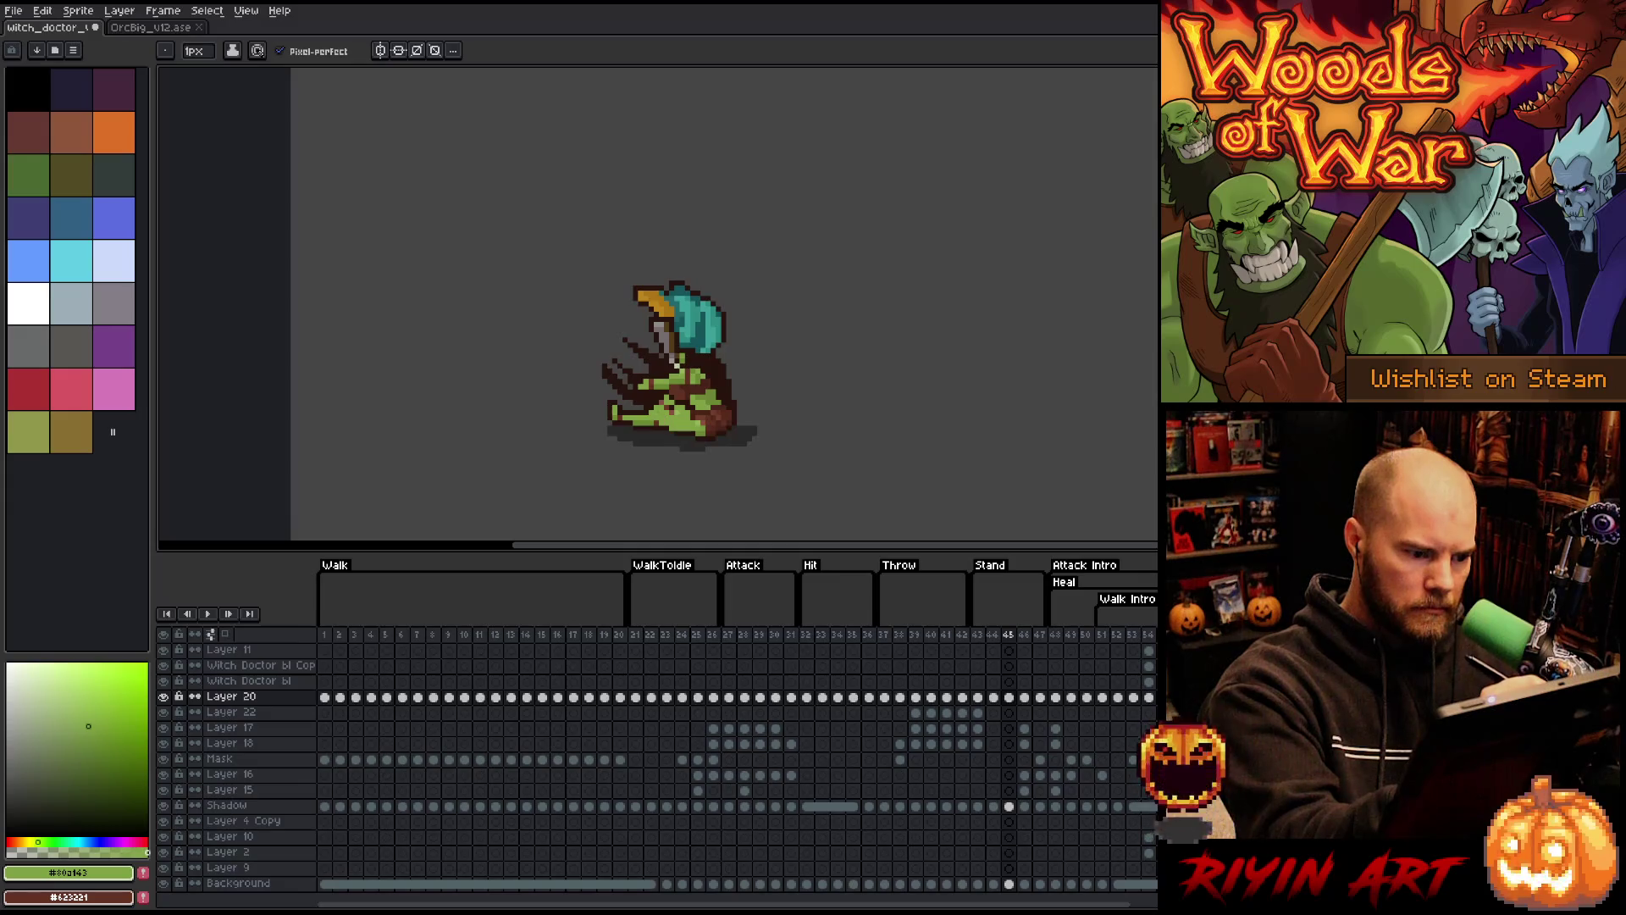
{"action": "left_click", "coordinate": [724, 423], "text": "alt"}
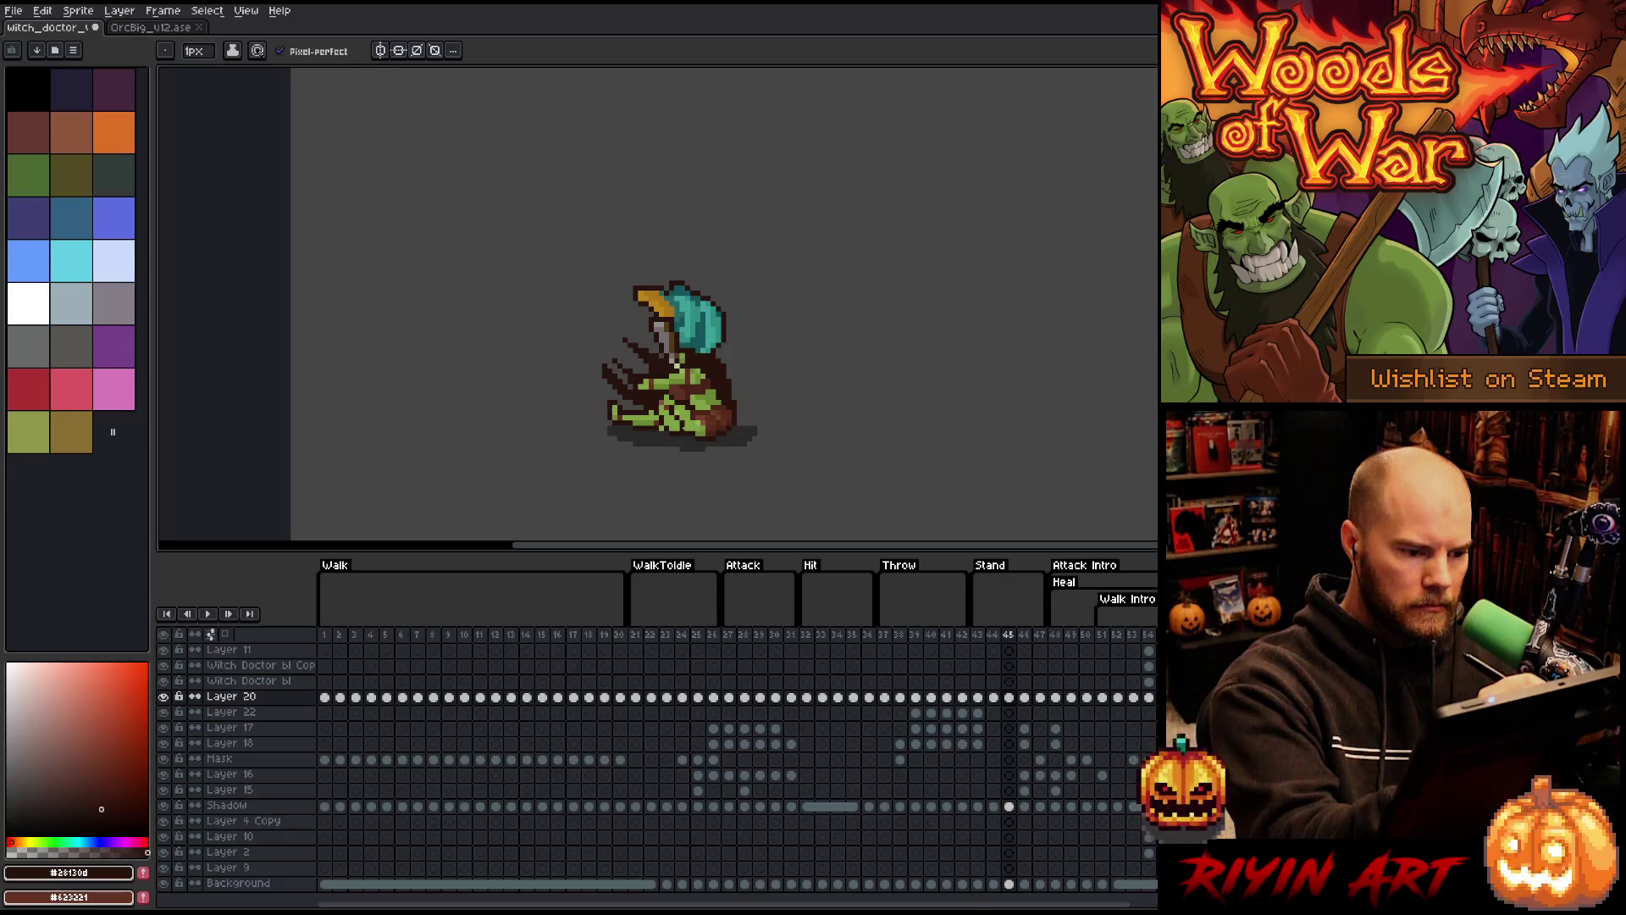
{"action": "left_click", "coordinate": [677, 399], "text": "alt"}
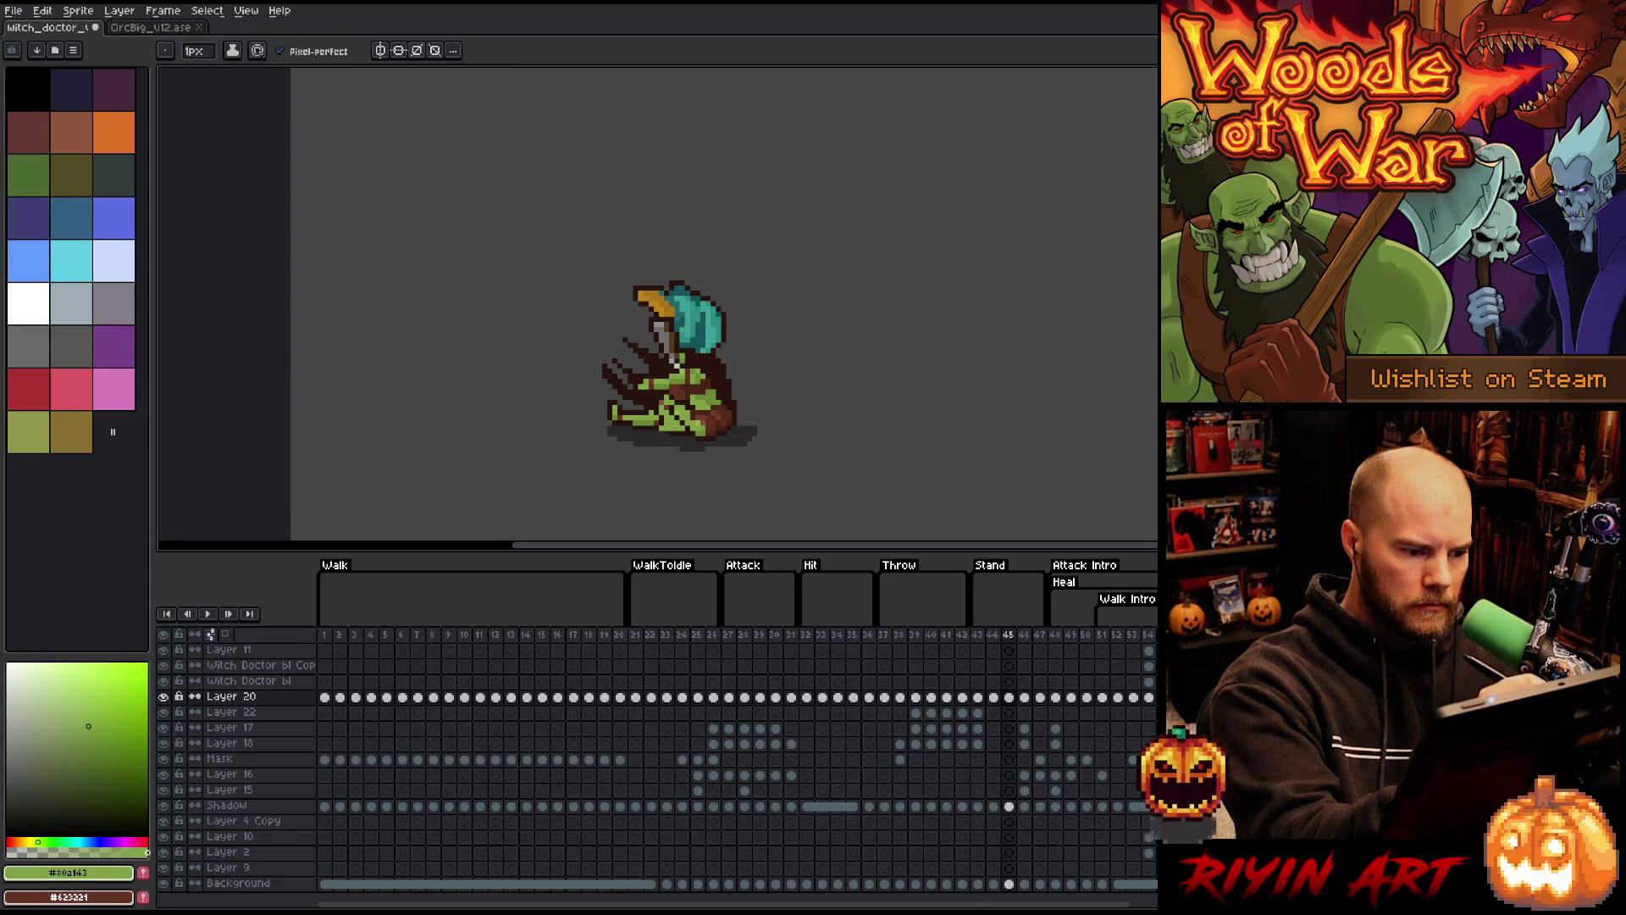
{"action": "left_click", "coordinate": [668, 418], "text": "alt"}
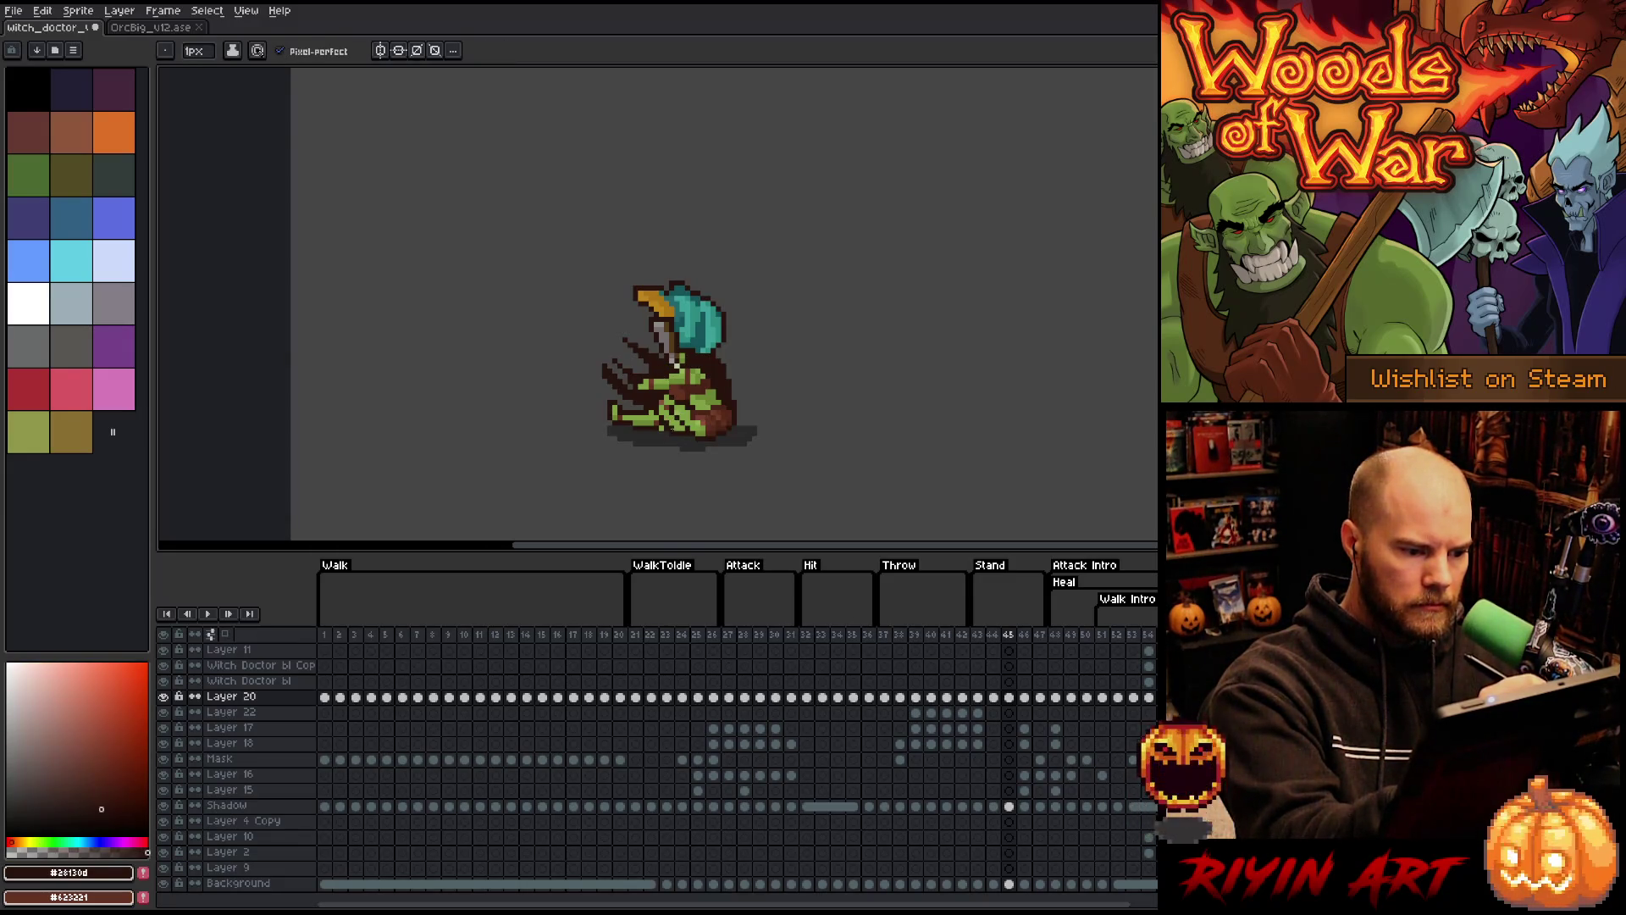
- Erase the green foot, extended leg and stray dark pixels at the orc's lower left
{"action": "key", "text": "e"}
{"action": "left_click_drag", "start_coordinate": [661, 438], "coordinate": [640, 433]}
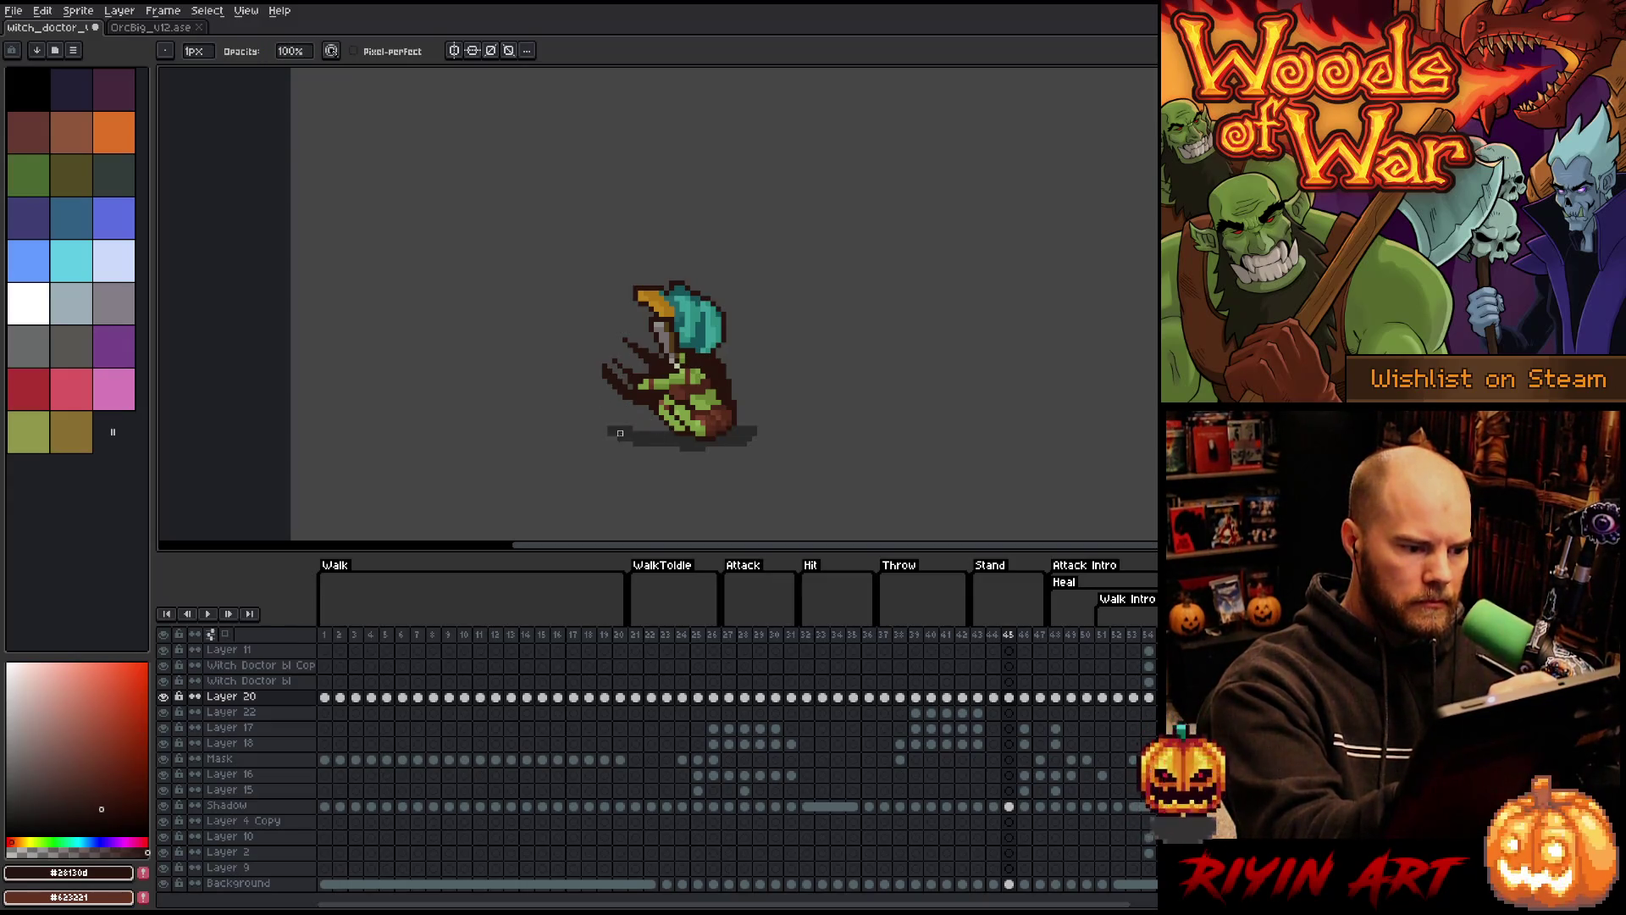
{"action": "key", "text": "w"}
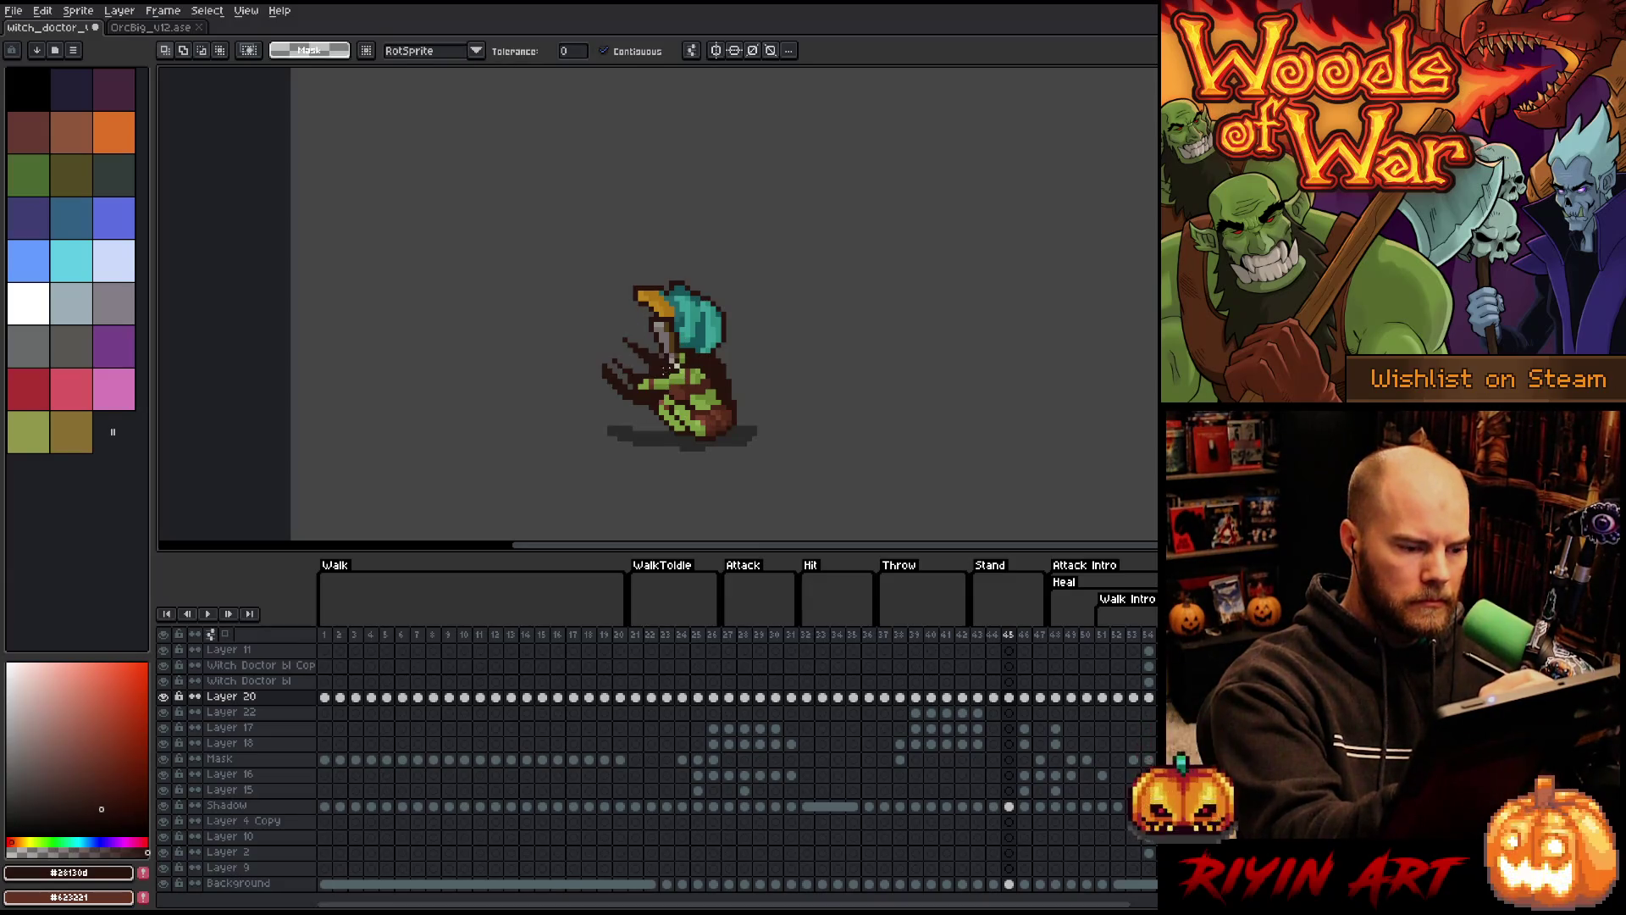
{"action": "key", "text": "e"}
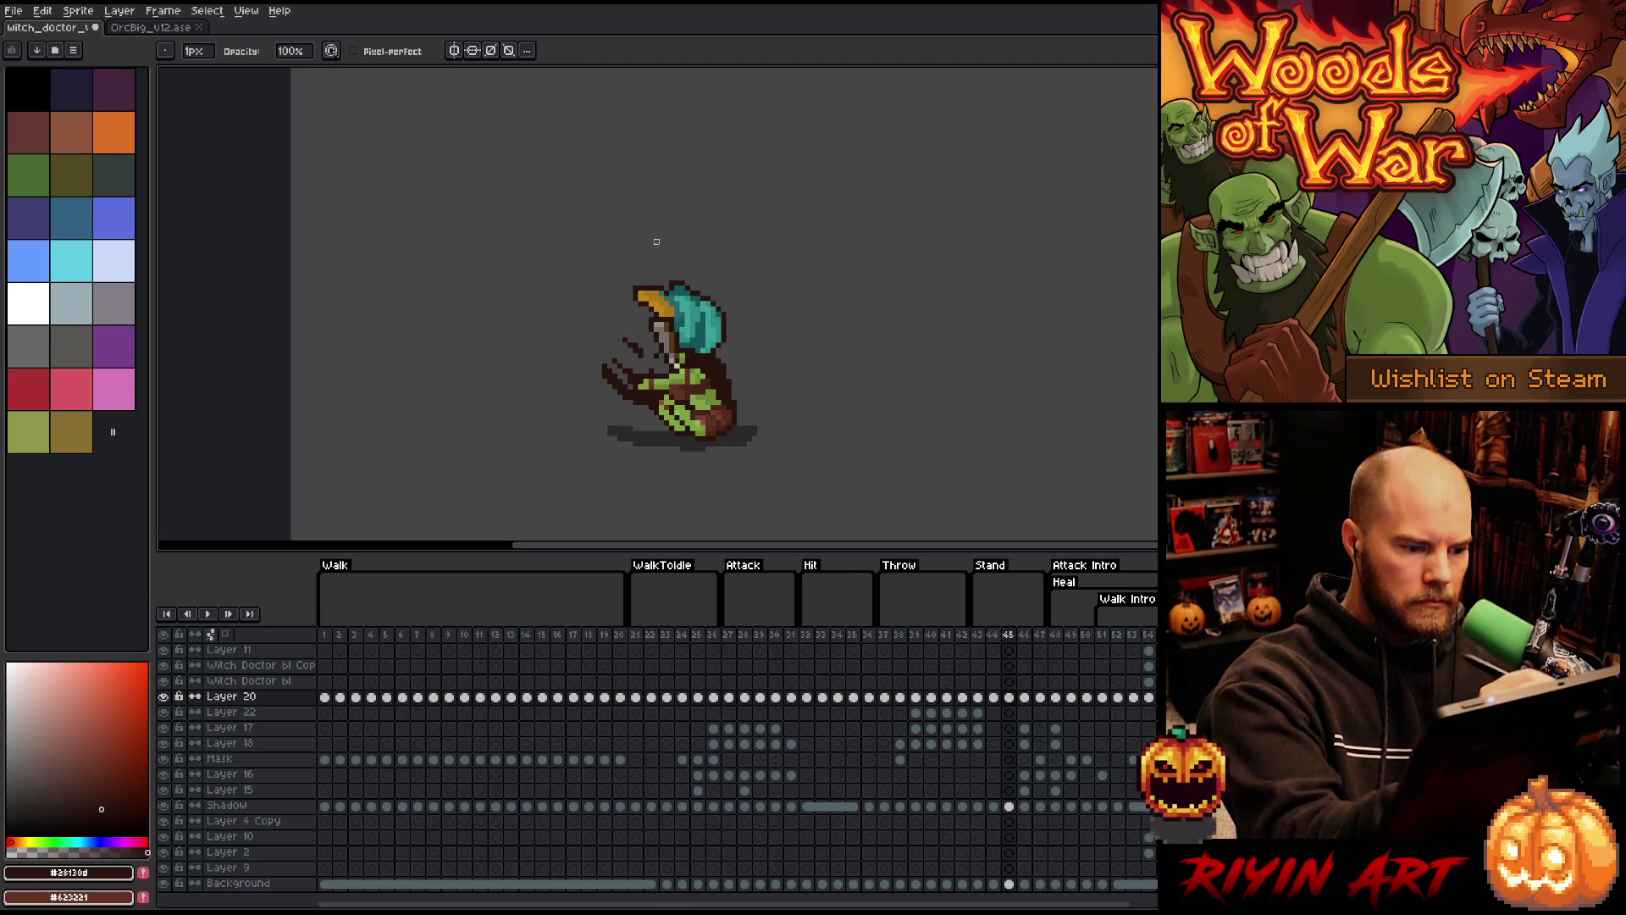
{"action": "left_click_drag", "start_coordinate": [657, 396], "coordinate": [610, 340]}
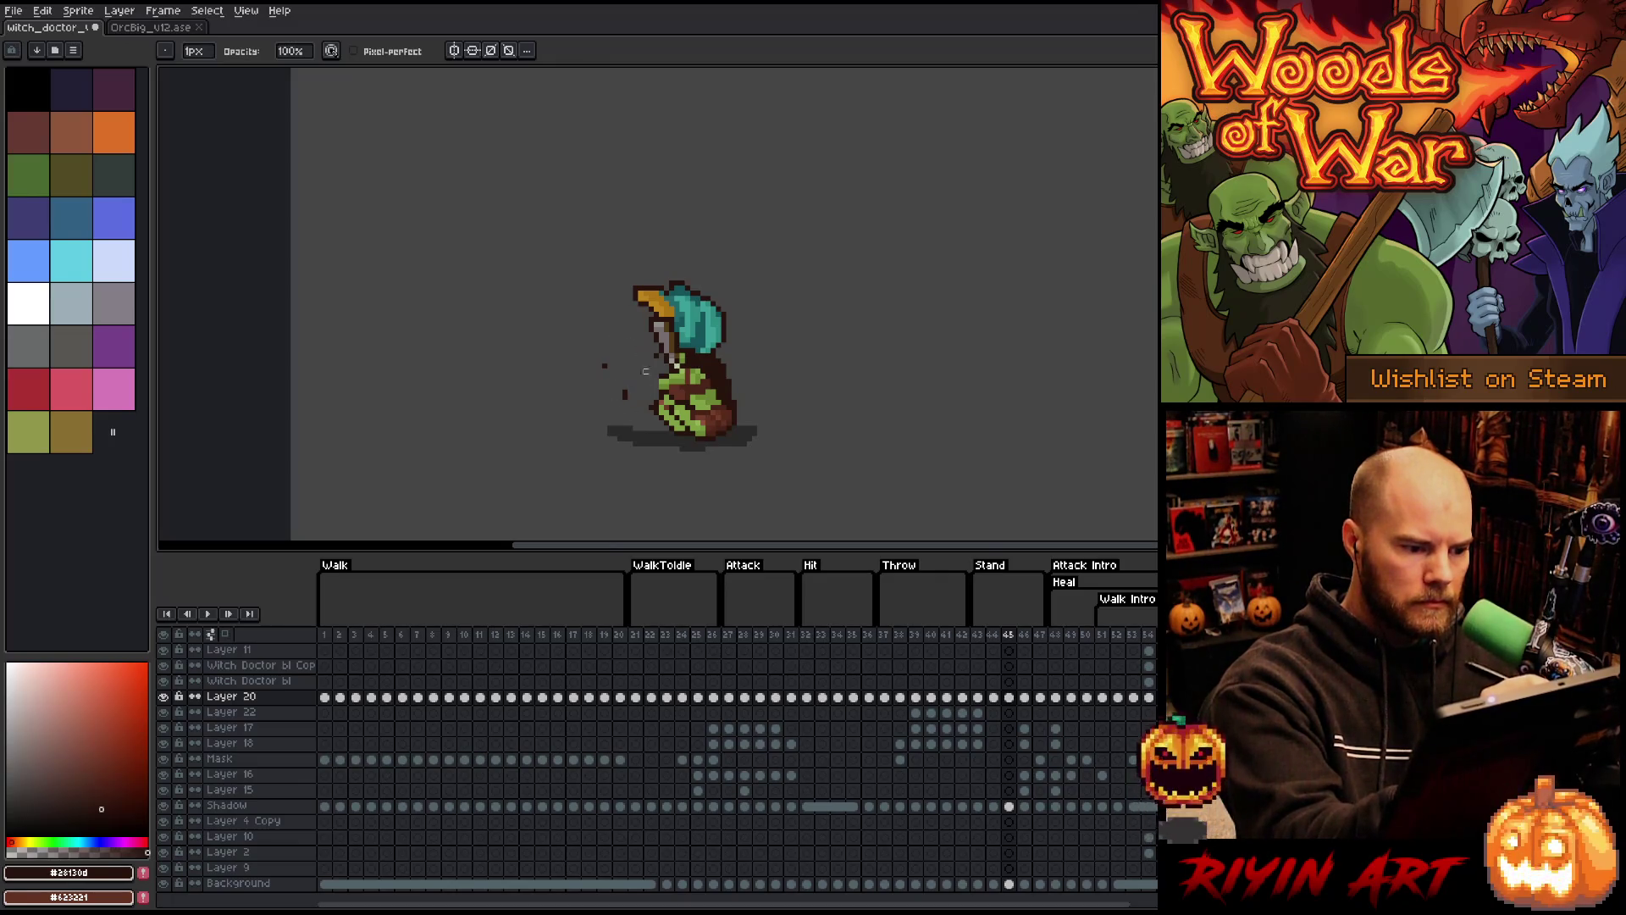
{"action": "left_click_drag", "start_coordinate": [624, 395], "coordinate": [604, 366]}
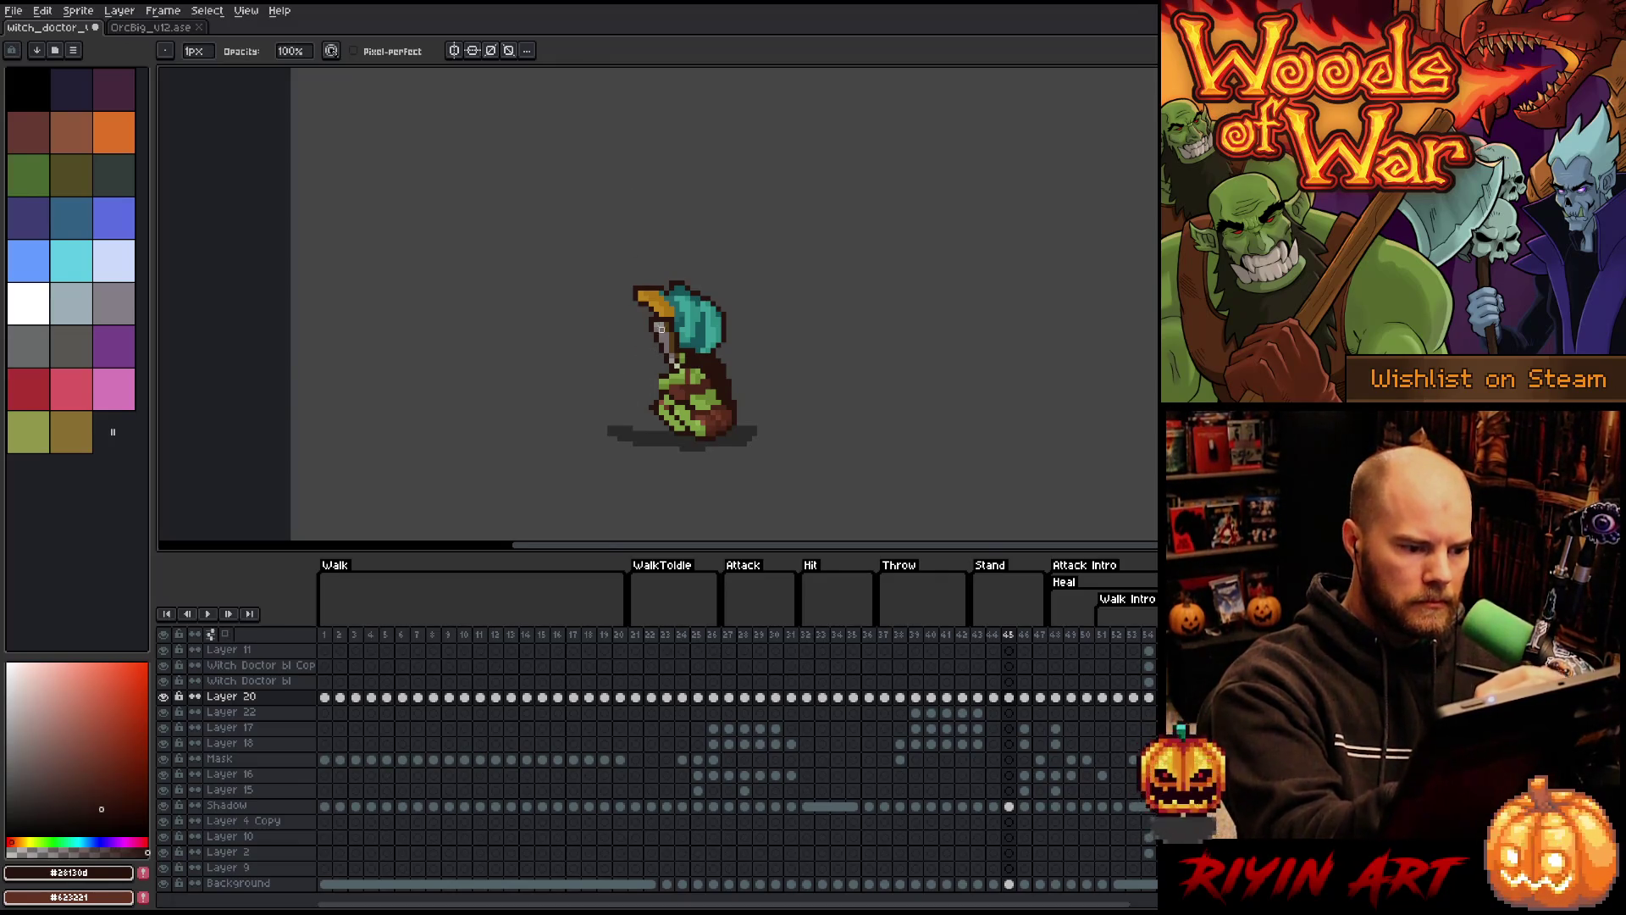
{"action": "key", "text": "e"}
{"action": "left_click", "coordinate": [678, 377], "text": "alt"}
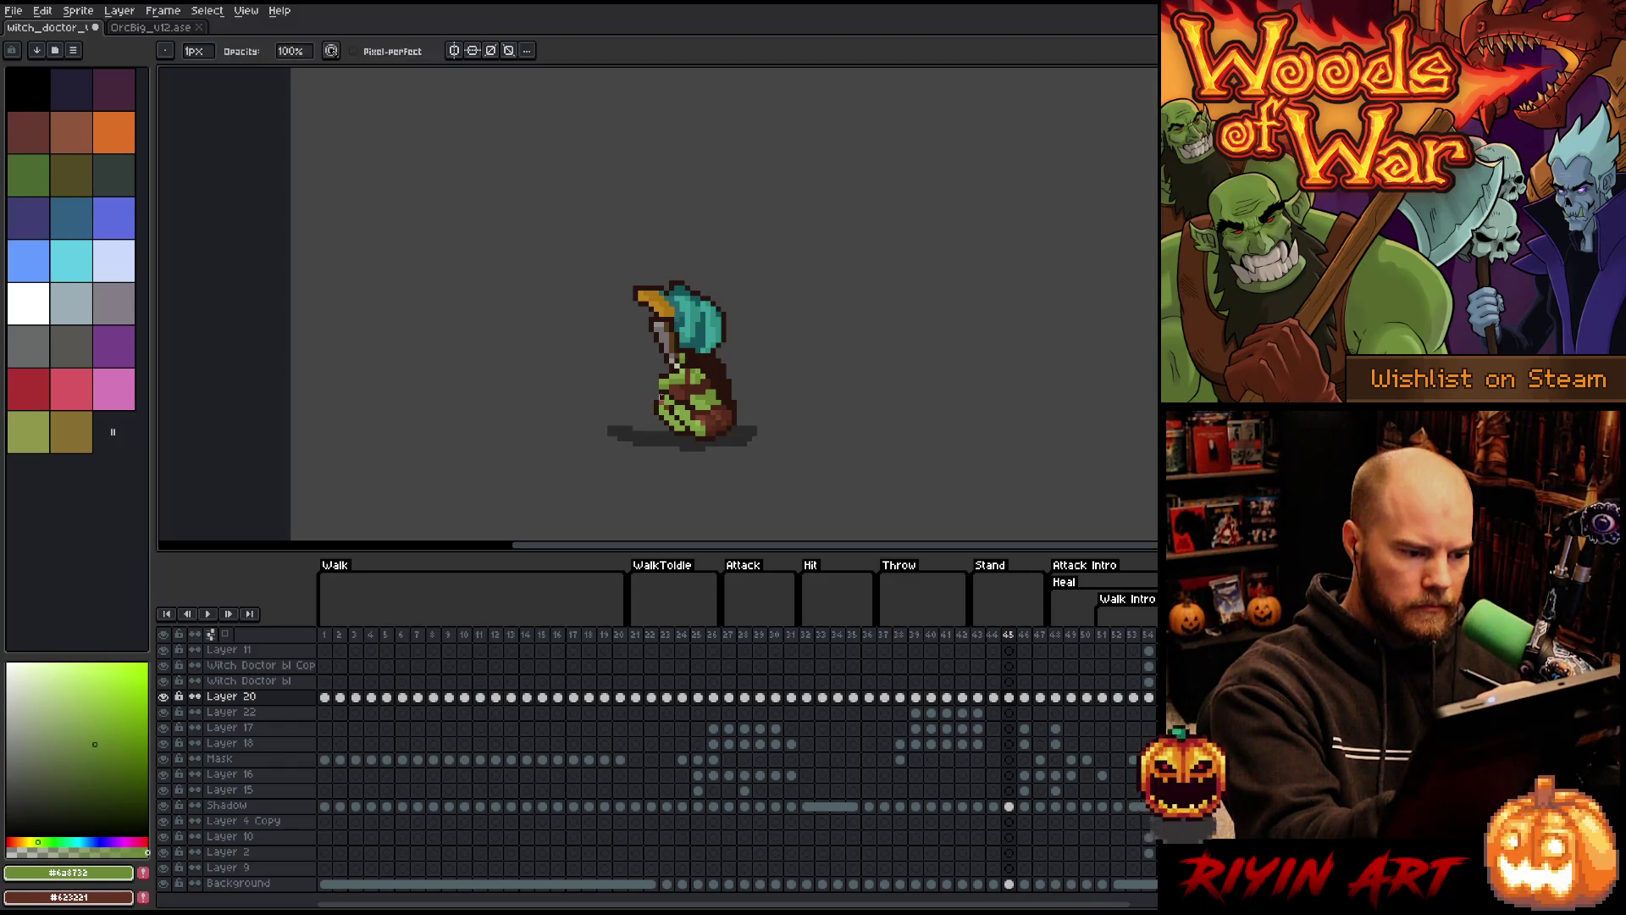
{"action": "key", "text": "alt"}
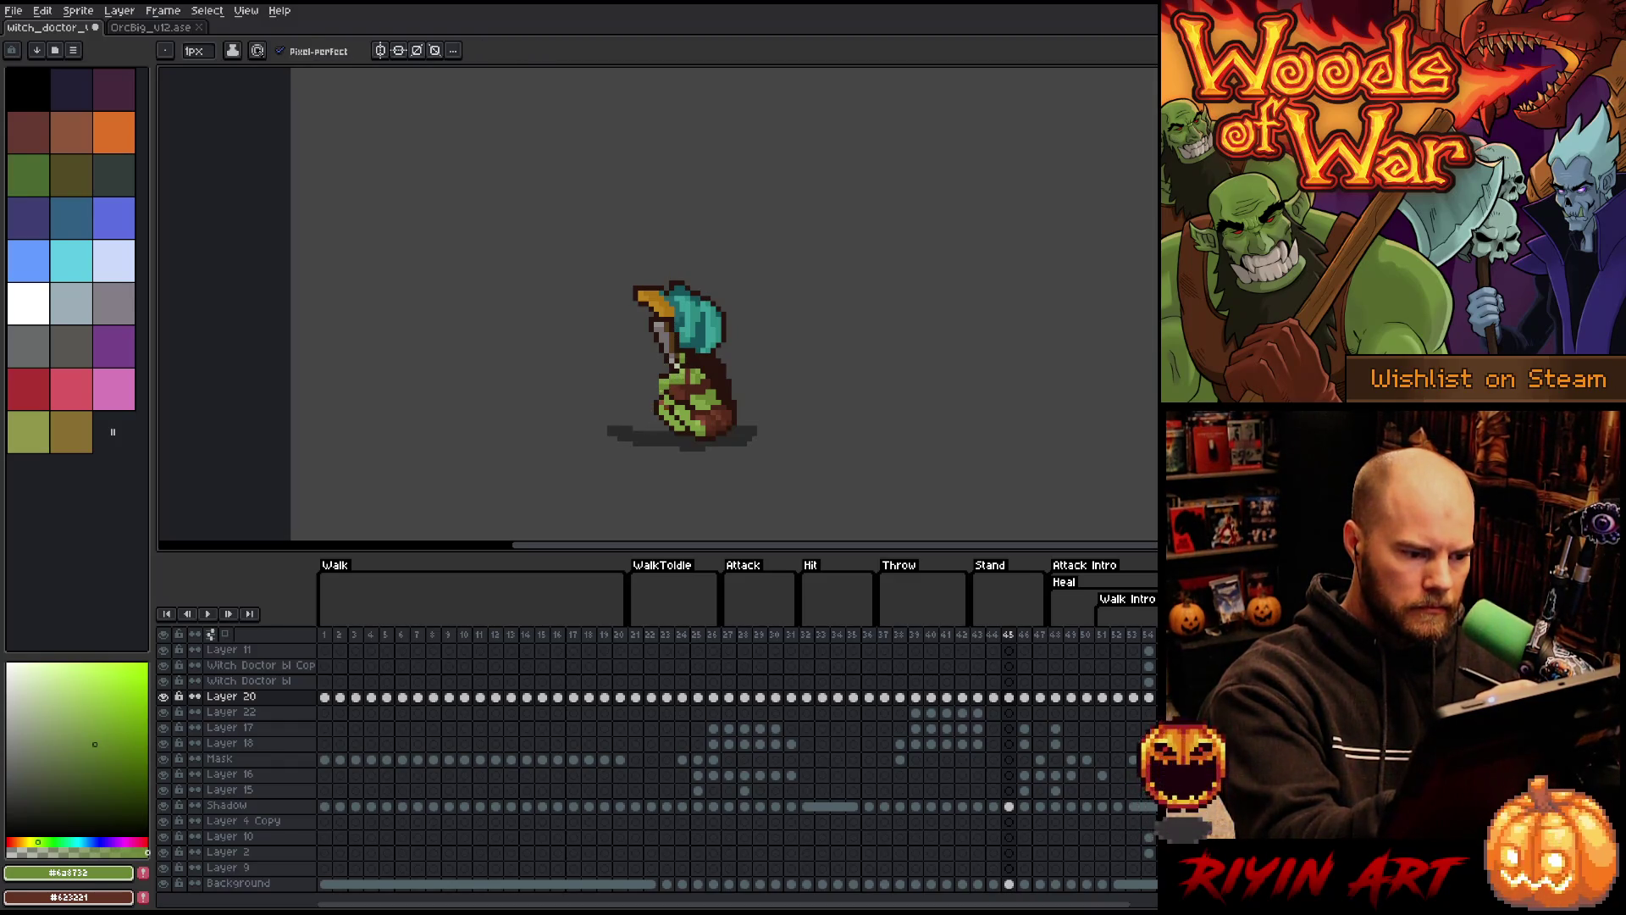
- Repaint the crouched body's shading with sampled greens and browns, then return to frame 44
{"action": "left_click", "coordinate": [672, 363], "text": "alt"}
{"action": "left_click", "coordinate": [657, 377], "text": "alt"}
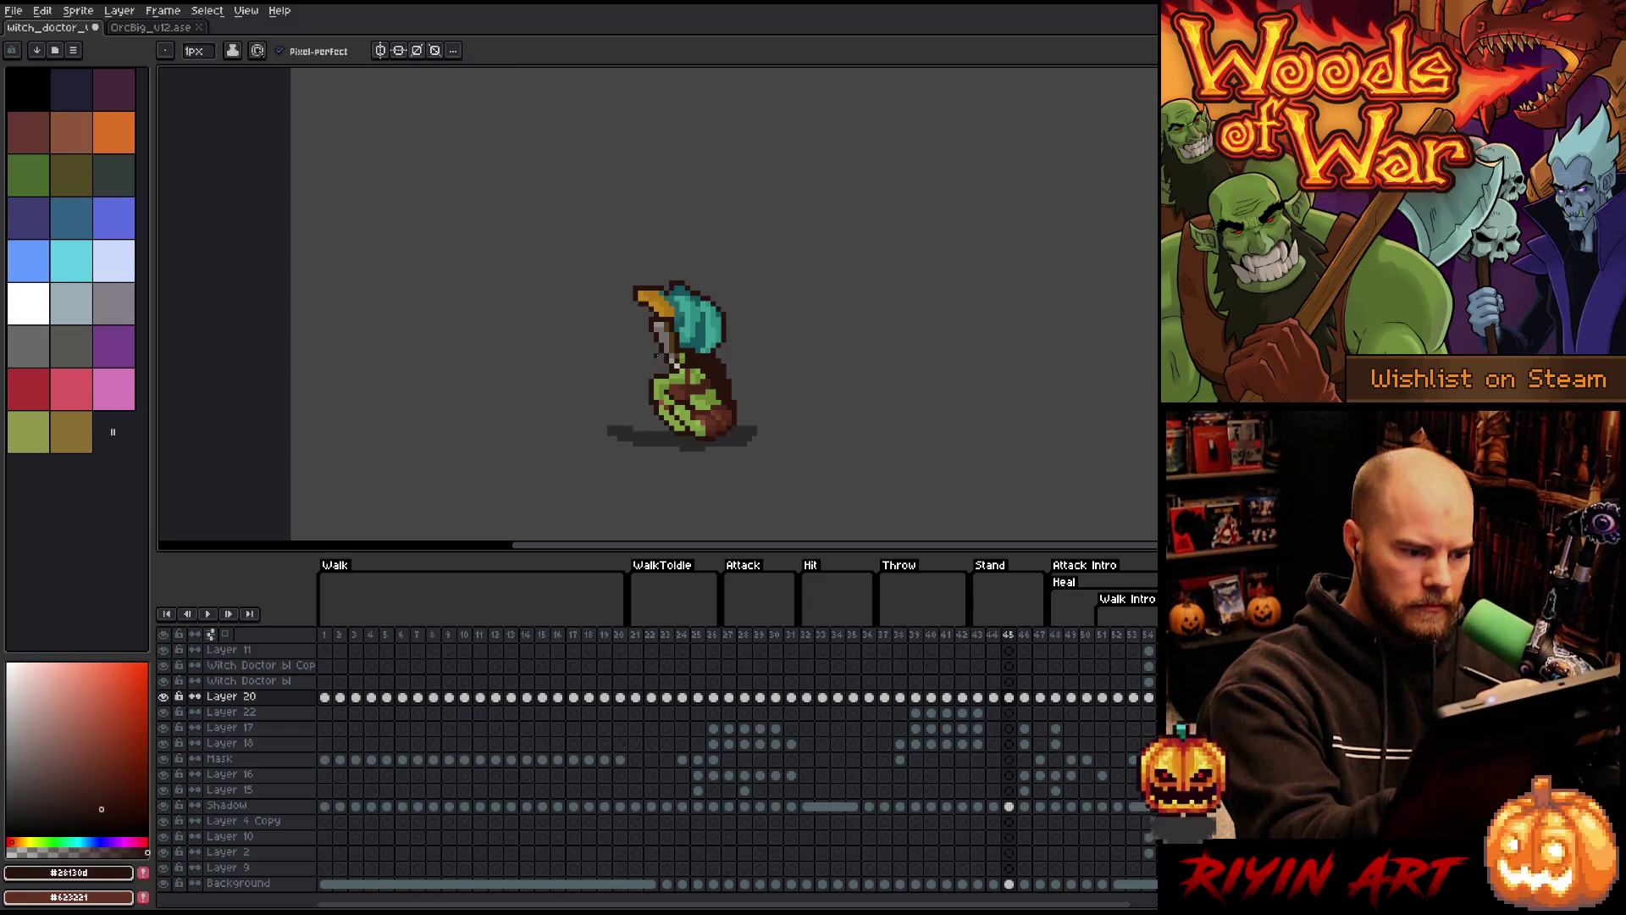
{"action": "left_click", "coordinate": [674, 372], "text": "alt"}
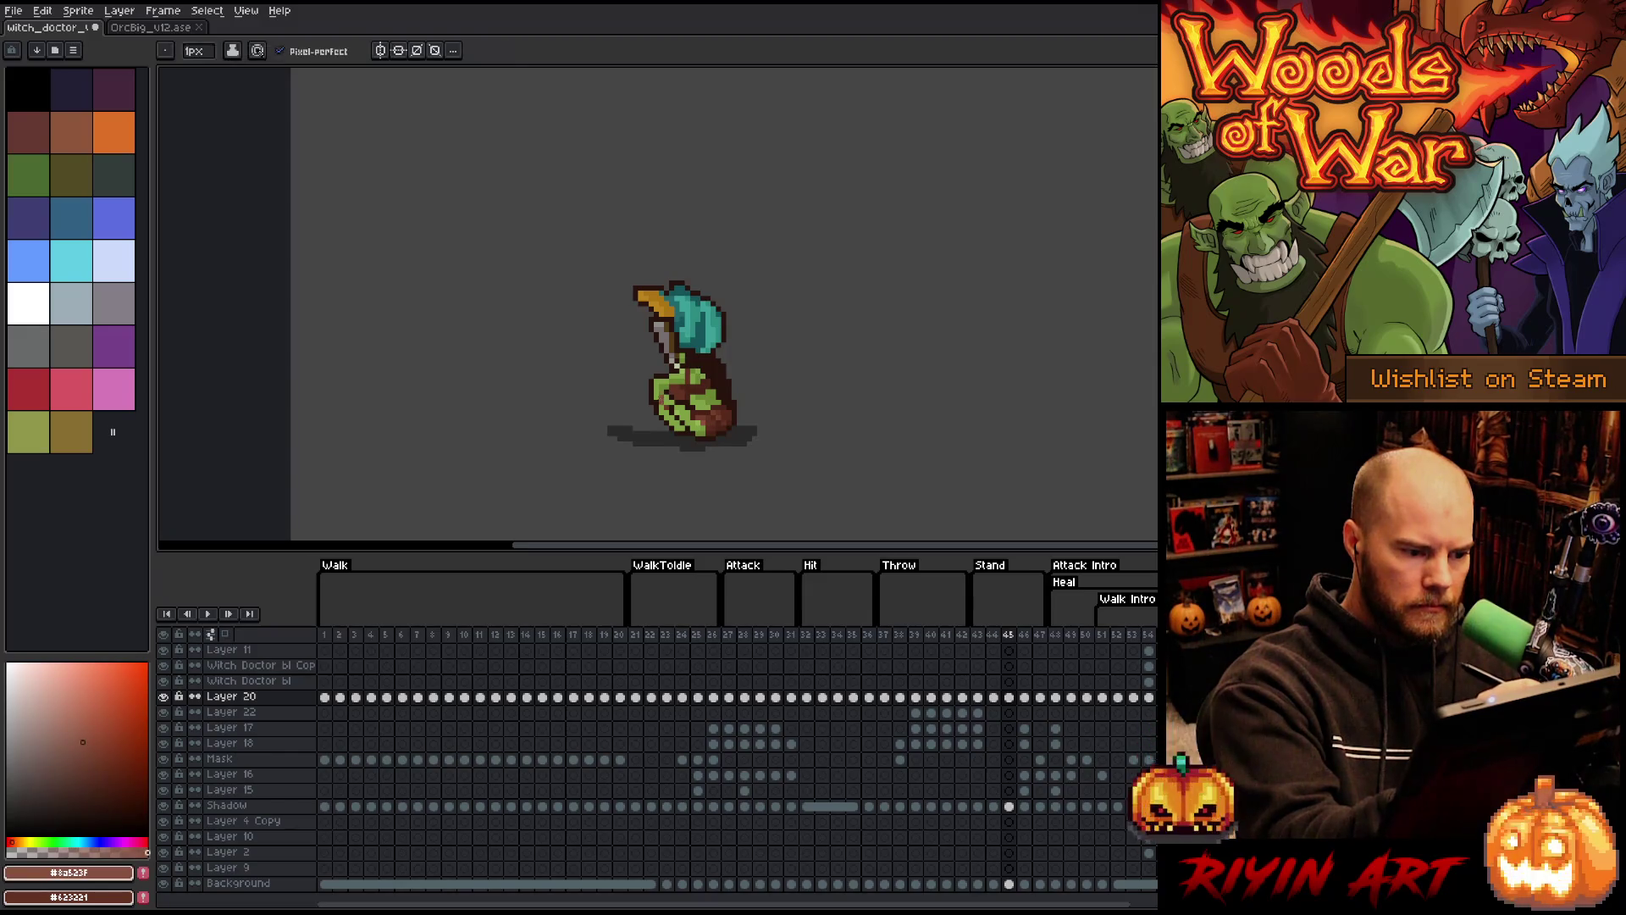
{"action": "left_click", "coordinate": [676, 360], "text": "alt"}
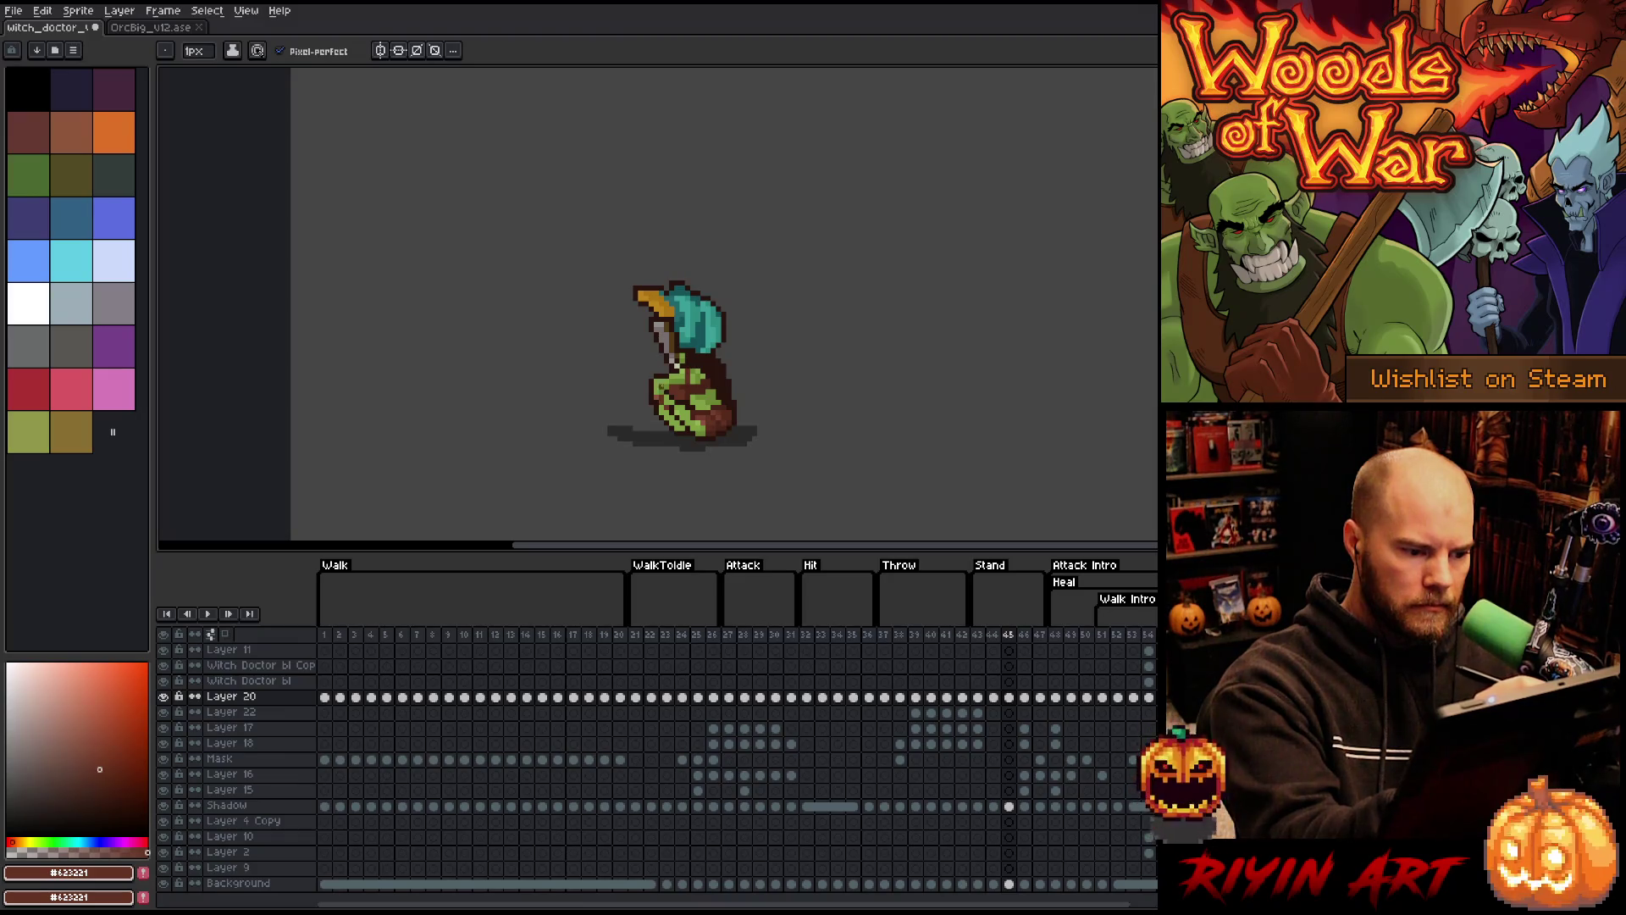
{"action": "left_click", "coordinate": [674, 385], "text": "alt"}
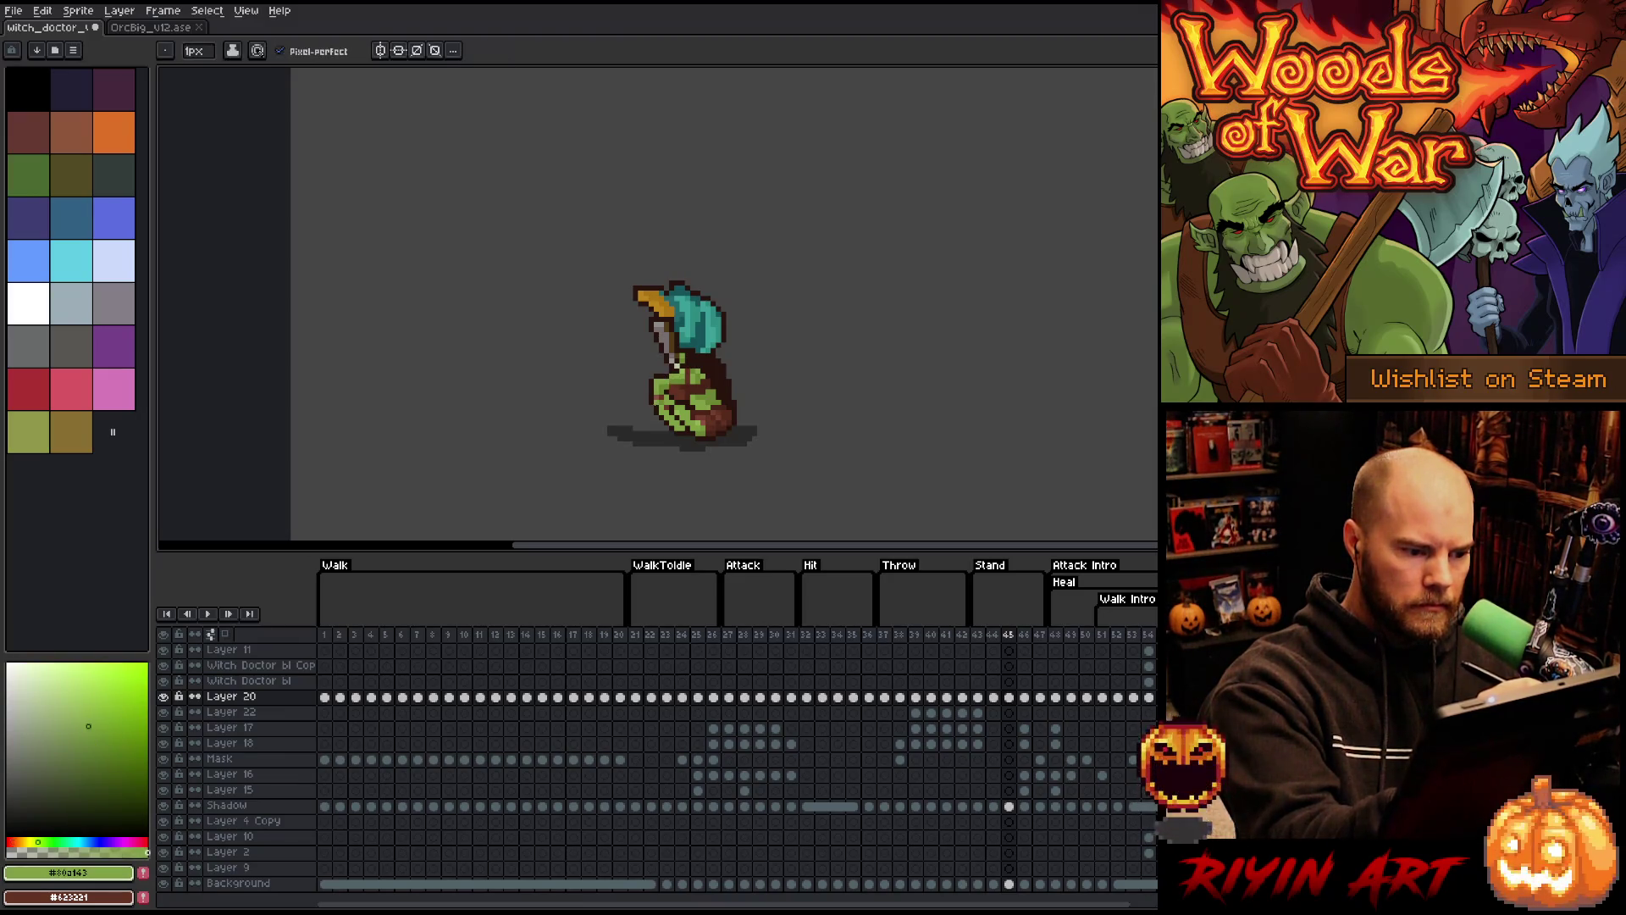
{"action": "left_click", "coordinate": [667, 398], "text": "alt"}
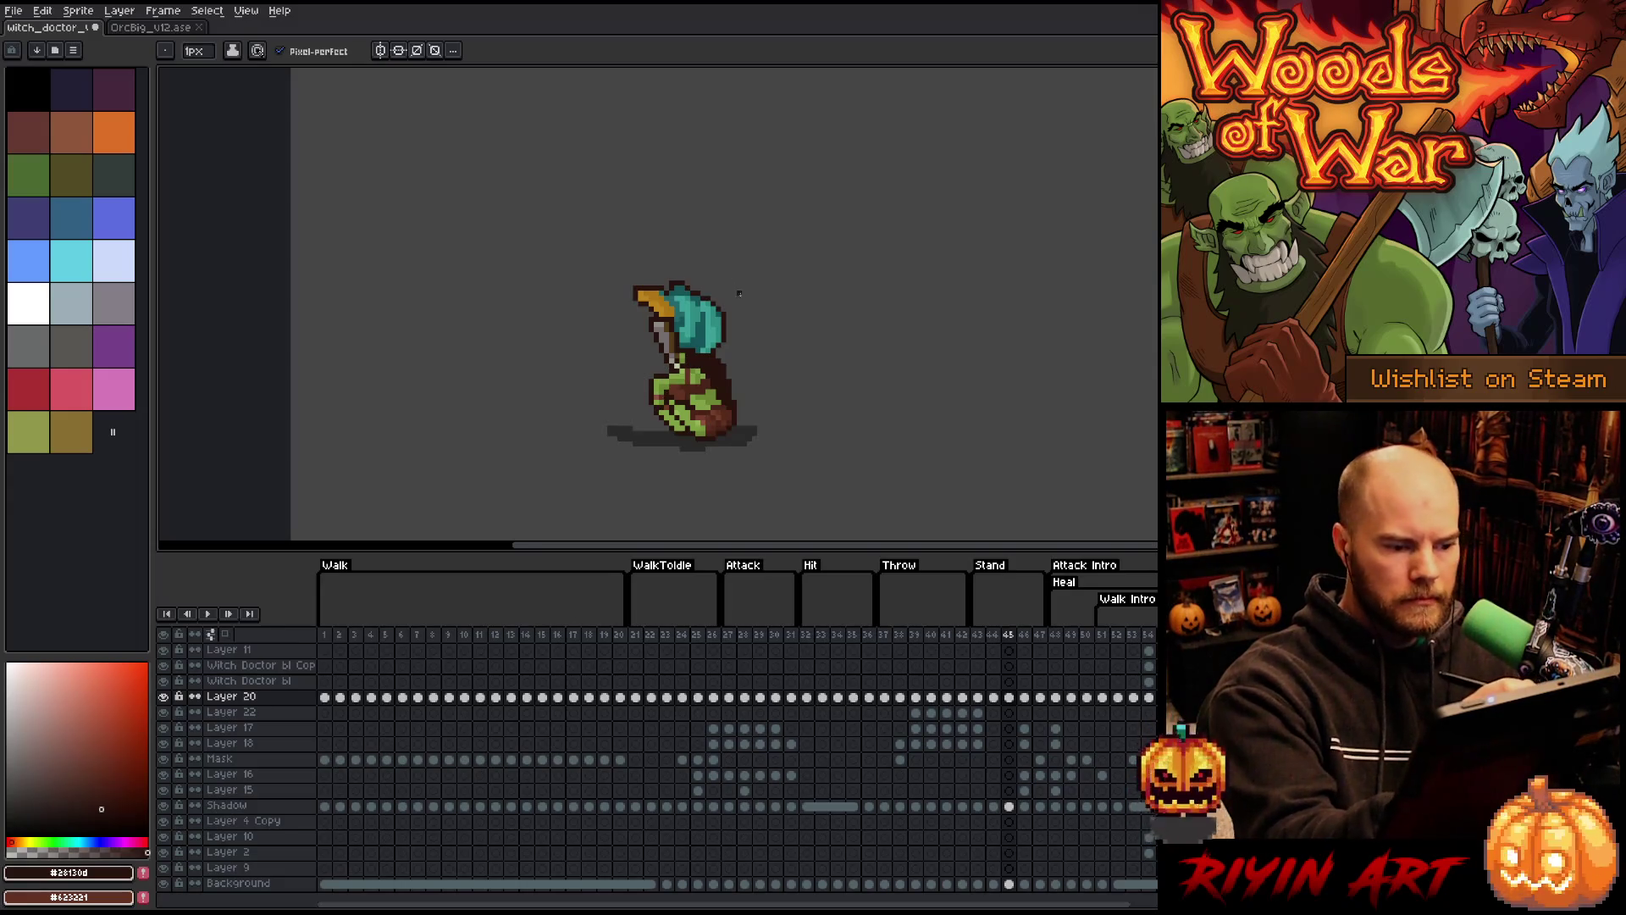
{"action": "key", "text": "alt"}
{"action": "left_click", "coordinate": [685, 422], "text": "alt"}
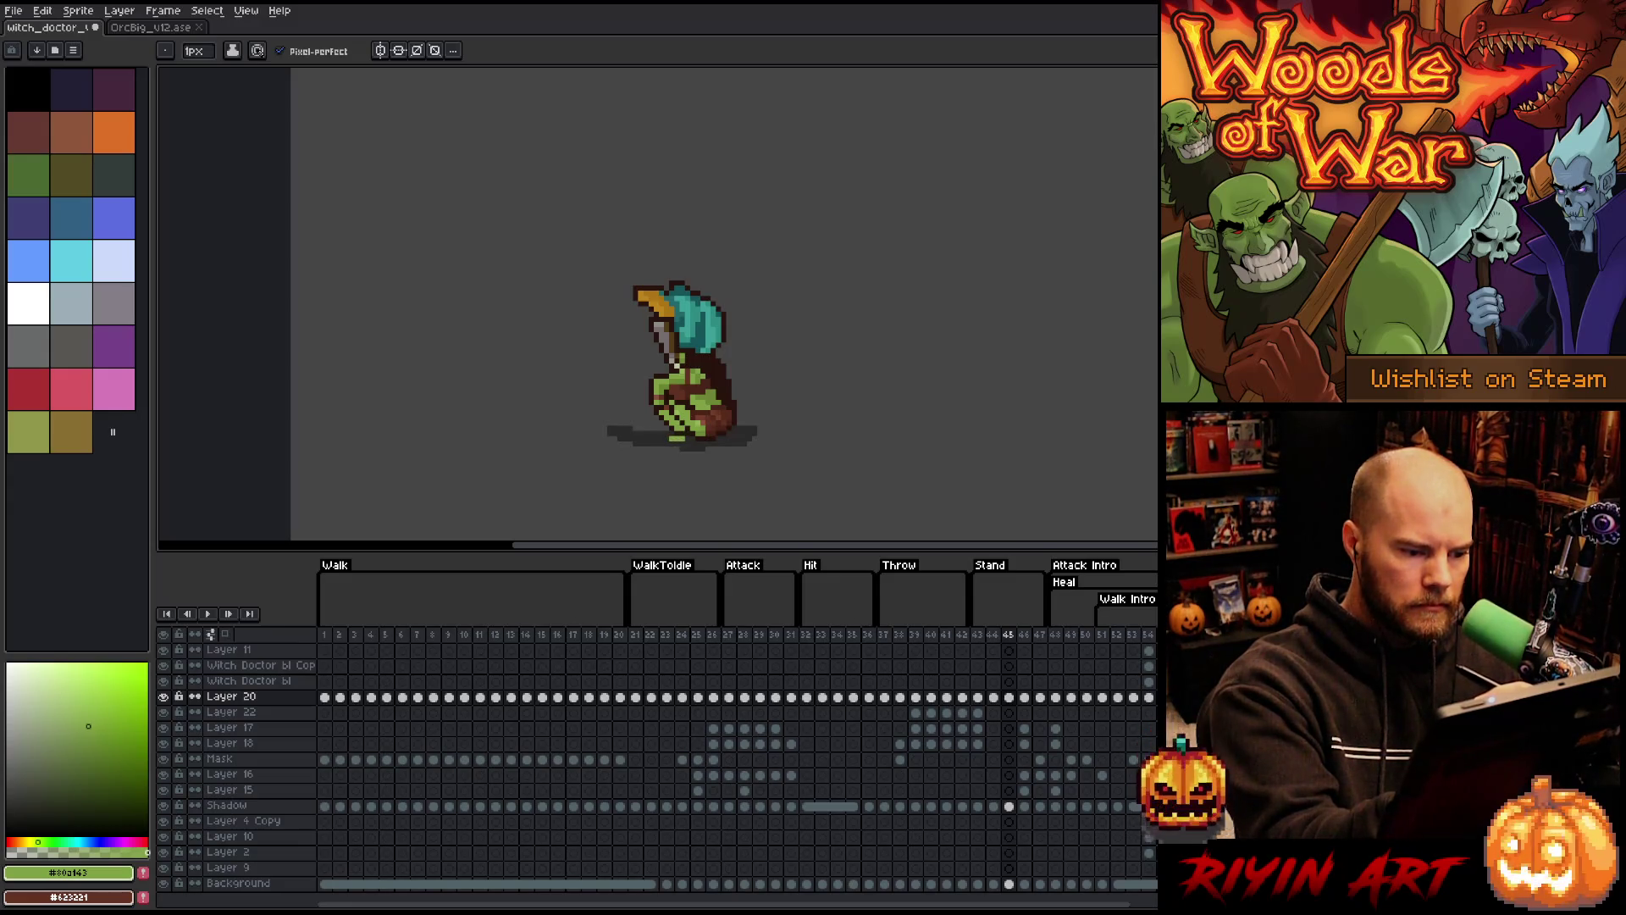
{"action": "left_click", "coordinate": [718, 420], "text": "alt"}
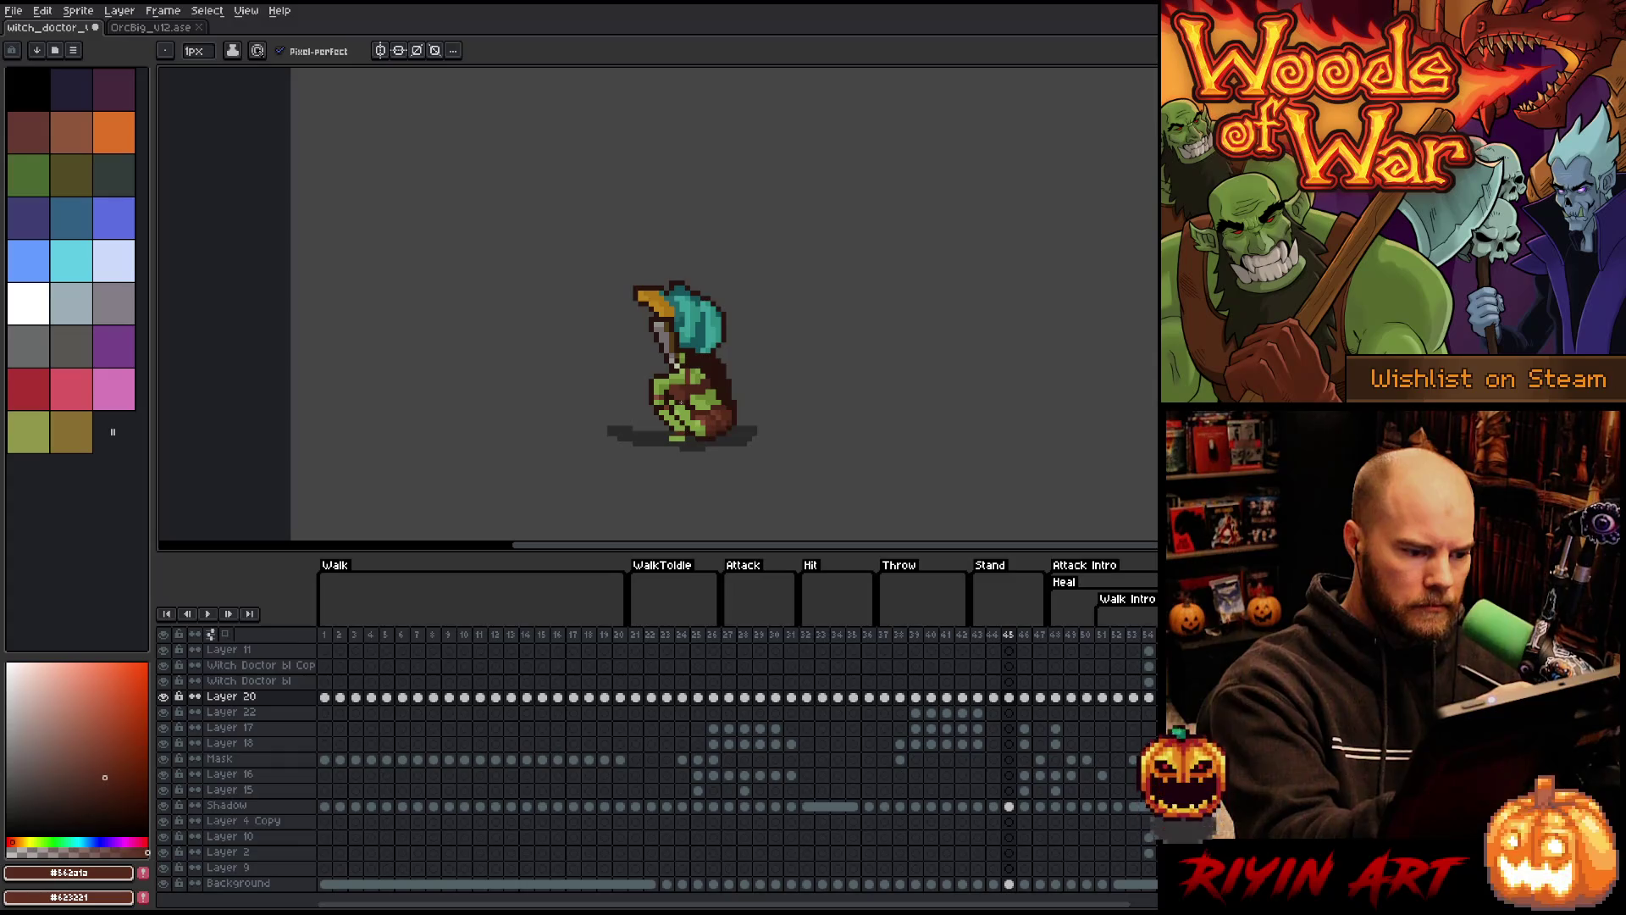
{"action": "left_click", "coordinate": [671, 434], "text": "alt"}
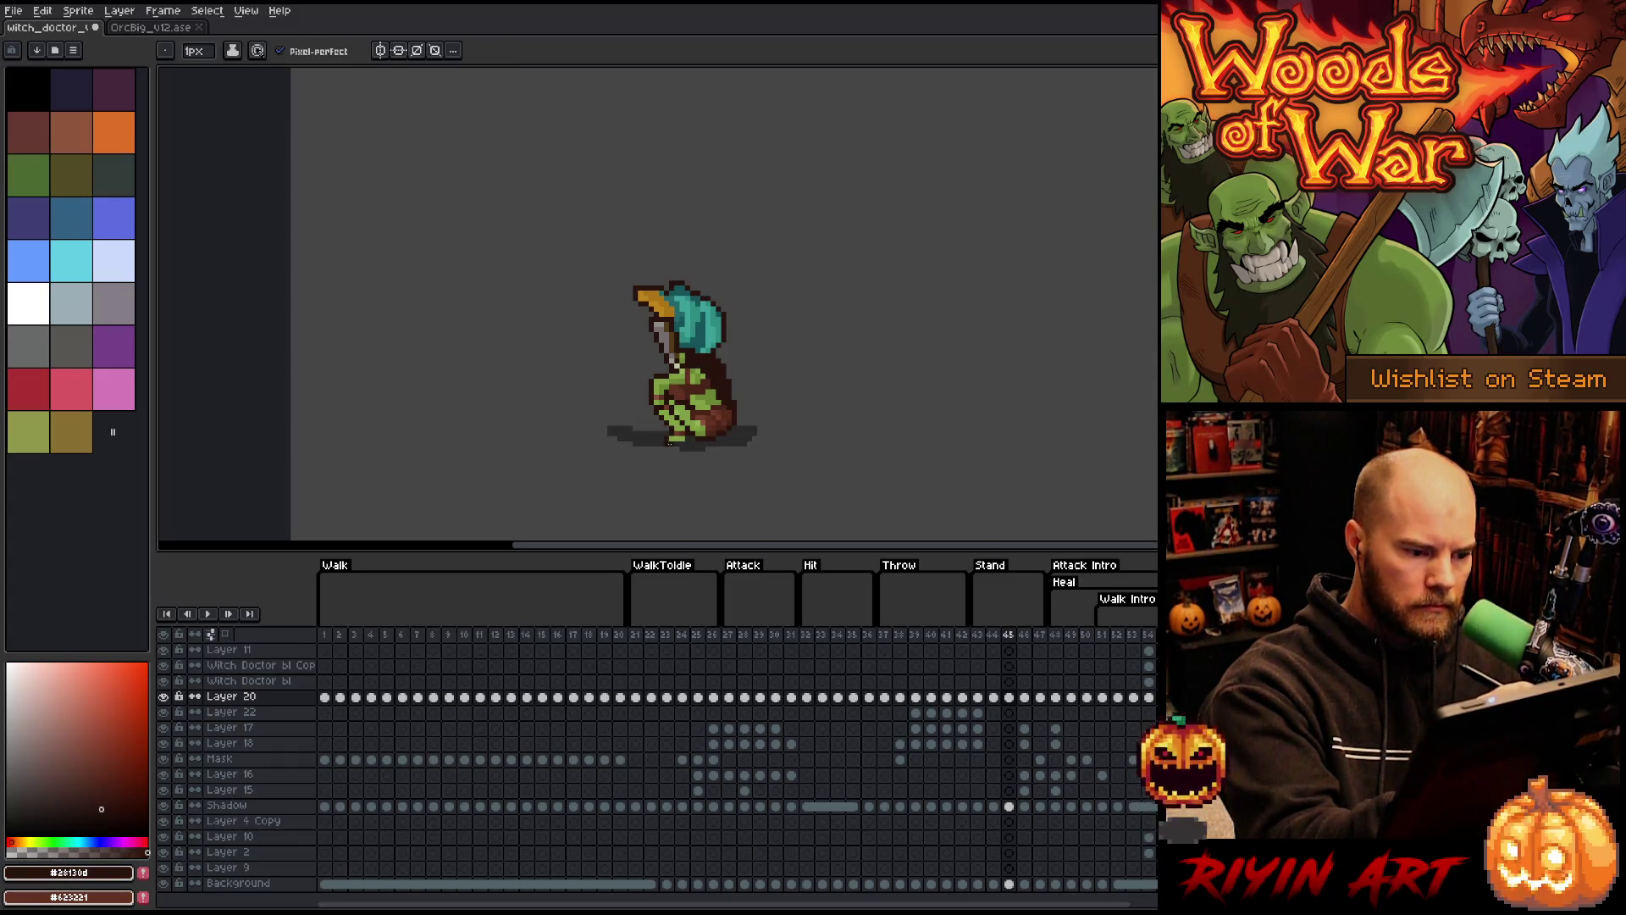
{"action": "key", "text": "e"}
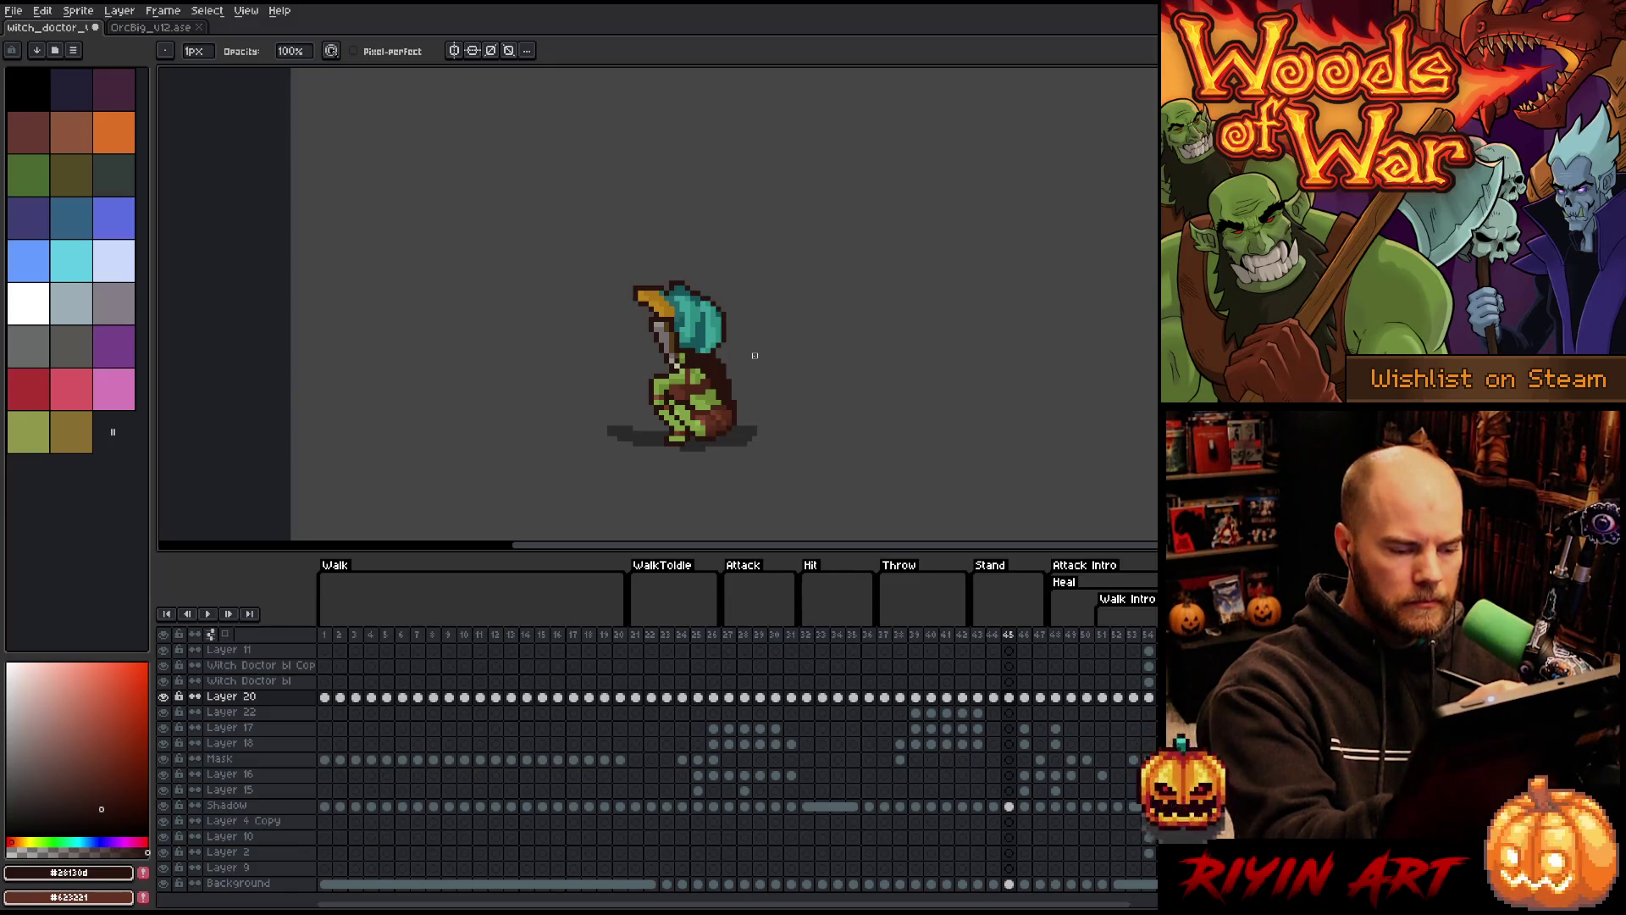
{"action": "key", "text": "Left"}
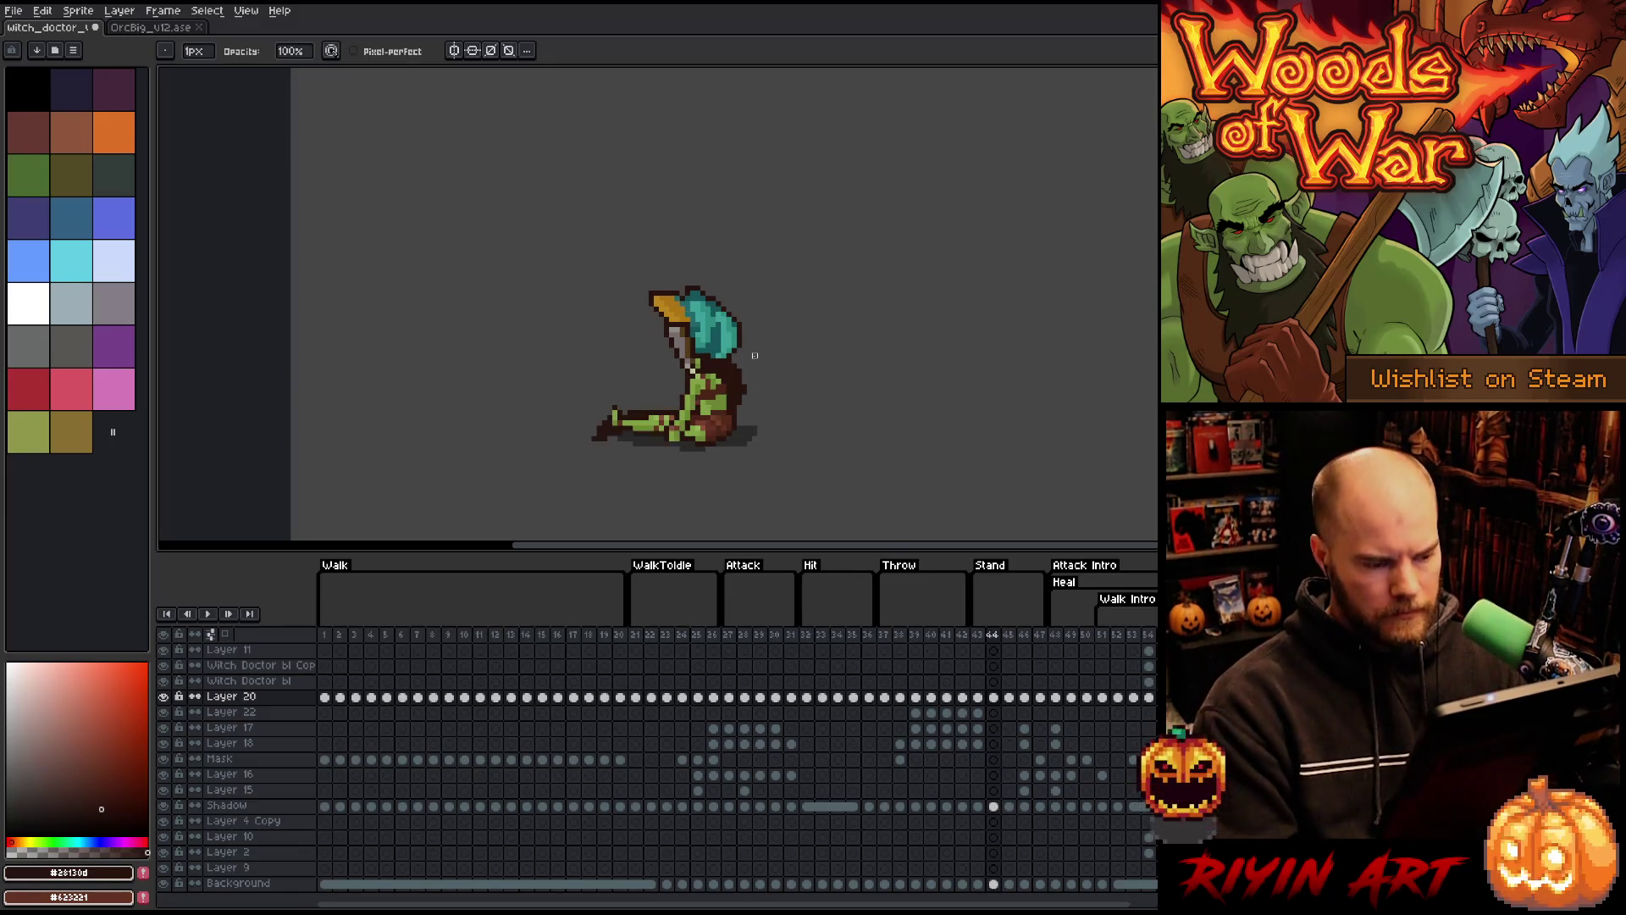
- Select the Stand frames across all layers and reverse their order
{"action": "key", "text": "Left"}
{"action": "key", "text": "Right"}
{"action": "key", "text": "Right"}
{"action": "key", "text": "Right"}
{"action": "key", "text": "Right"}
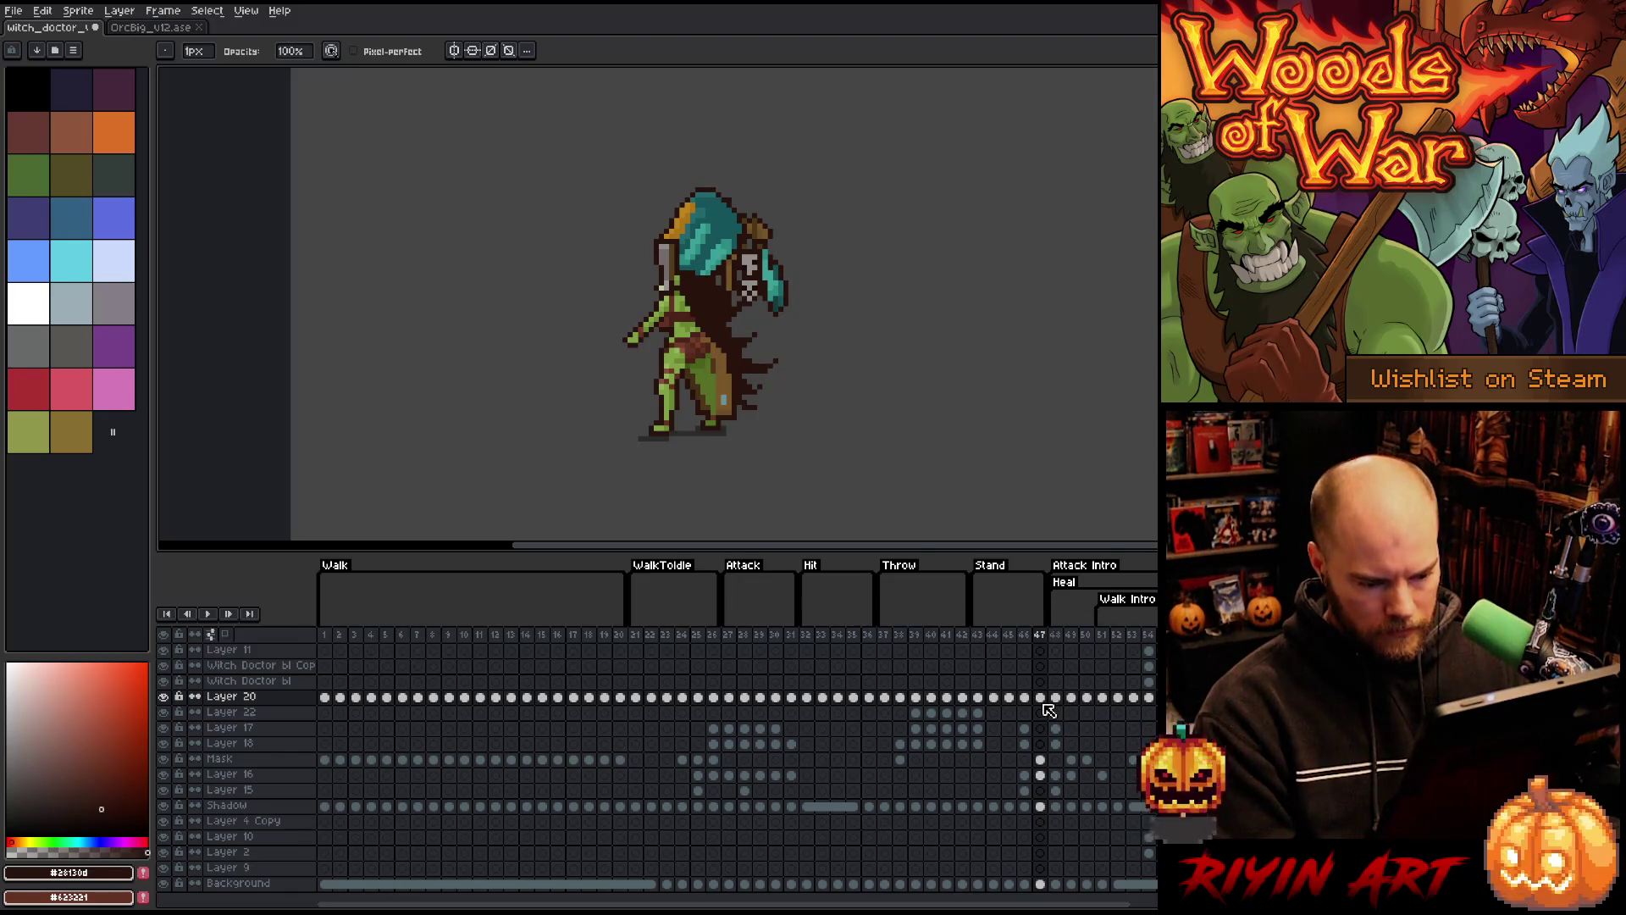
{"action": "left_click_drag", "start_coordinate": [1040, 697], "coordinate": [1041, 744]}
{"action": "left_click", "coordinate": [1040, 883]}
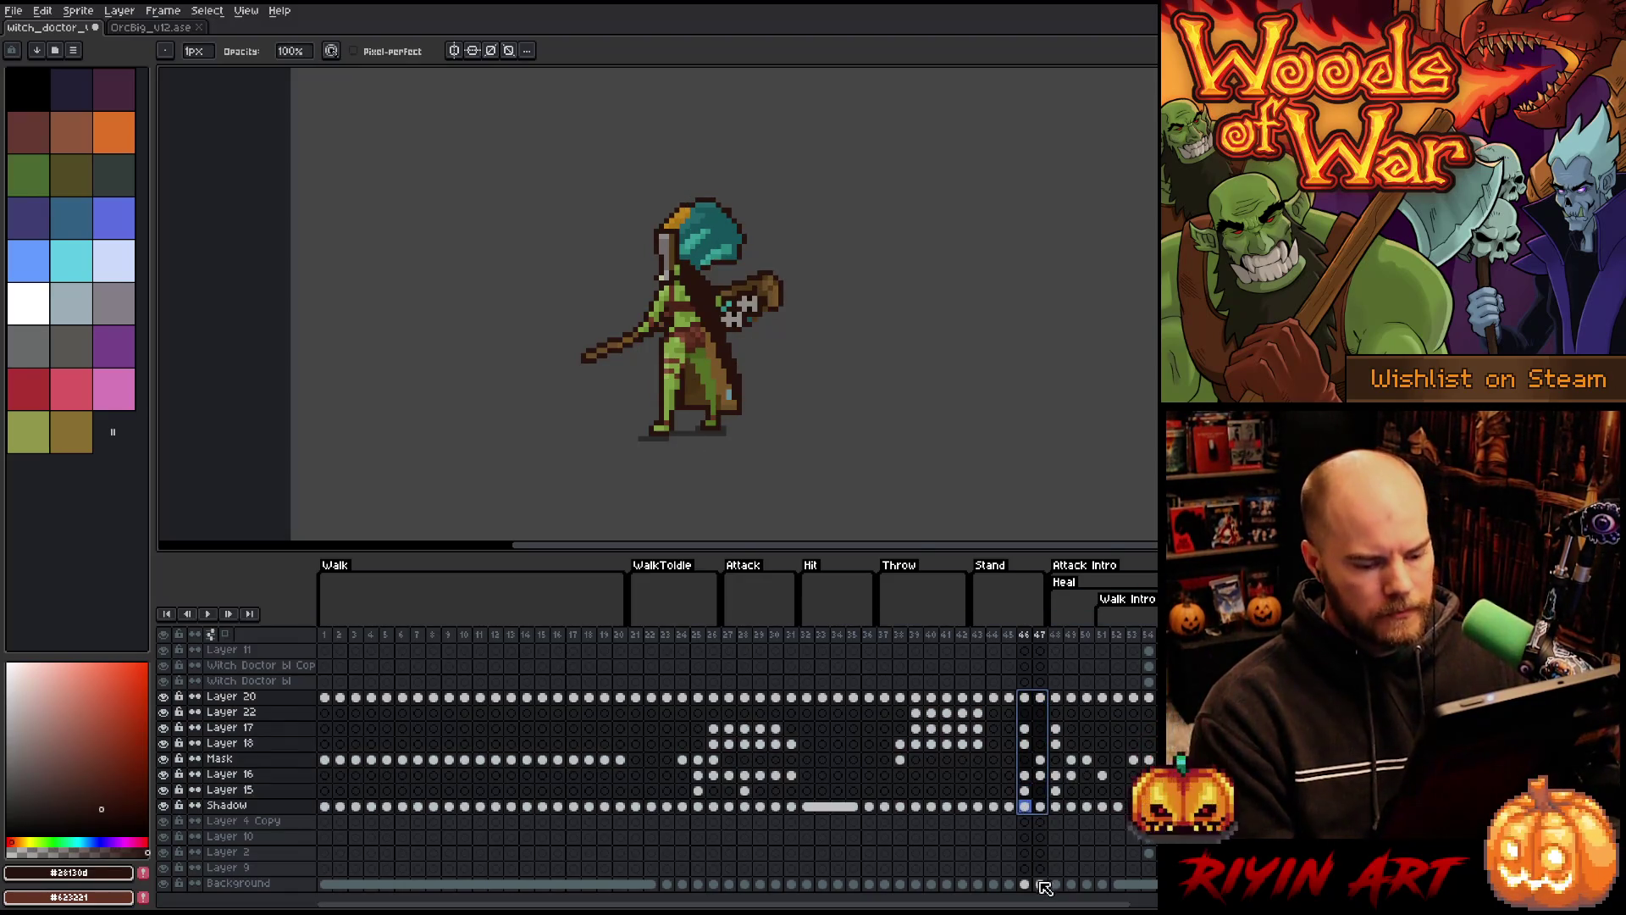
{"action": "left_click_drag", "start_coordinate": [1042, 864], "coordinate": [1025, 697]}
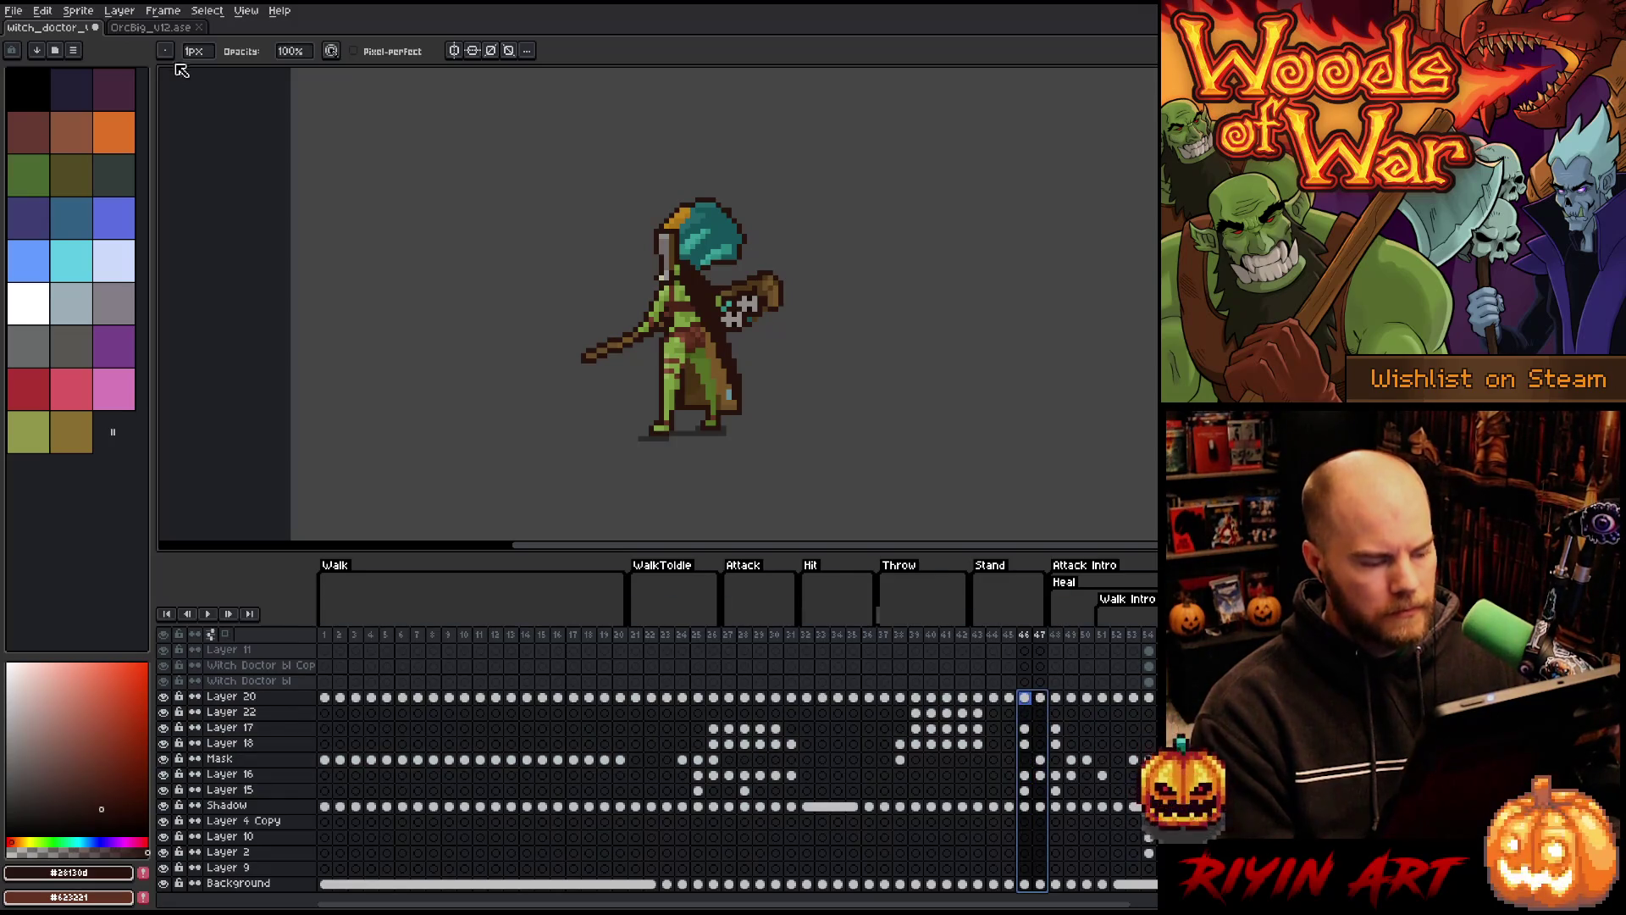
{"action": "left_click", "coordinate": [162, 11]}
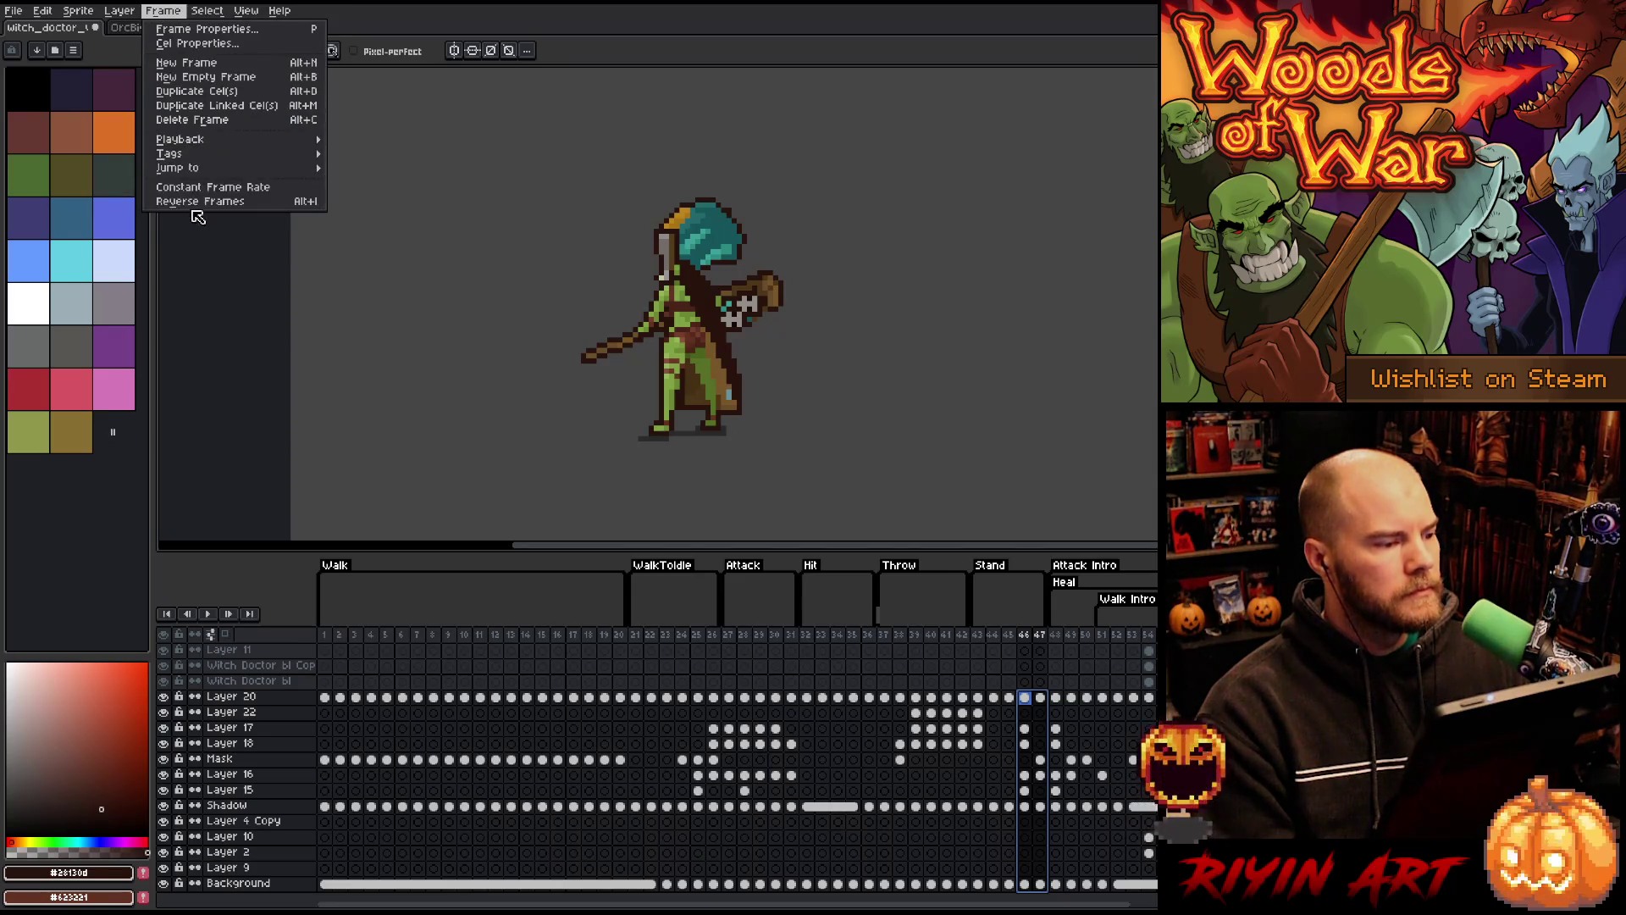
{"action": "left_click", "coordinate": [190, 210]}
{"action": "left_click", "coordinate": [162, 10]}
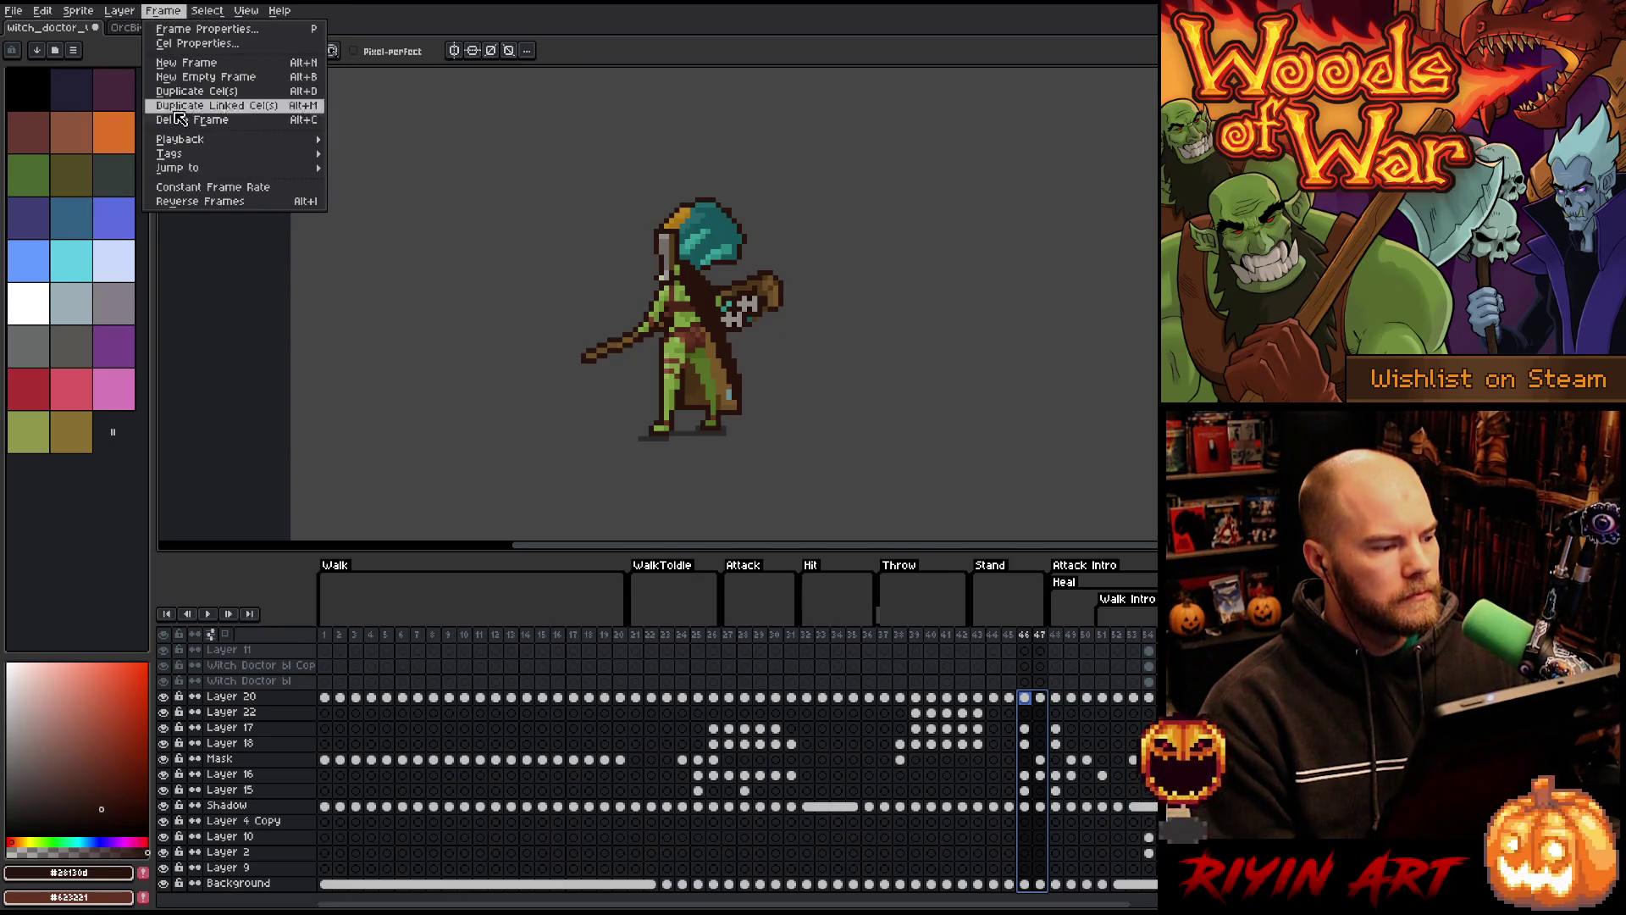
{"action": "left_click", "coordinate": [200, 201]}
- Change frame 43's duration in Frame Properties, entering 00
{"action": "left_click", "coordinate": [979, 637]}
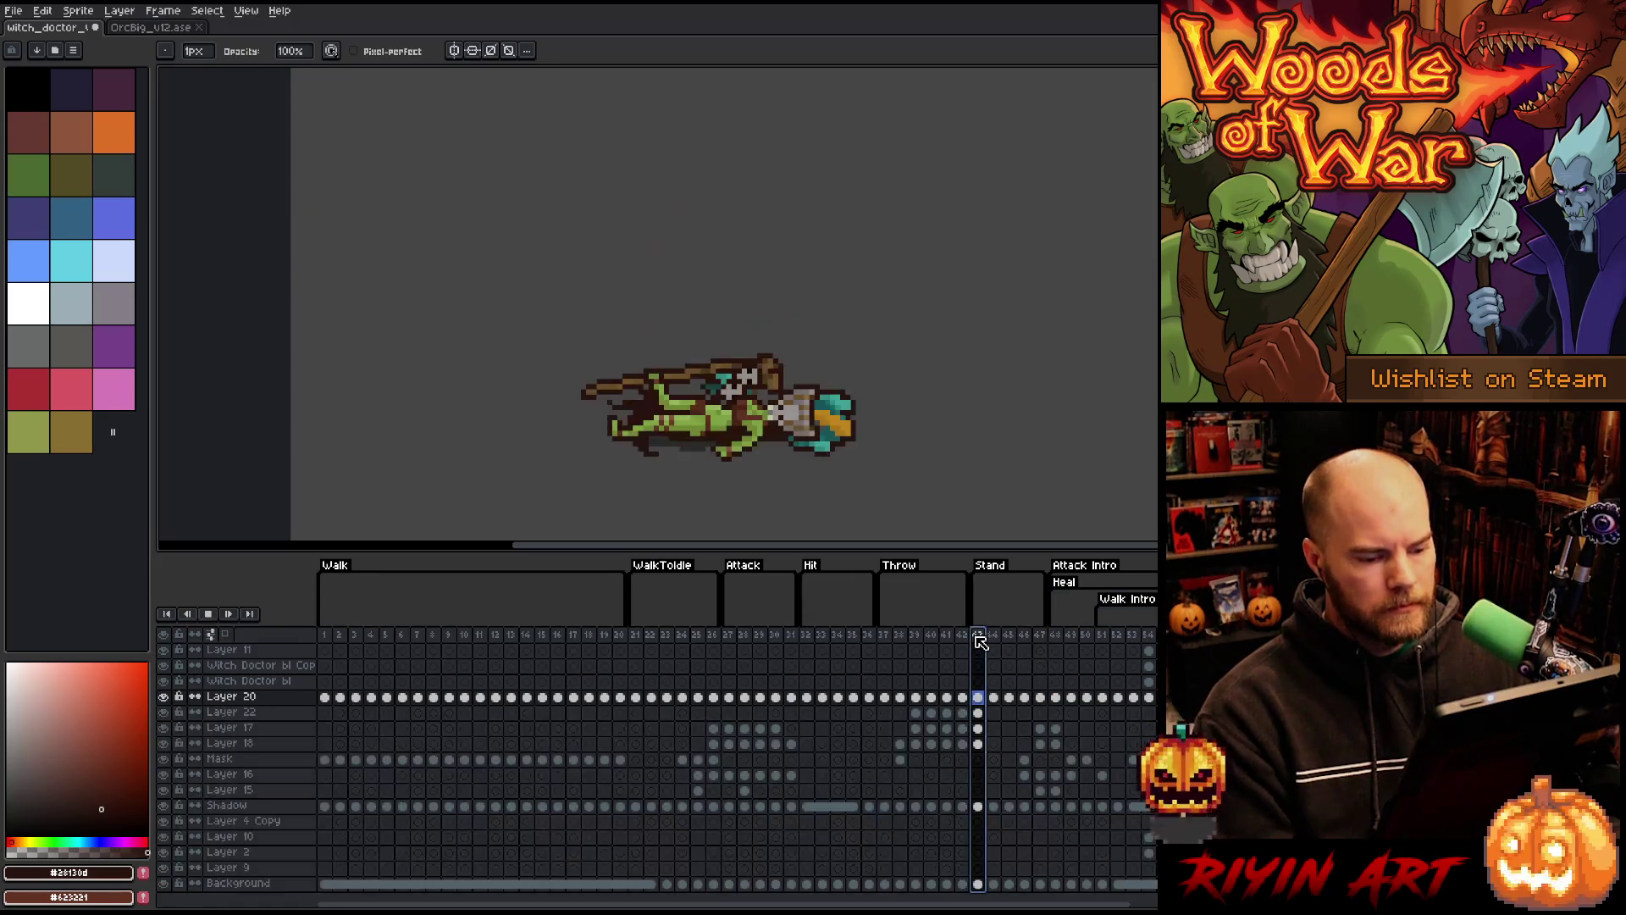
{"action": "key", "text": "Right"}
{"action": "key", "text": "Left"}
{"action": "key", "text": "Right"}
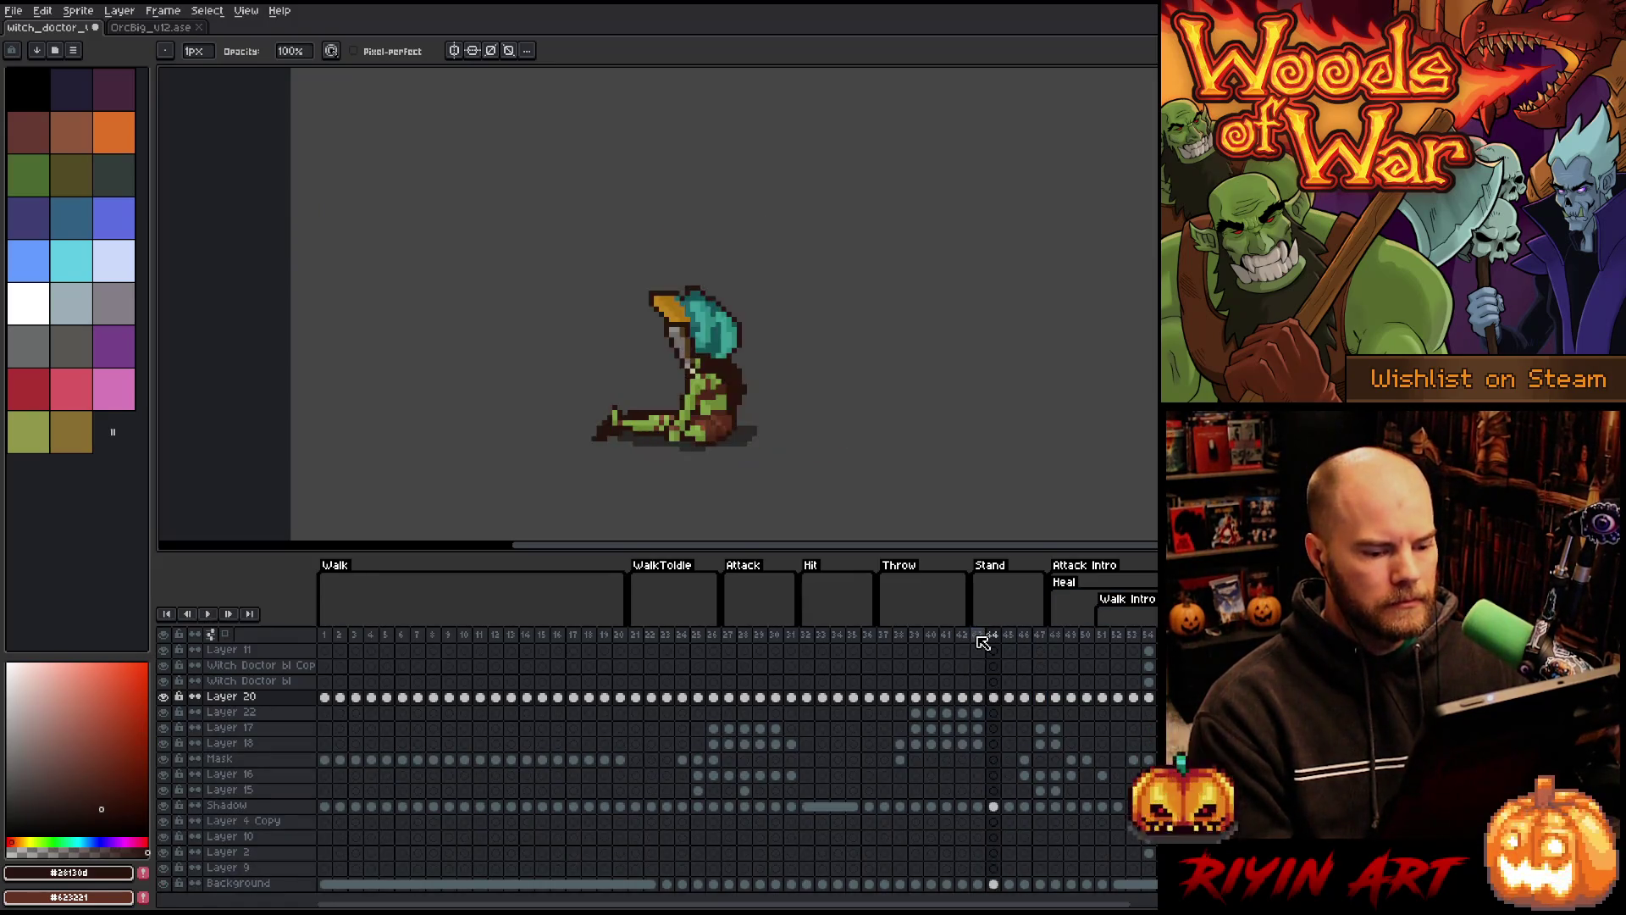
{"action": "right_click", "coordinate": [980, 642]}
{"action": "left_click", "coordinate": [999, 648]}
{"action": "type", "text": "00"}
{"action": "key", "text": "Return"}
- Open the properties for frames 44–47, play the animation to check timing, and return to frame 43
{"action": "key", "text": "Return"}
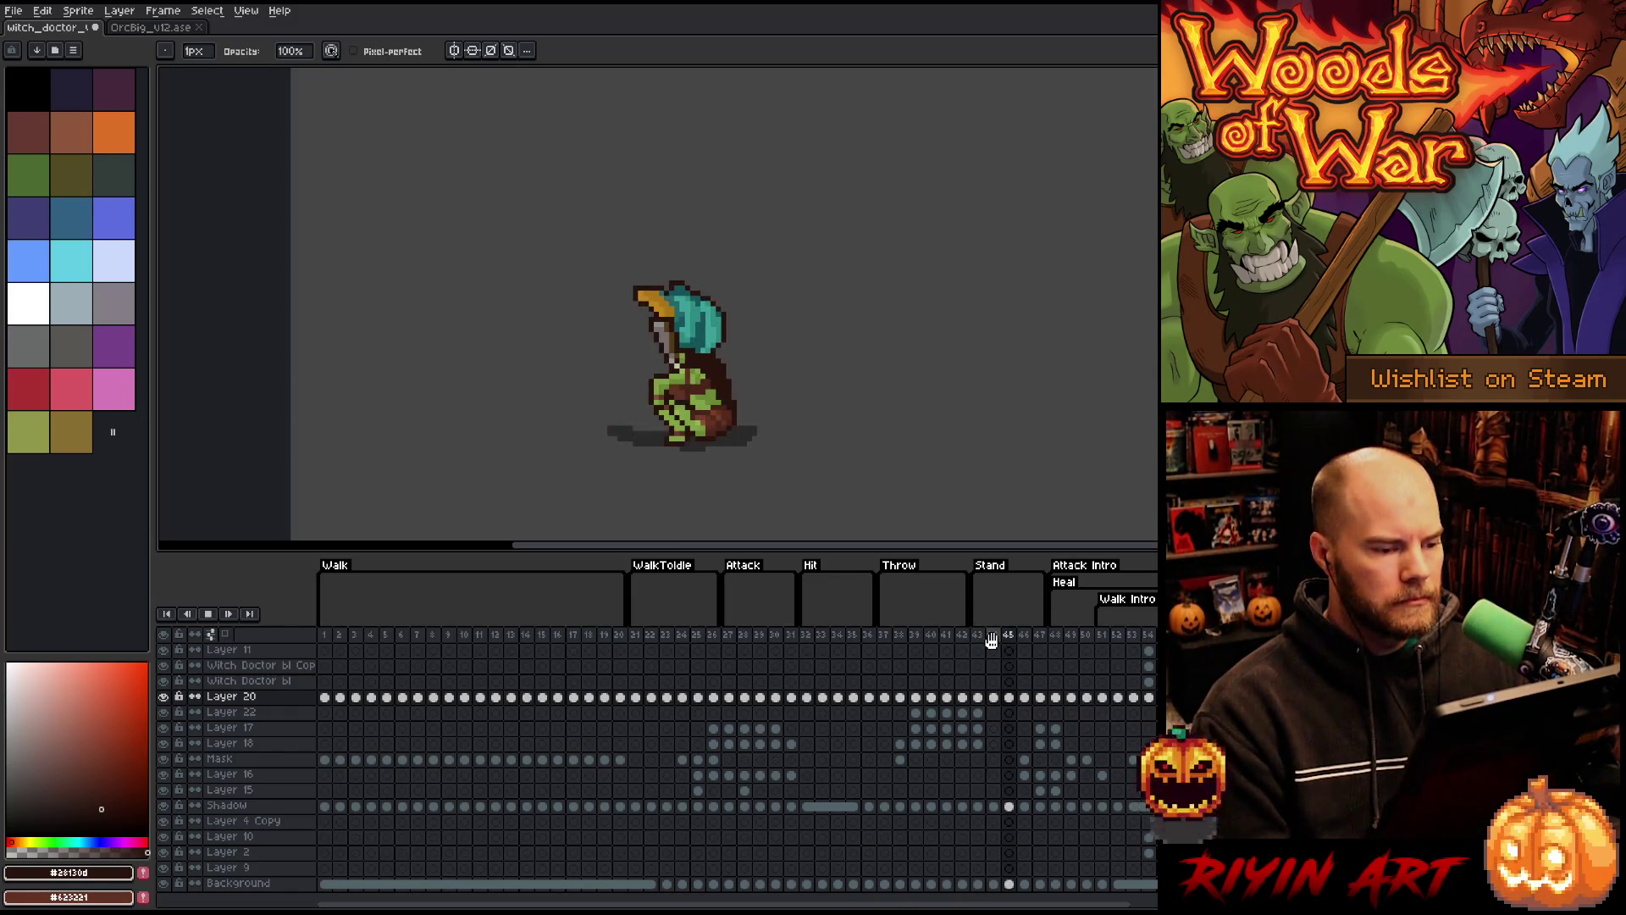
{"action": "left_click_drag", "start_coordinate": [994, 637], "coordinate": [1040, 637]}
{"action": "right_click", "coordinate": [1040, 637]}
{"action": "left_click", "coordinate": [1064, 652]}
{"action": "key", "text": "Return"}
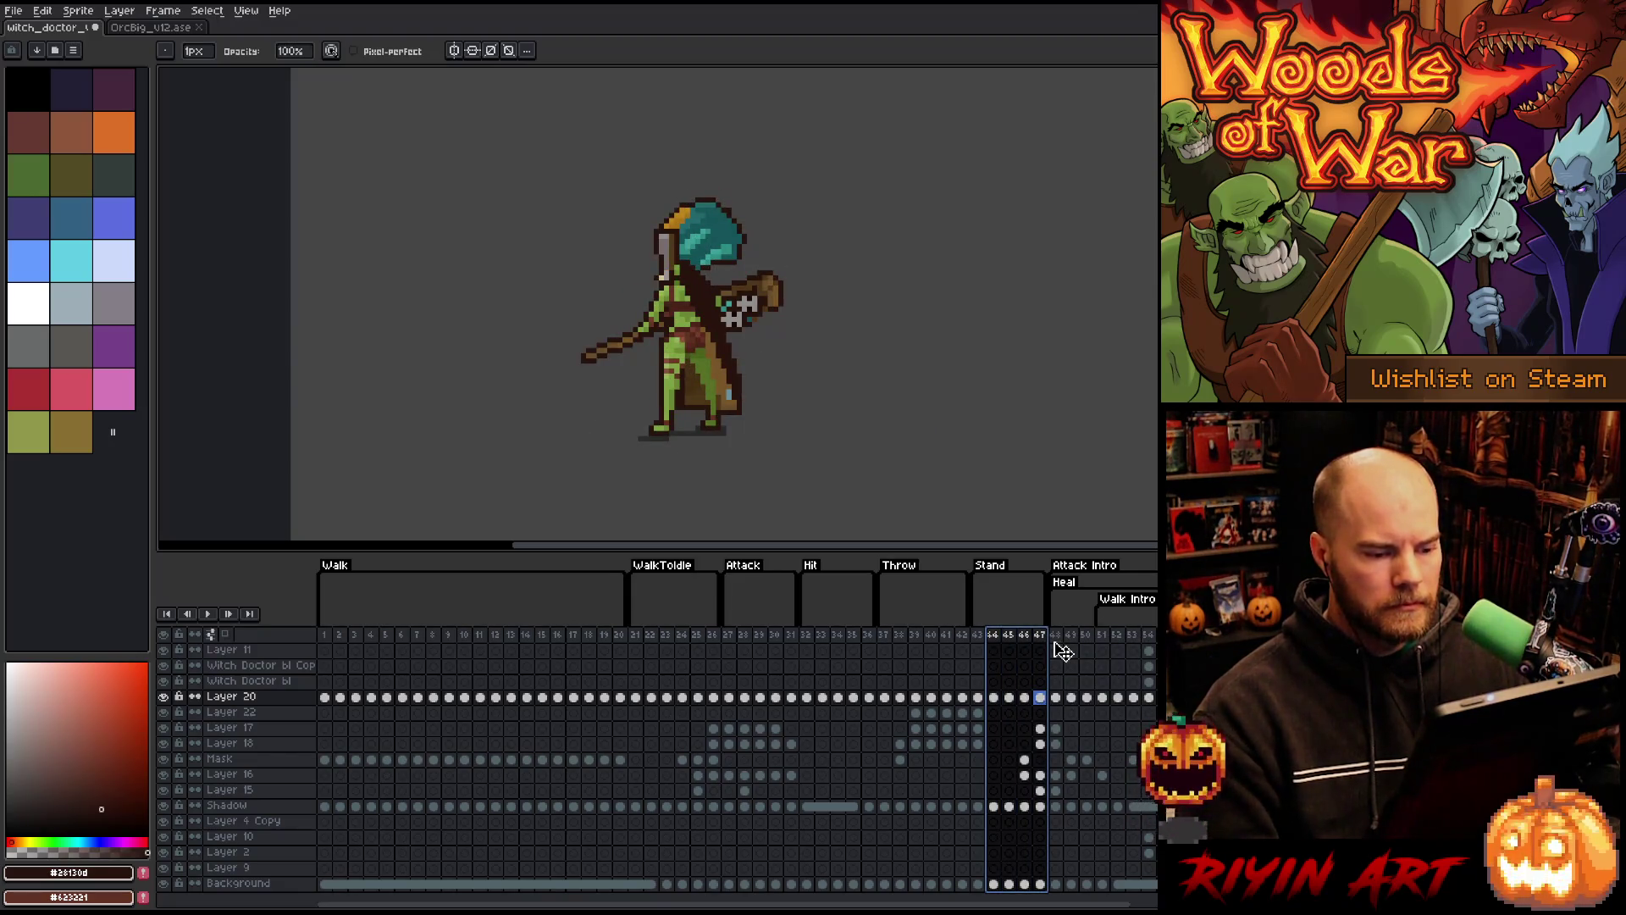
{"action": "left_click", "coordinate": [979, 635]}
{"action": "key", "text": "Return"}
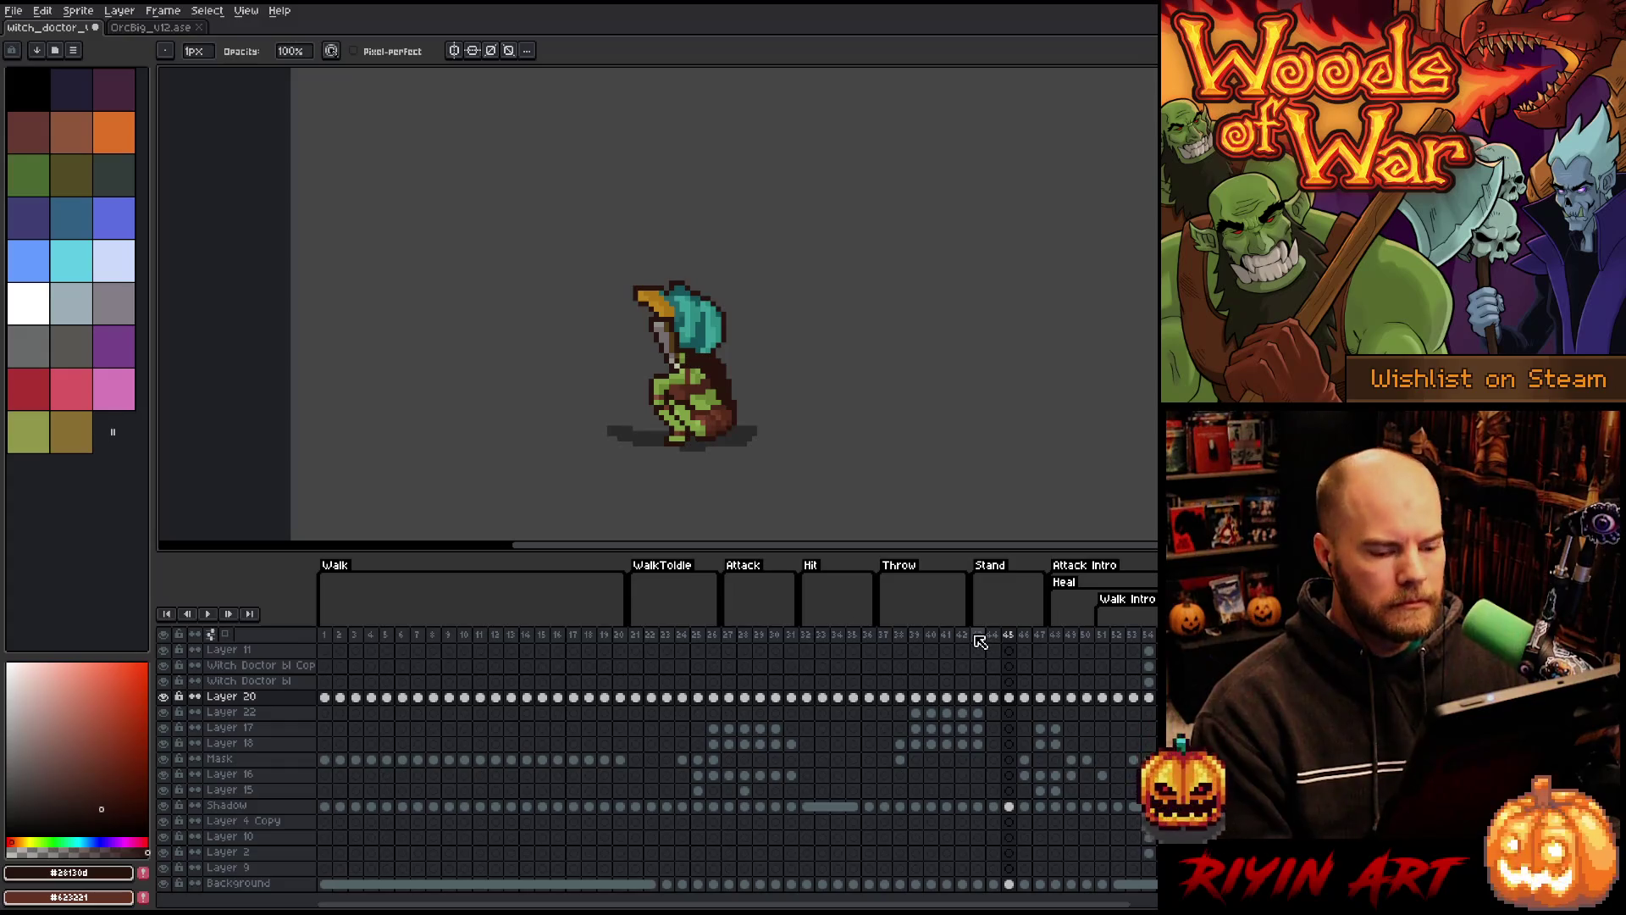
- On frame 44, select the Layer 22, 17 and 18 cels and shift the staff and arms down-right
{"action": "left_click", "coordinate": [982, 640]}
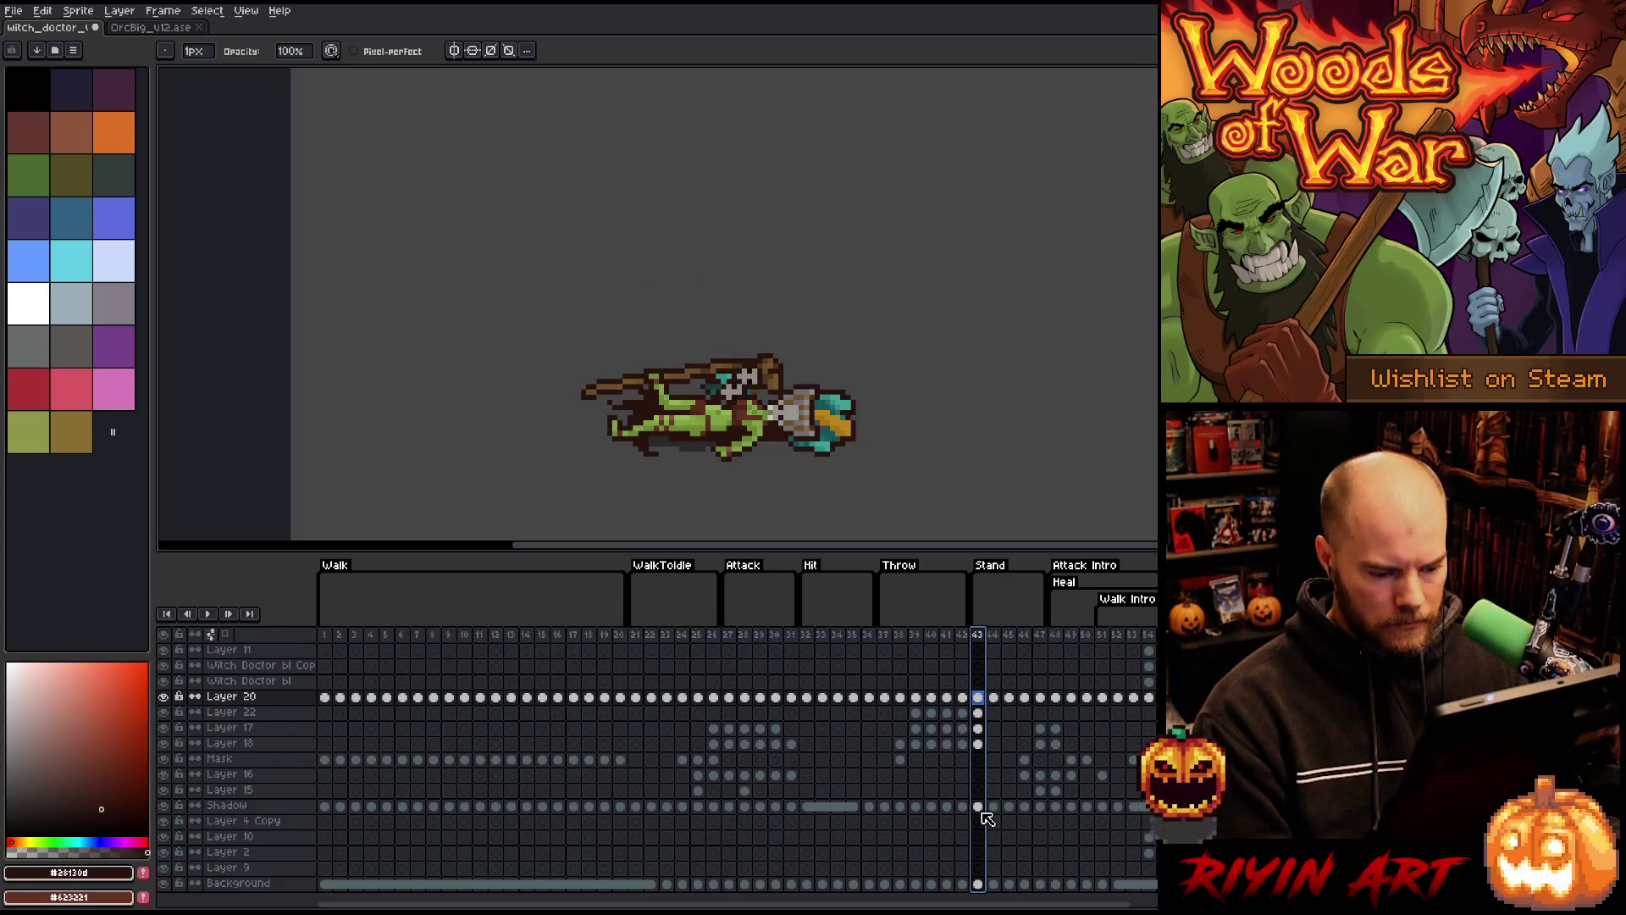
{"action": "left_click_drag", "start_coordinate": [977, 715], "coordinate": [978, 743]}
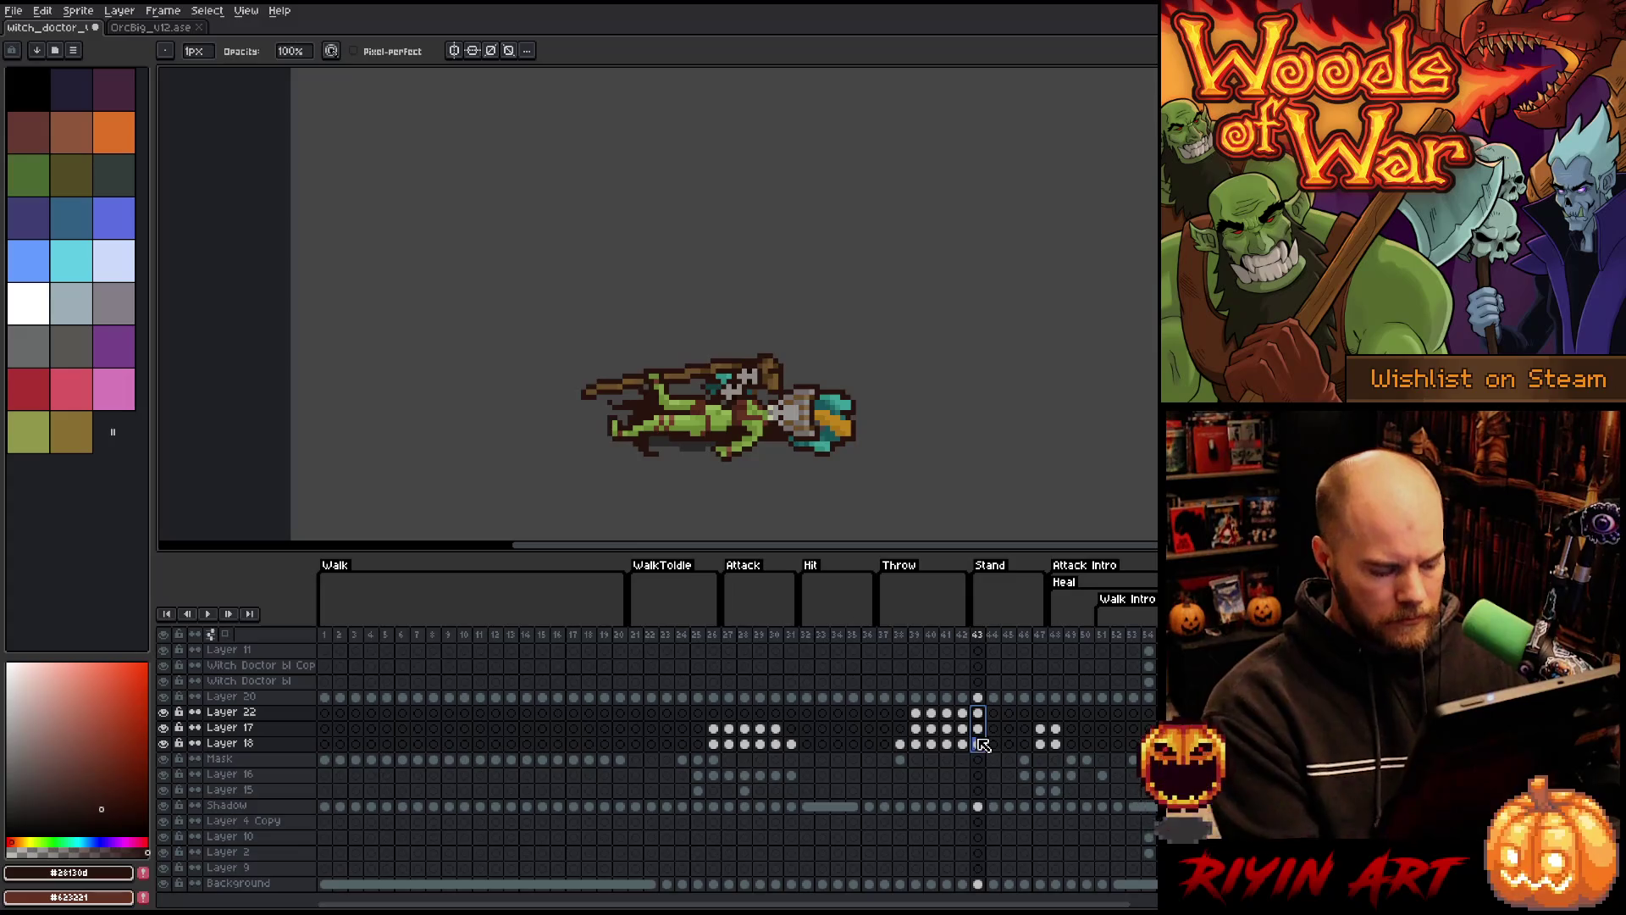
{"action": "left_click", "coordinate": [995, 712]}
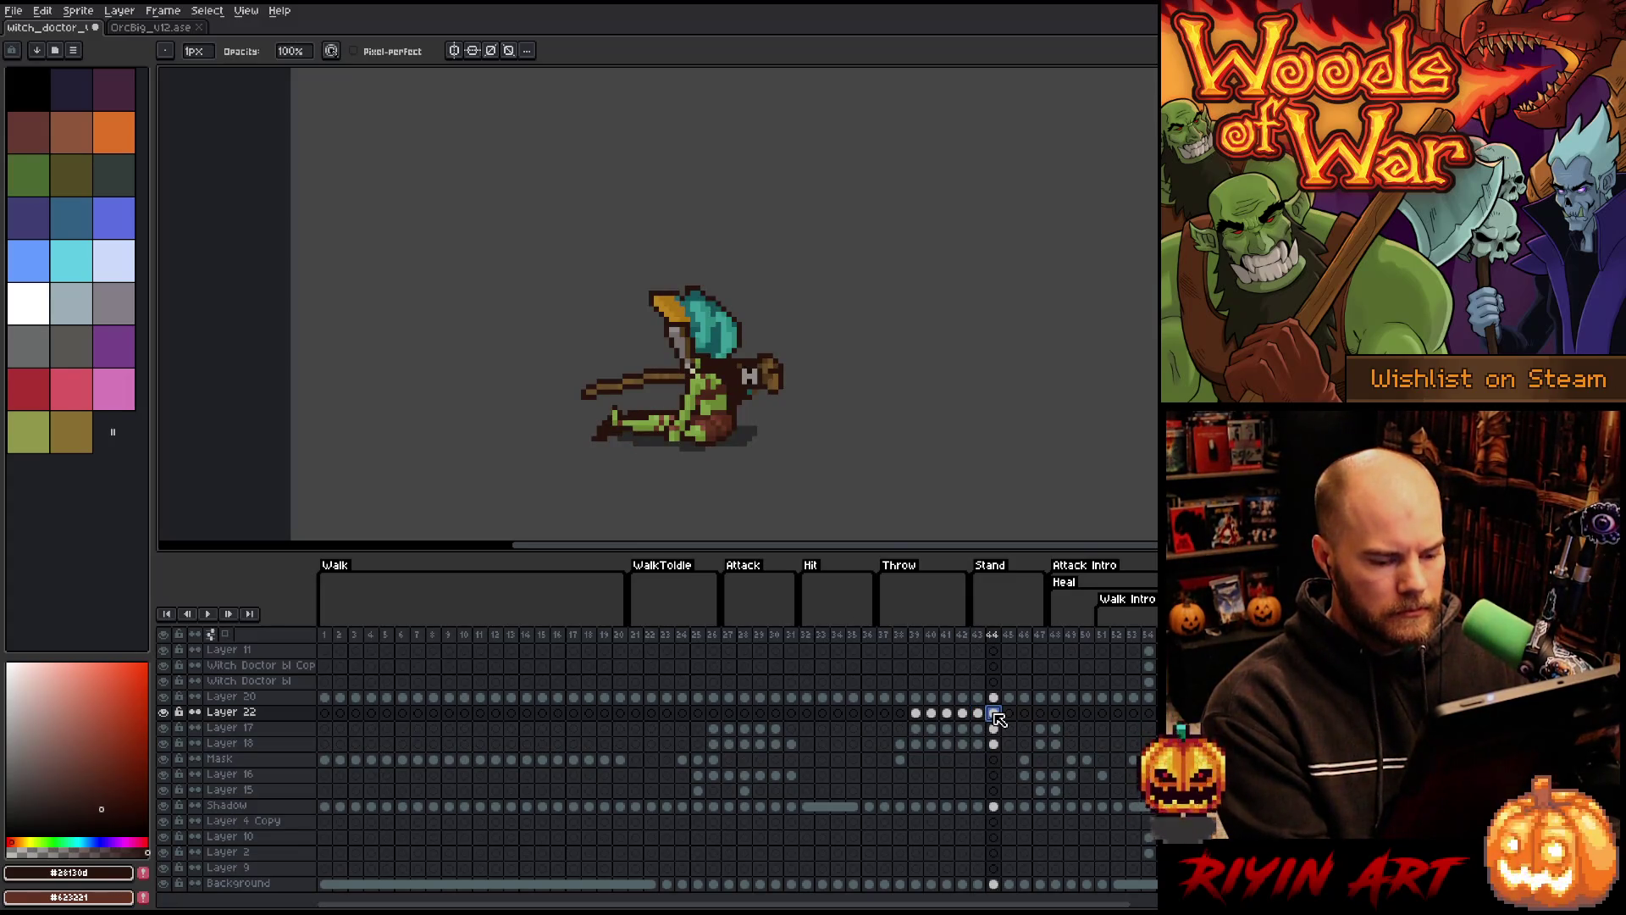
{"action": "left_click_drag", "start_coordinate": [995, 714], "coordinate": [995, 744]}
{"action": "key", "text": "v"}
{"action": "left_click_drag", "start_coordinate": [688, 386], "coordinate": [686, 399]}
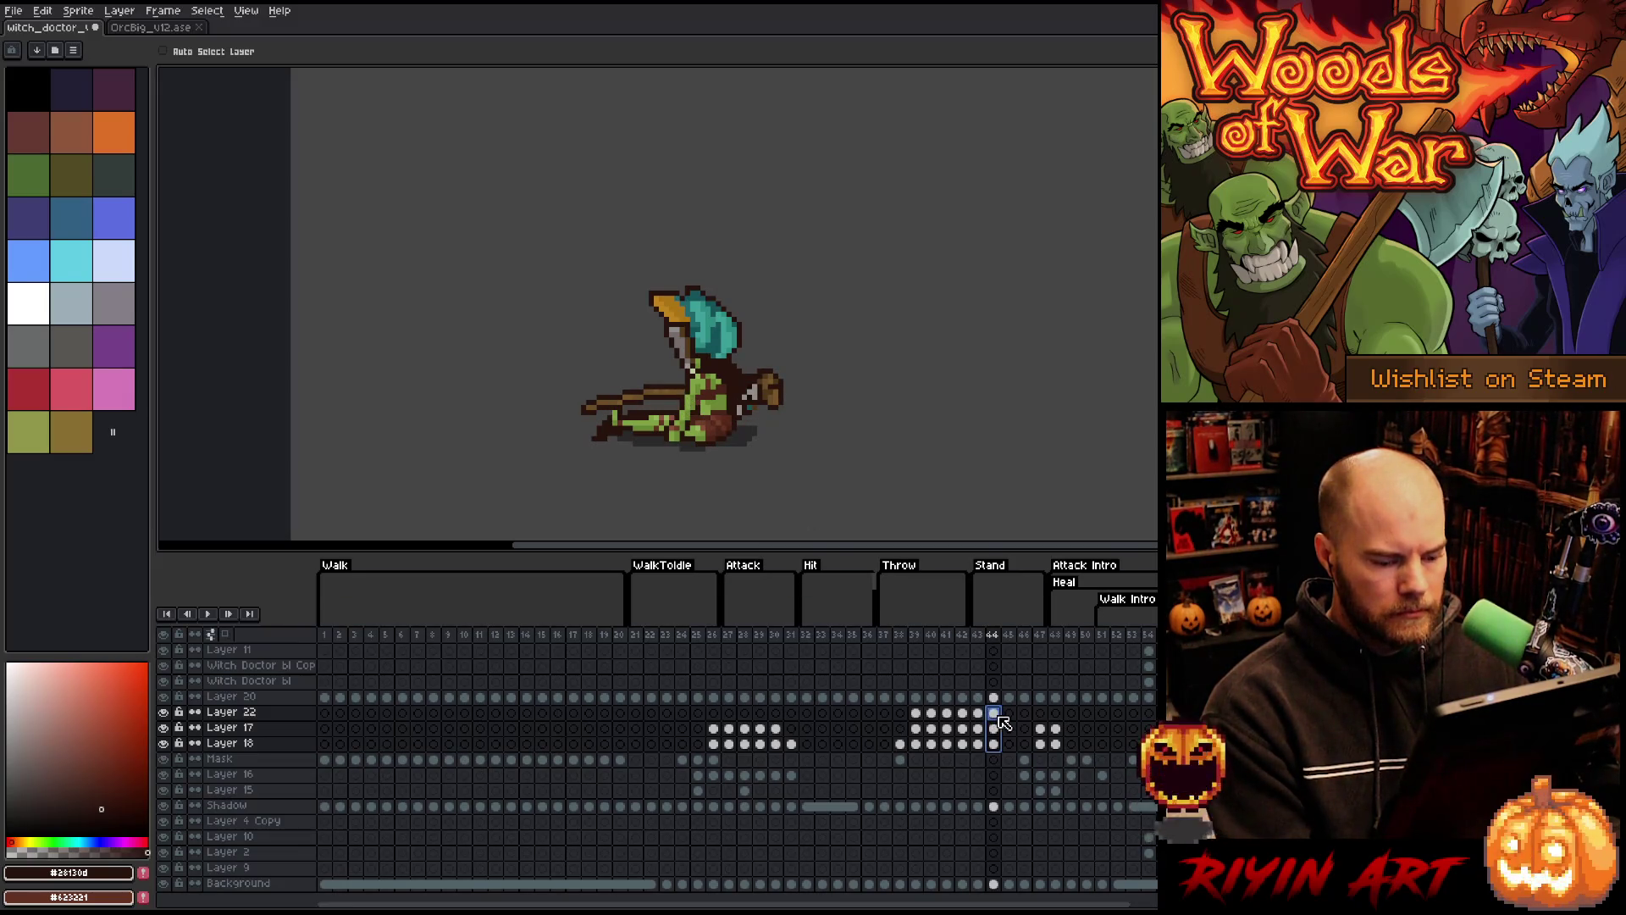
- On frame 45, select the staff and arm cels and shift them down-right
{"action": "left_click_drag", "start_coordinate": [1009, 713], "coordinate": [1009, 743]}
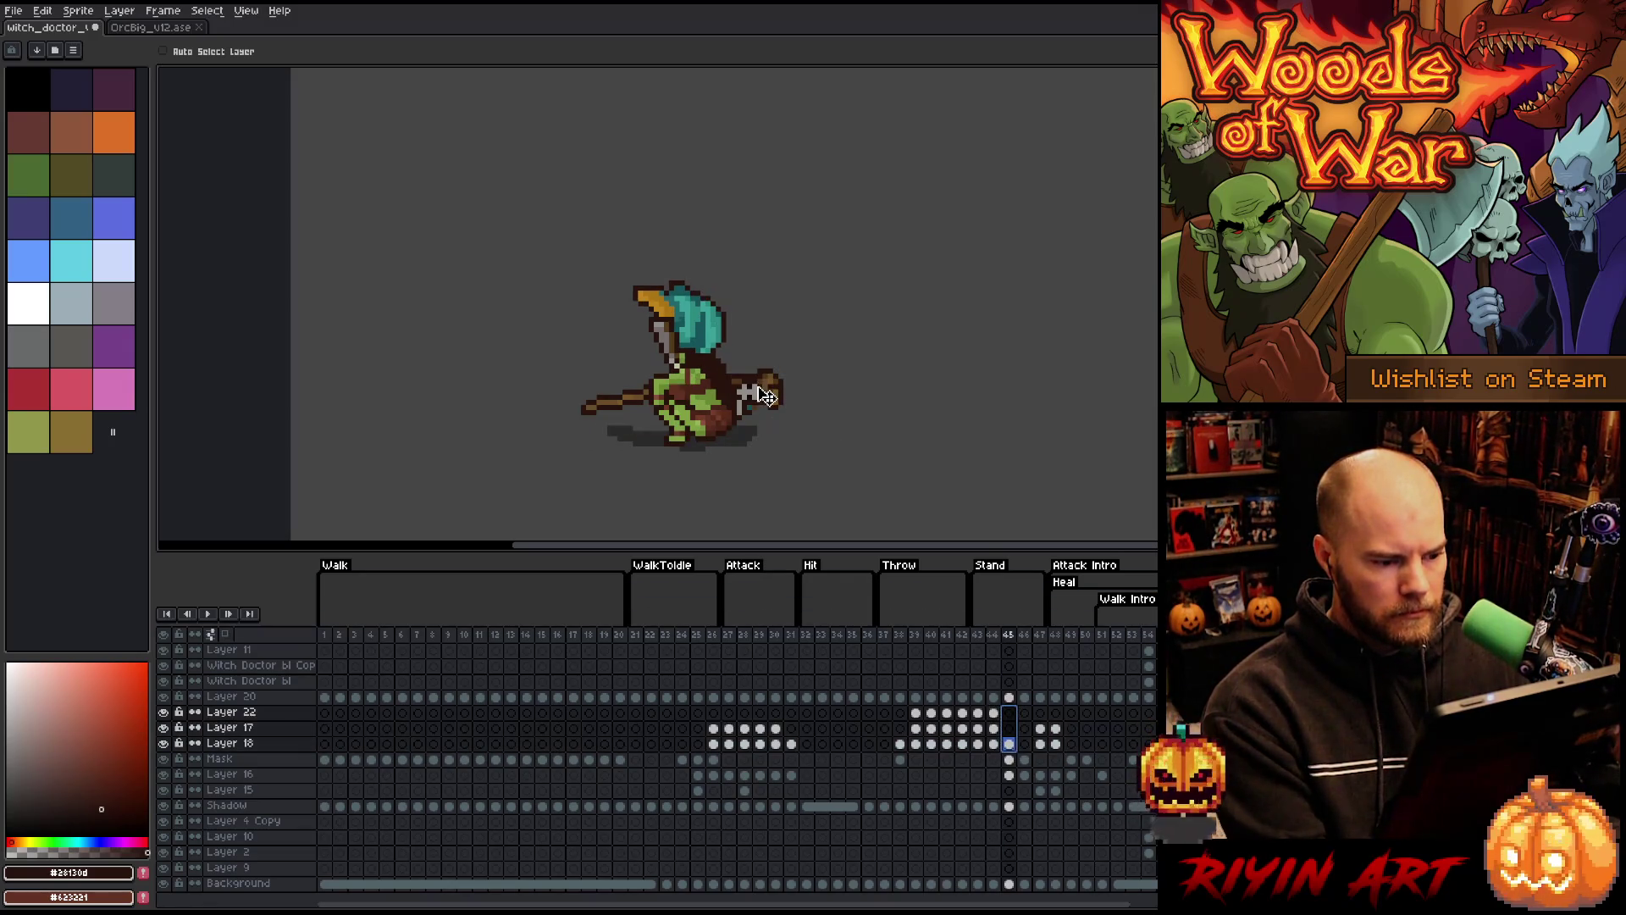
{"action": "left_click", "coordinate": [1009, 743]}
{"action": "left_click_drag", "start_coordinate": [1012, 735], "coordinate": [1009, 713]}
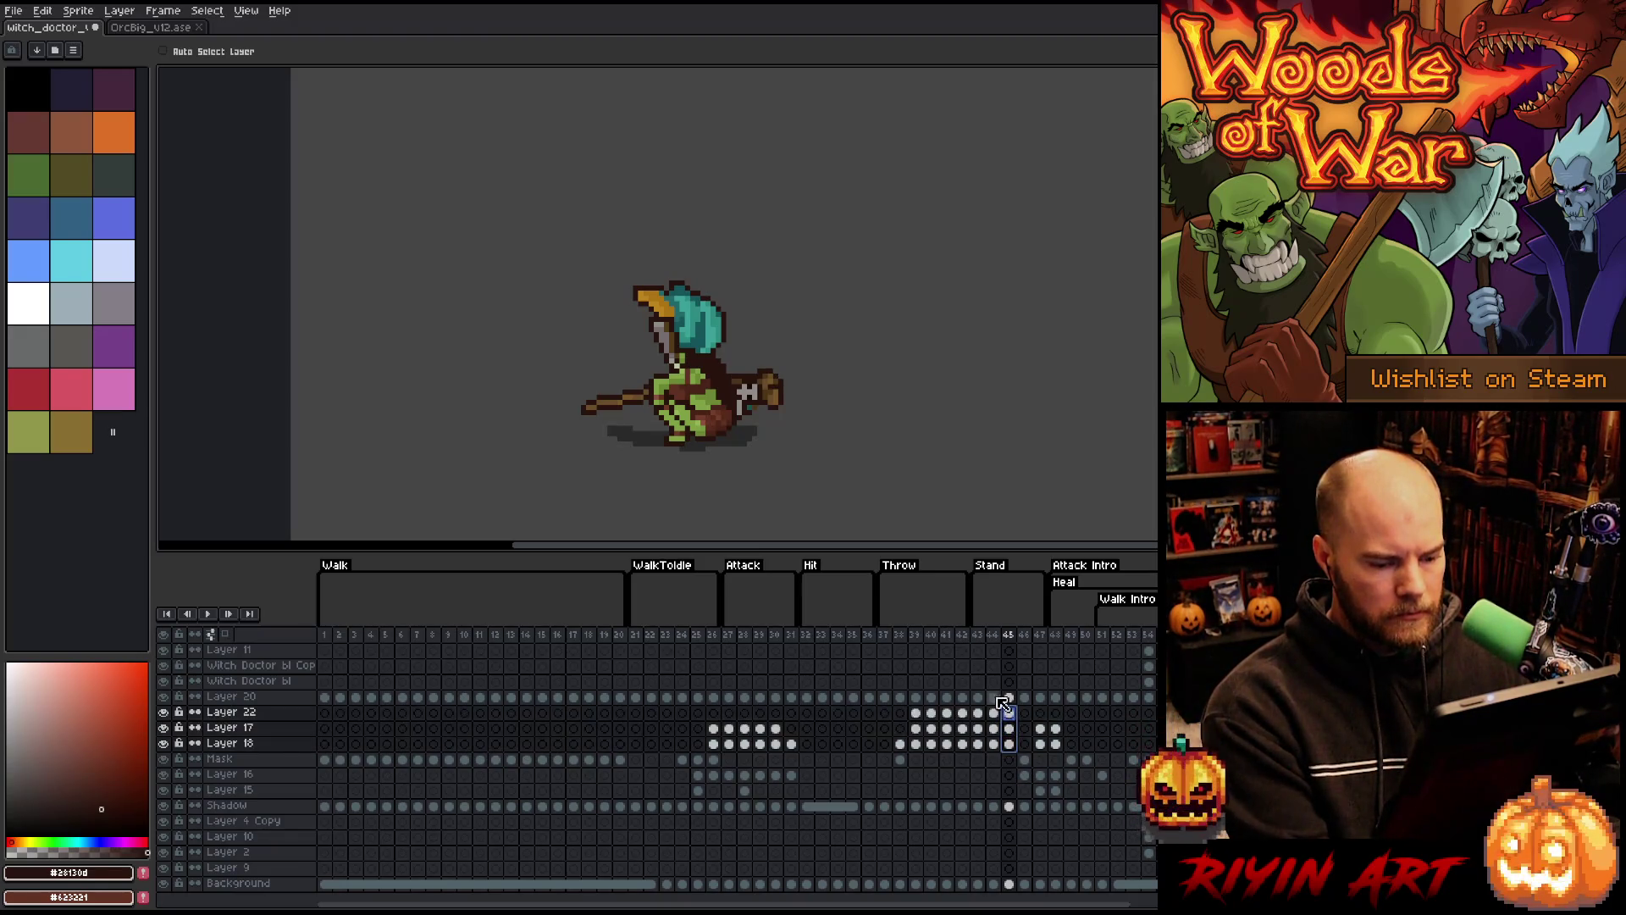
{"action": "left_click_drag", "start_coordinate": [763, 395], "coordinate": [773, 407]}
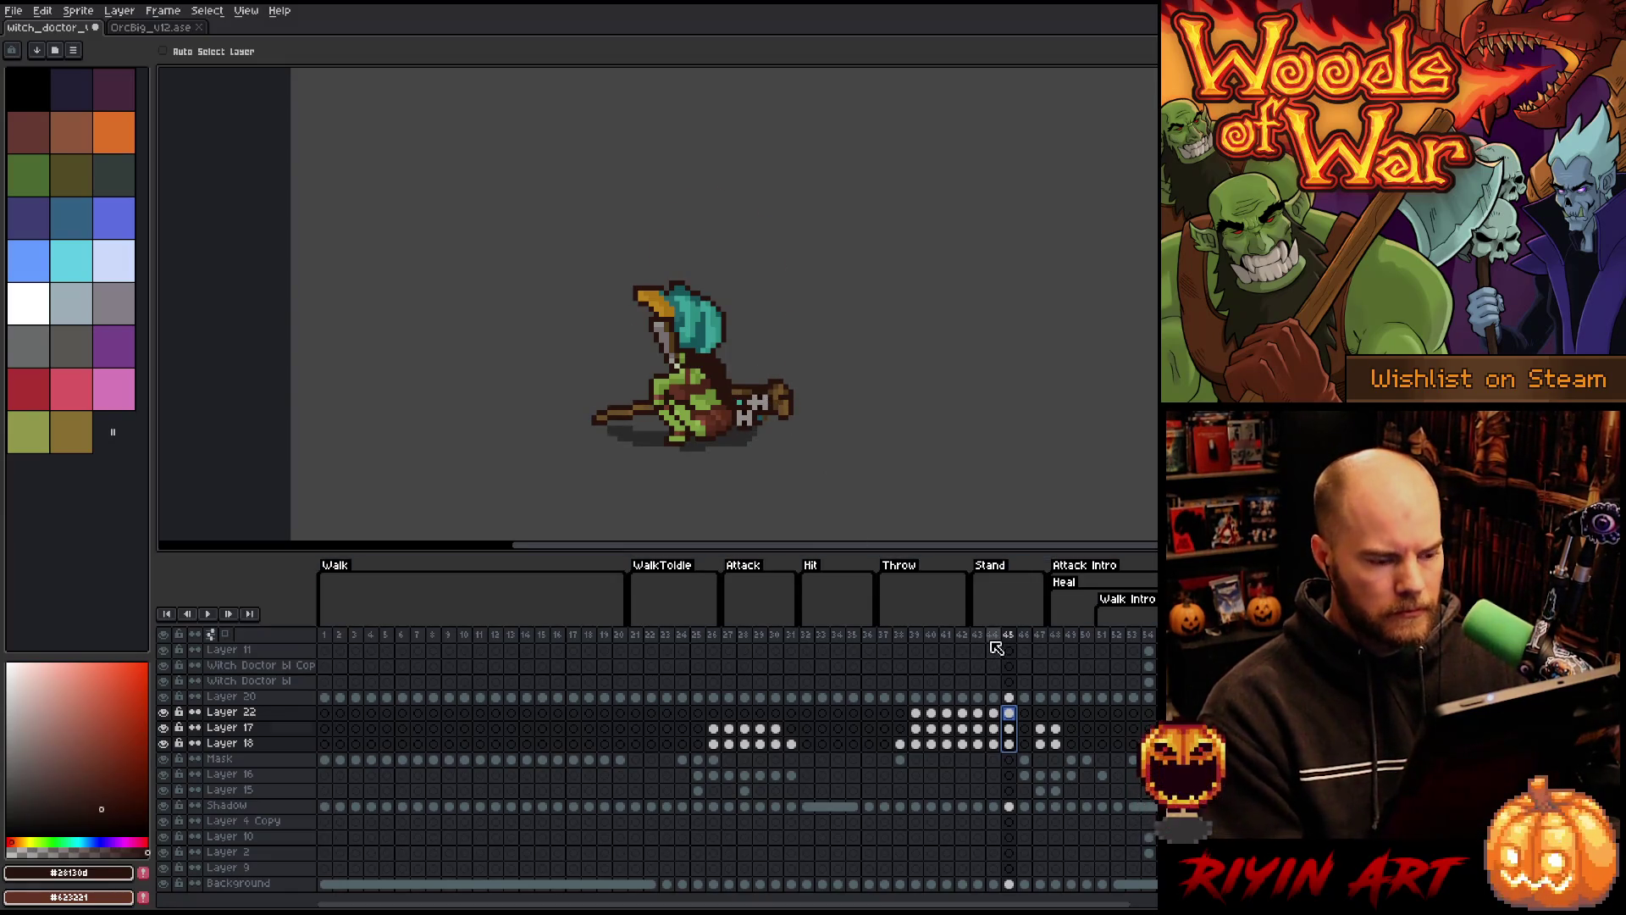
{"action": "key", "text": "Right"}
{"action": "key", "text": "Right"}
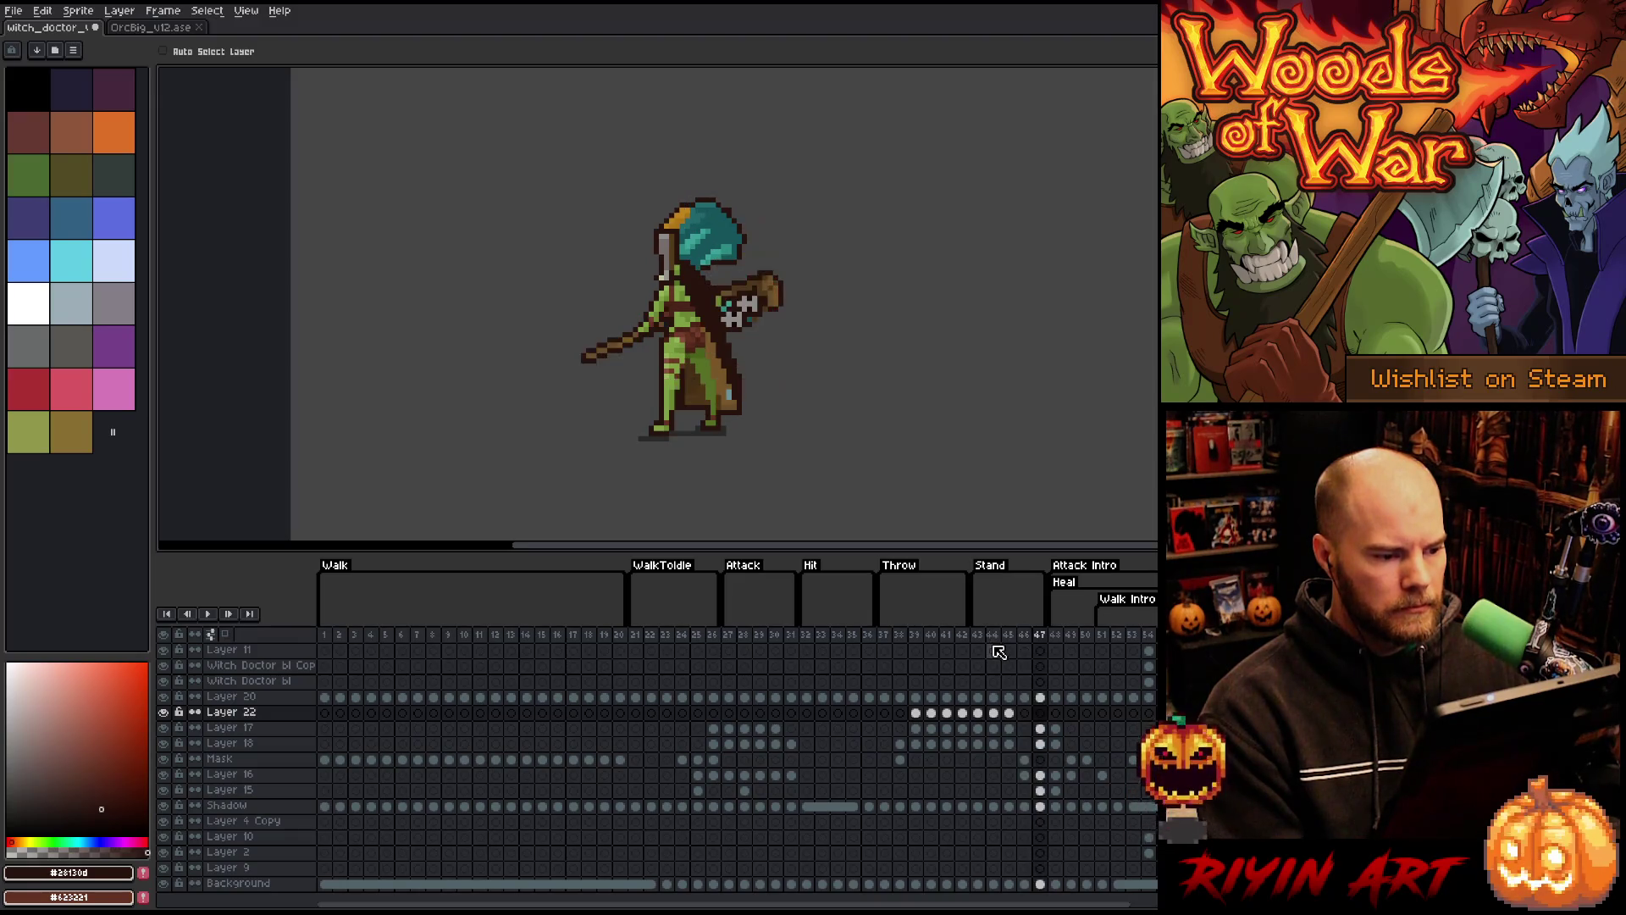
{"action": "key", "text": "Left"}
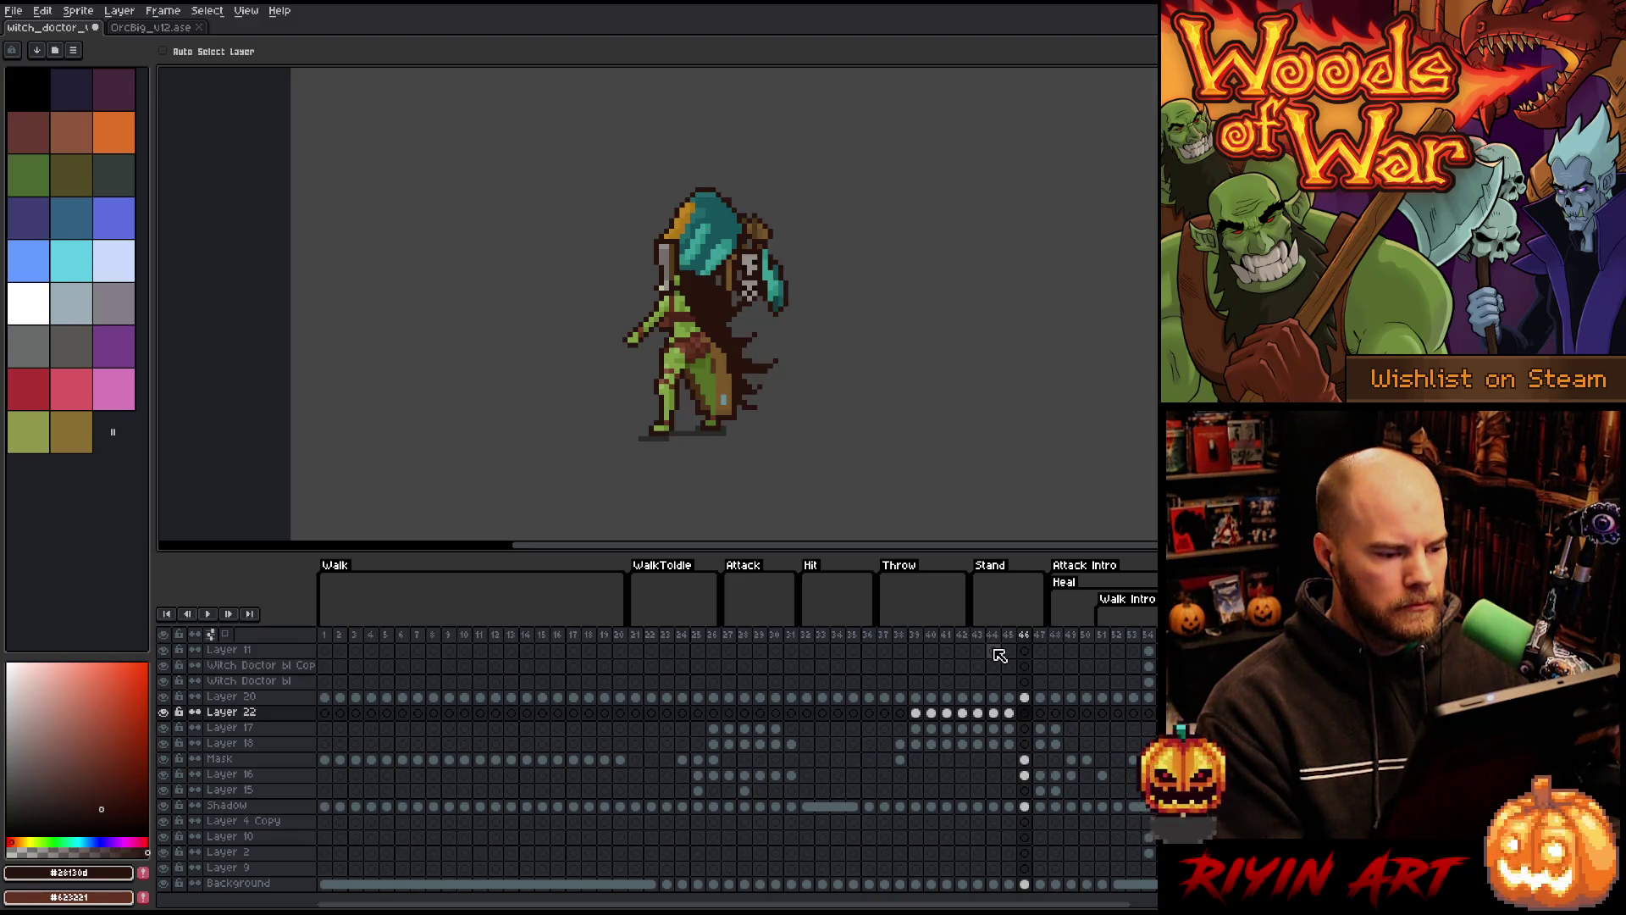
{"action": "key", "text": "Return"}
{"action": "key", "text": "Return"}
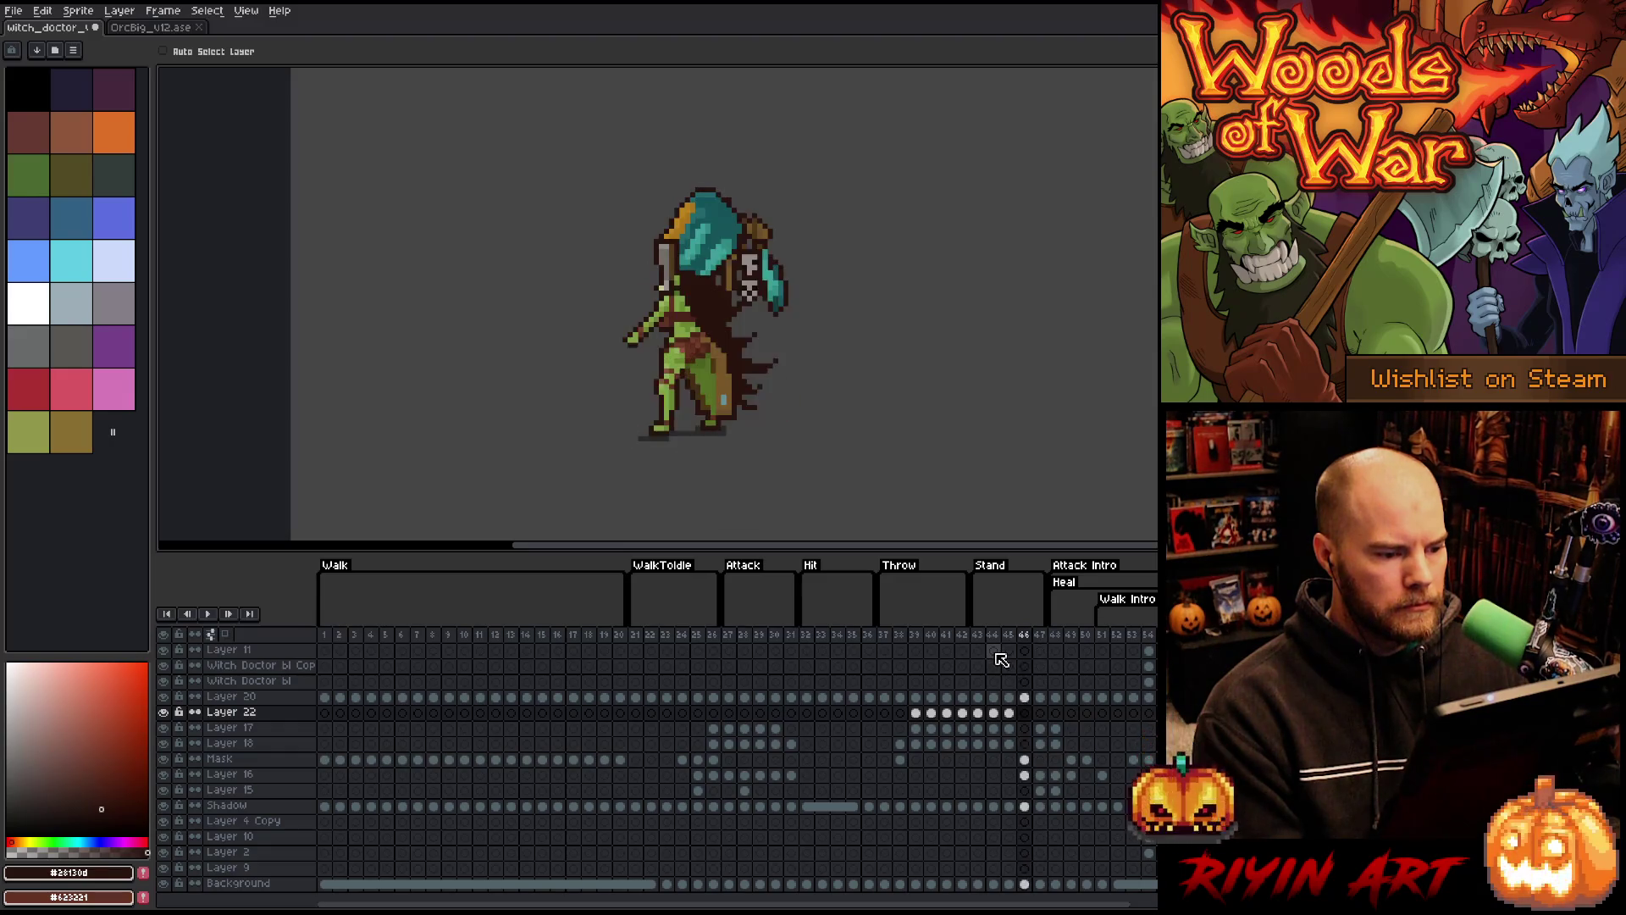
{"action": "key", "text": "Return"}
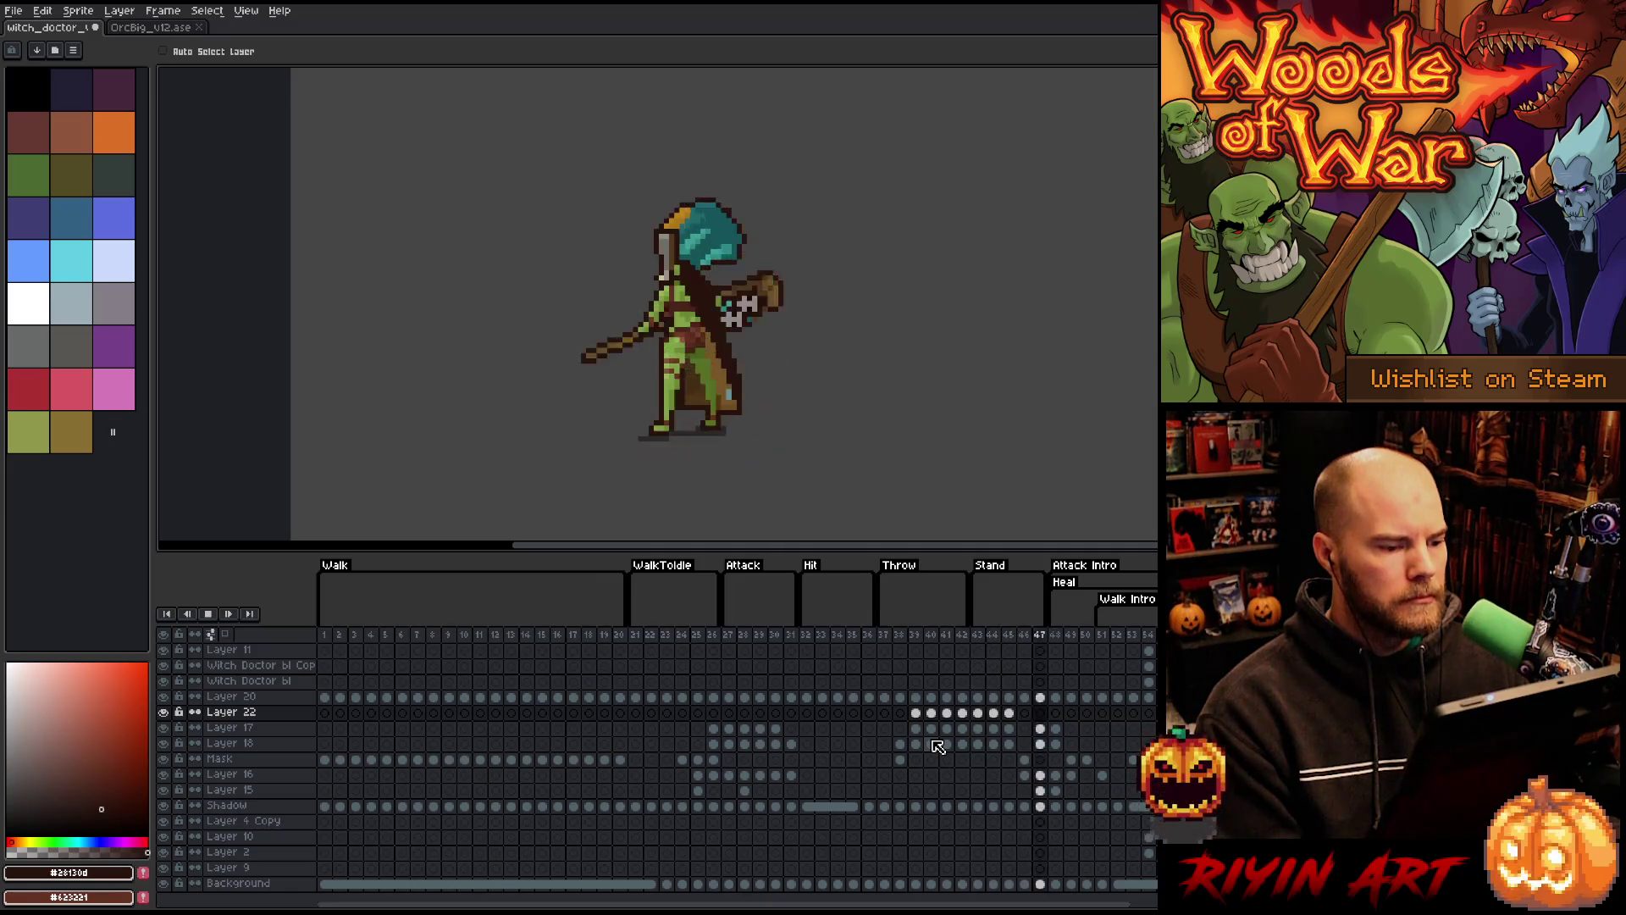
{"action": "key", "text": "Return"}
{"action": "left_click", "coordinate": [979, 636]}
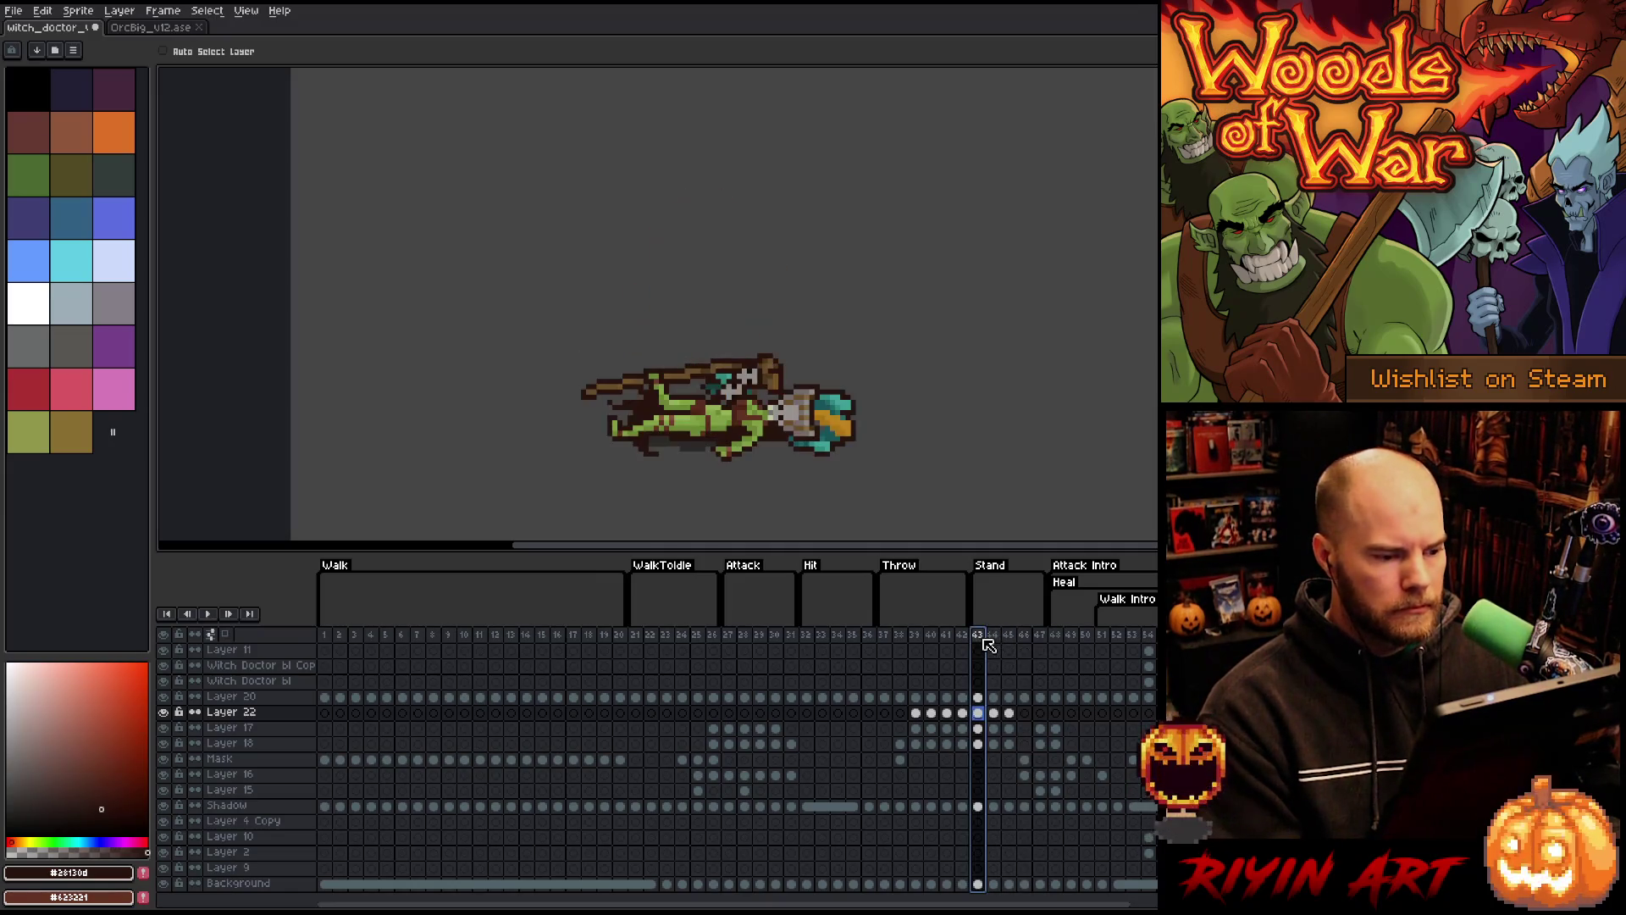
{"action": "key", "text": "Right"}
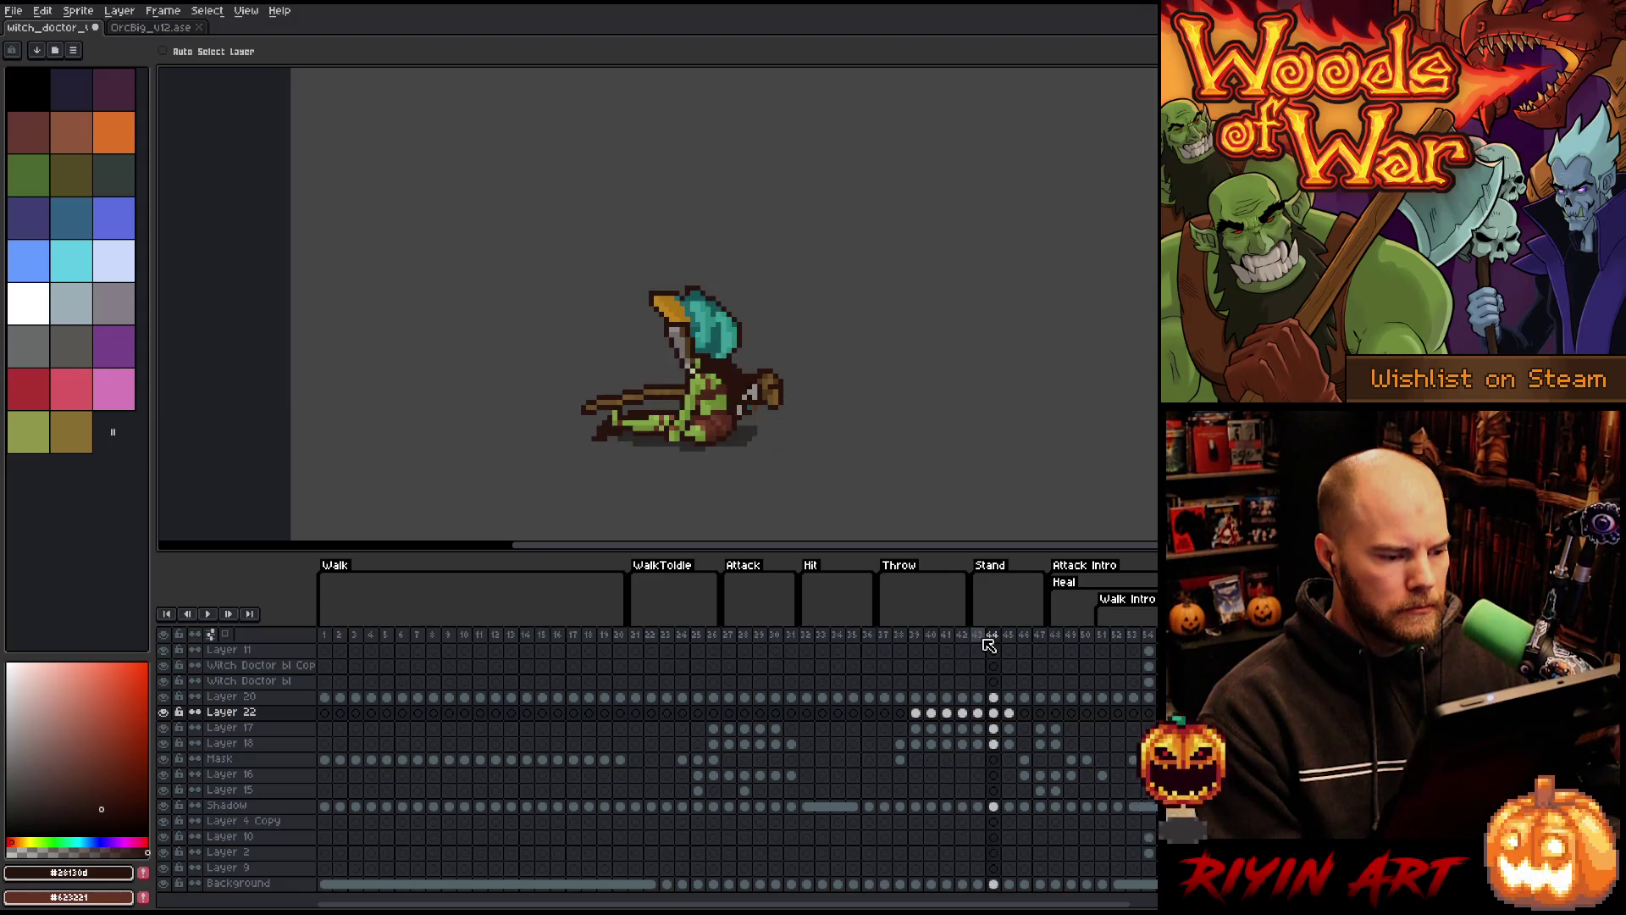
{"action": "key", "text": "Right"}
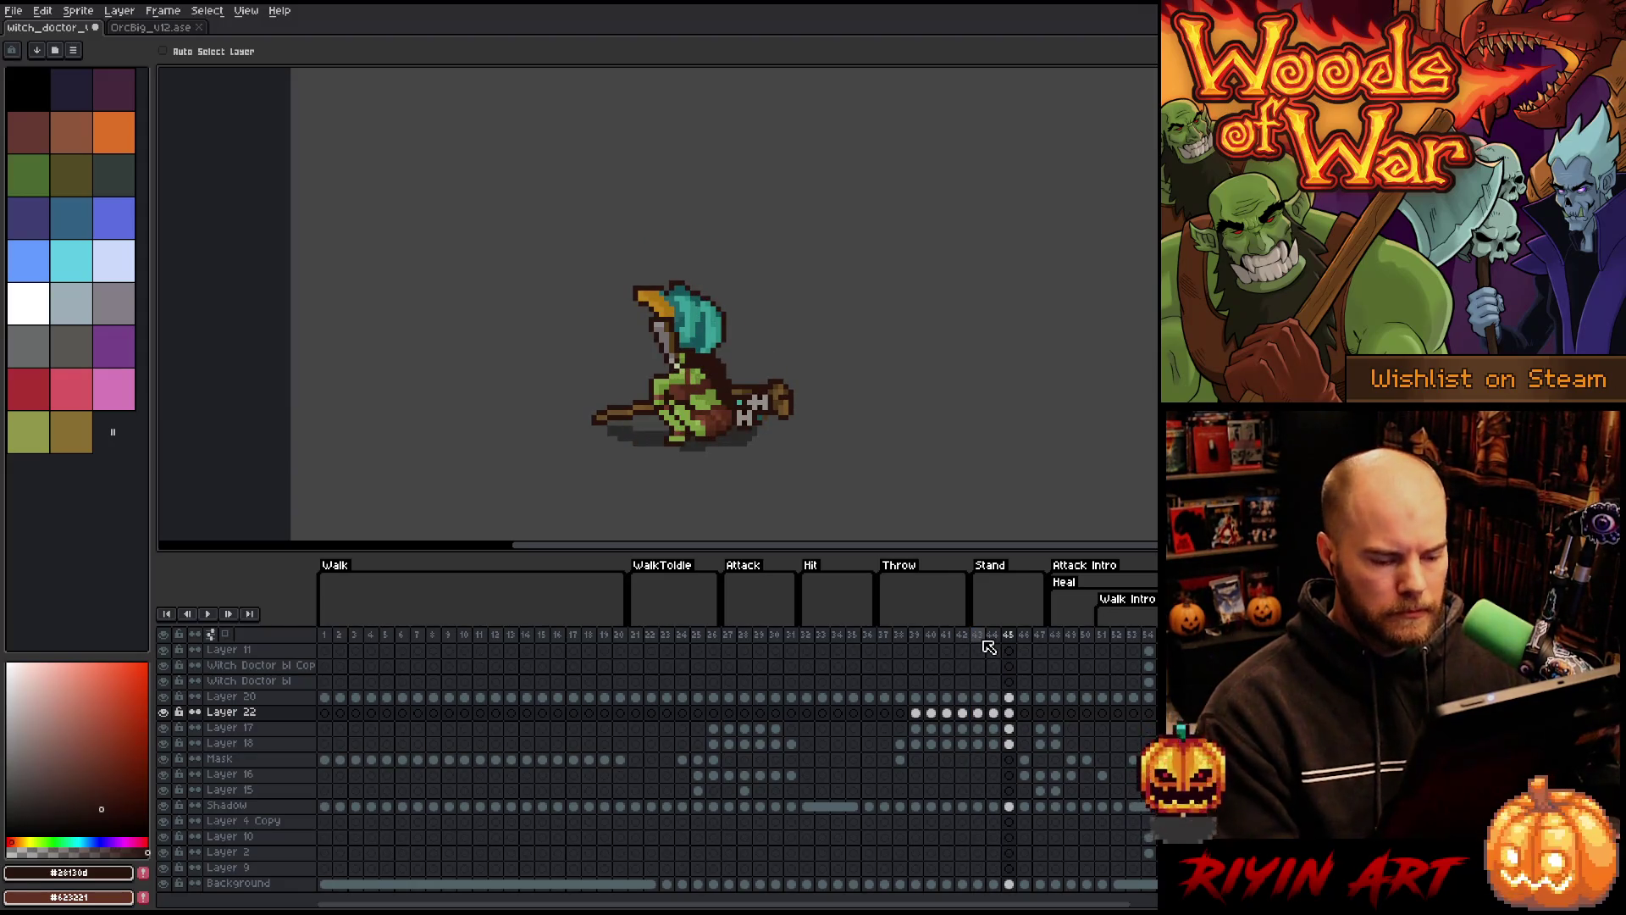
{"action": "key", "text": "i"}
{"action": "key", "text": "b"}
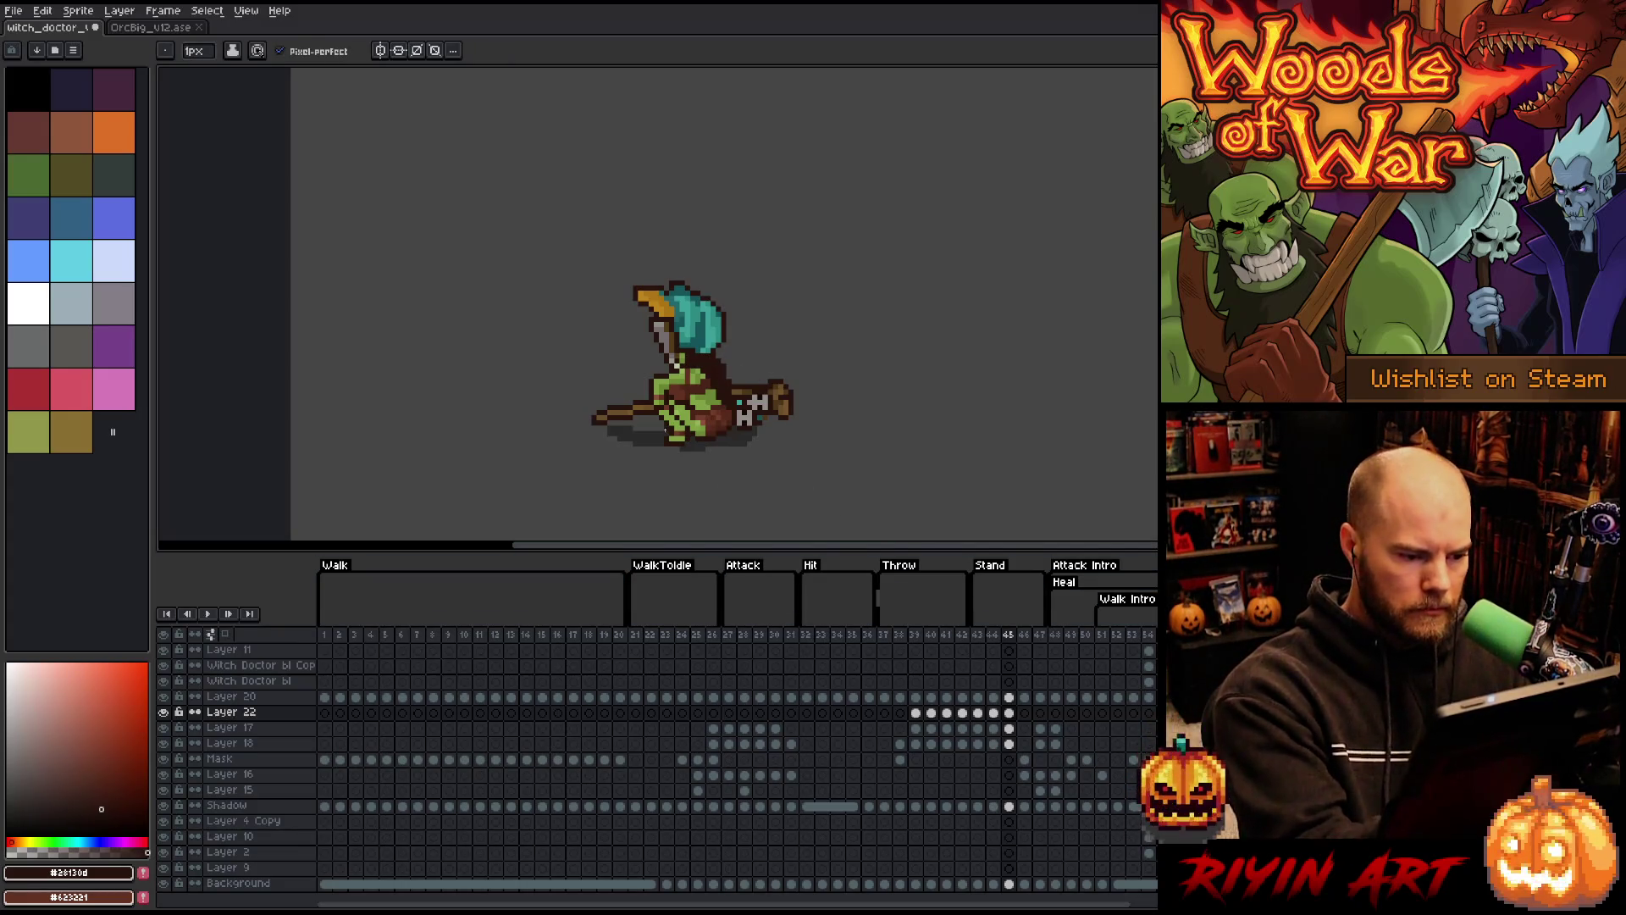
- Switch between Layer 20 and the Shadow layer, clear the cel selection, and return to Layer 20
{"action": "left_click", "coordinate": [1009, 697]}
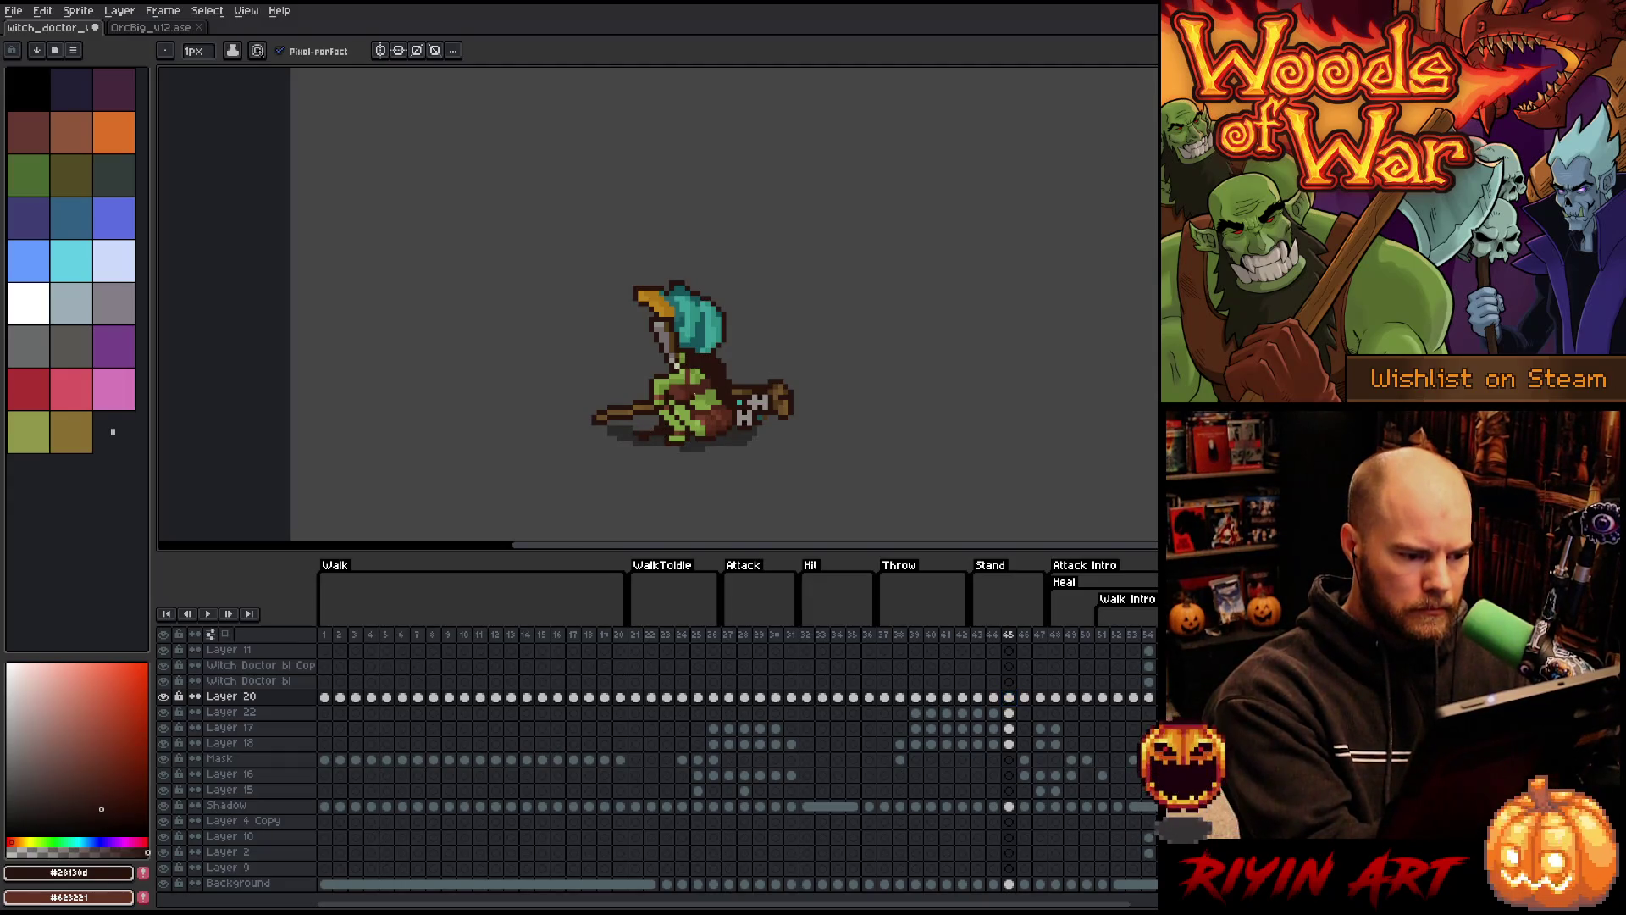
{"action": "left_click", "coordinate": [1008, 807]}
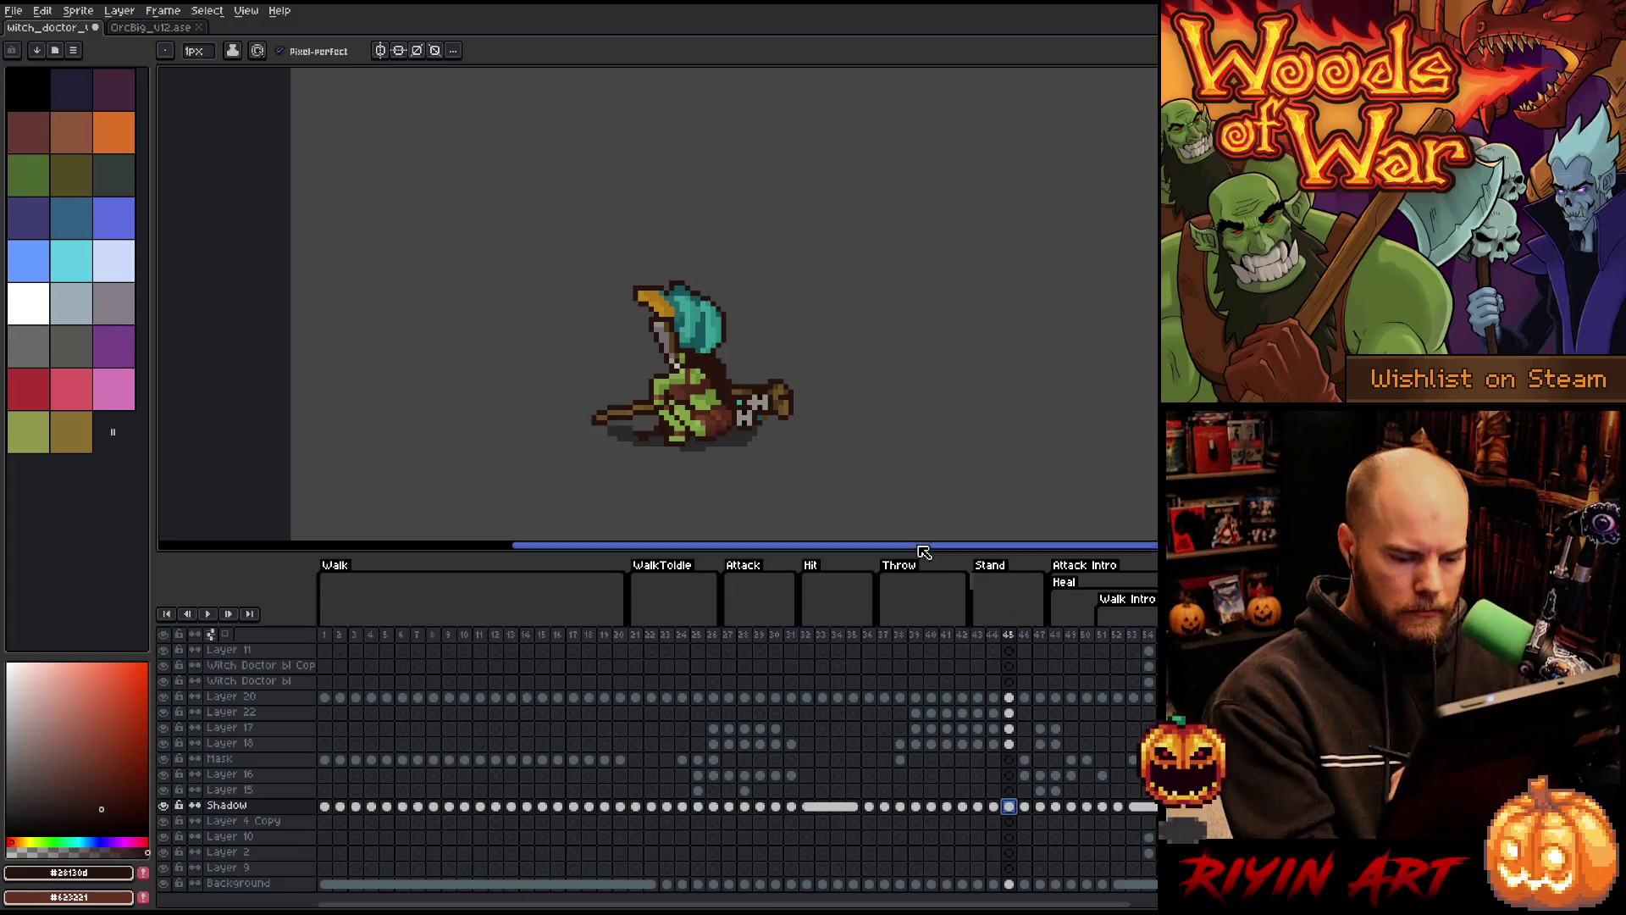
{"action": "key", "text": "Escape"}
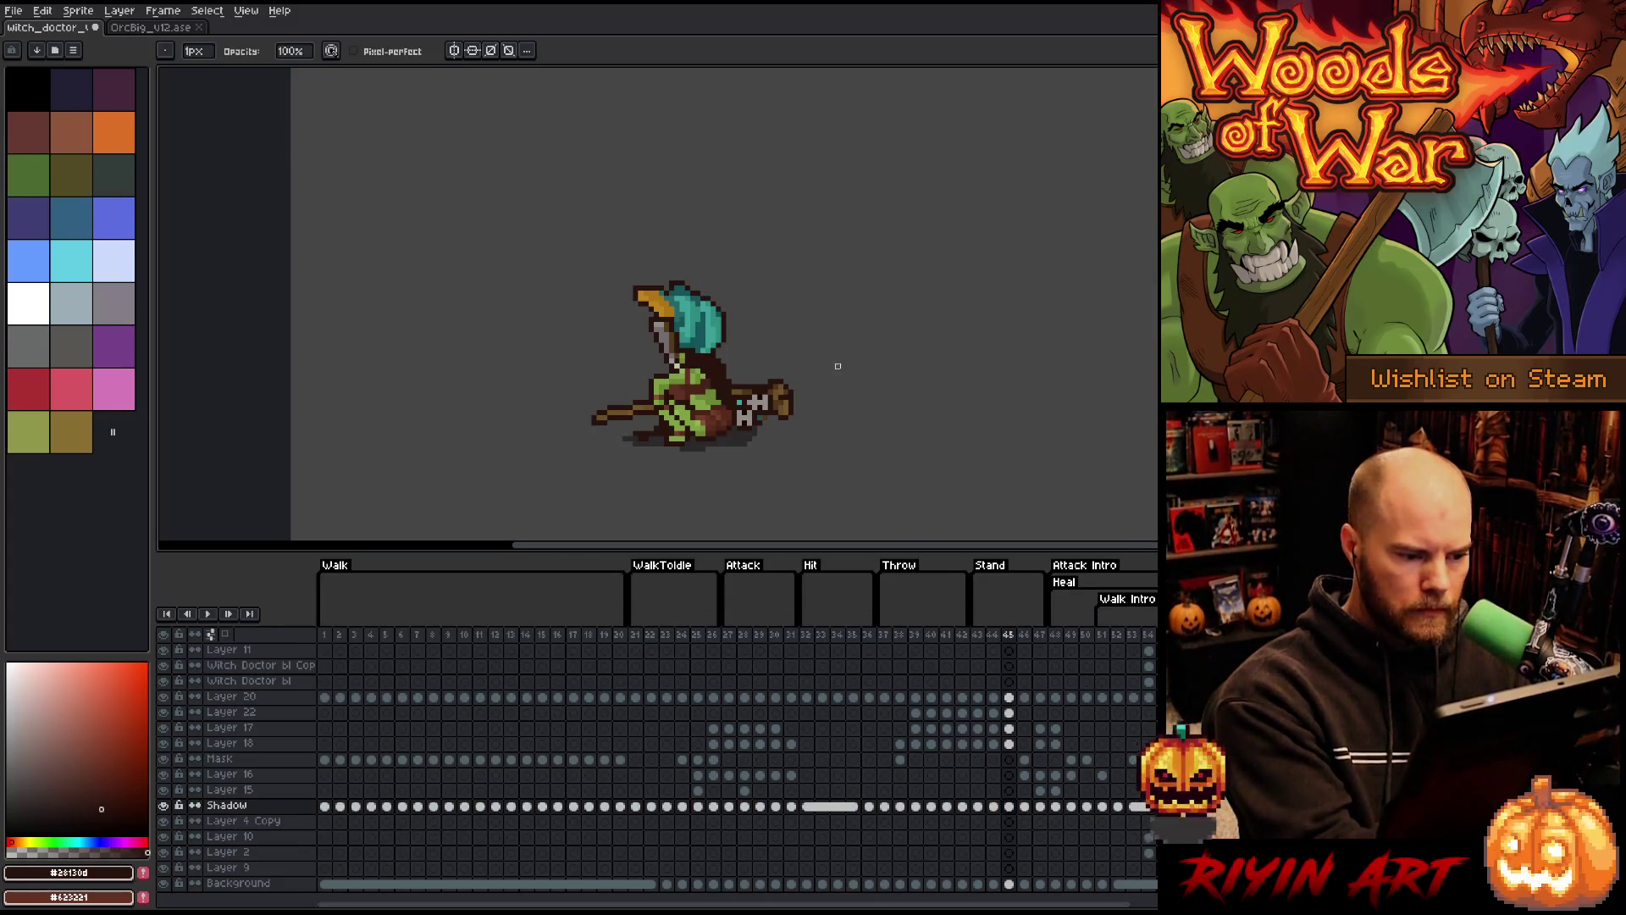
{"action": "key", "text": "e"}
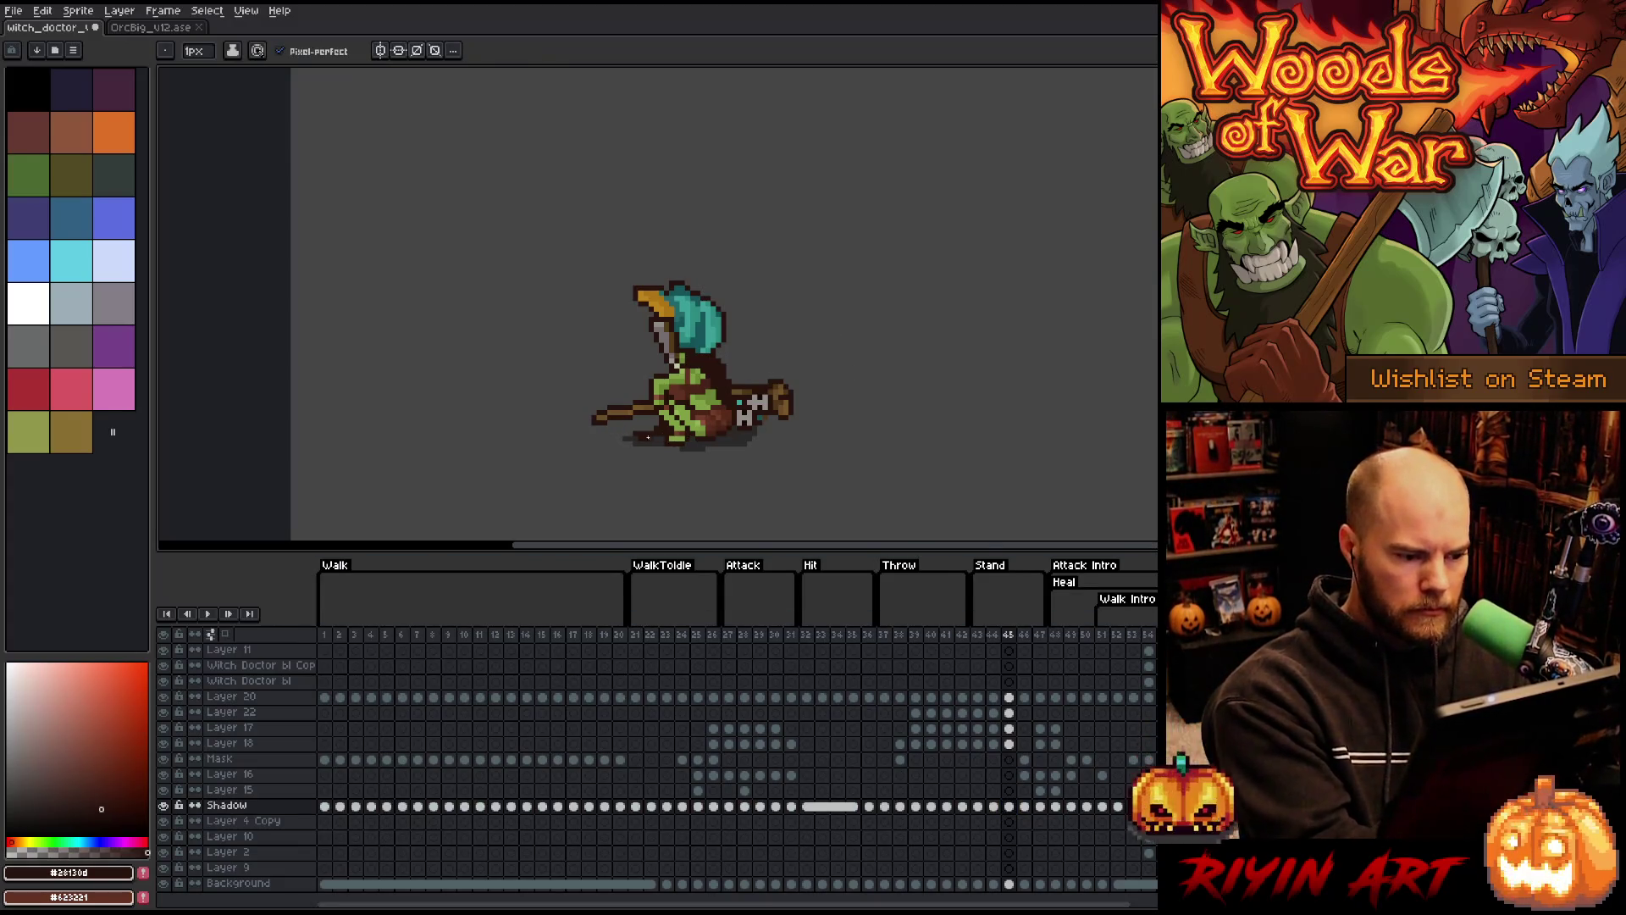
{"action": "left_click", "coordinate": [1009, 697]}
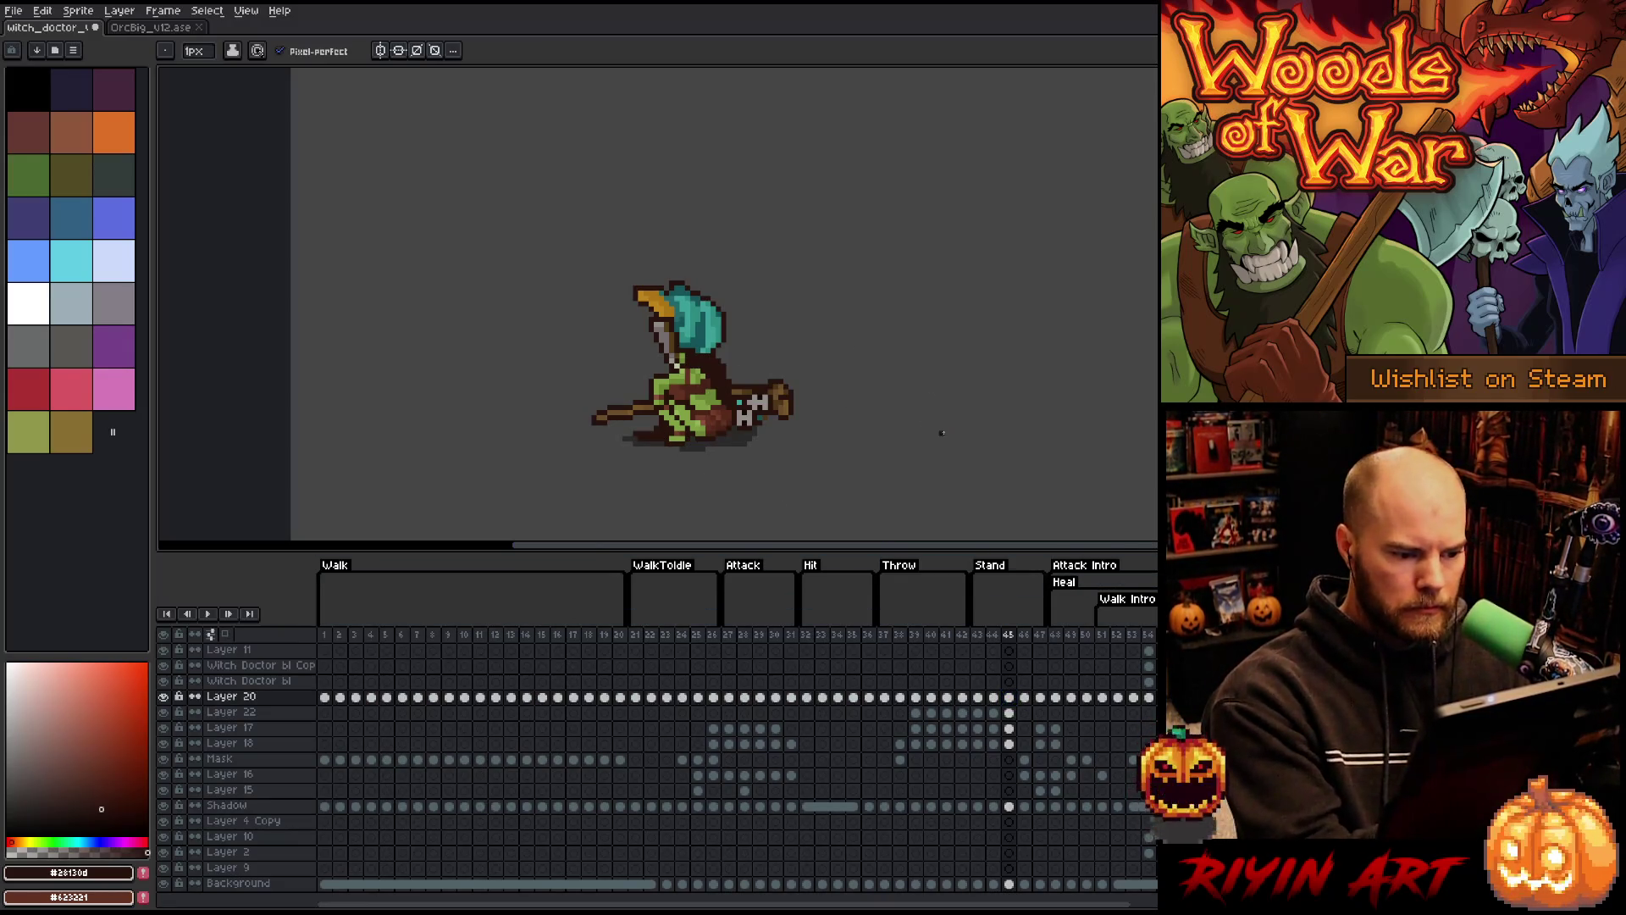
- Step back and forth between frames 43–45 to compare the get-up poses
{"action": "key", "text": "Left"}
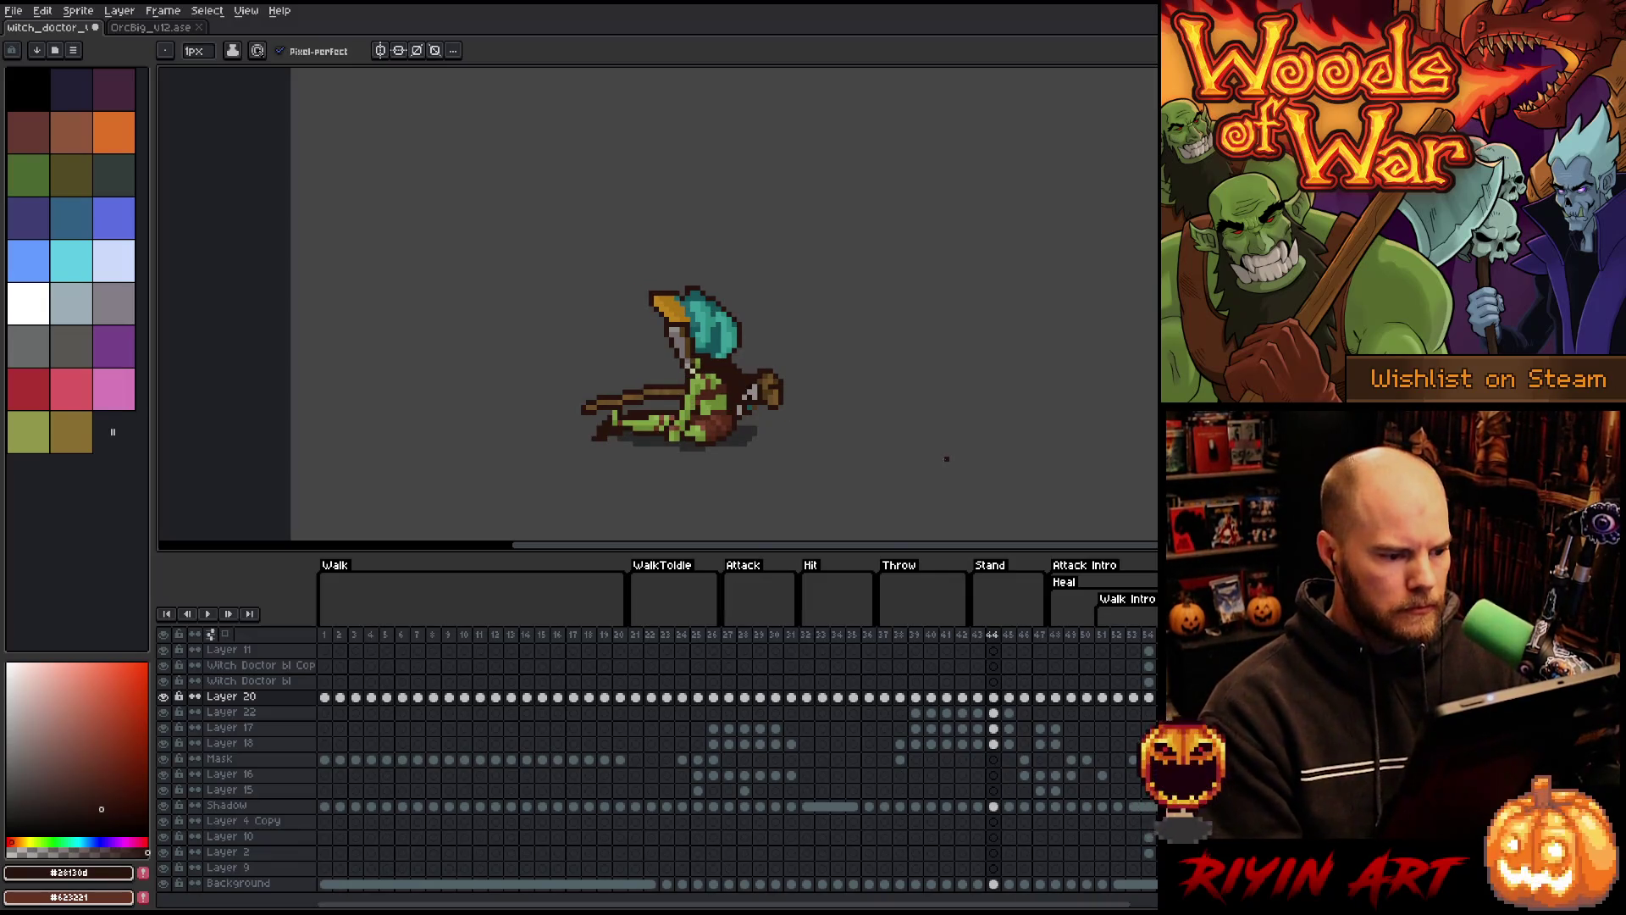
{"action": "key", "text": "Left"}
{"action": "key", "text": "Right"}
{"action": "key", "text": "Left"}
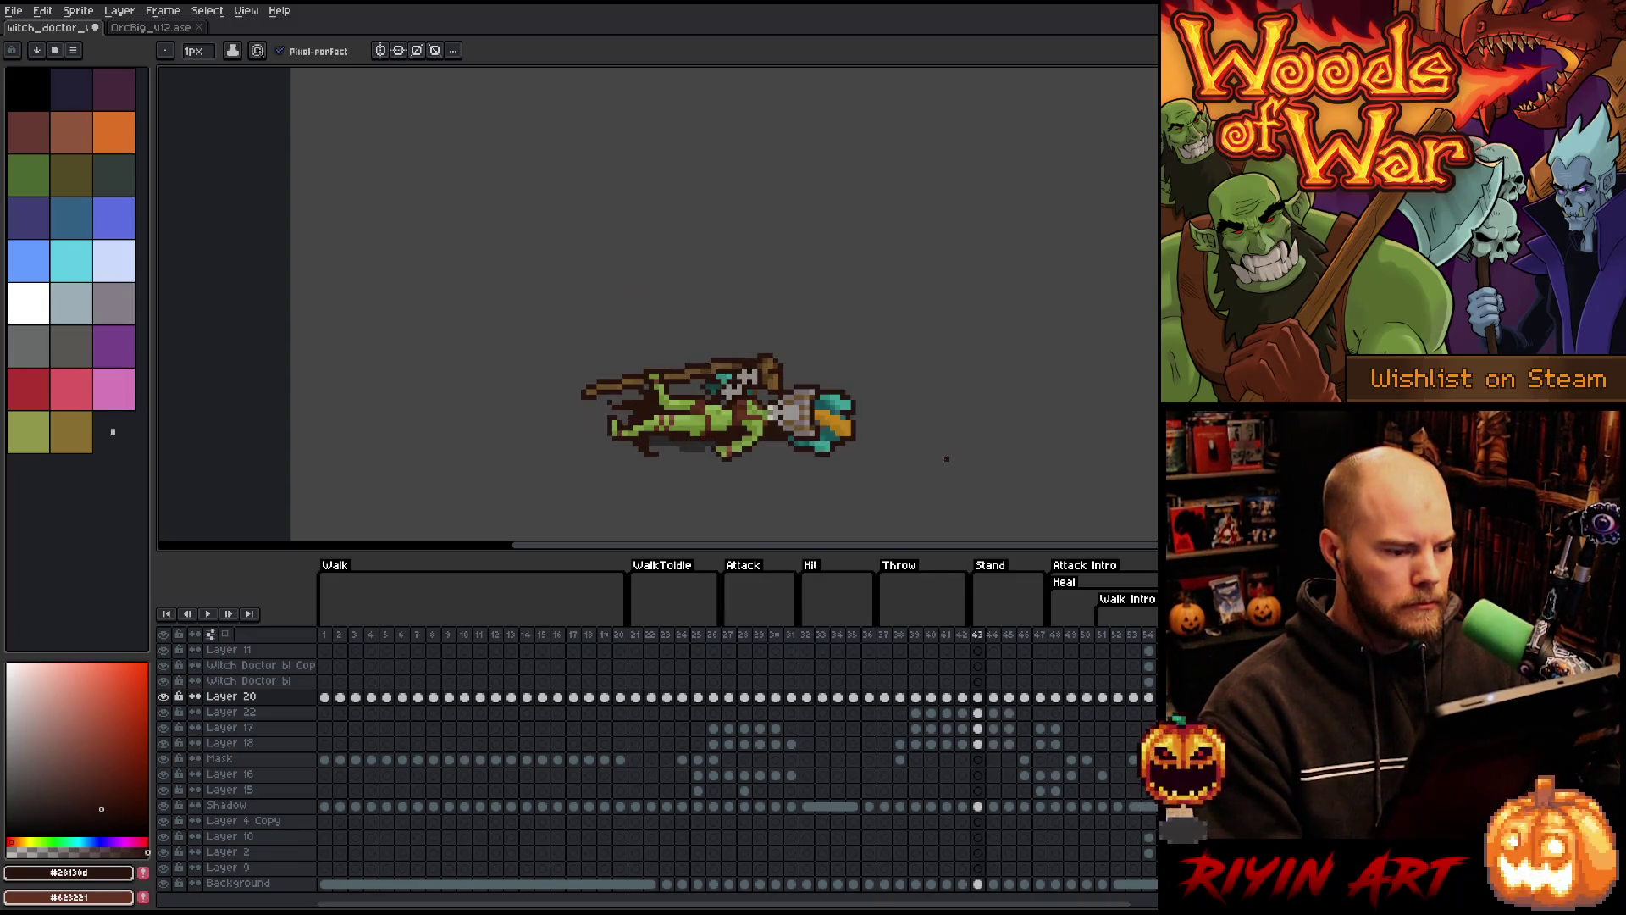
{"action": "key", "text": "Right"}
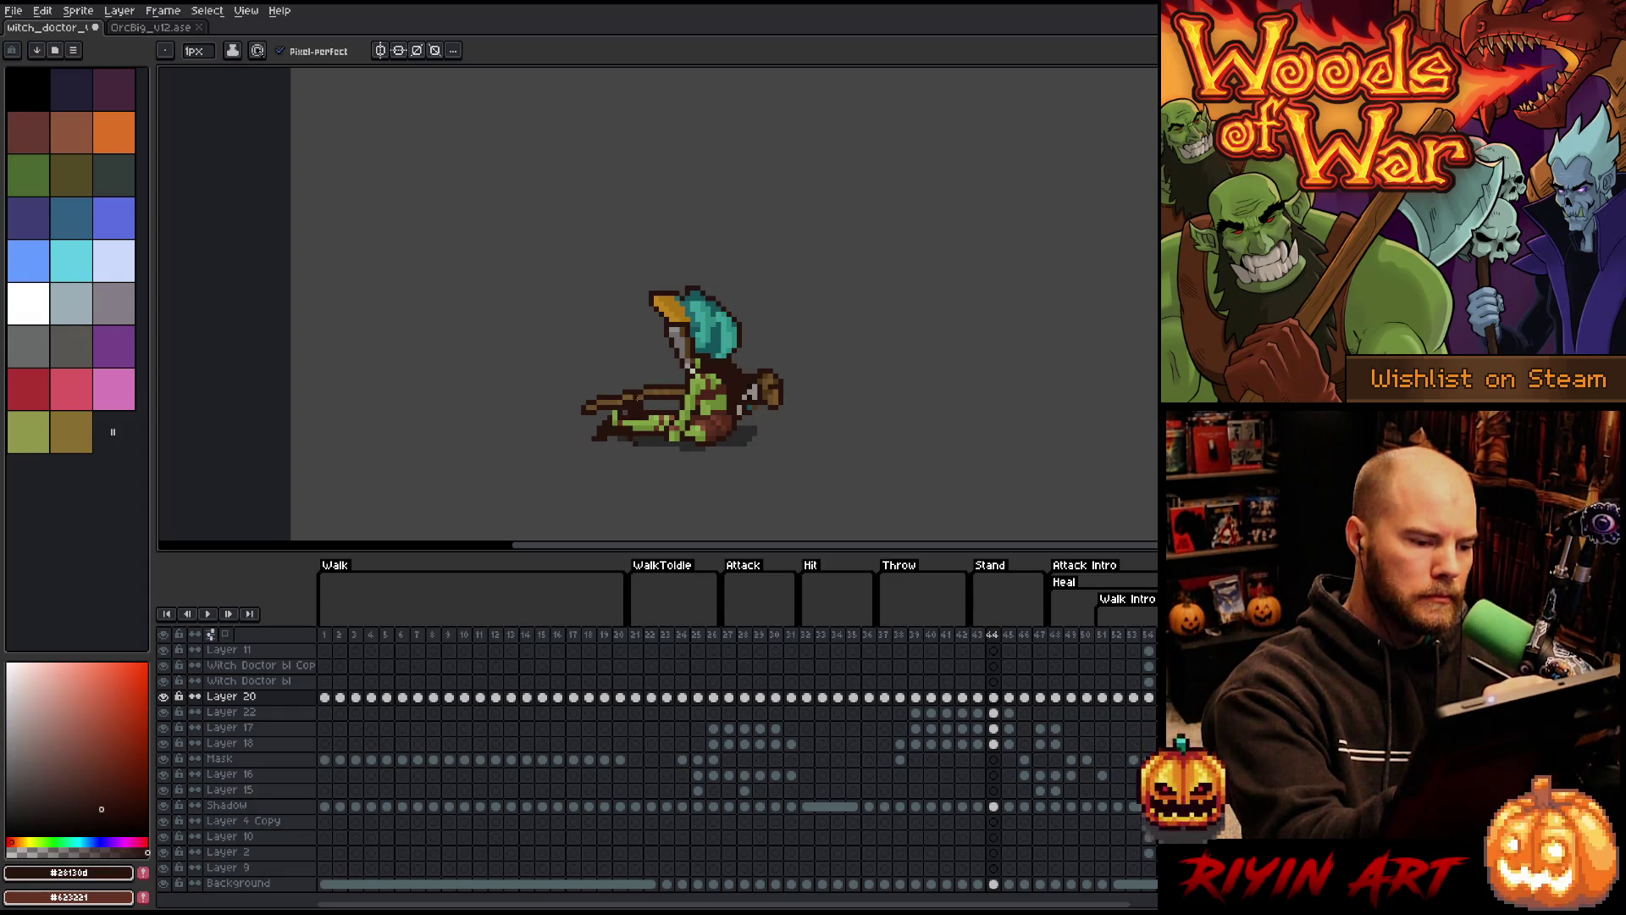
{"action": "key", "text": "e"}
{"action": "key", "text": "b"}
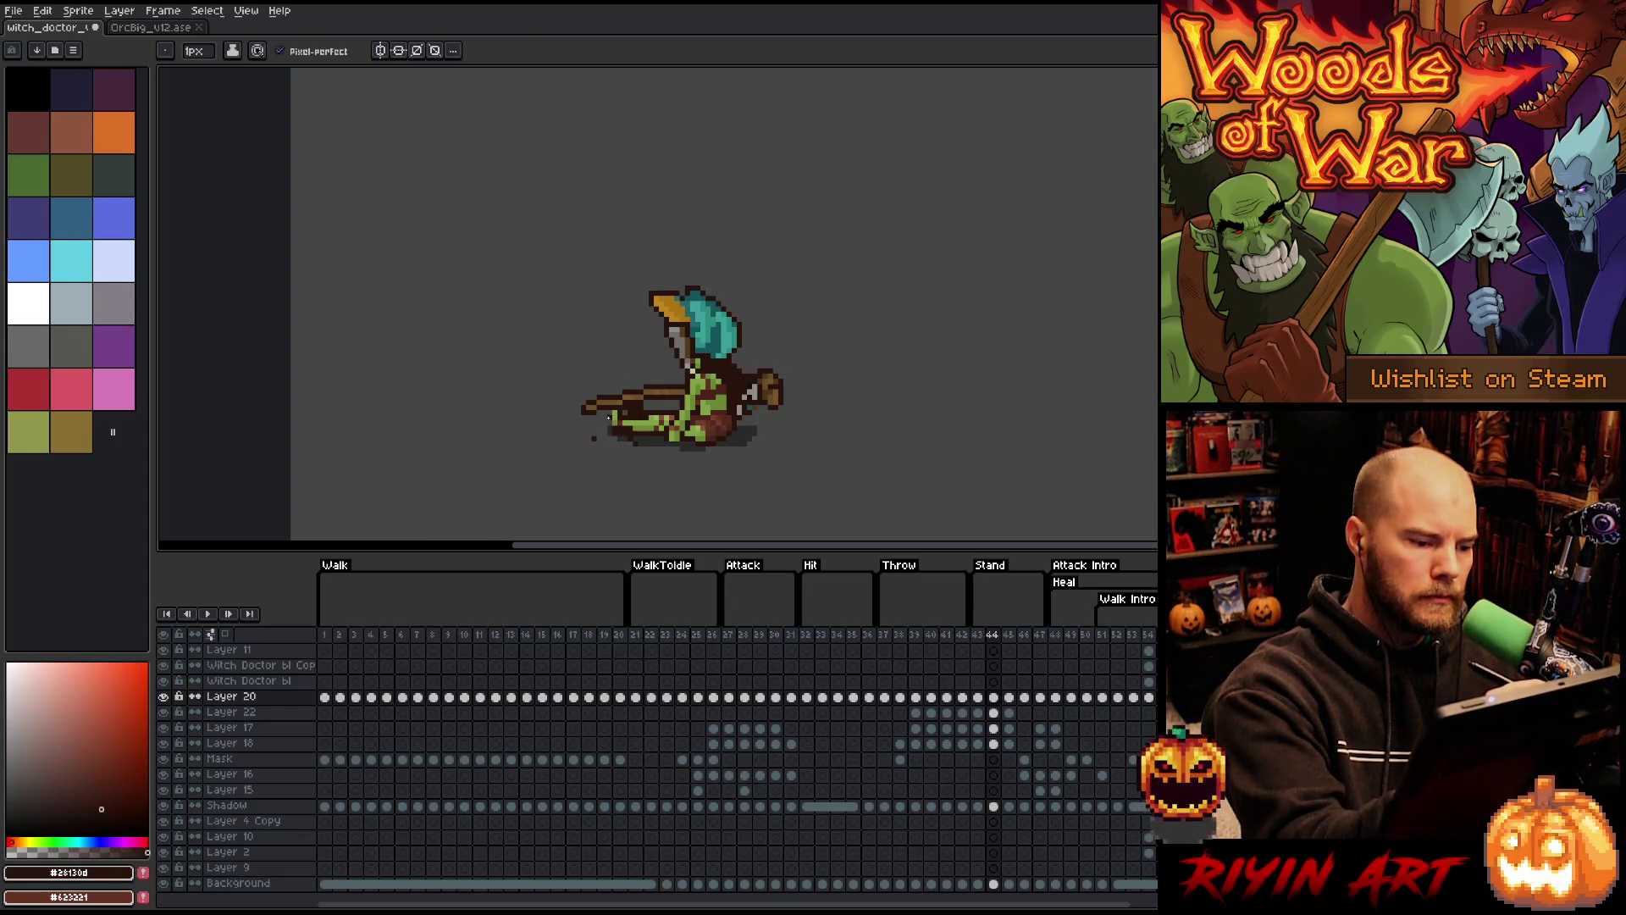
{"action": "key", "text": "e"}
{"action": "key", "text": "b"}
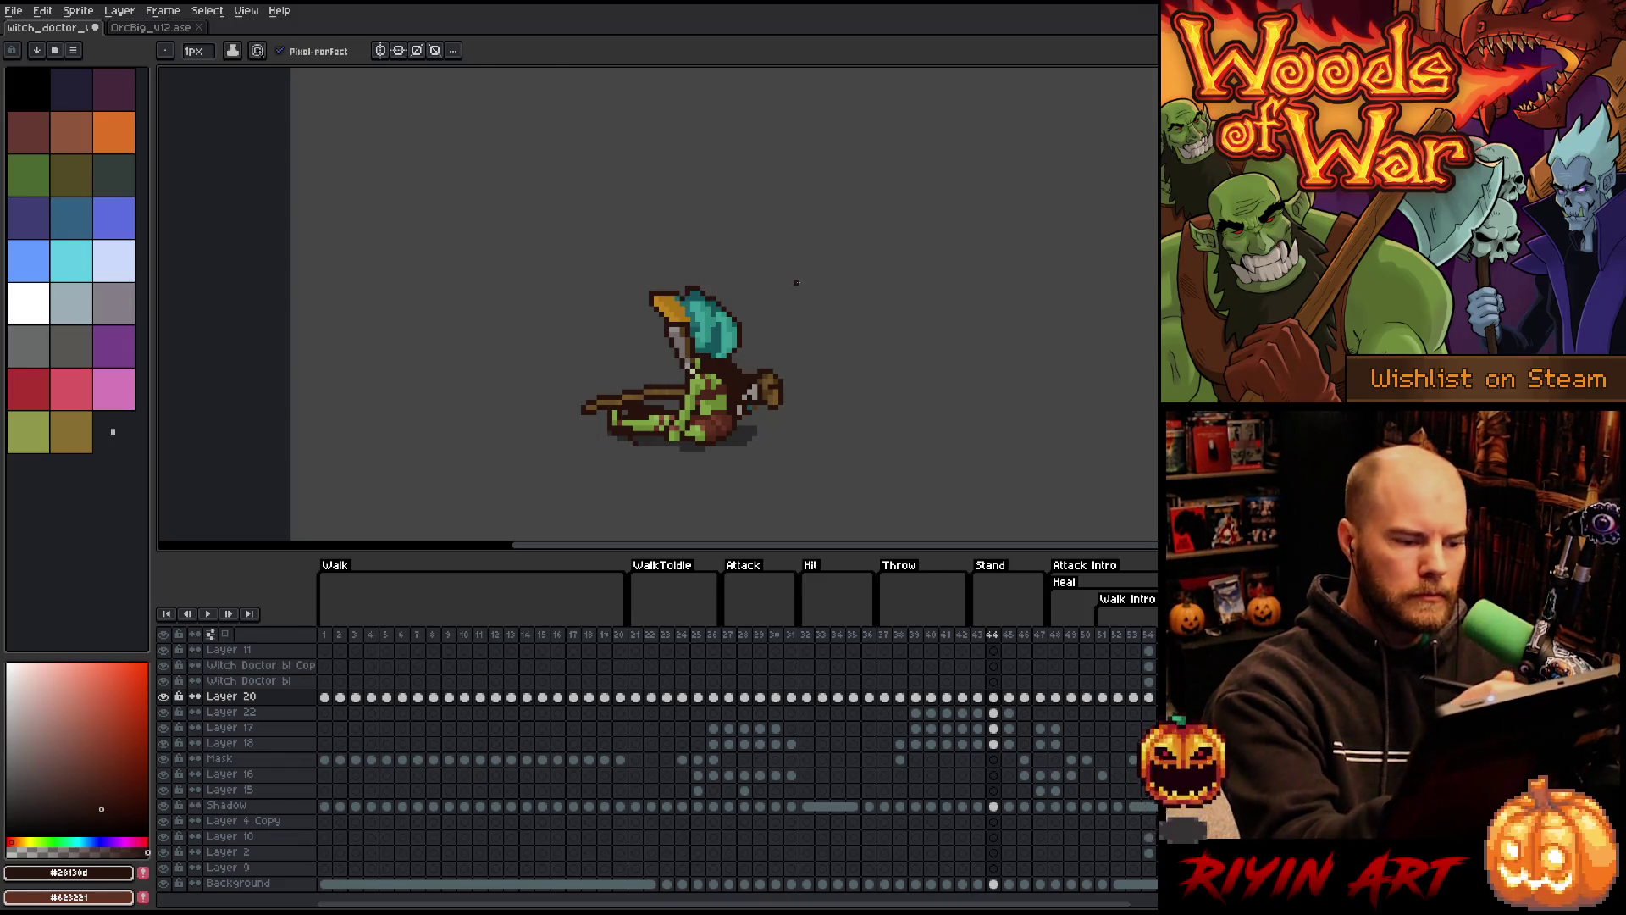
{"action": "key", "text": "Left"}
{"action": "key", "text": "Right"}
{"action": "key", "text": "Right"}
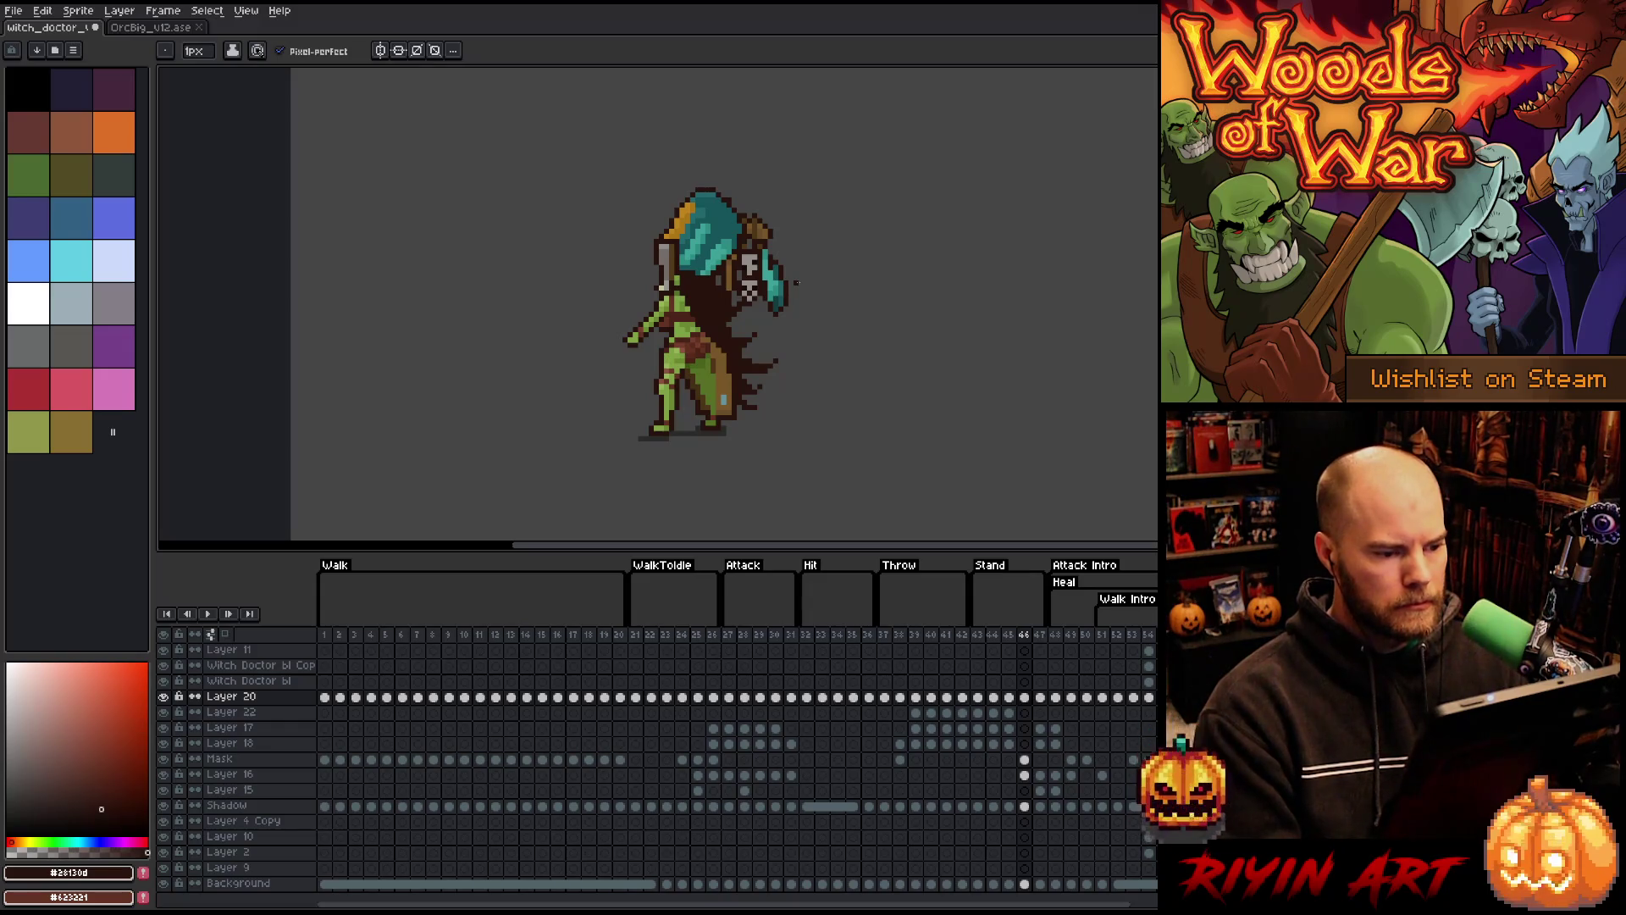
- Erase the stray dark cloak pixels beside the standing orc's torso and lower back
{"action": "key", "text": "e"}
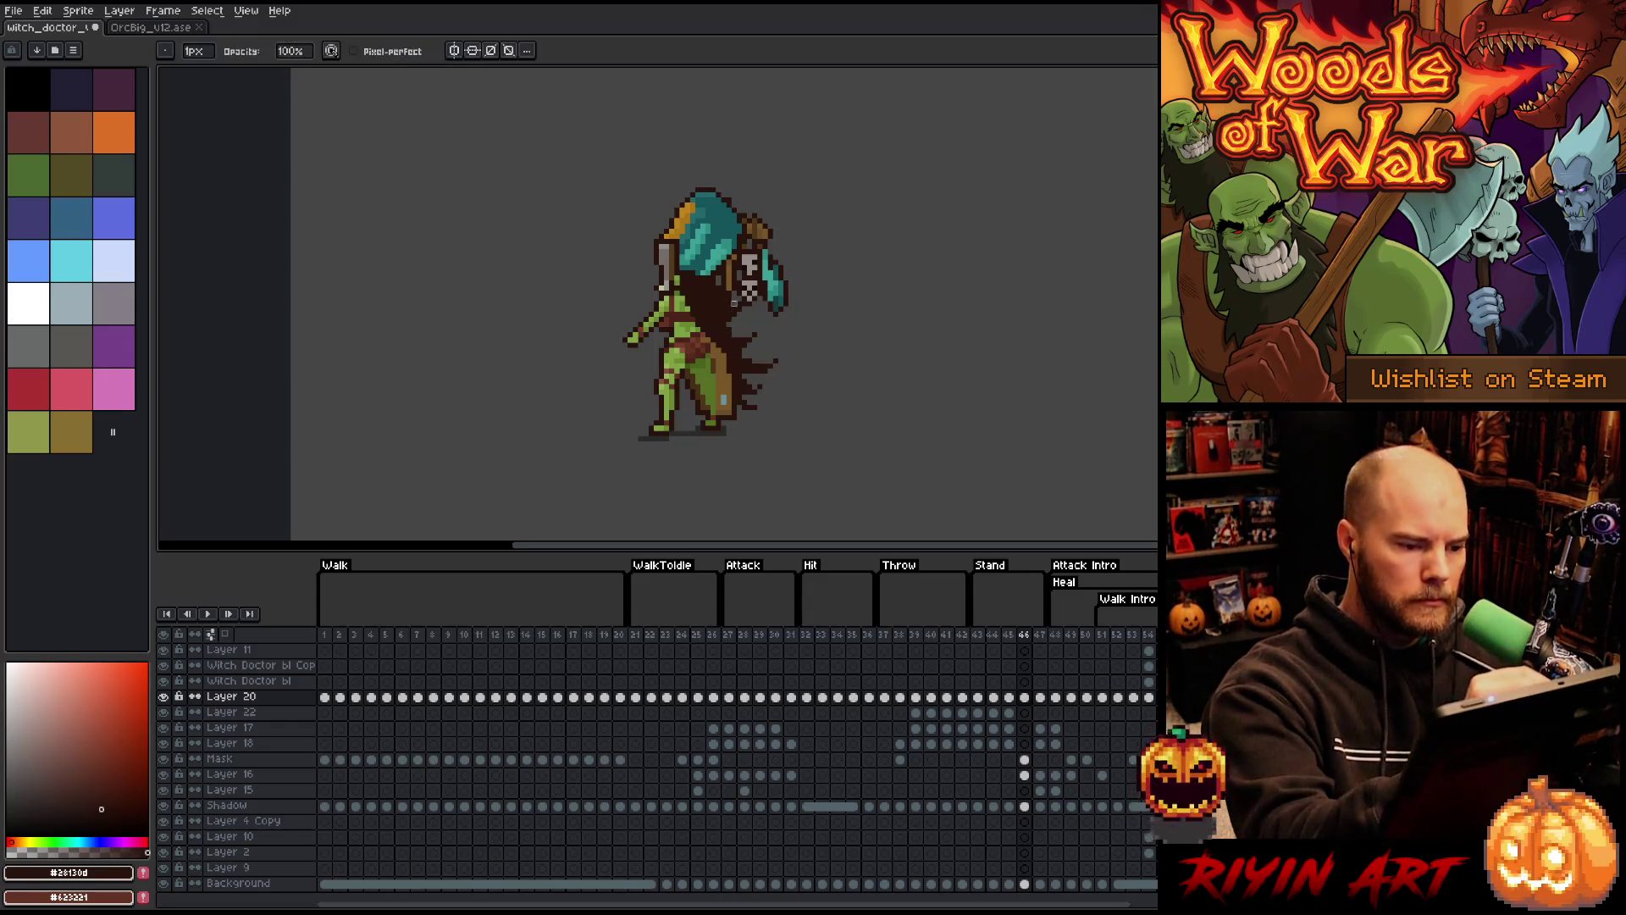
{"action": "left_click_drag", "start_coordinate": [728, 298], "coordinate": [758, 374]}
{"action": "left_click_drag", "start_coordinate": [722, 292], "coordinate": [725, 315]}
{"action": "left_click_drag", "start_coordinate": [755, 386], "coordinate": [765, 376]}
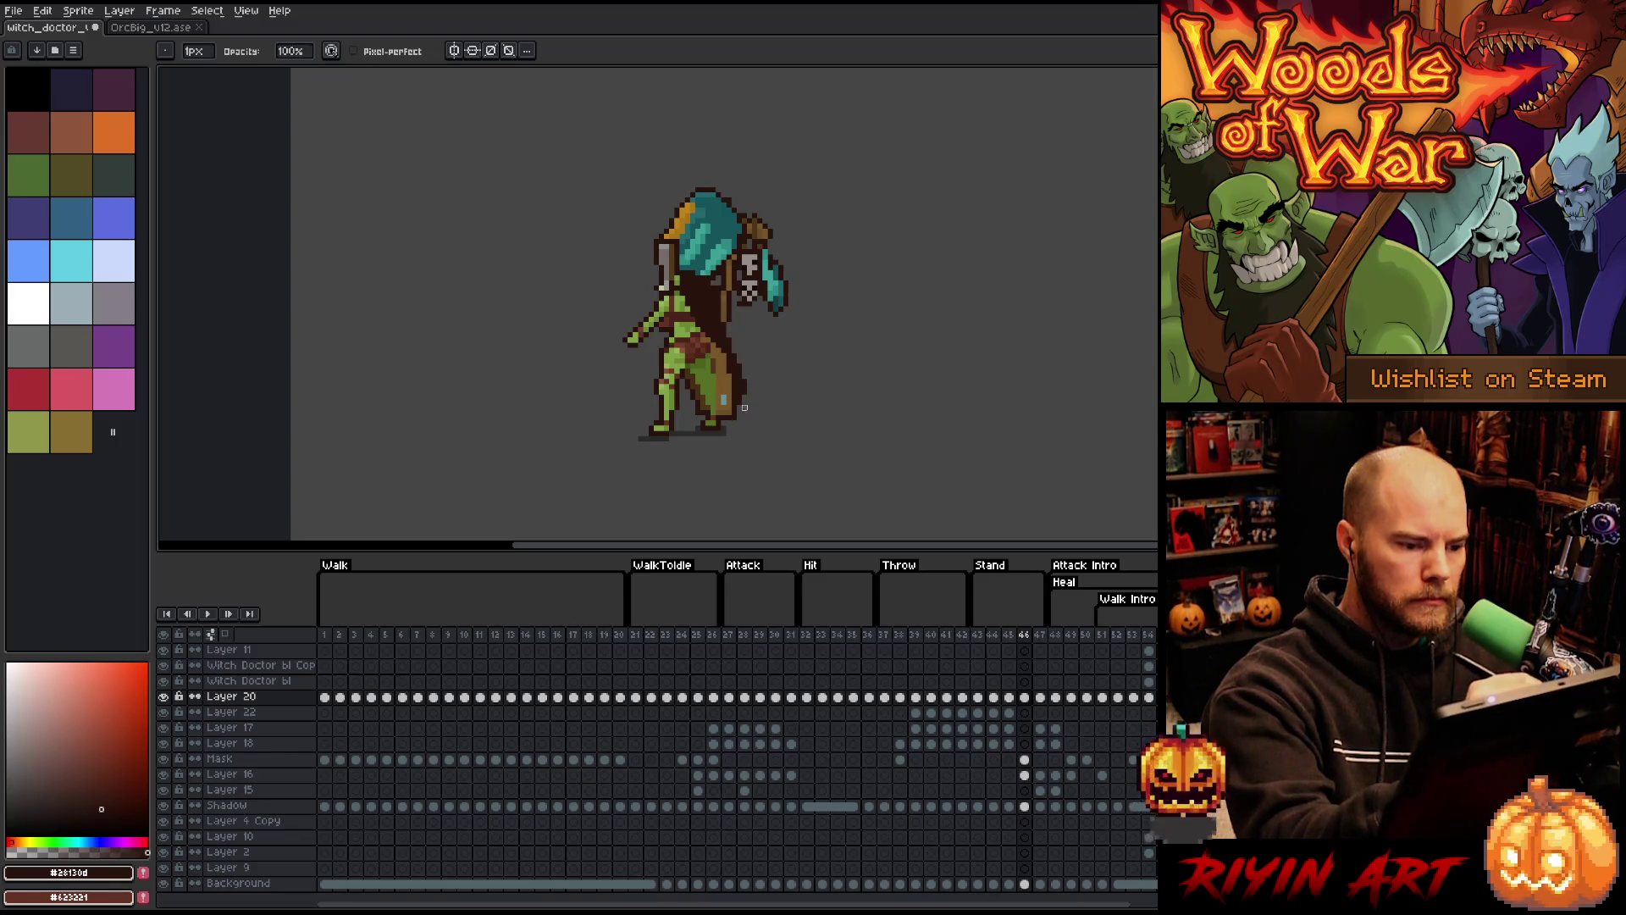
{"action": "key", "text": "b"}
{"action": "key", "text": "e"}
{"action": "key", "text": "b"}
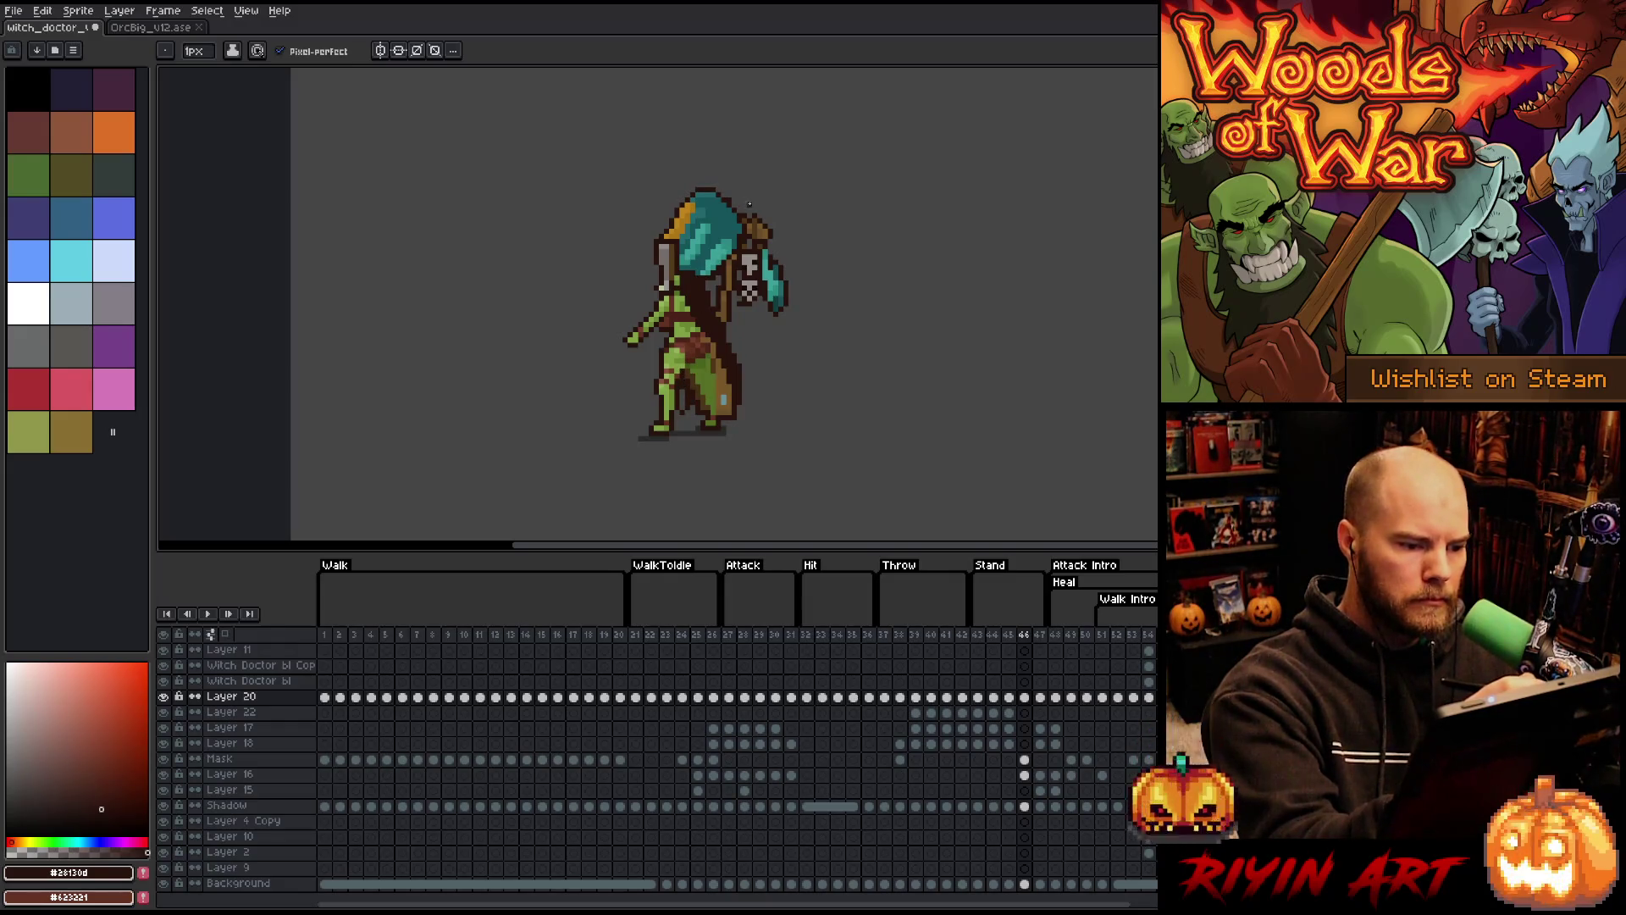
{"action": "key", "text": "b"}
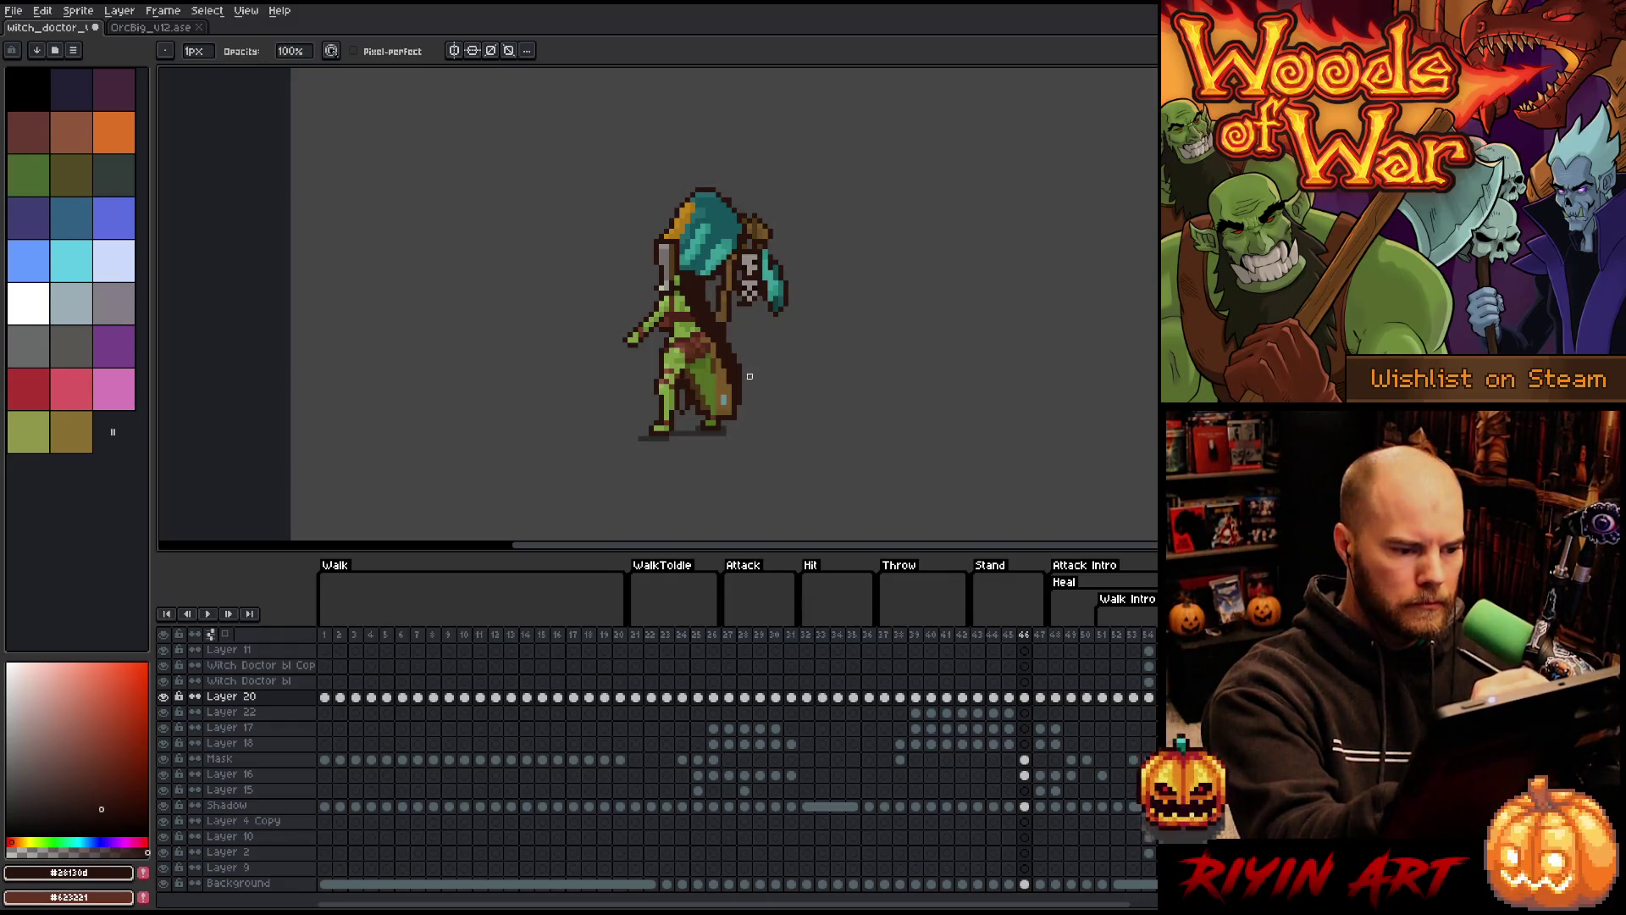
{"action": "key", "text": "e"}
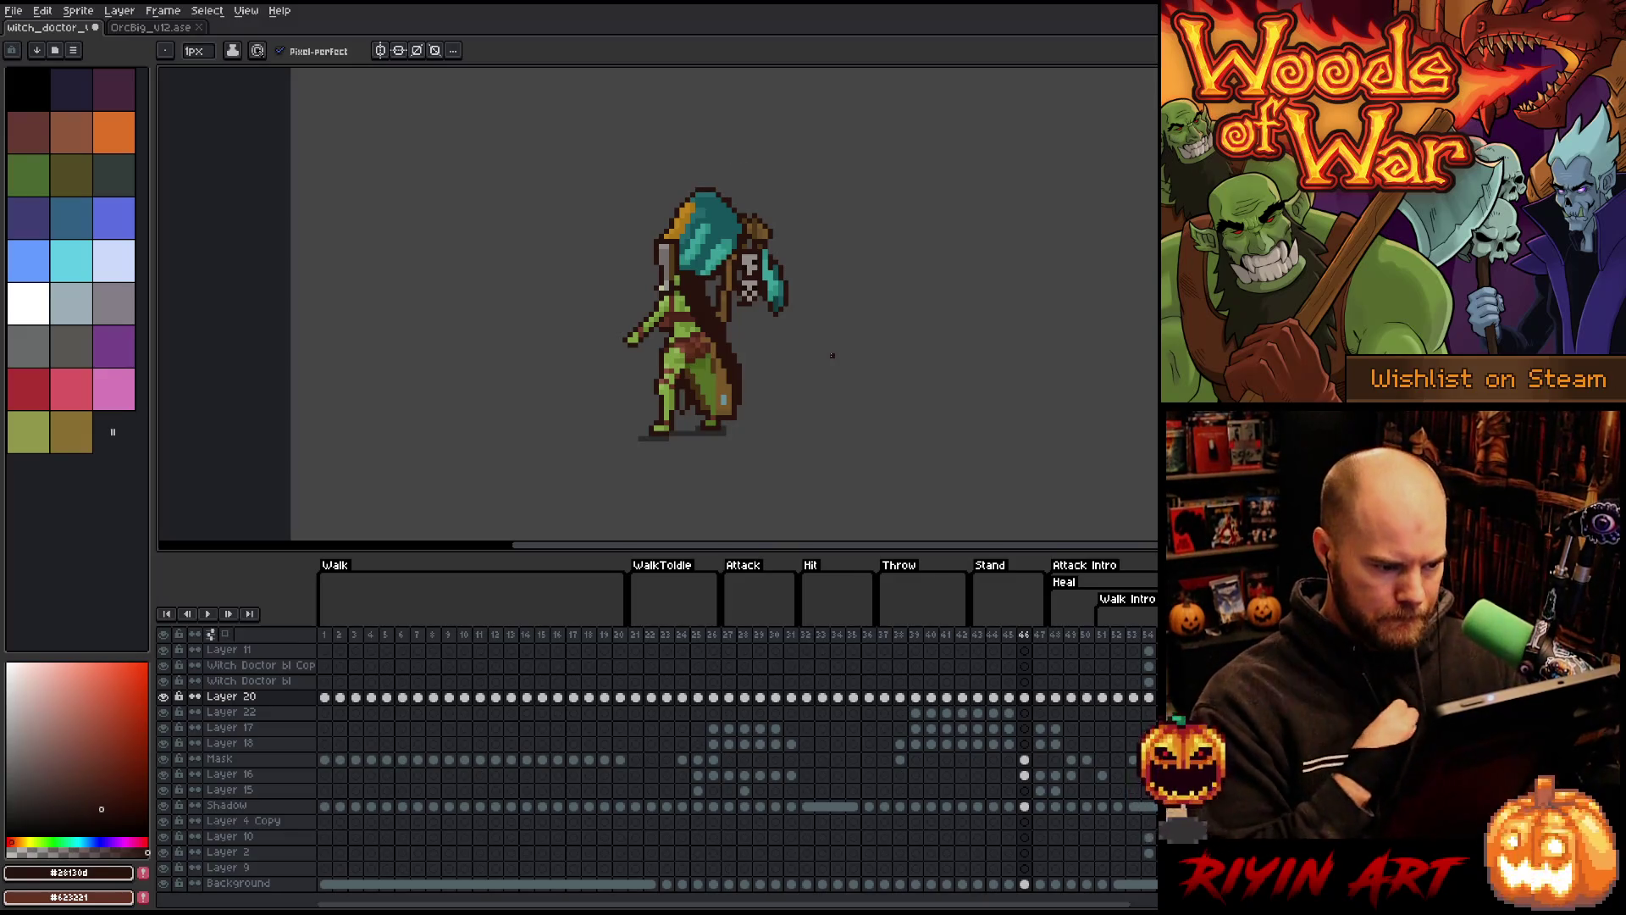
- Select and copy the head and mask on Layer 20 frame 46, then go to frame 43
{"action": "key", "text": "Right"}
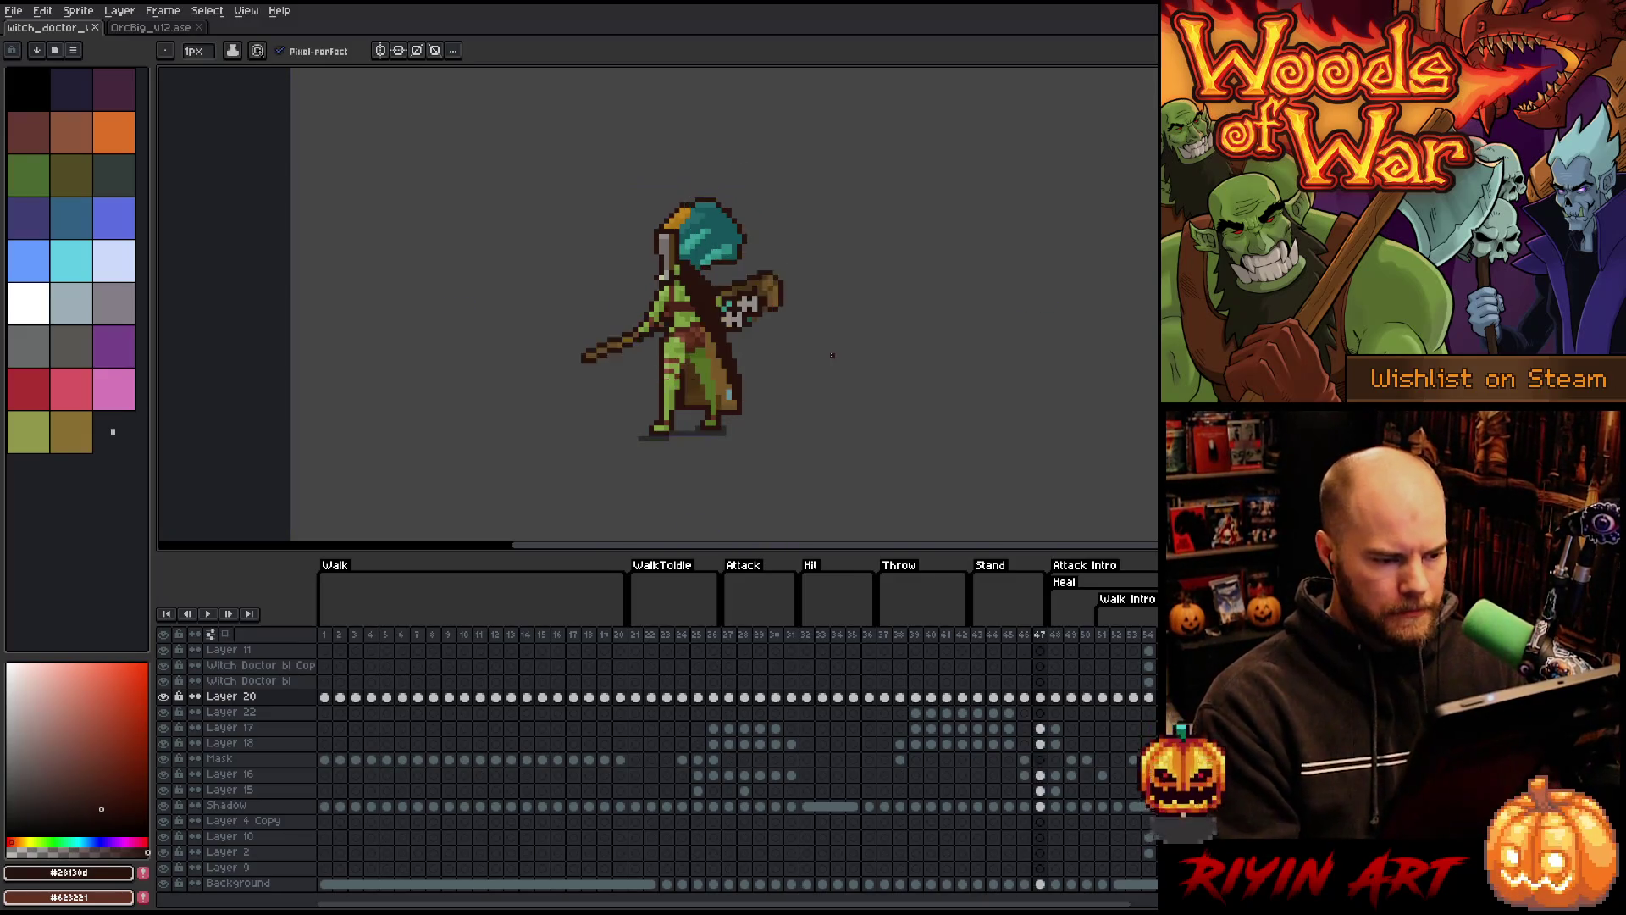
{"action": "key", "text": "Return"}
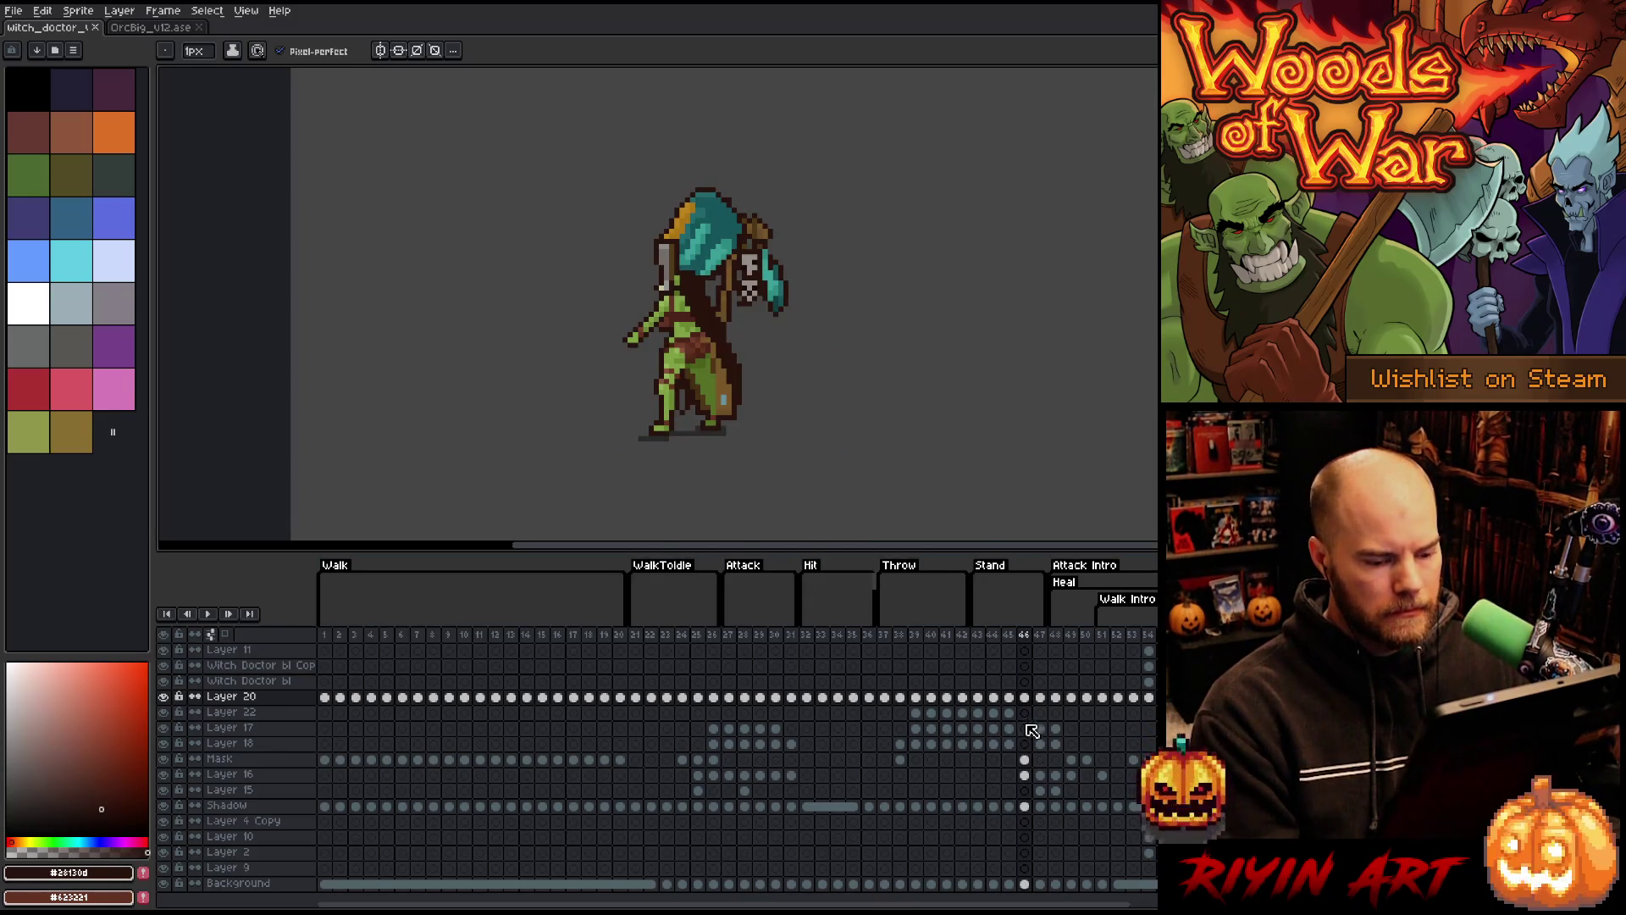
{"action": "left_click", "coordinate": [1025, 697]}
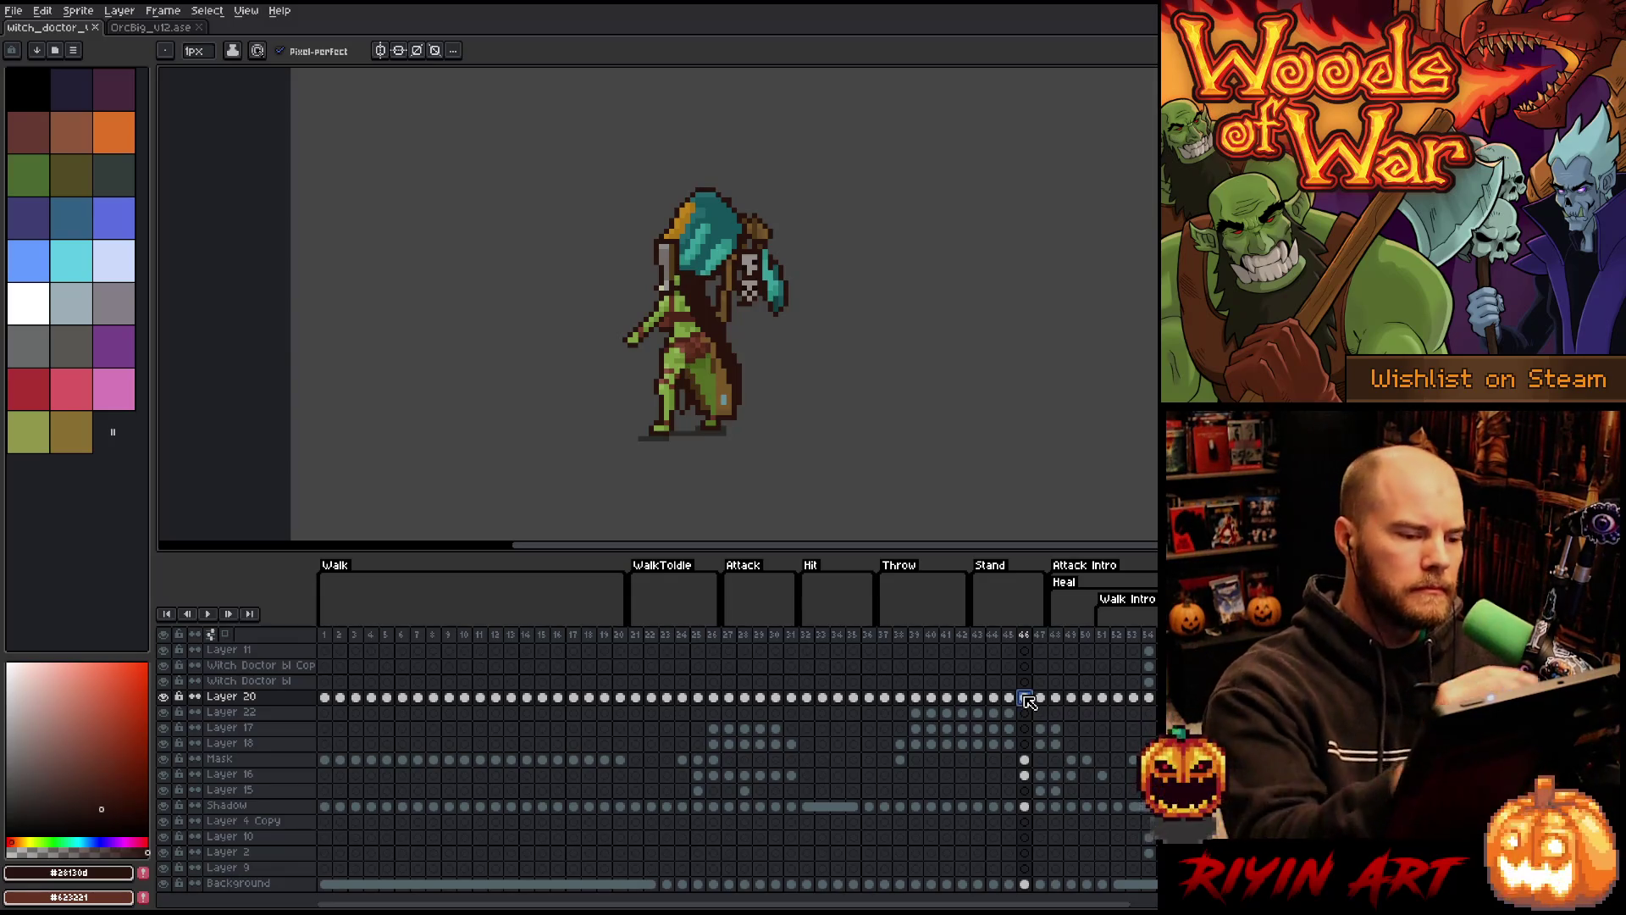
{"action": "key", "text": "m"}
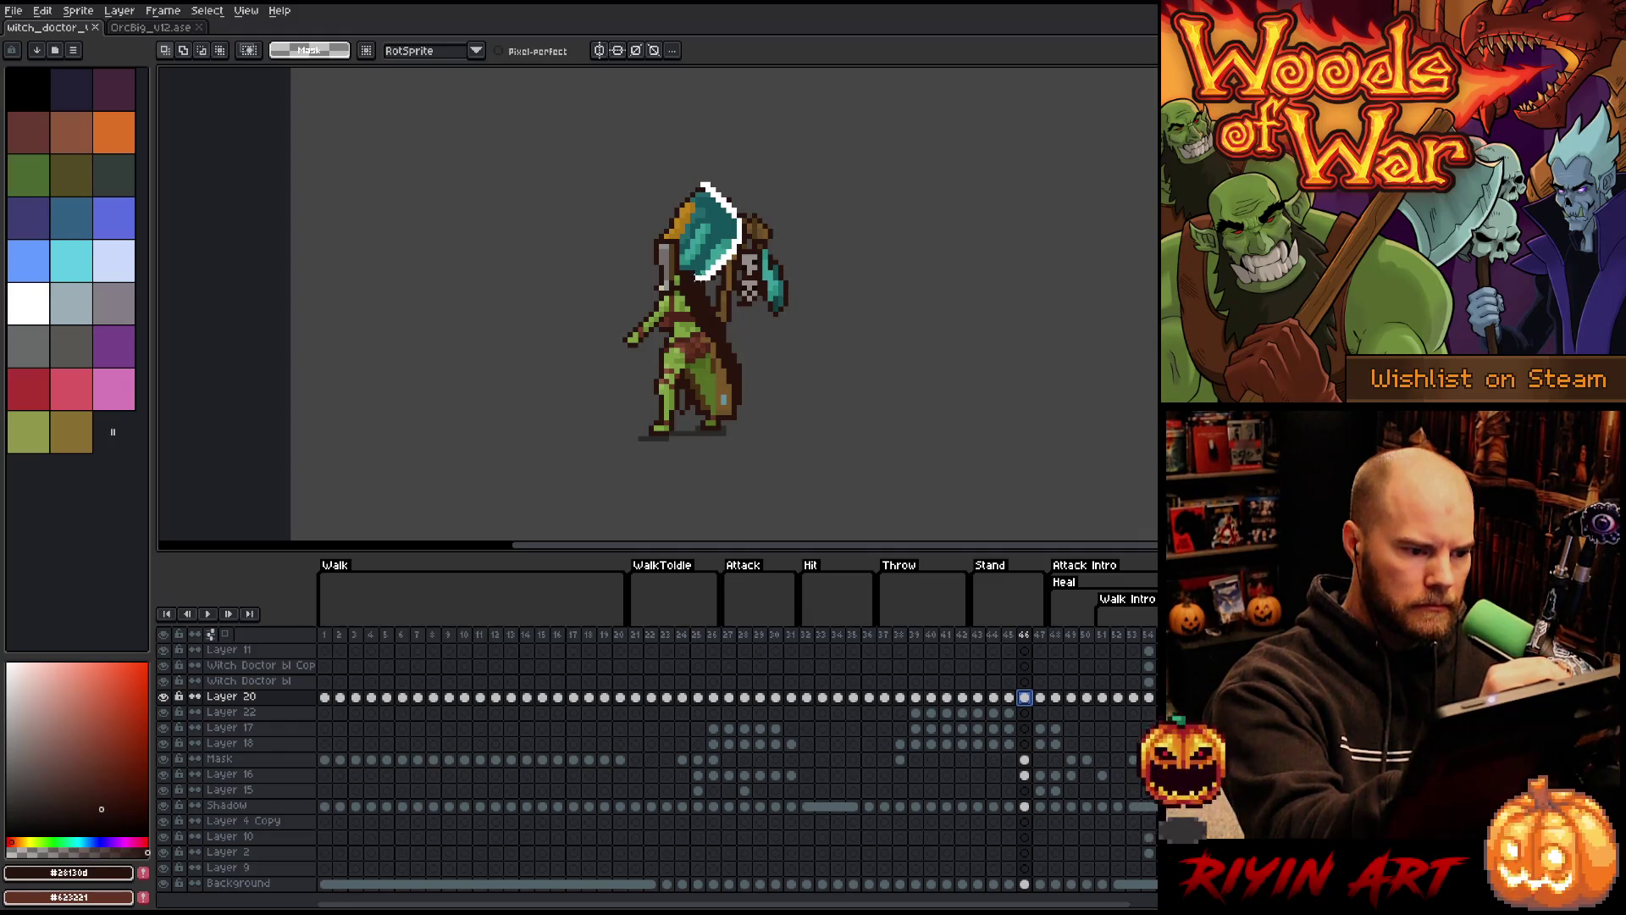
{"action": "left_click", "coordinate": [698, 226]}
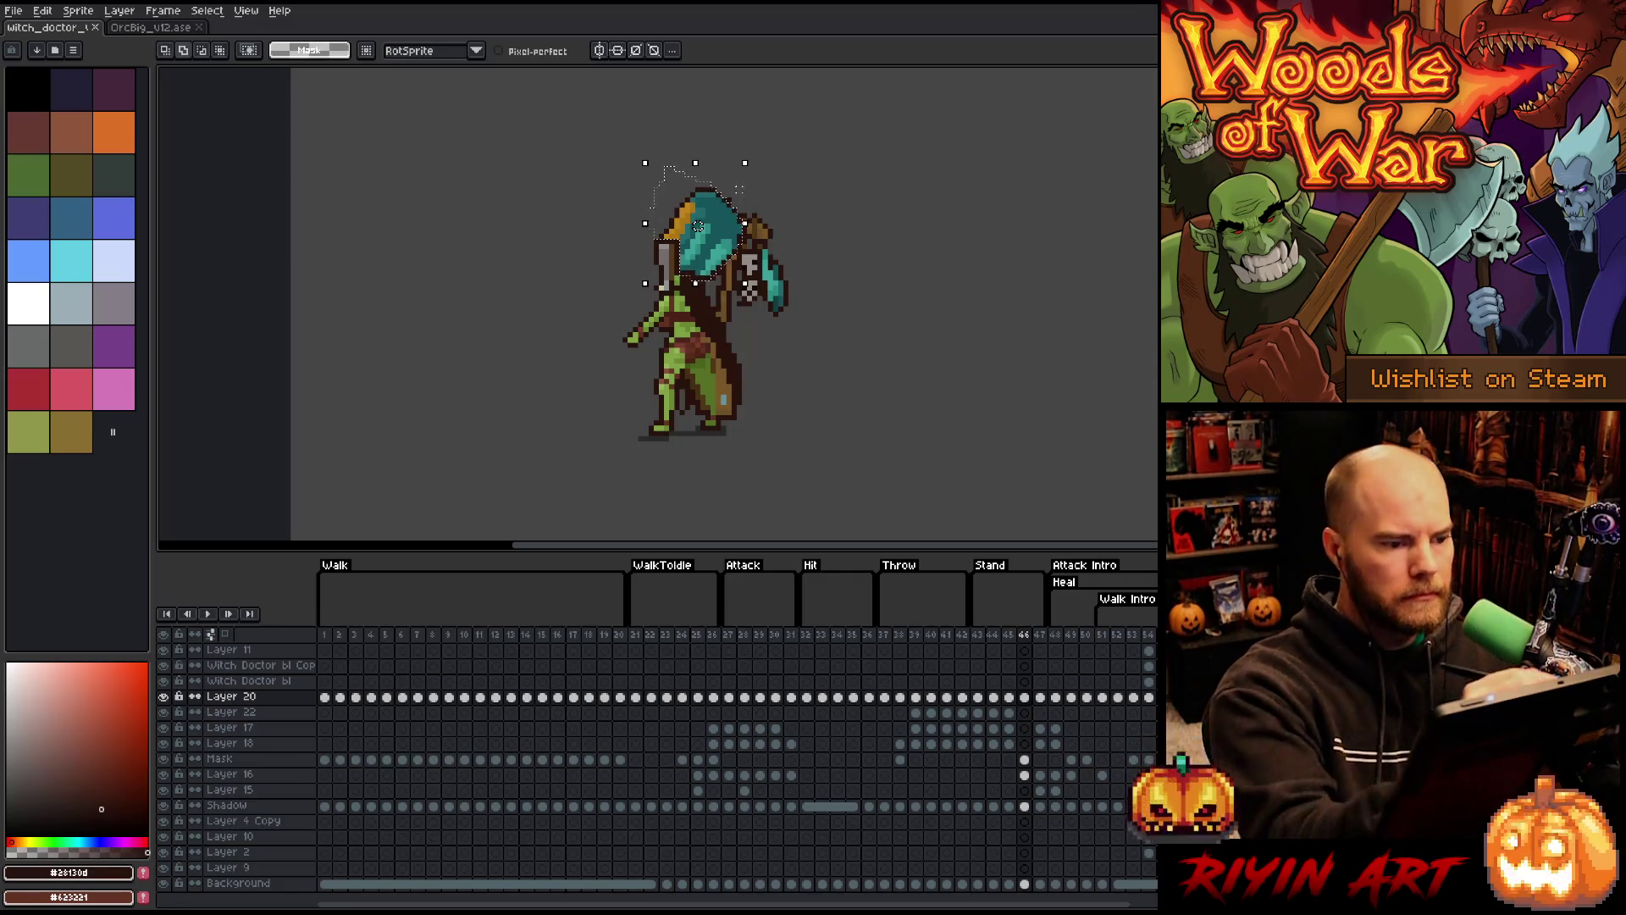
{"action": "left_click_drag", "start_coordinate": [755, 179], "coordinate": [783, 184]}
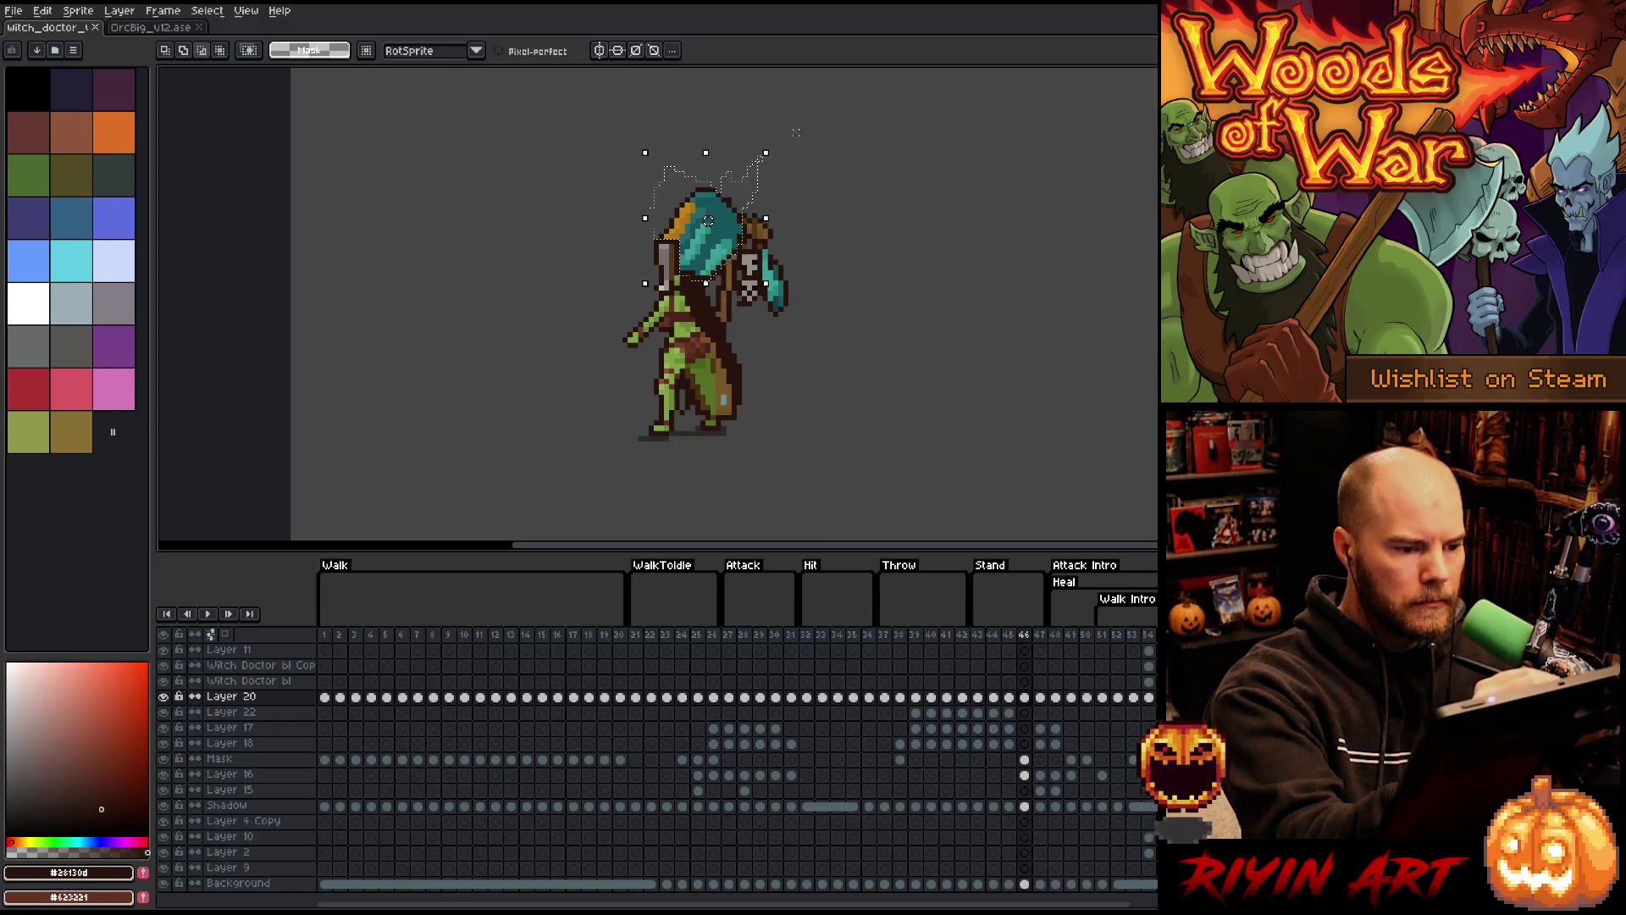
{"action": "scroll", "coordinate": [708, 220], "scroll_direction": "up", "scroll_amount": 3}
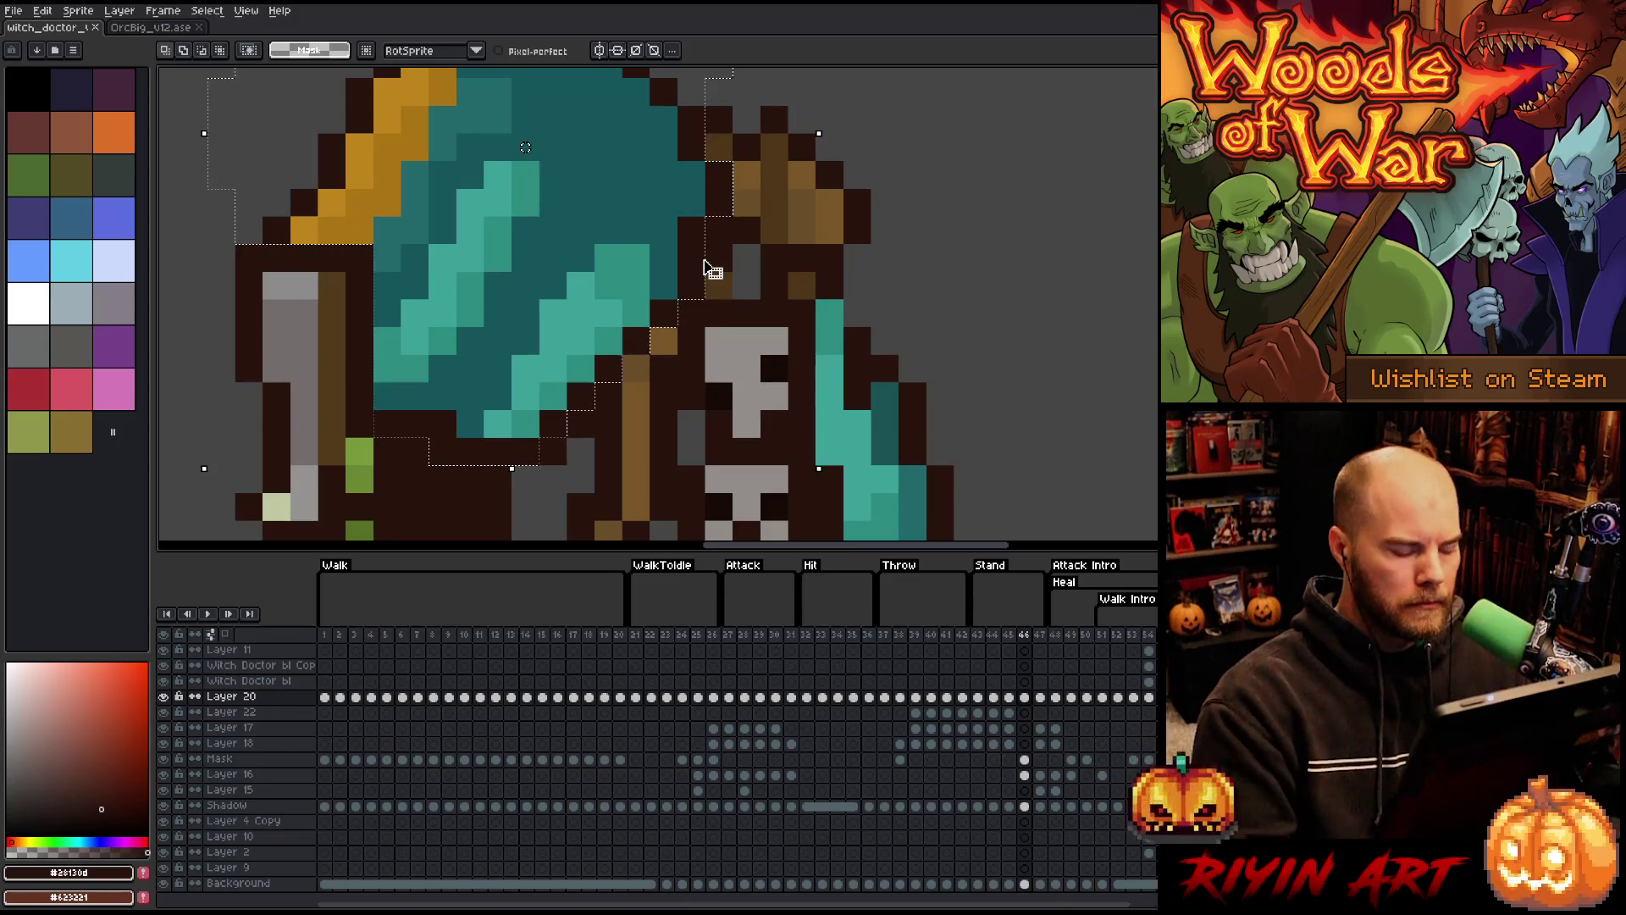
{"action": "scroll", "coordinate": [704, 267], "scroll_direction": "down", "scroll_amount": 3}
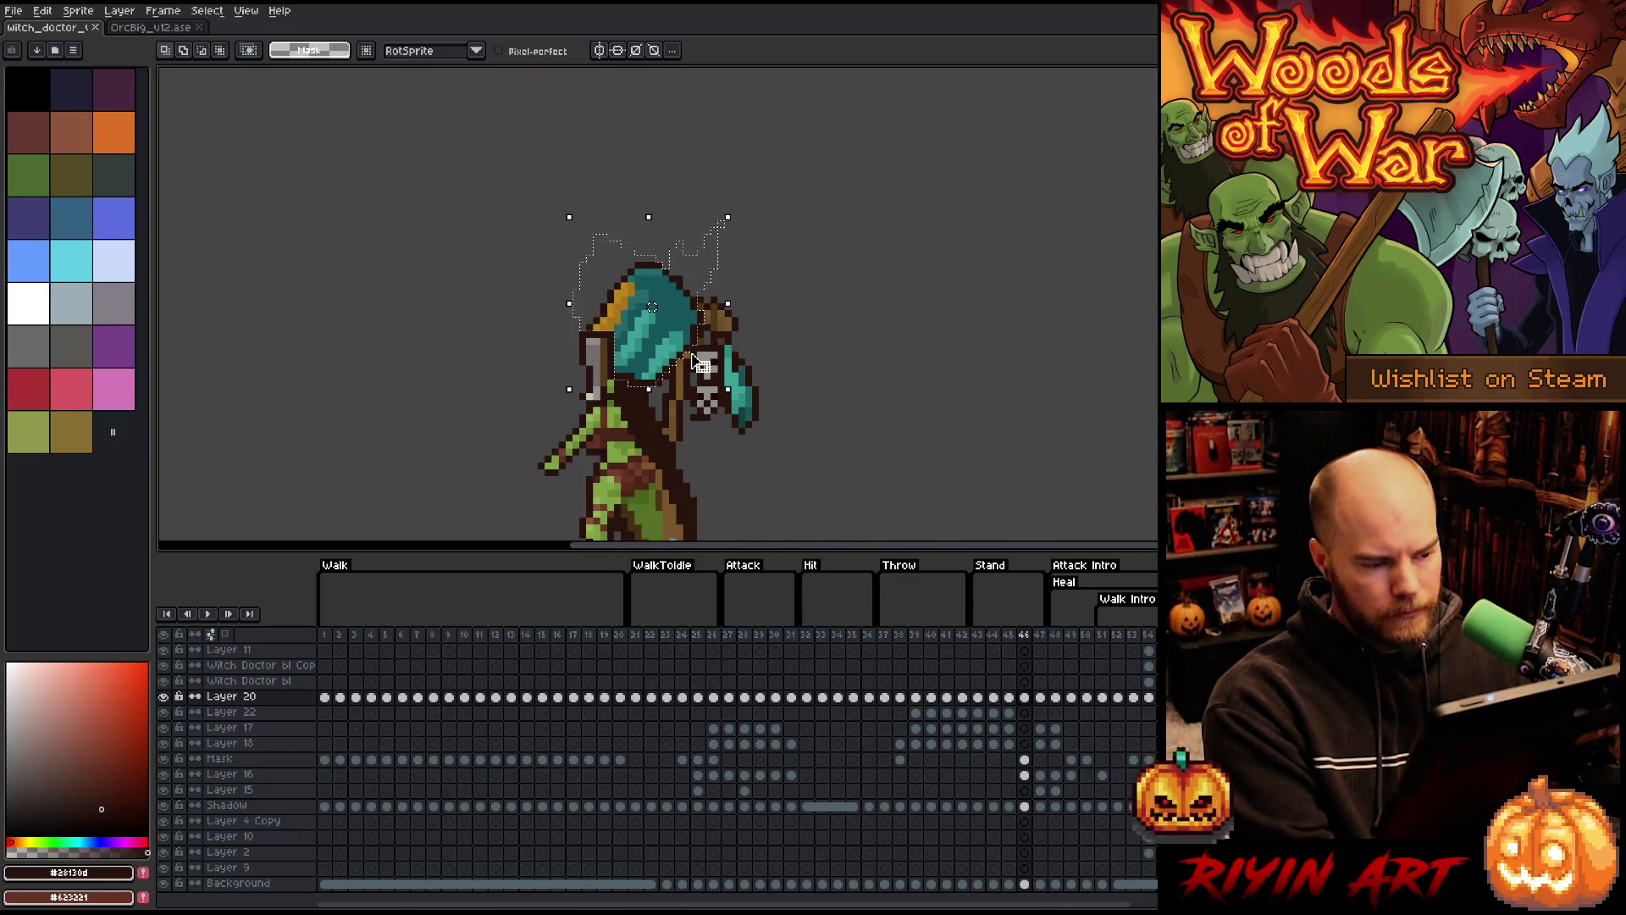
{"action": "left_click", "coordinate": [654, 320]}
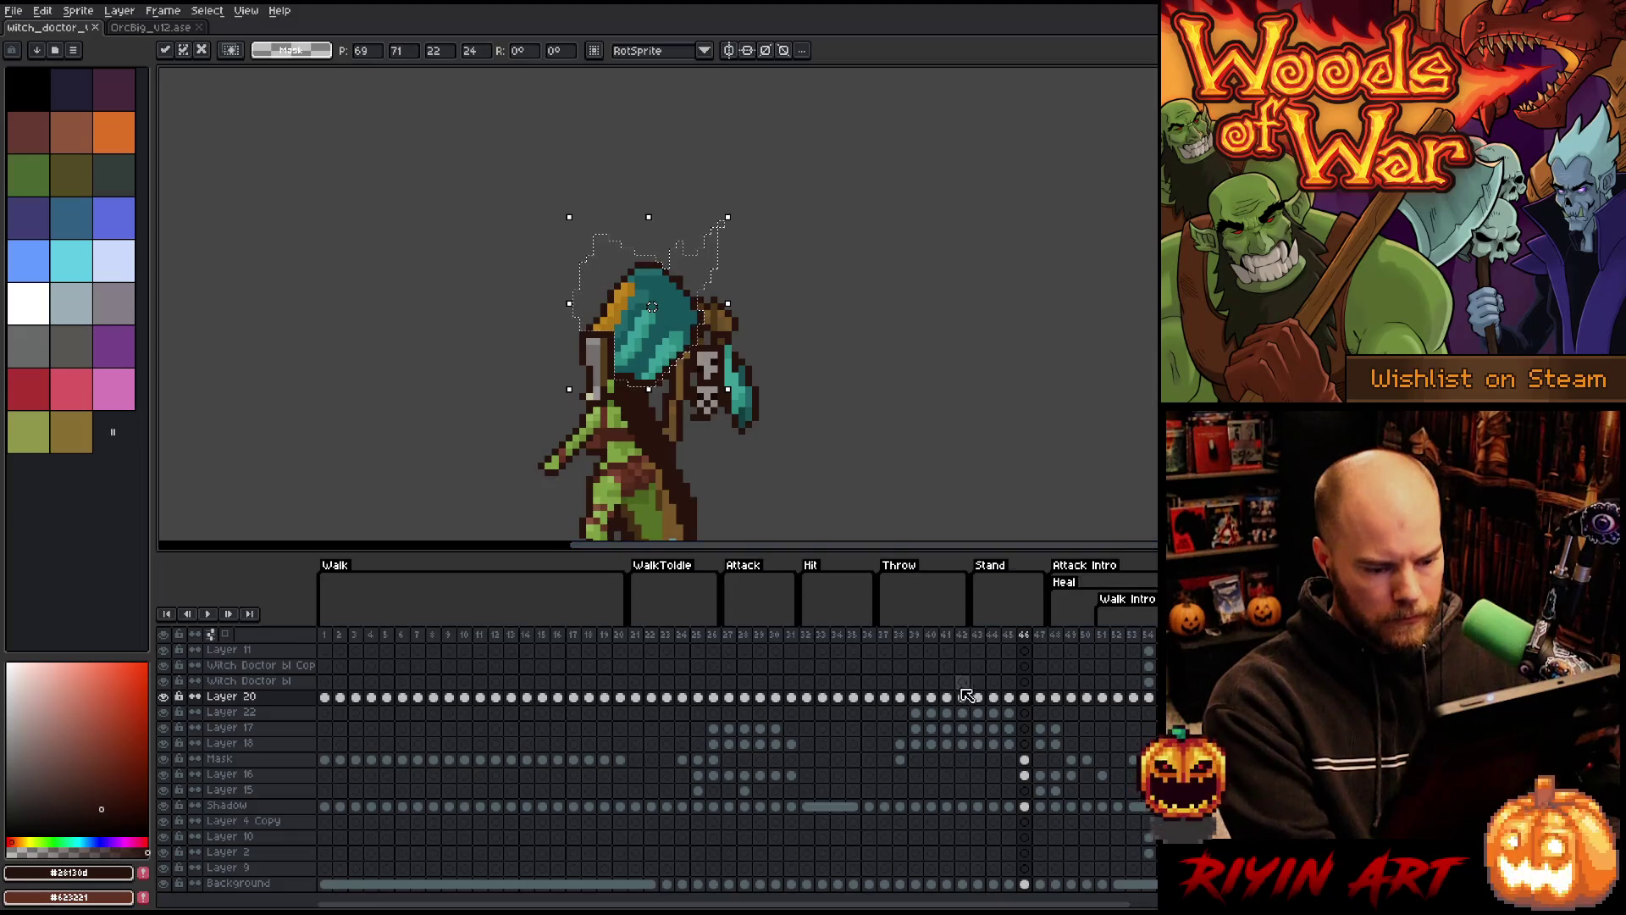
{"action": "key", "text": "comma"}
{"action": "key", "text": "comma"}
{"action": "key", "text": "comma"}
{"action": "scroll", "coordinate": [800, 387], "scroll_direction": "down", "scroll_amount": 3}
{"action": "scroll", "coordinate": [801, 387], "scroll_direction": "up", "scroll_amount": 2}
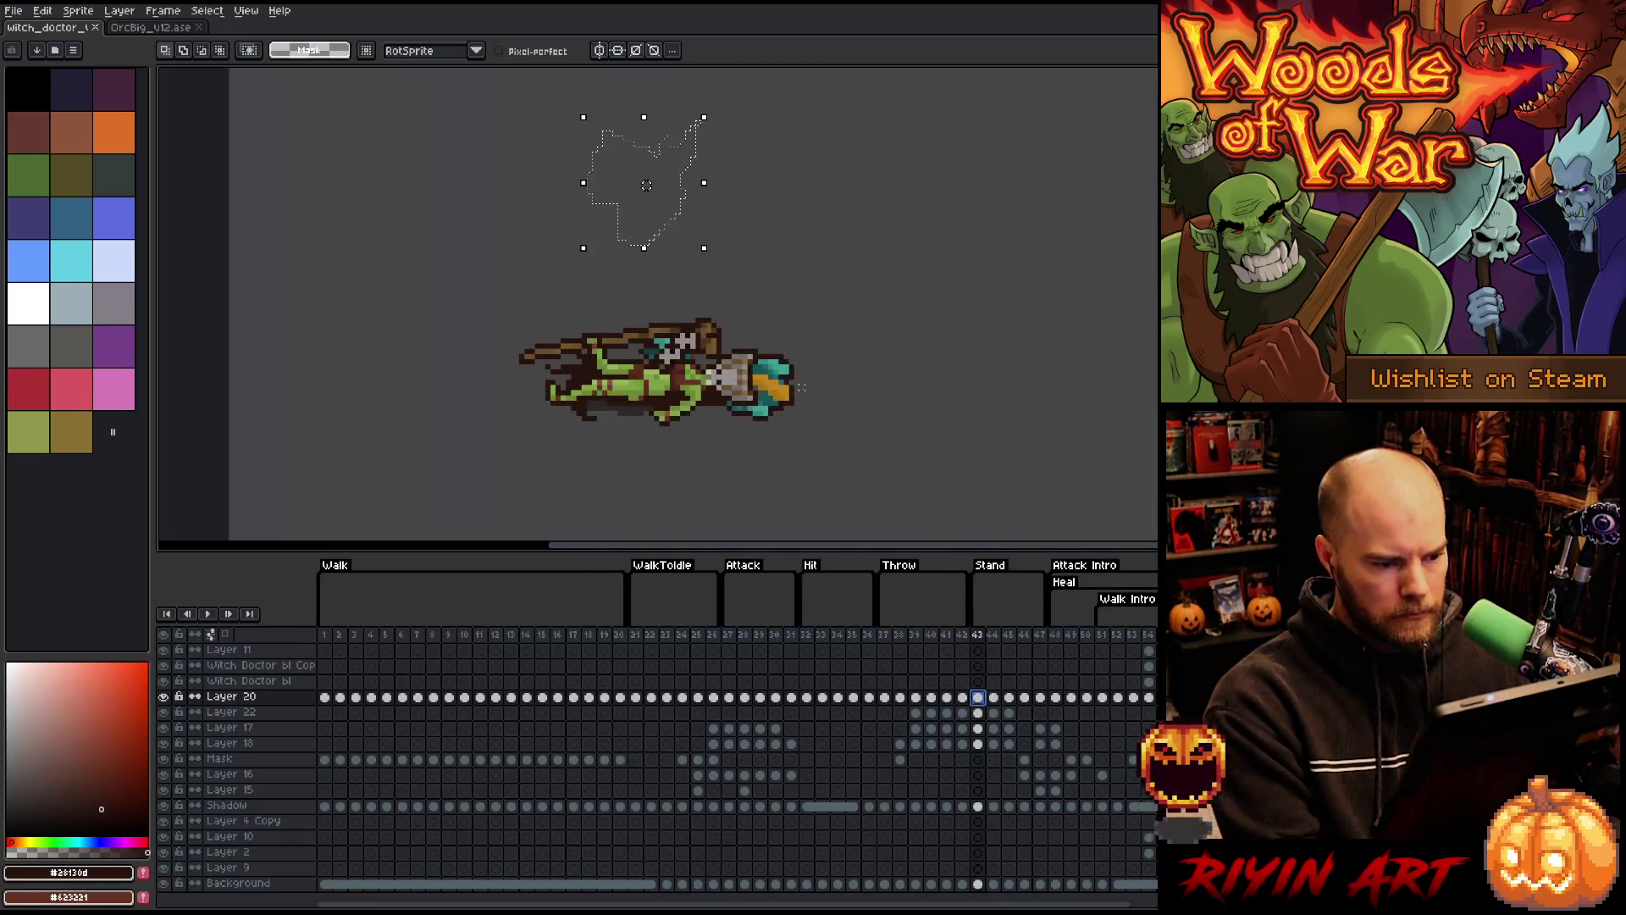
- Paste the copied head on frame 44 and move it down onto the seated body
{"action": "key", "text": "period"}
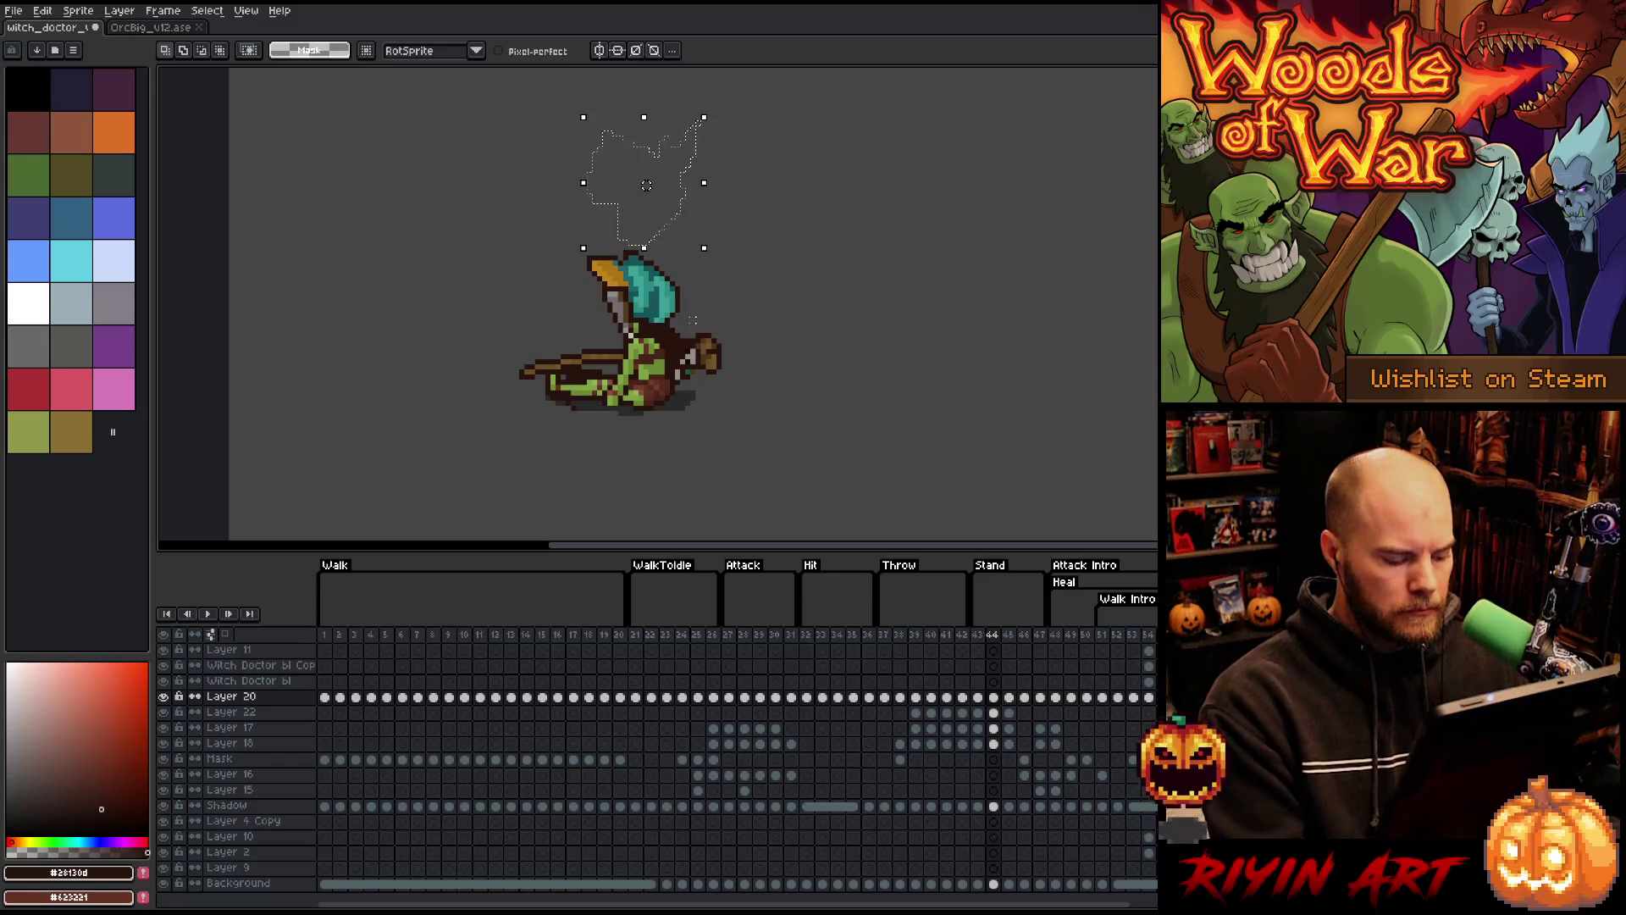
{"action": "key", "text": "ctrl+v"}
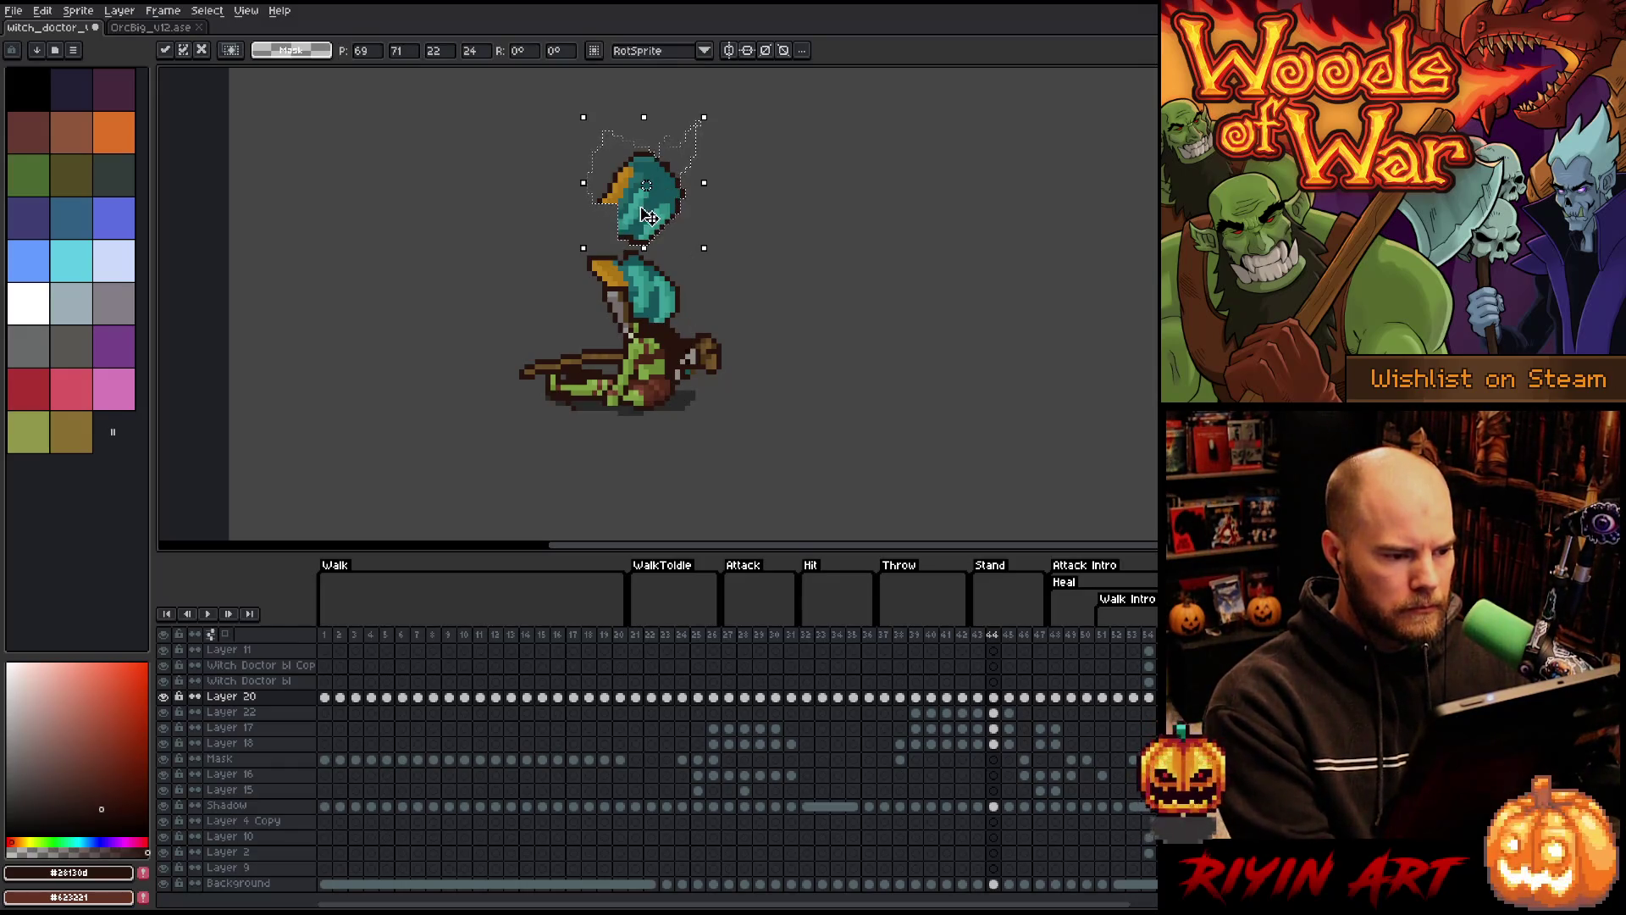
{"action": "left_click_drag", "start_coordinate": [645, 215], "coordinate": [675, 289]}
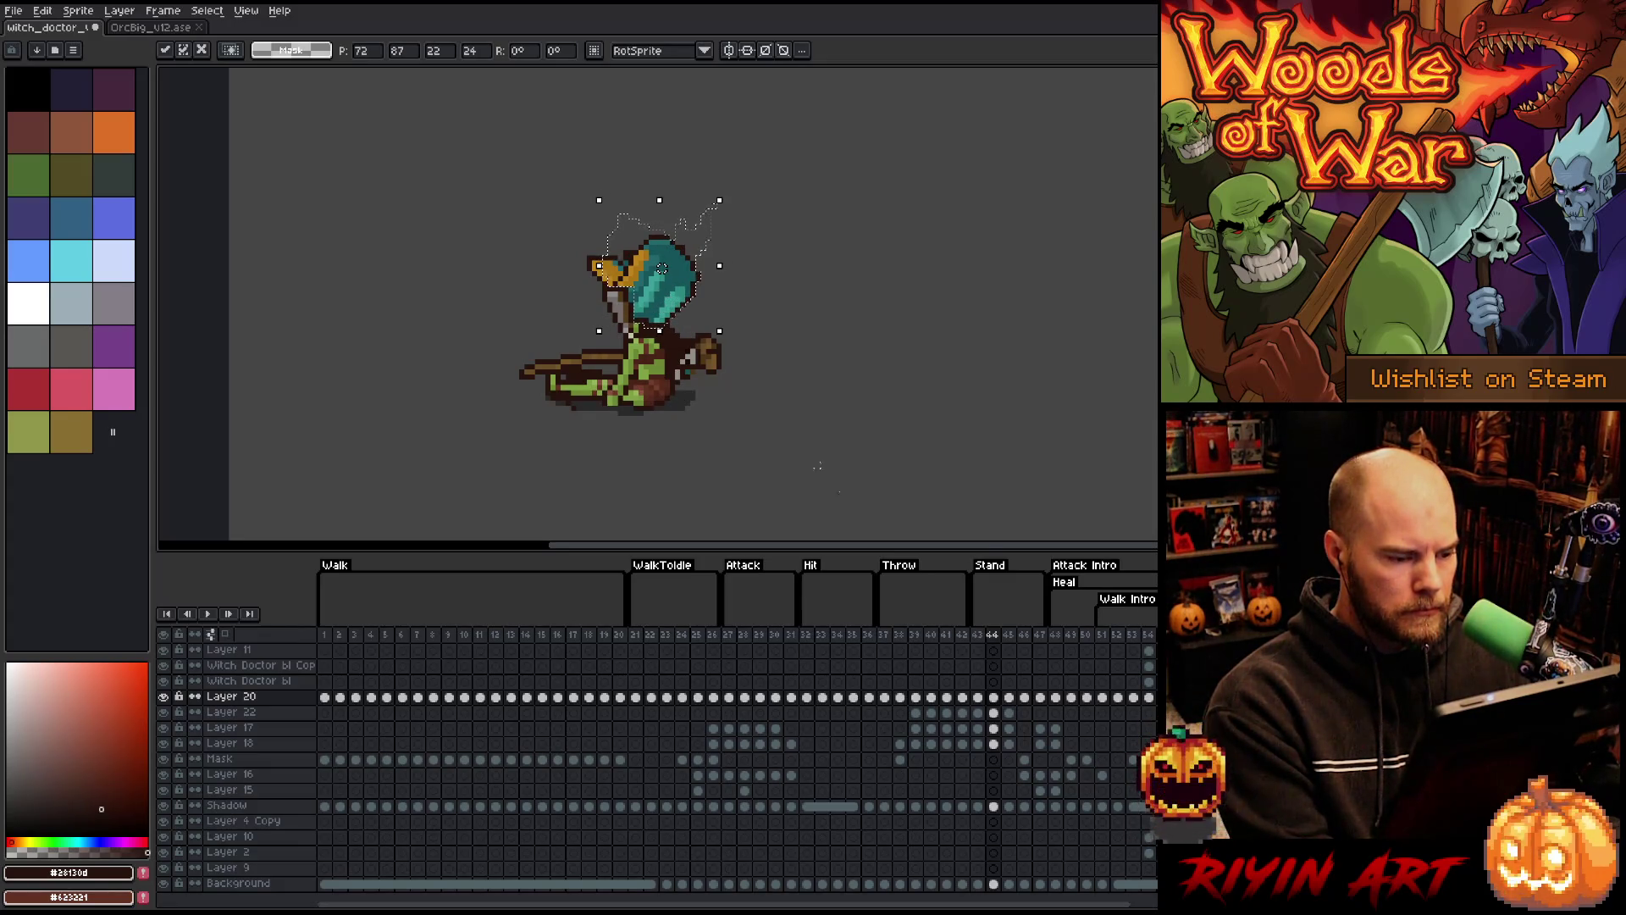
{"action": "scroll", "coordinate": [1008, 716], "scroll_direction": "up", "scroll_amount": 1}
{"action": "left_click", "coordinate": [1009, 711]}
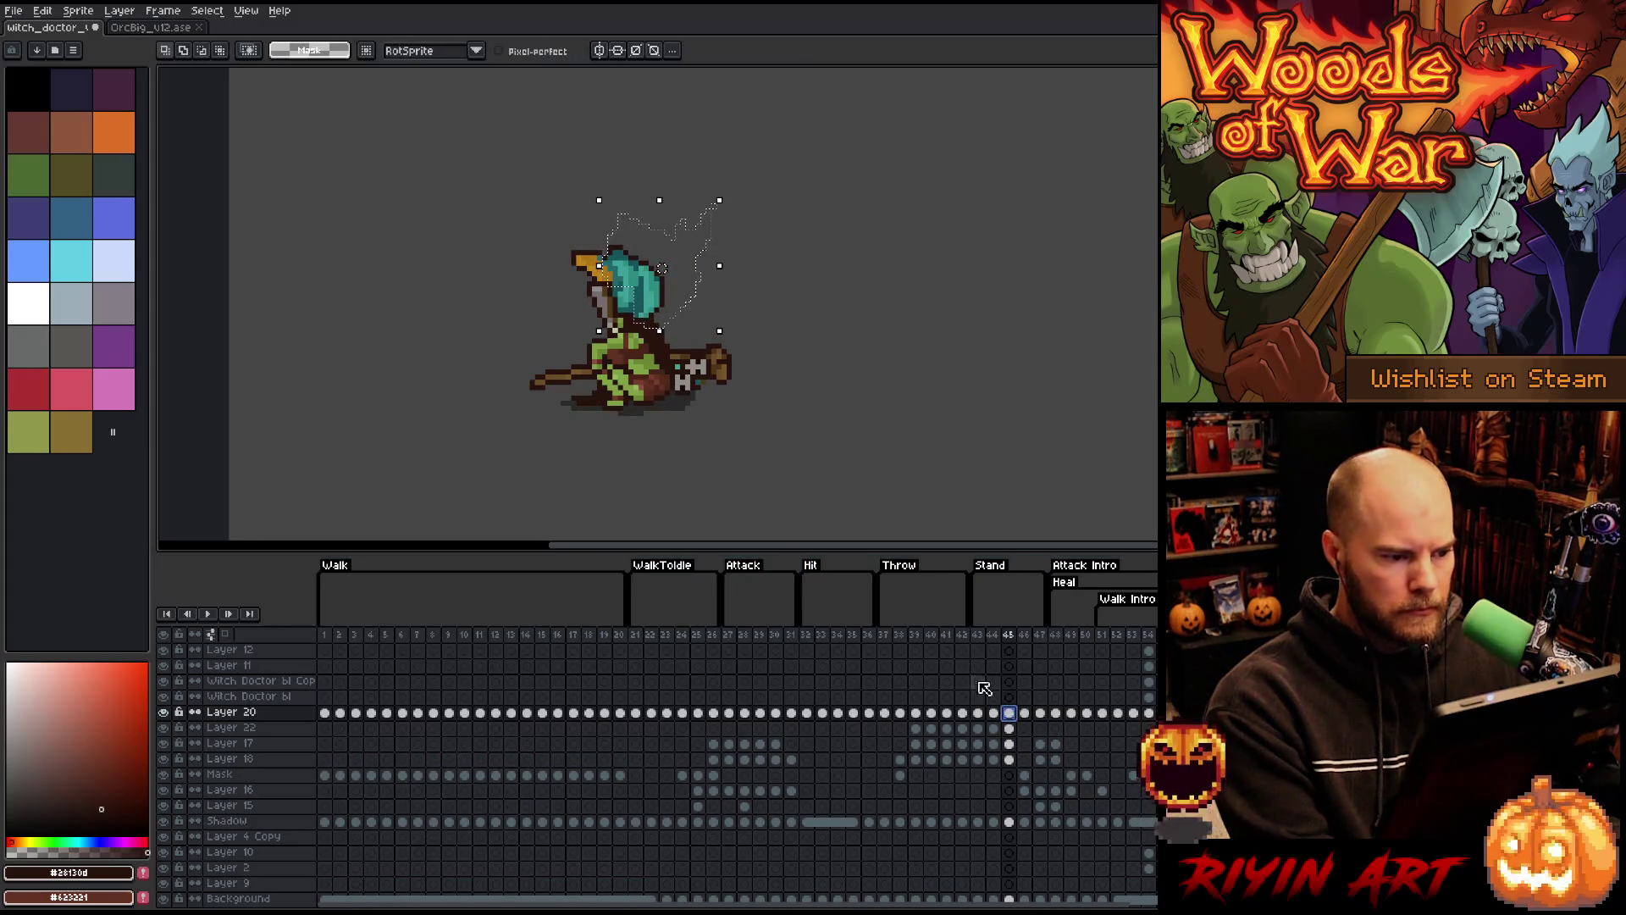
- Paste the head on frame 45, lower it onto the body, commit, and clear the selection
{"action": "key", "text": "ctrl+v"}
{"action": "left_click_drag", "start_coordinate": [647, 224], "coordinate": [644, 304]}
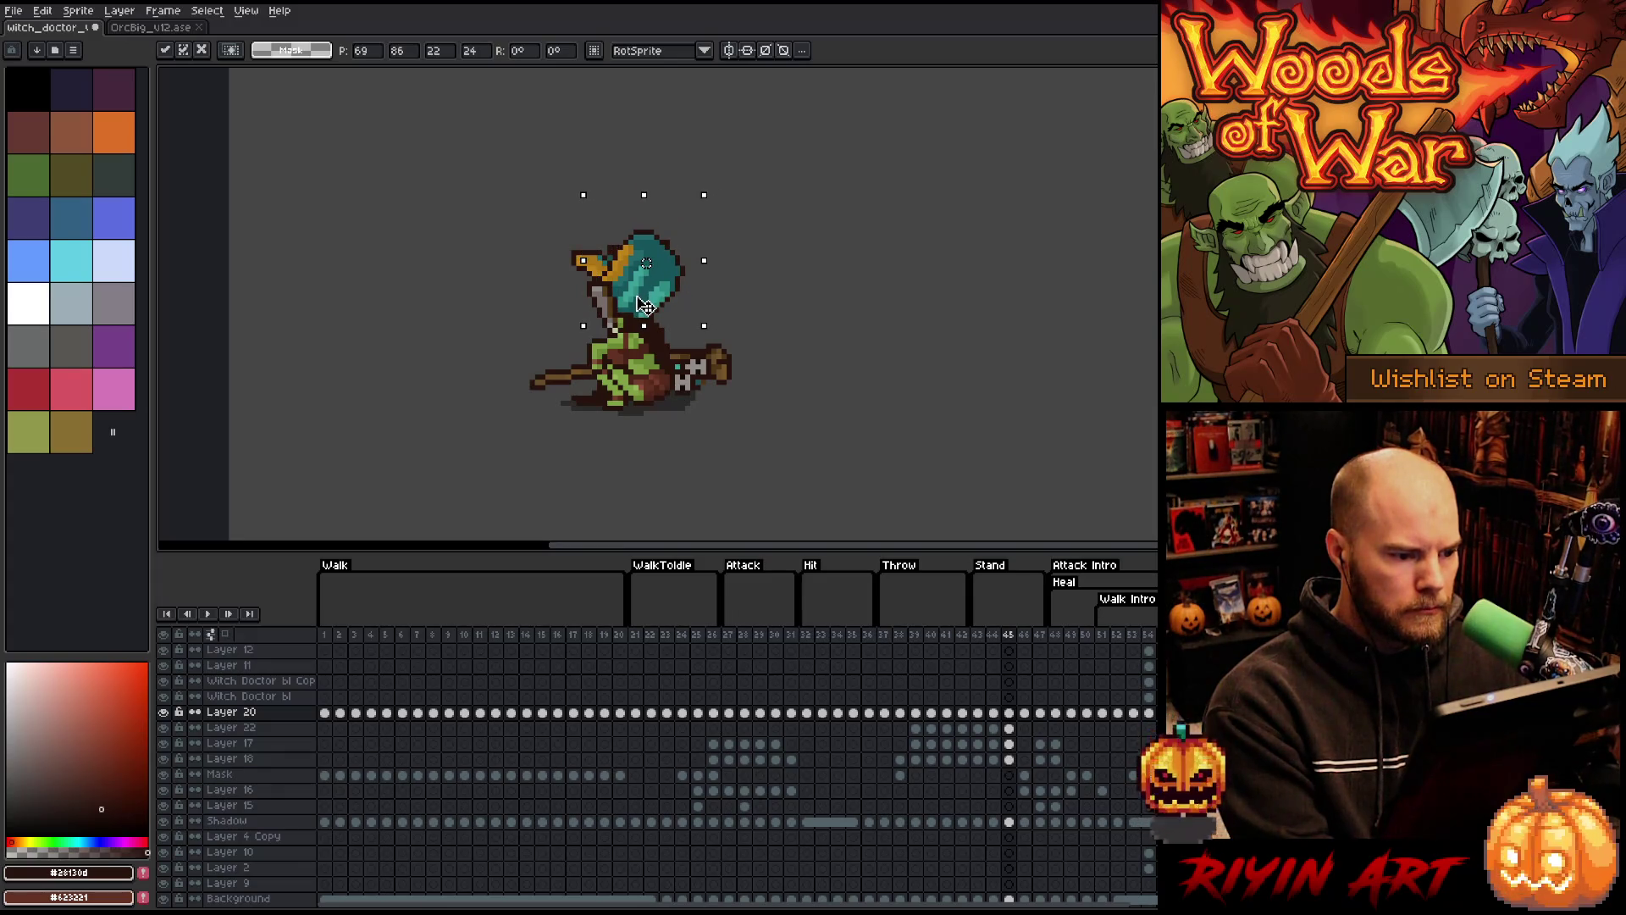
{"action": "left_click", "coordinate": [1024, 711]}
{"action": "key", "text": "Return"}
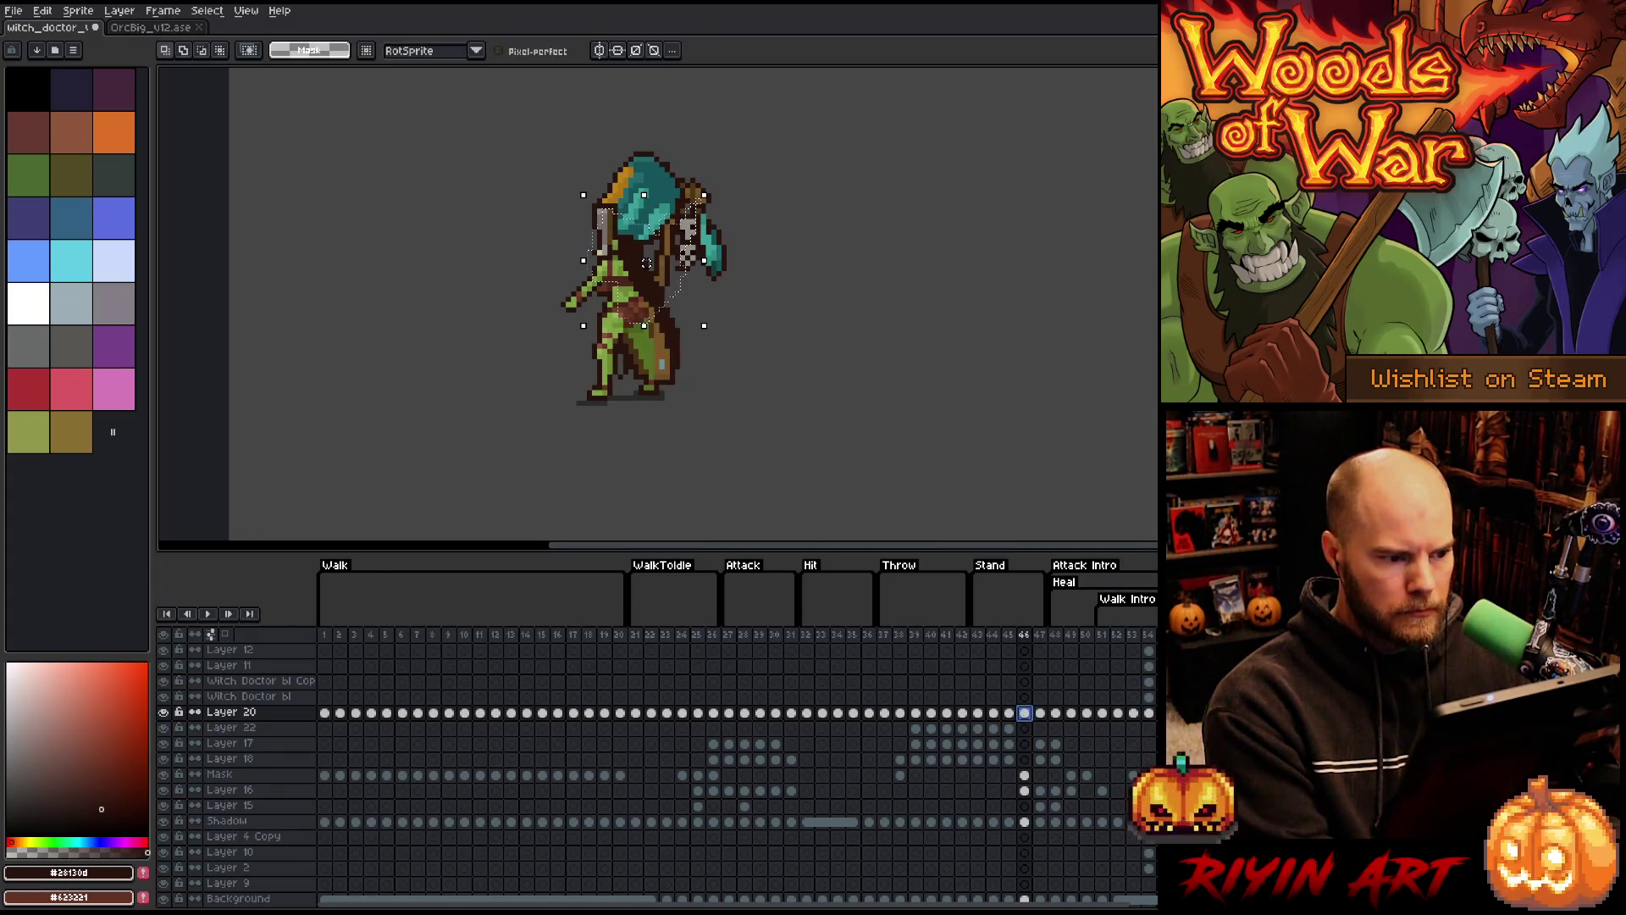
{"action": "key", "text": "Left"}
{"action": "key", "text": "Left"}
{"action": "key", "text": "Left"}
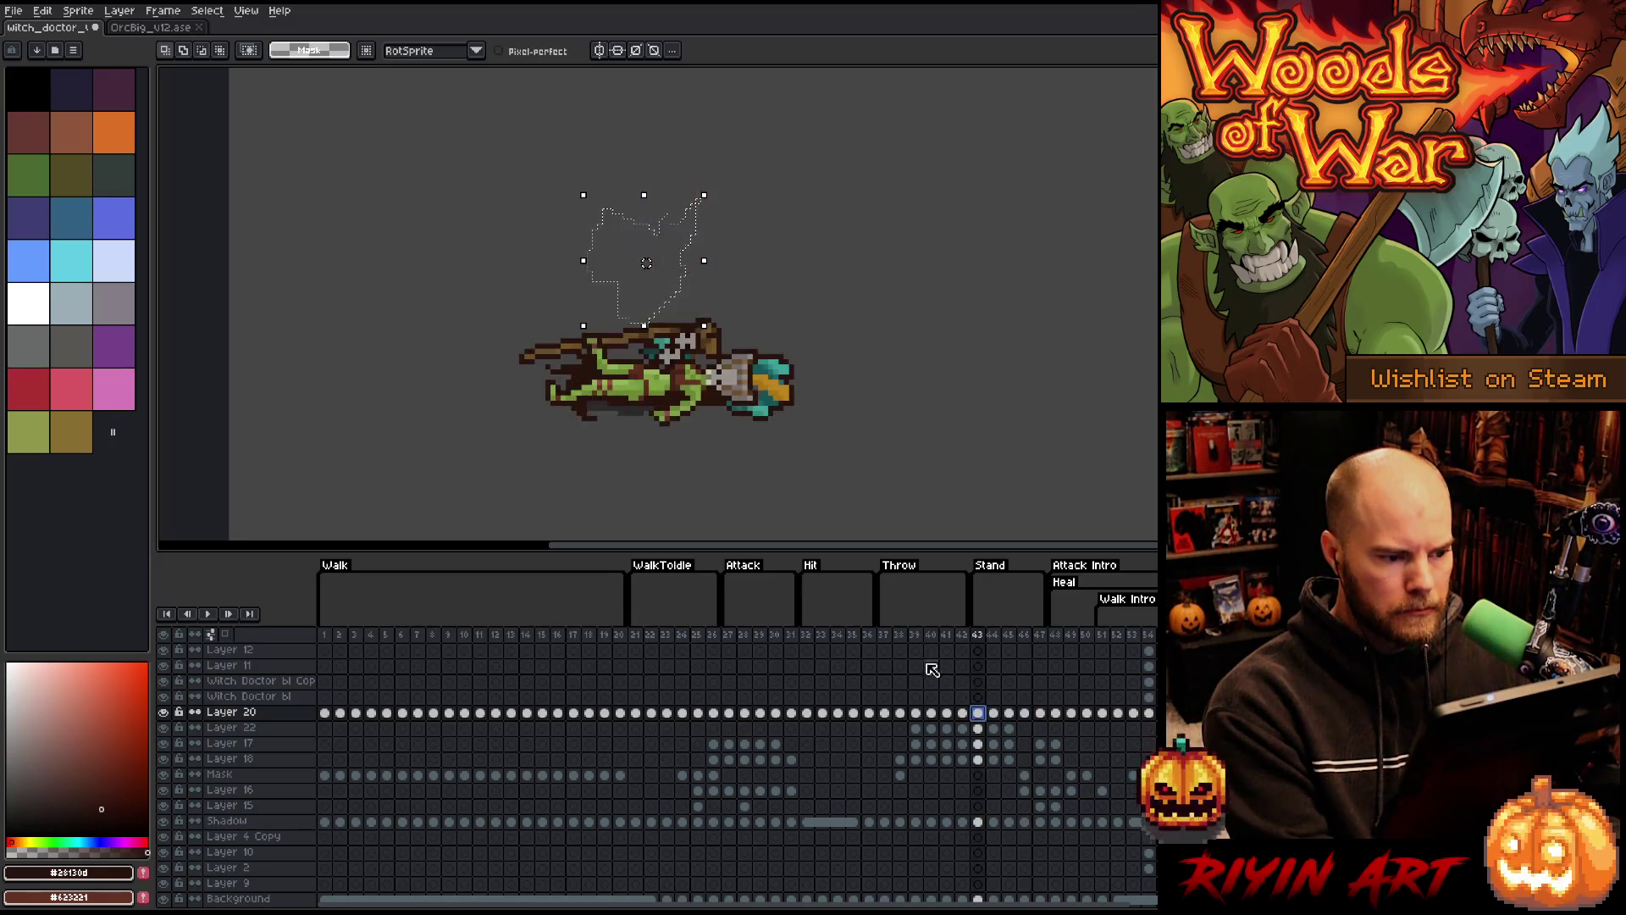
{"action": "key", "text": "Right"}
{"action": "scroll", "coordinate": [480, 188], "scroll_direction": "up", "scroll_amount": 1}
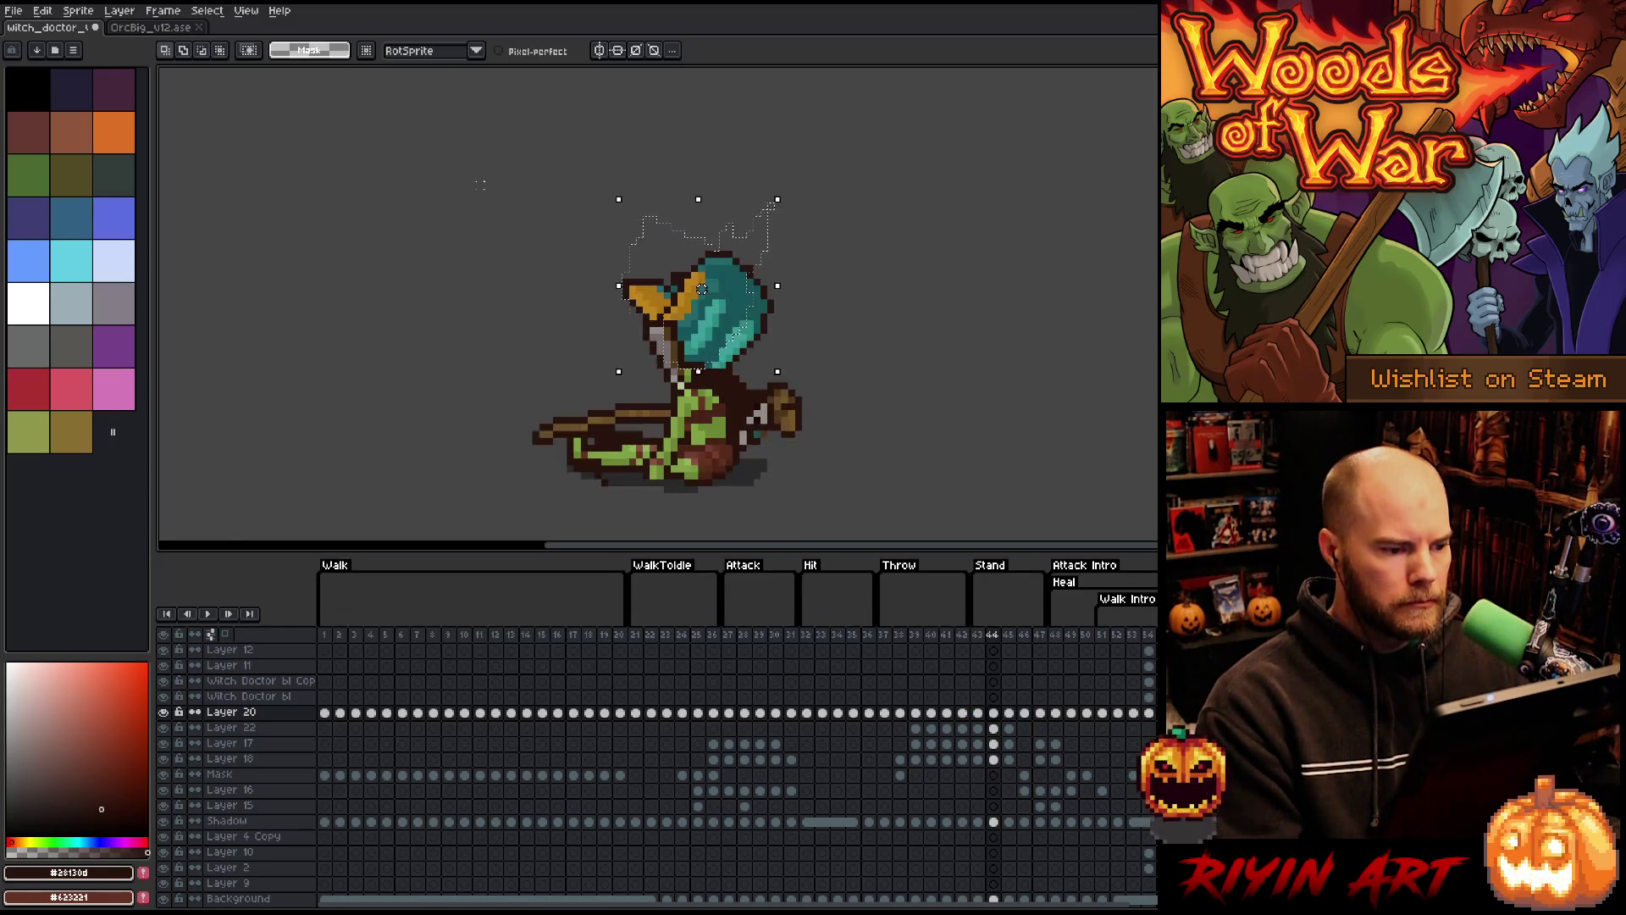
{"action": "key", "text": "ctrl+d"}
- Paint dark pixels over the gold hat brim on frame 44, then advance to frame 45
{"action": "key", "text": "b"}
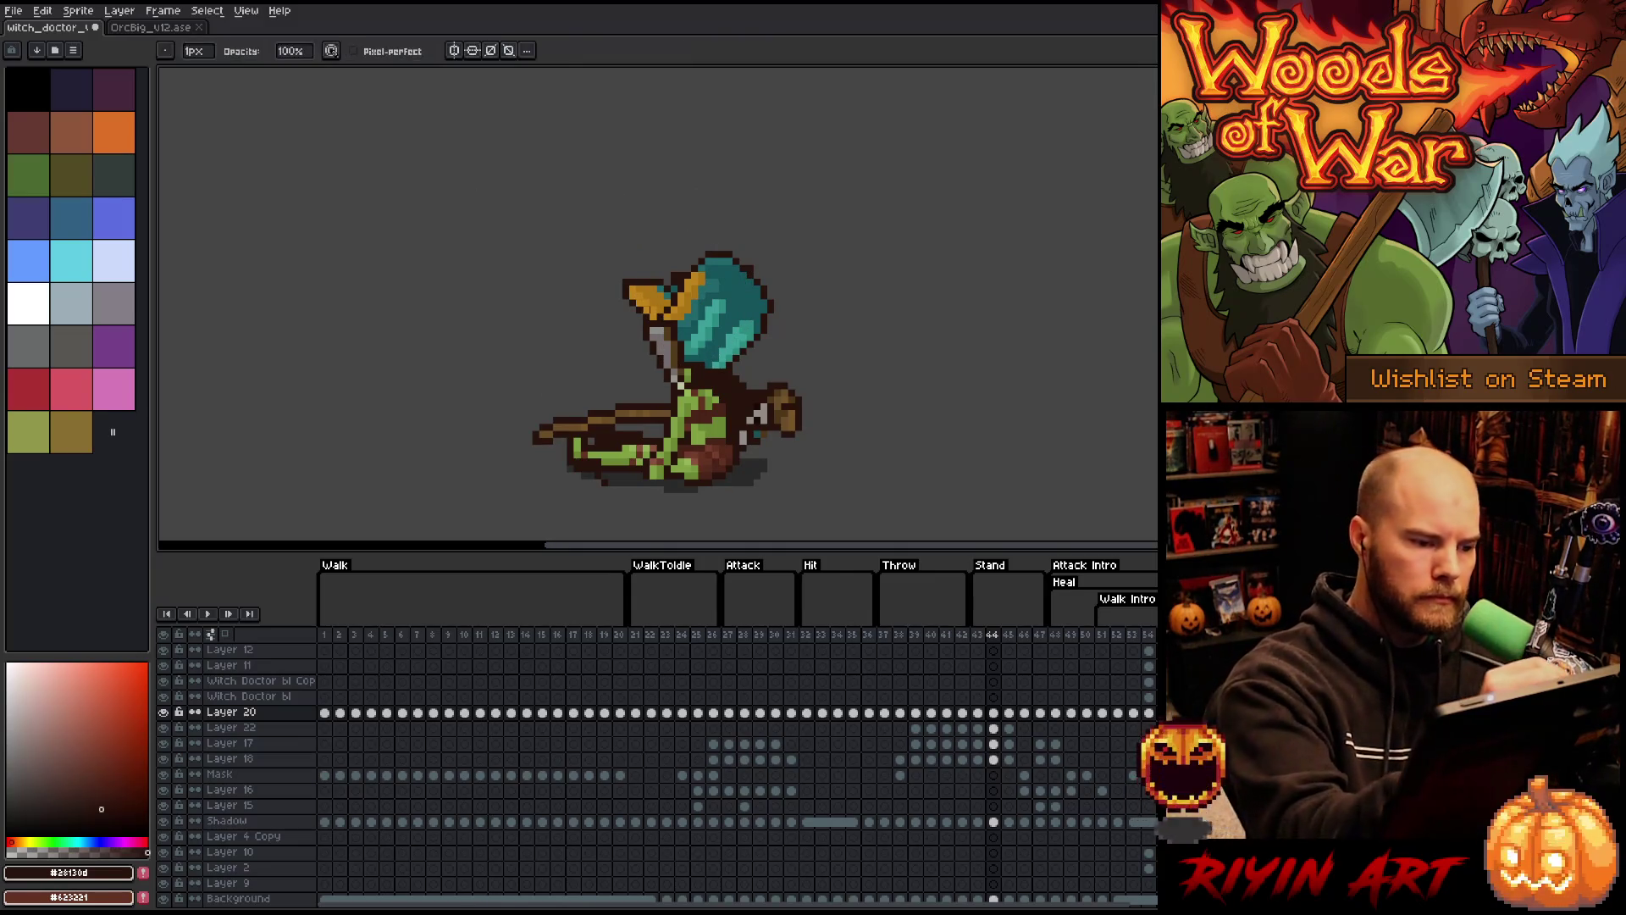
{"action": "left_click_drag", "start_coordinate": [631, 296], "coordinate": [654, 318]}
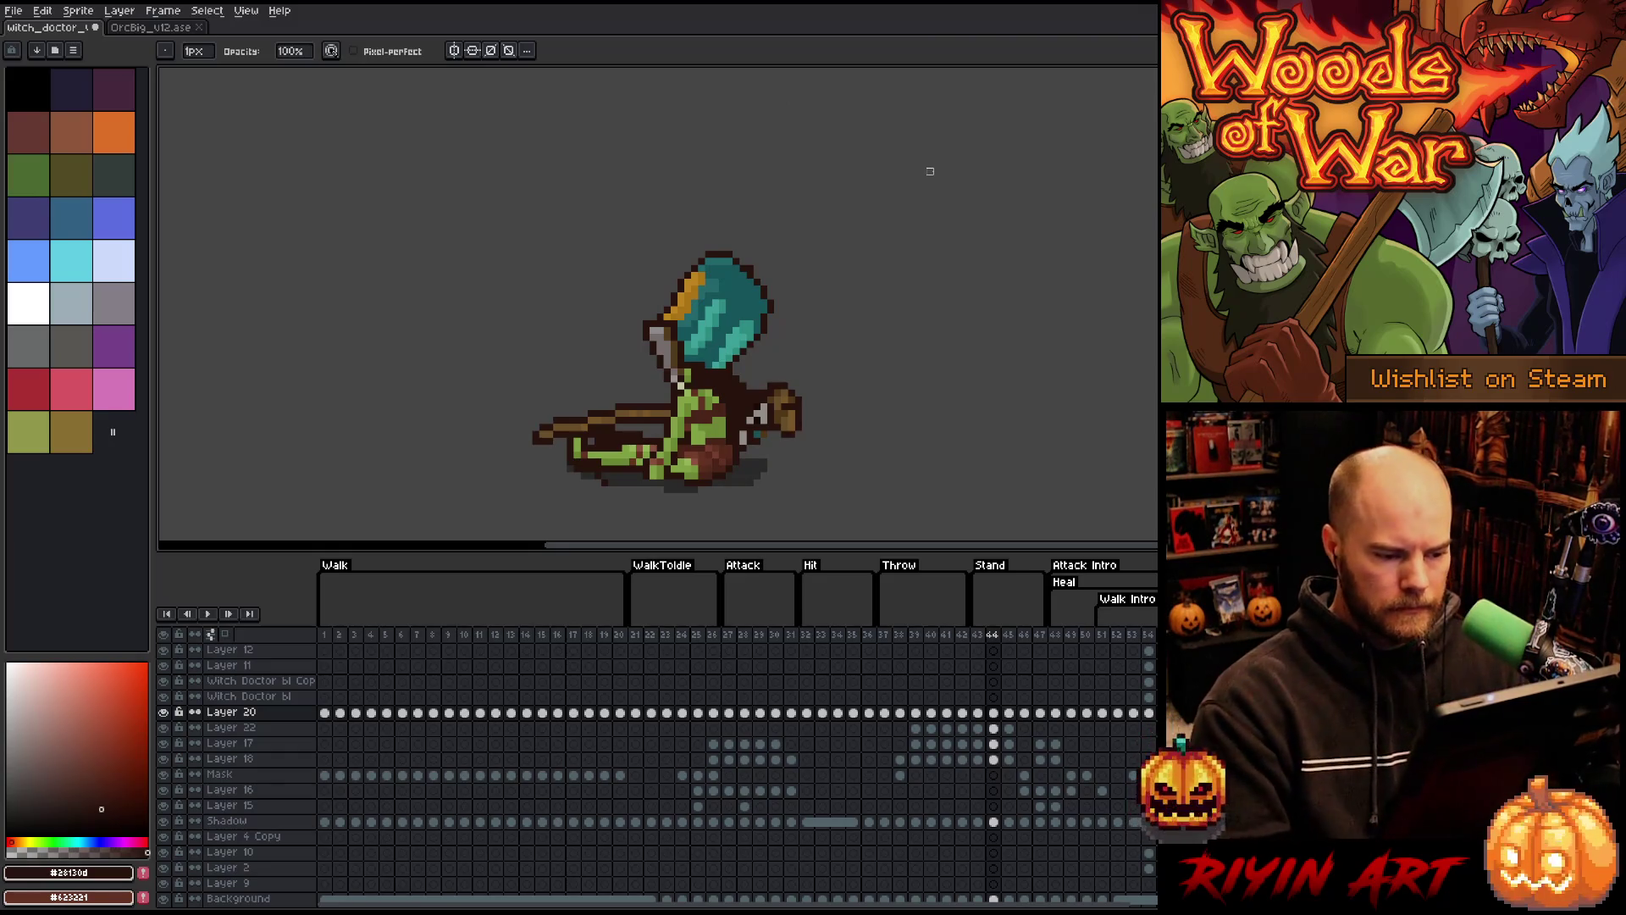
{"action": "key", "text": "Right"}
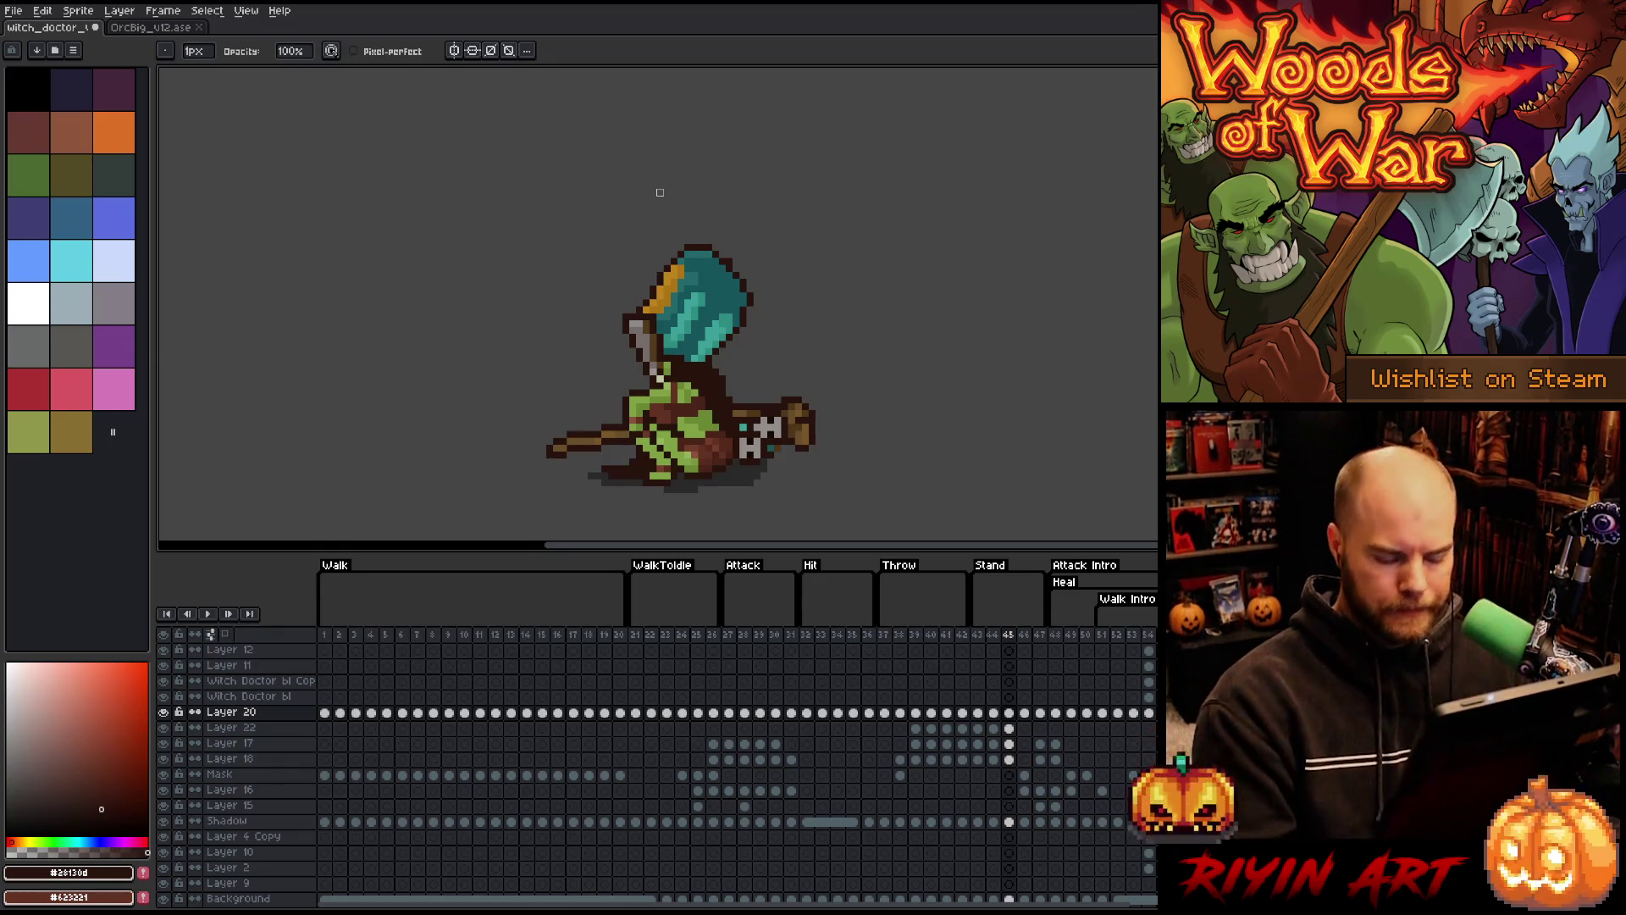
- On frame 45, select the teal mask and lower it about 8 pixels onto the orc's head
{"action": "key", "text": "m"}
{"action": "left_click_drag", "start_coordinate": [756, 263], "coordinate": [625, 296]}
{"action": "left_click_drag", "start_coordinate": [757, 254], "coordinate": [734, 316]}
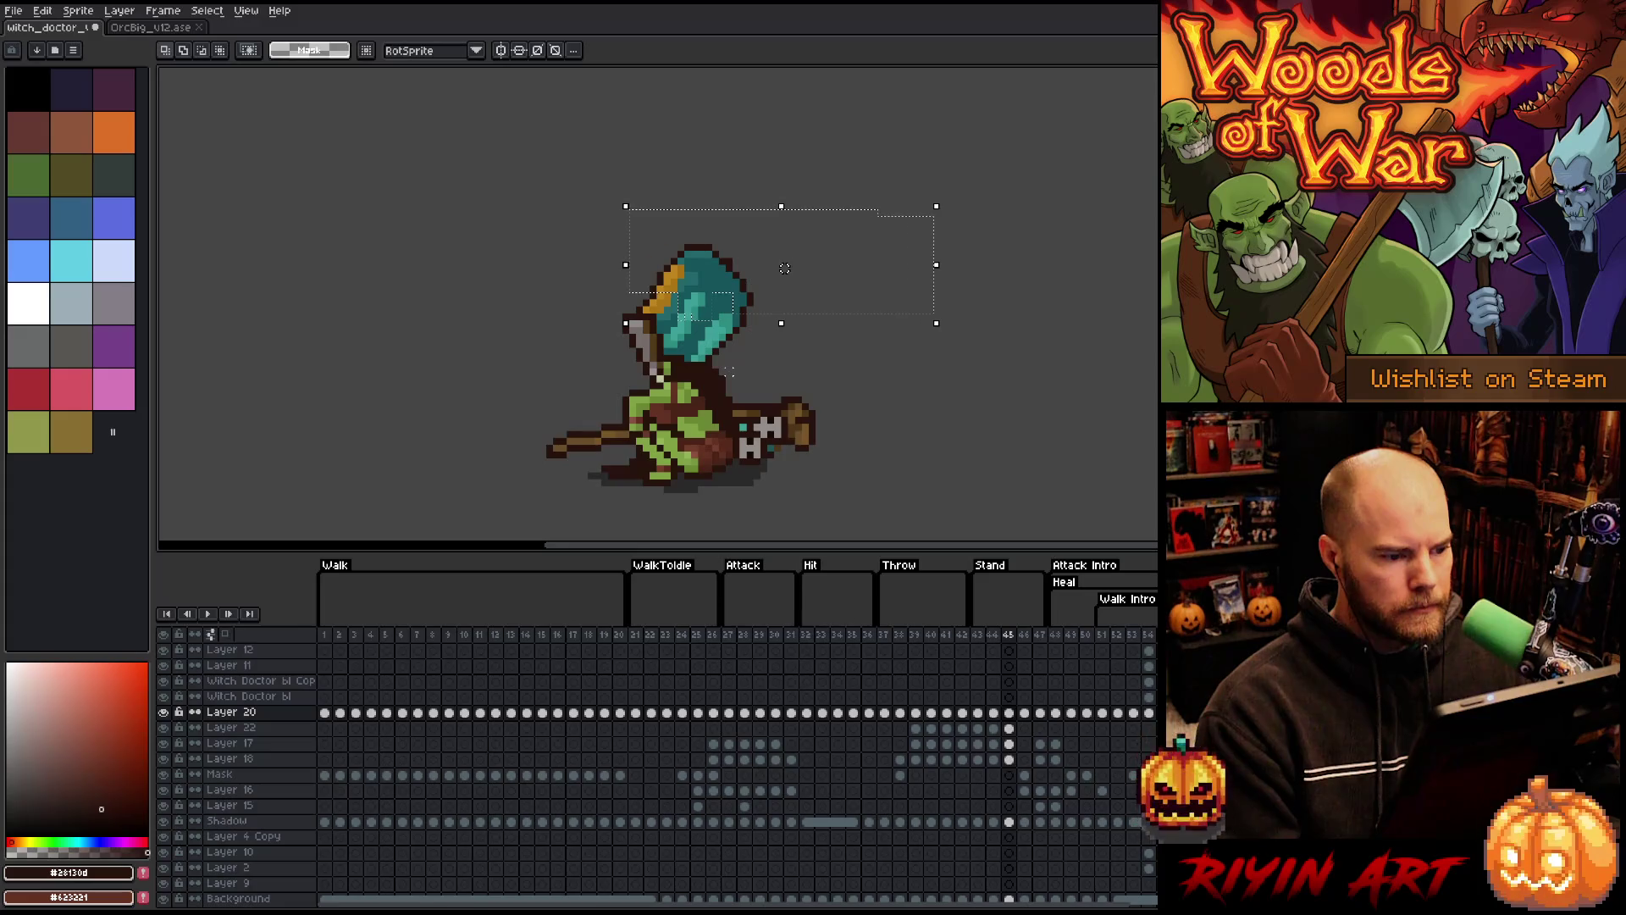
{"action": "left_click_drag", "start_coordinate": [785, 267], "coordinate": [784, 275]}
{"action": "left_click_drag", "start_coordinate": [896, 148], "coordinate": [627, 286]}
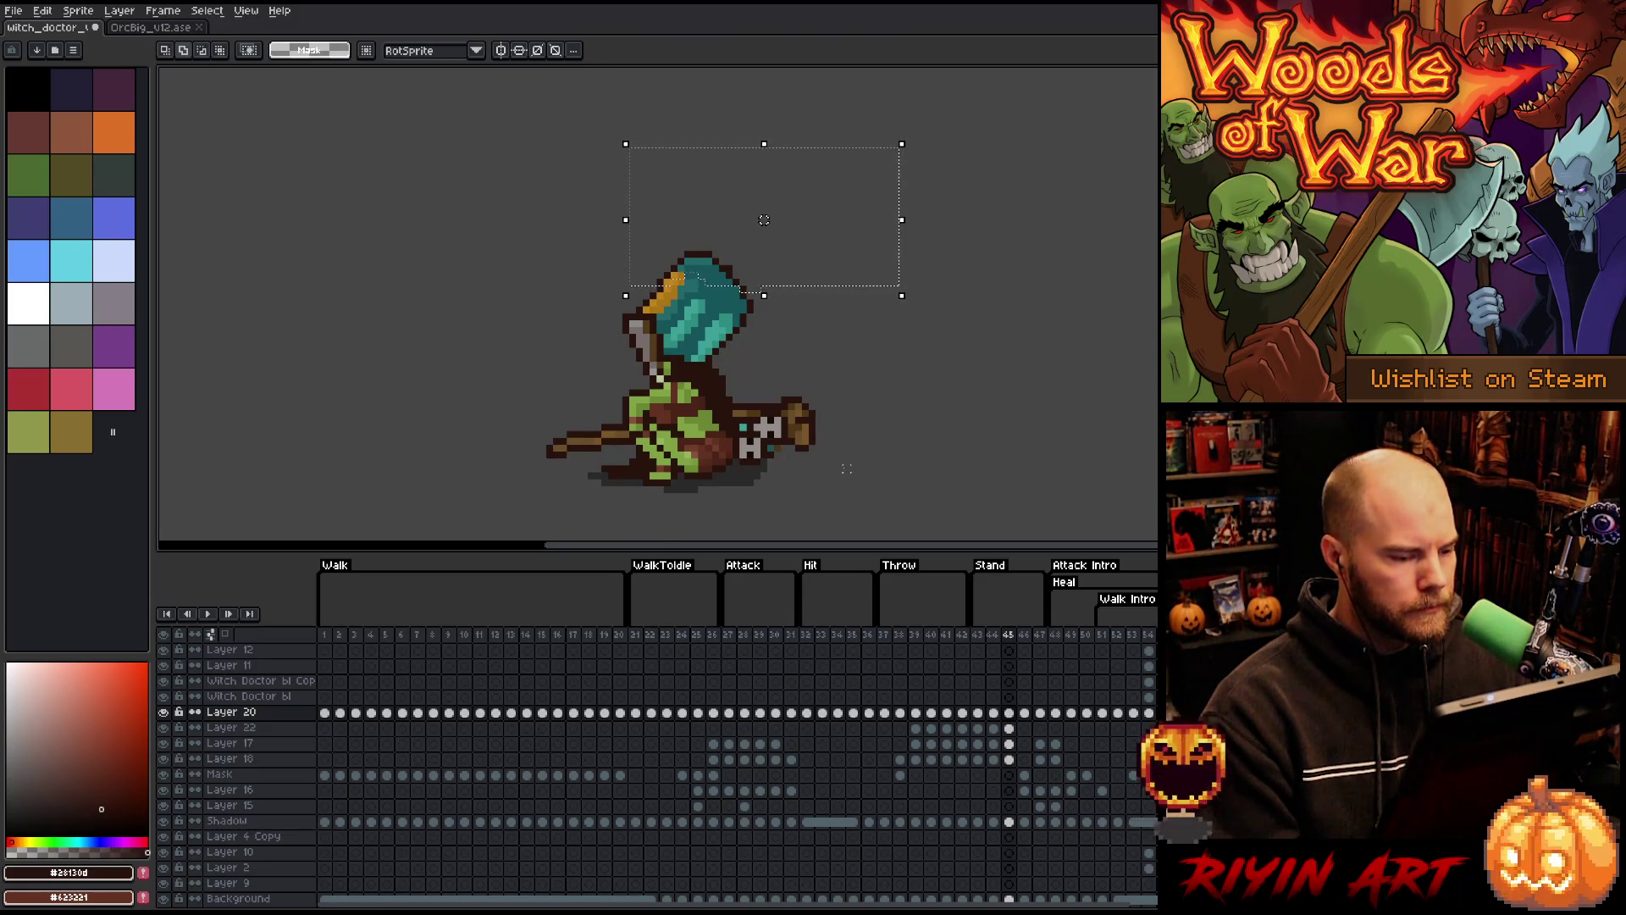
{"action": "left_click_drag", "start_coordinate": [764, 219], "coordinate": [764, 226]}
{"action": "left_click", "coordinate": [936, 378]}
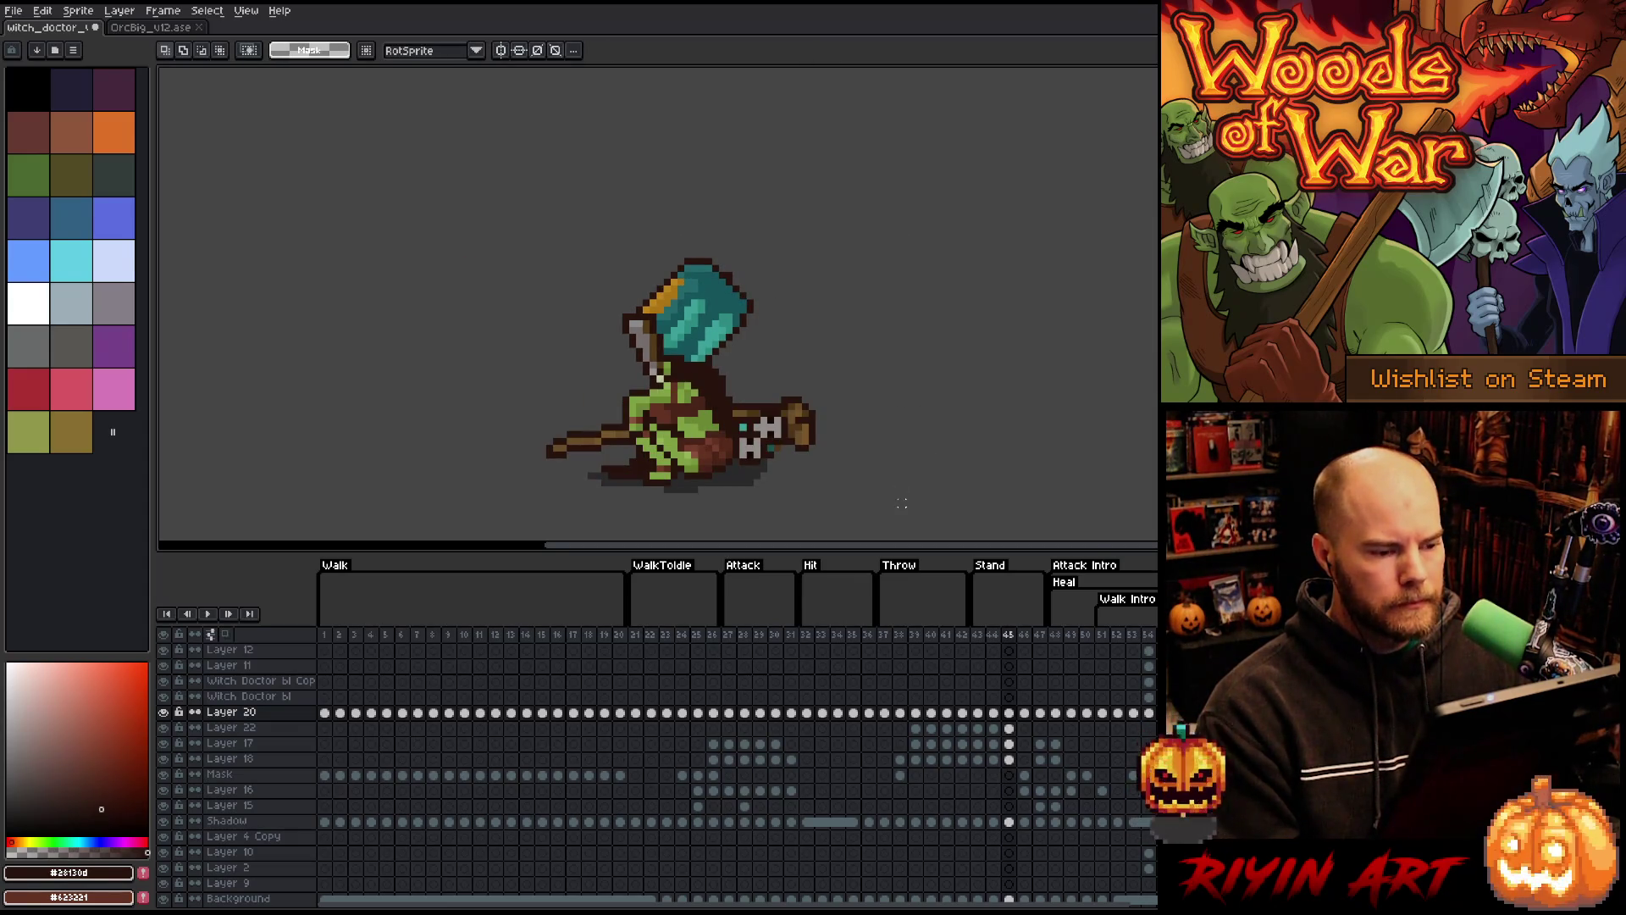
{"action": "key", "text": "Right"}
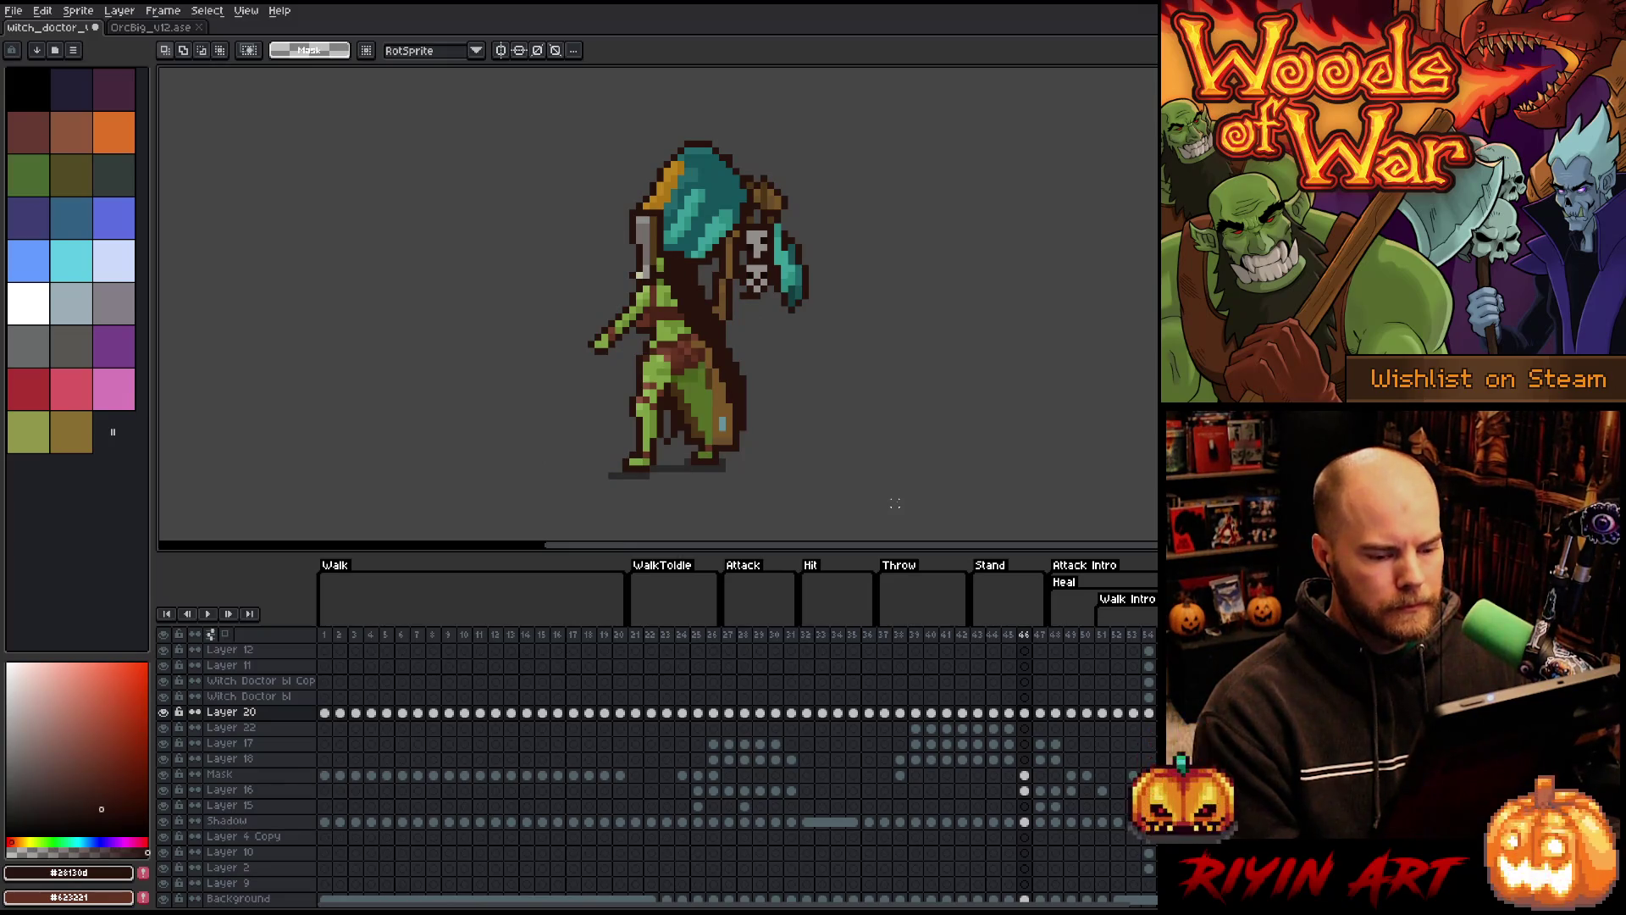
- Compare frames 46 and 47, then lasso around the orc's head and clear it
{"action": "key", "text": "Right"}
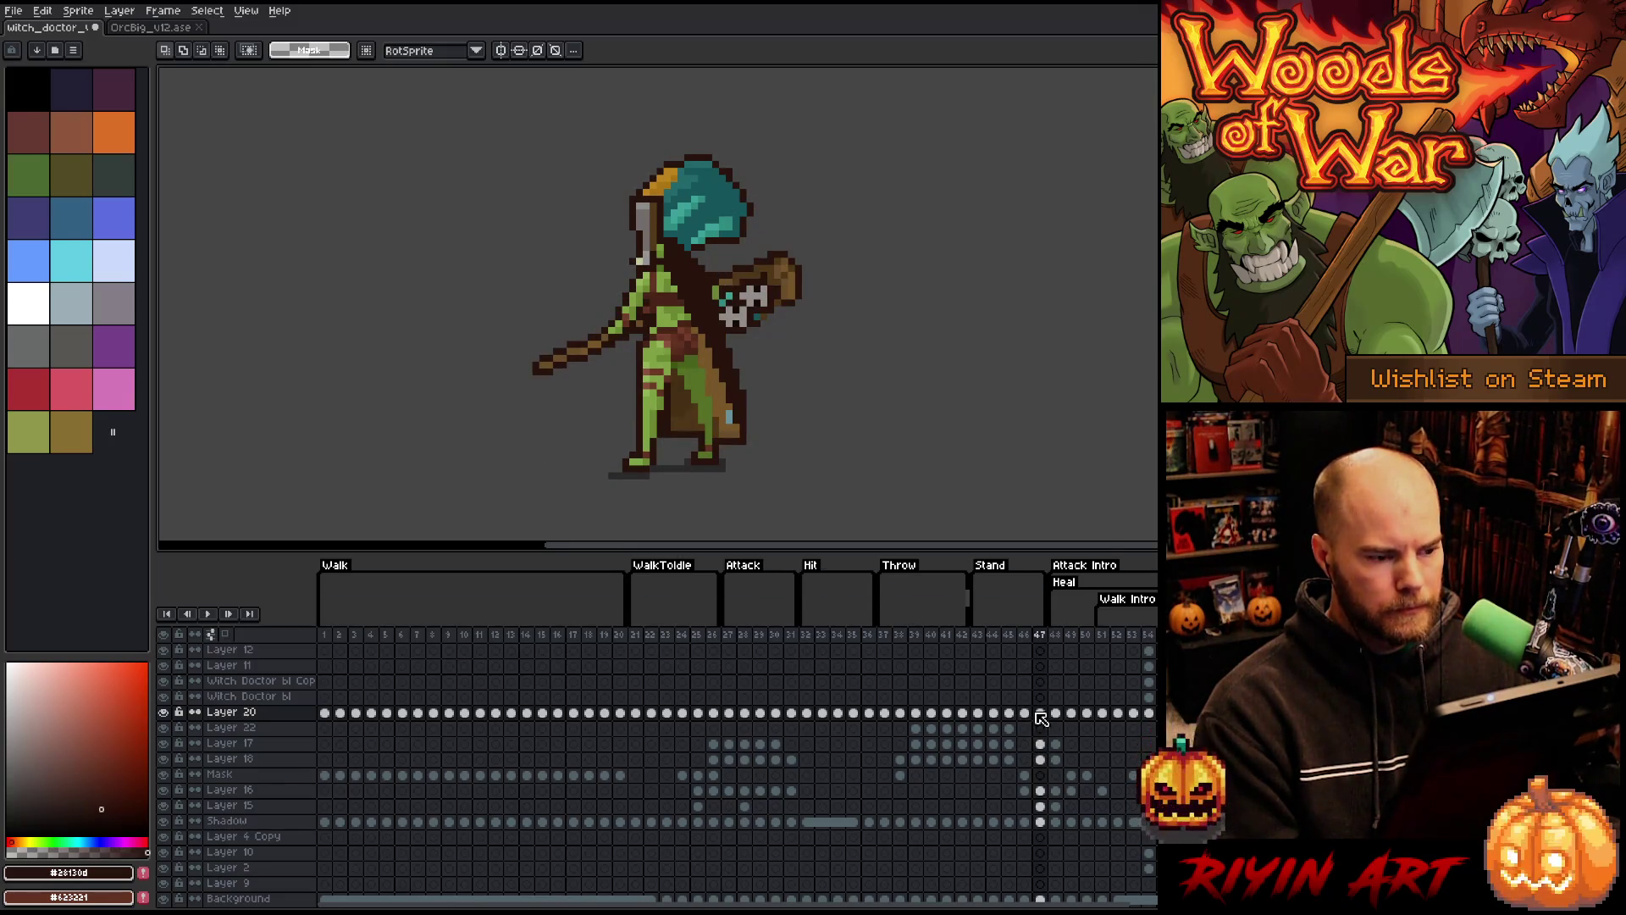
{"action": "left_click_drag", "start_coordinate": [917, 350], "coordinate": [929, 412]}
{"action": "key", "text": "Left"}
{"action": "key", "text": "Left"}
{"action": "key", "text": "Right"}
{"action": "key", "text": "Right"}
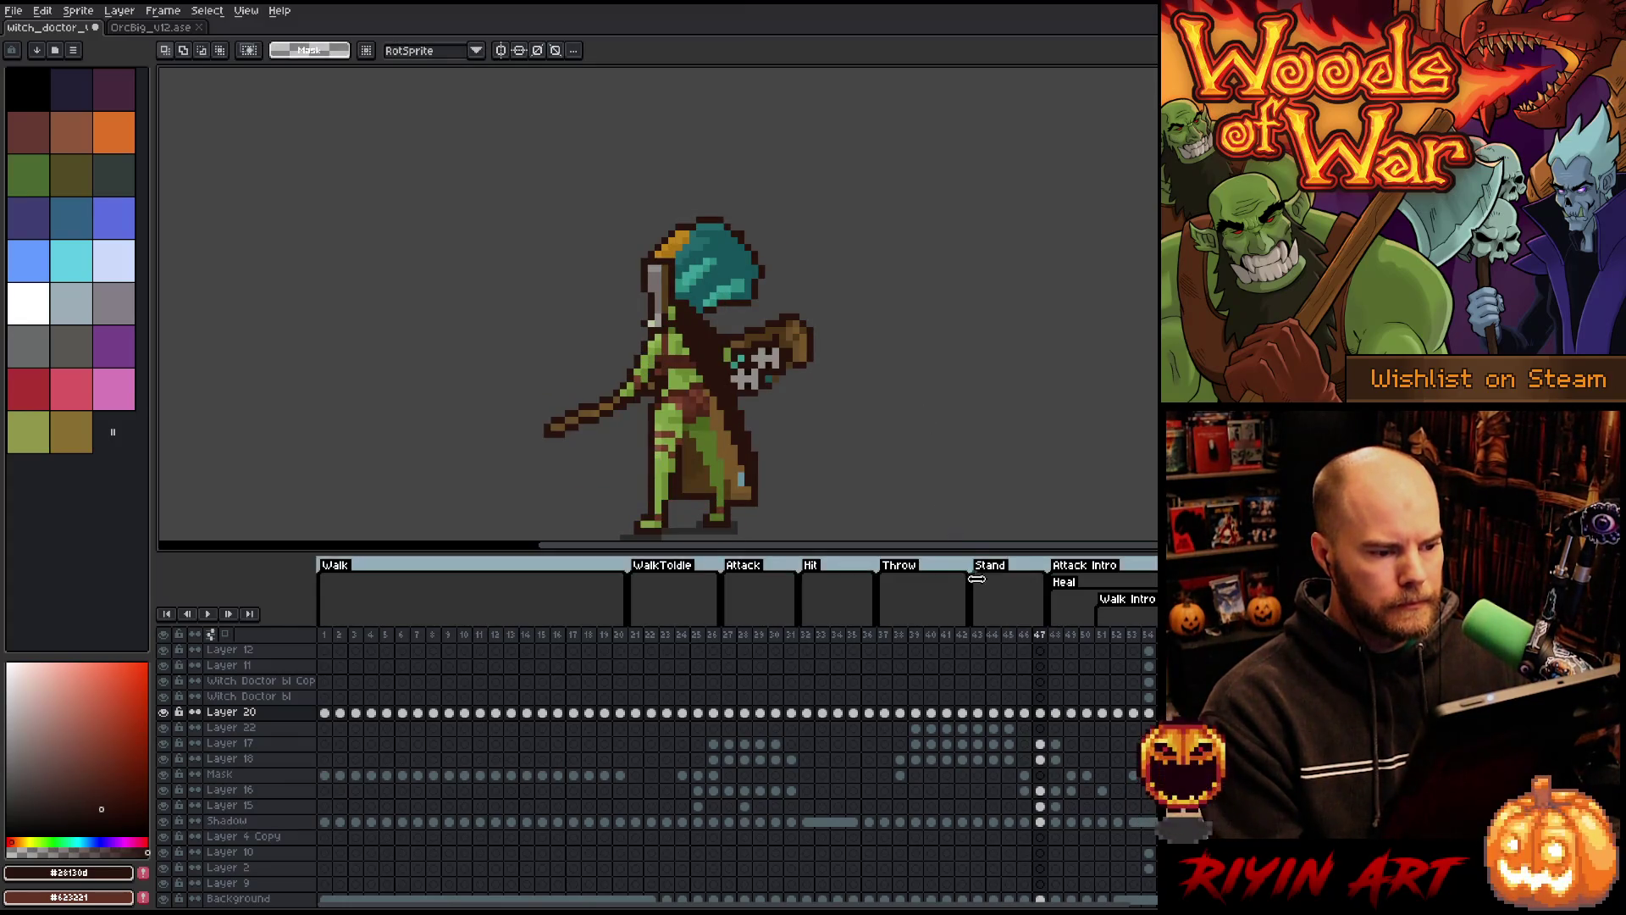
{"action": "key", "text": "b"}
{"action": "mouse_move", "coordinate": [797, 239]}
{"action": "left_mouse_down"}
{"action": "mouse_move", "coordinate": [781, 289]}
{"action": "mouse_move", "coordinate": [717, 316]}
{"action": "mouse_move", "coordinate": [649, 222]}
{"action": "left_mouse_up"}
{"action": "key", "text": "Delete"}
- Copy the mask from the Witch Doctor bl cel on frame 46 and add Layer 23 above Layer 20
{"action": "left_click", "coordinate": [1024, 696]}
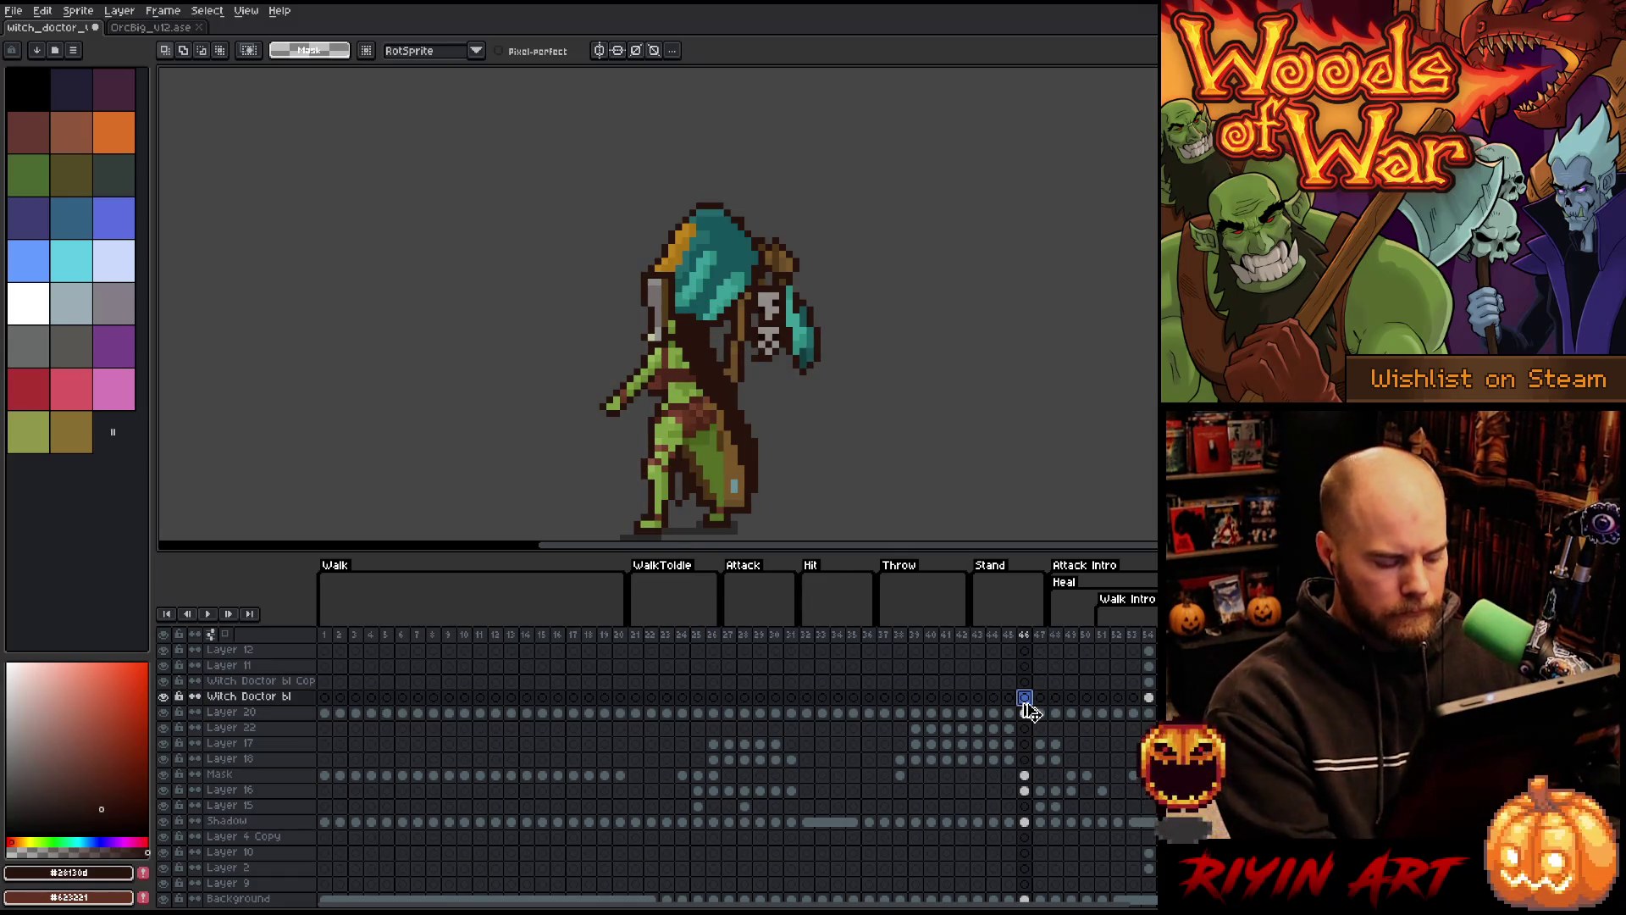
{"action": "key", "text": "ctrl+v"}
{"action": "left_click", "coordinate": [1040, 712]}
{"action": "left_click", "coordinate": [1024, 697]}
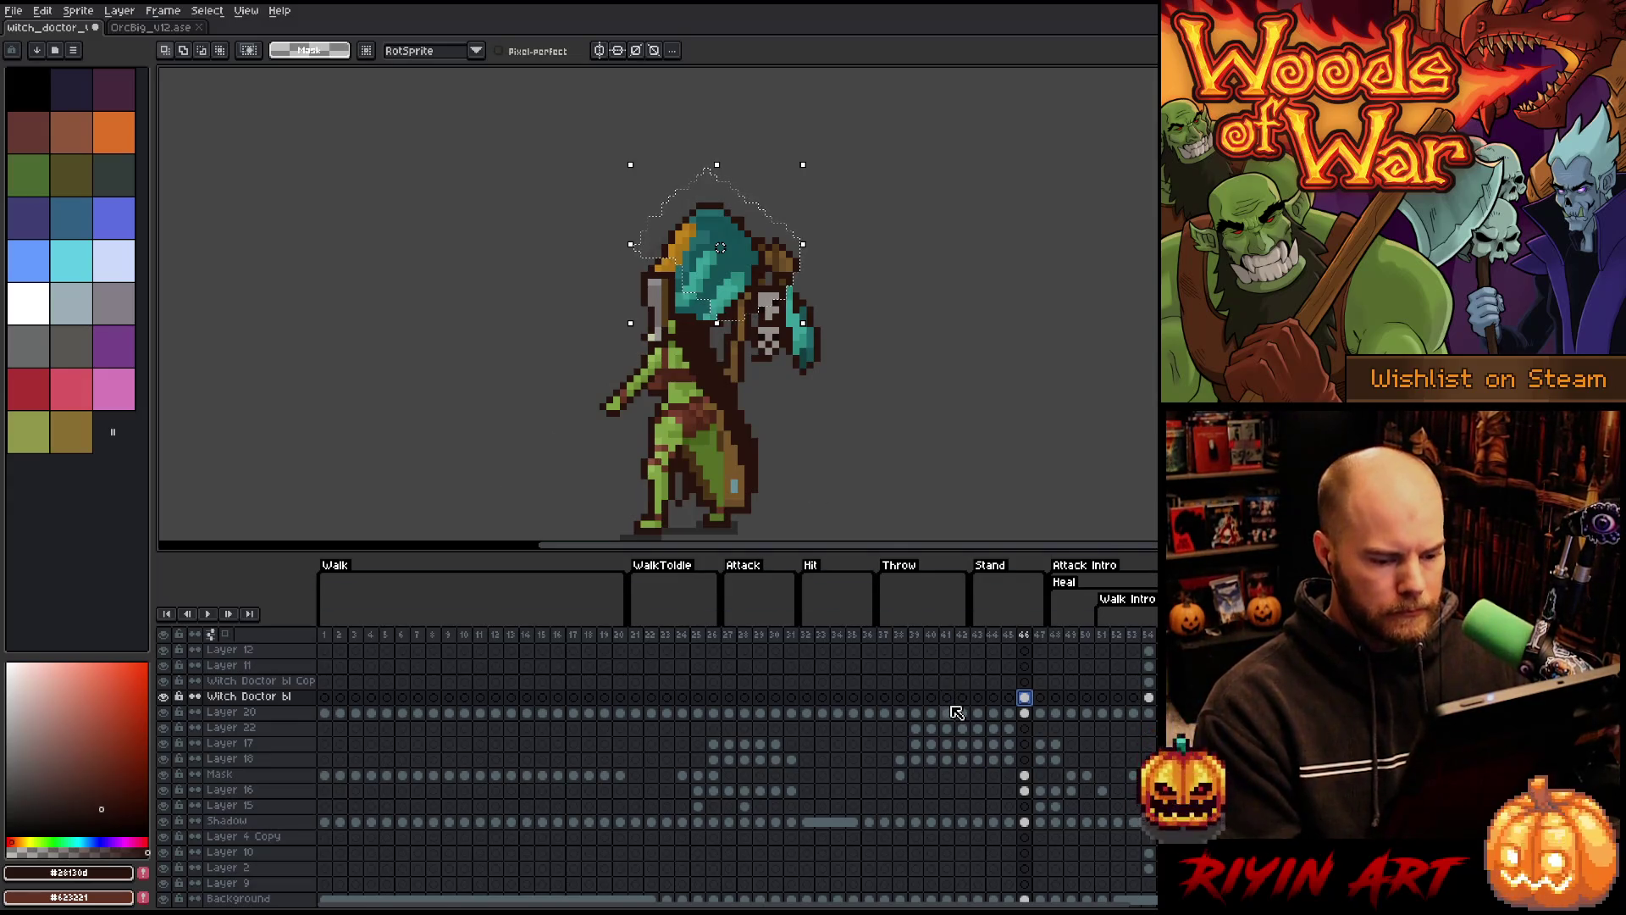
{"action": "left_click", "coordinate": [270, 715]}
{"action": "key", "text": "shift+n"}
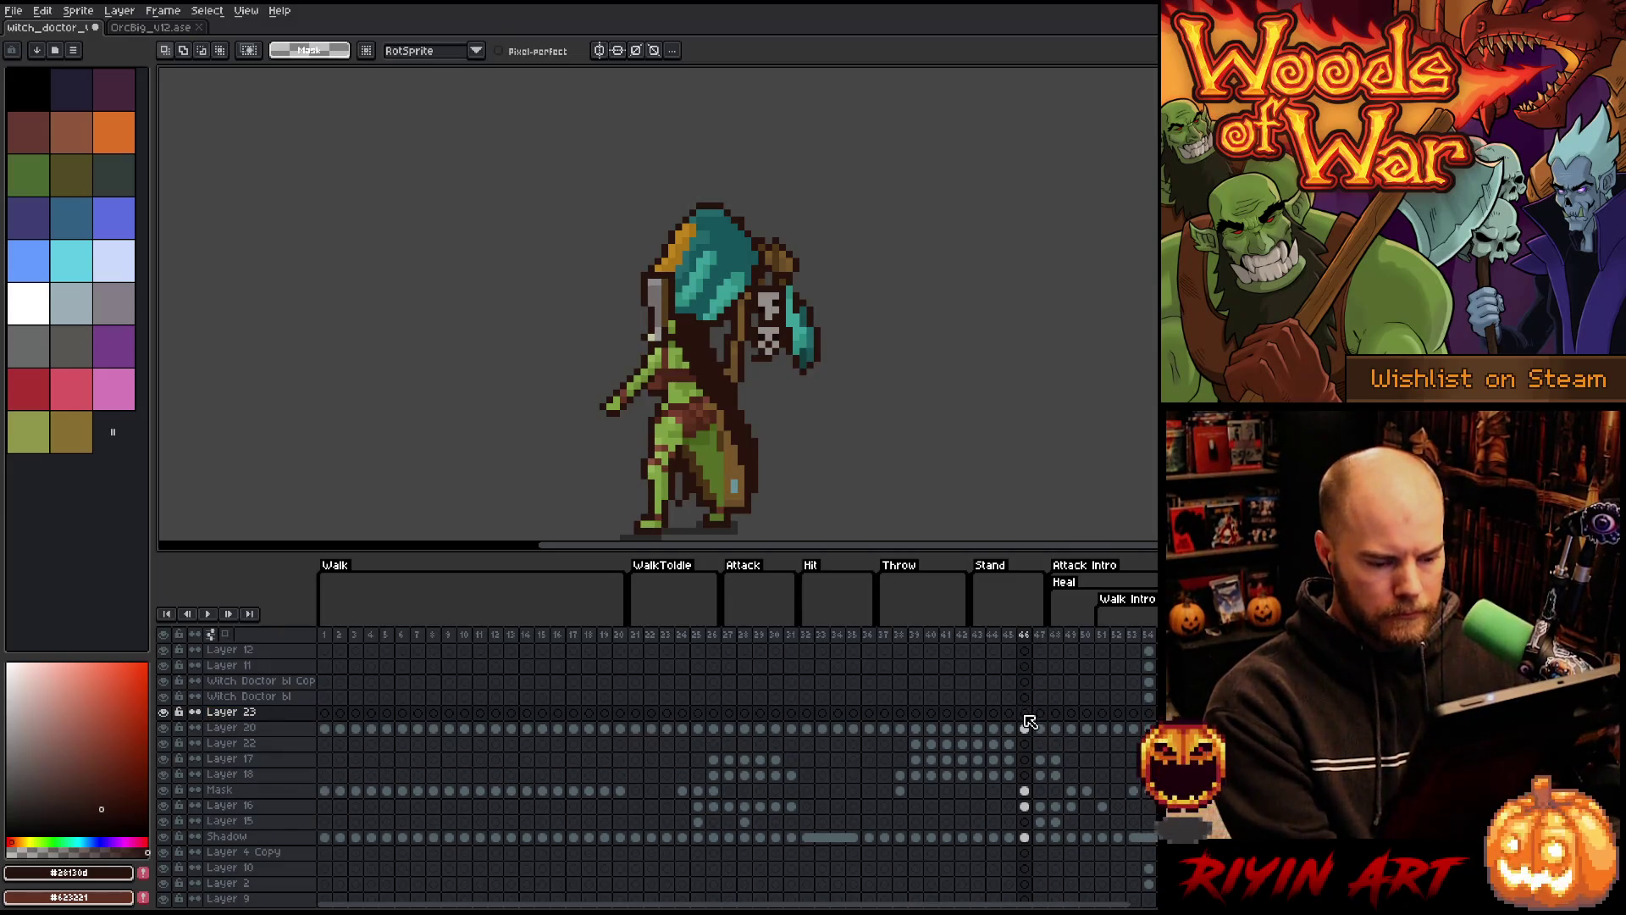
- Paste the mask into Layer 23 on frame 46, nudge it one pixel, and hide Layer 23
{"action": "key", "text": "ctrl+v"}
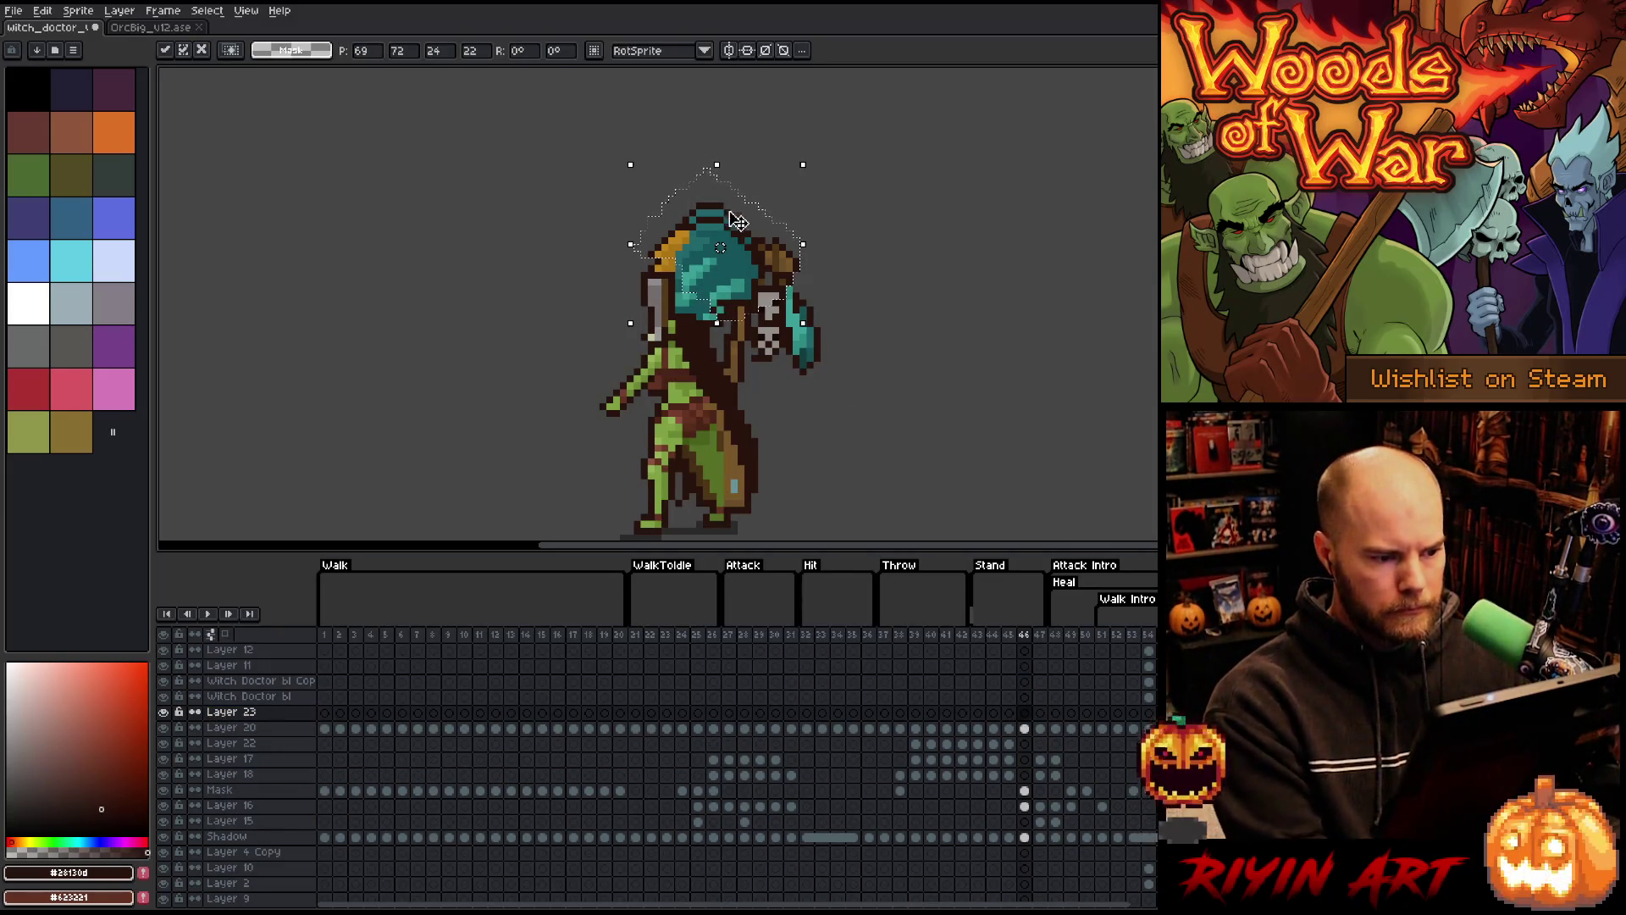
{"action": "left_click_drag", "start_coordinate": [719, 292], "coordinate": [726, 298]}
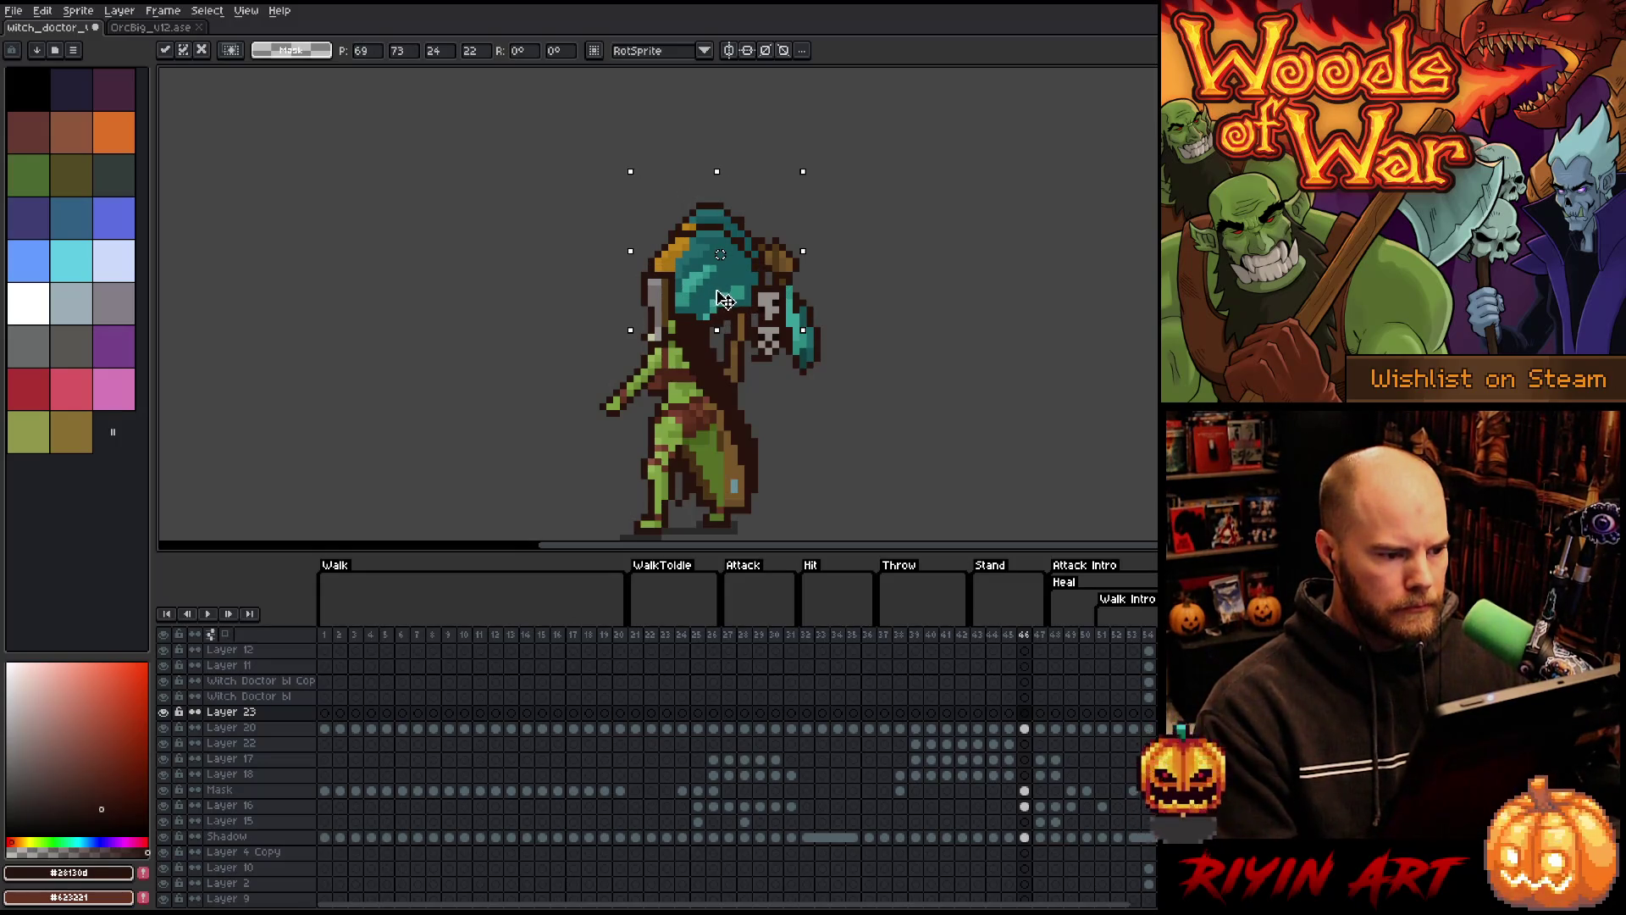
{"action": "left_click", "coordinate": [163, 712]}
- On Layer 20 frame 46, lasso the area beside the head and shift it downward
{"action": "left_click", "coordinate": [1024, 729]}
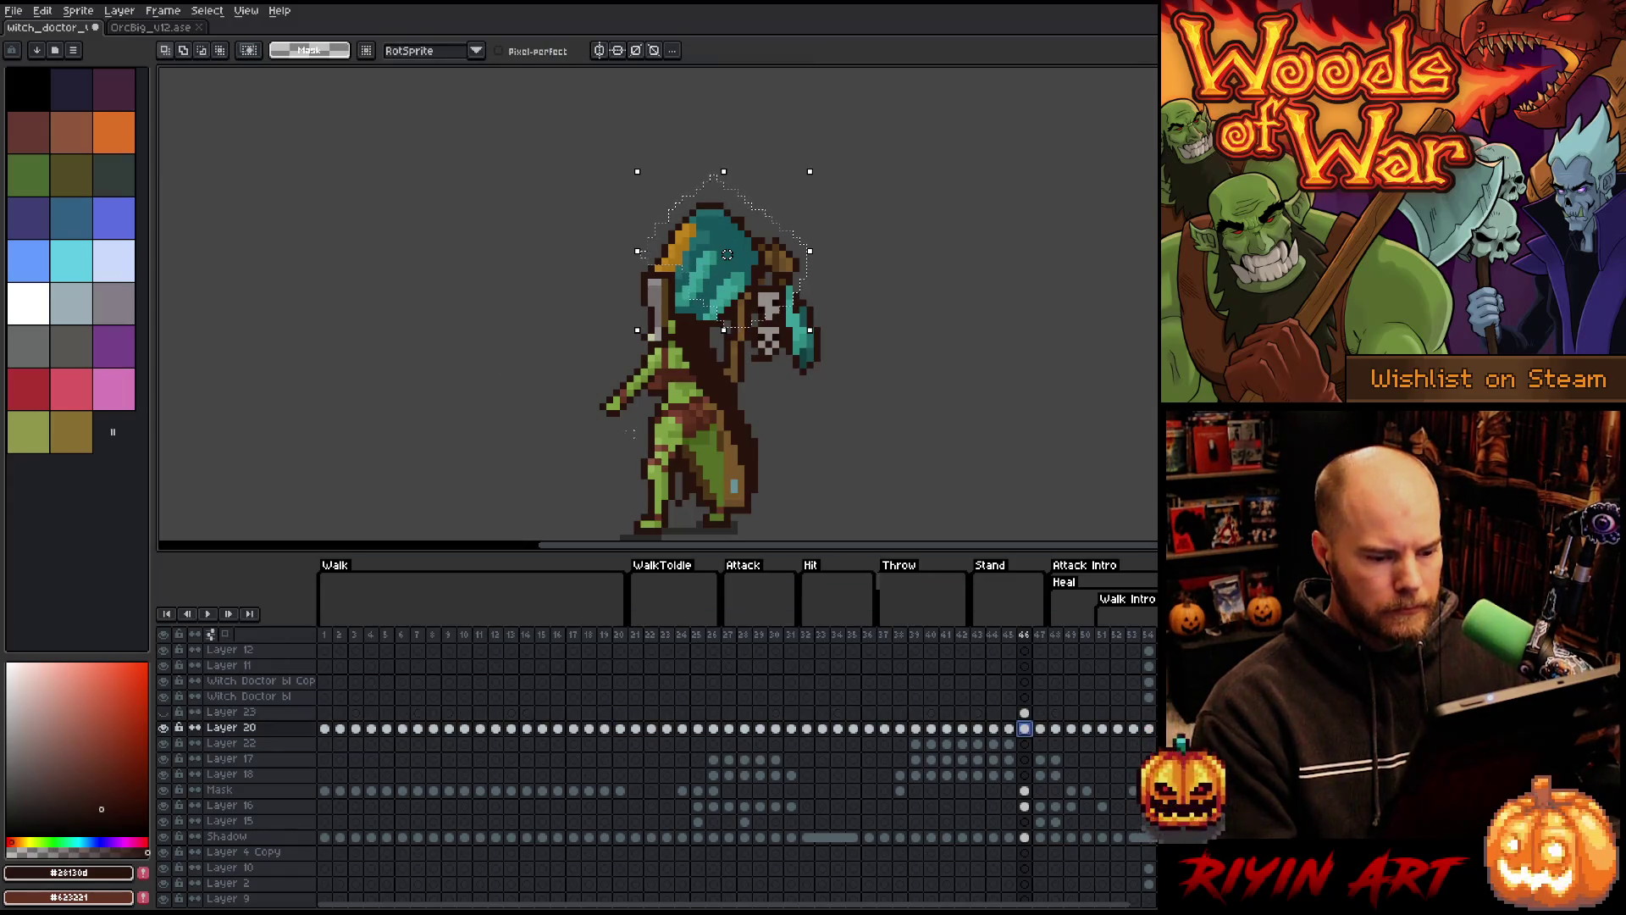
{"action": "left_click", "coordinate": [707, 178]}
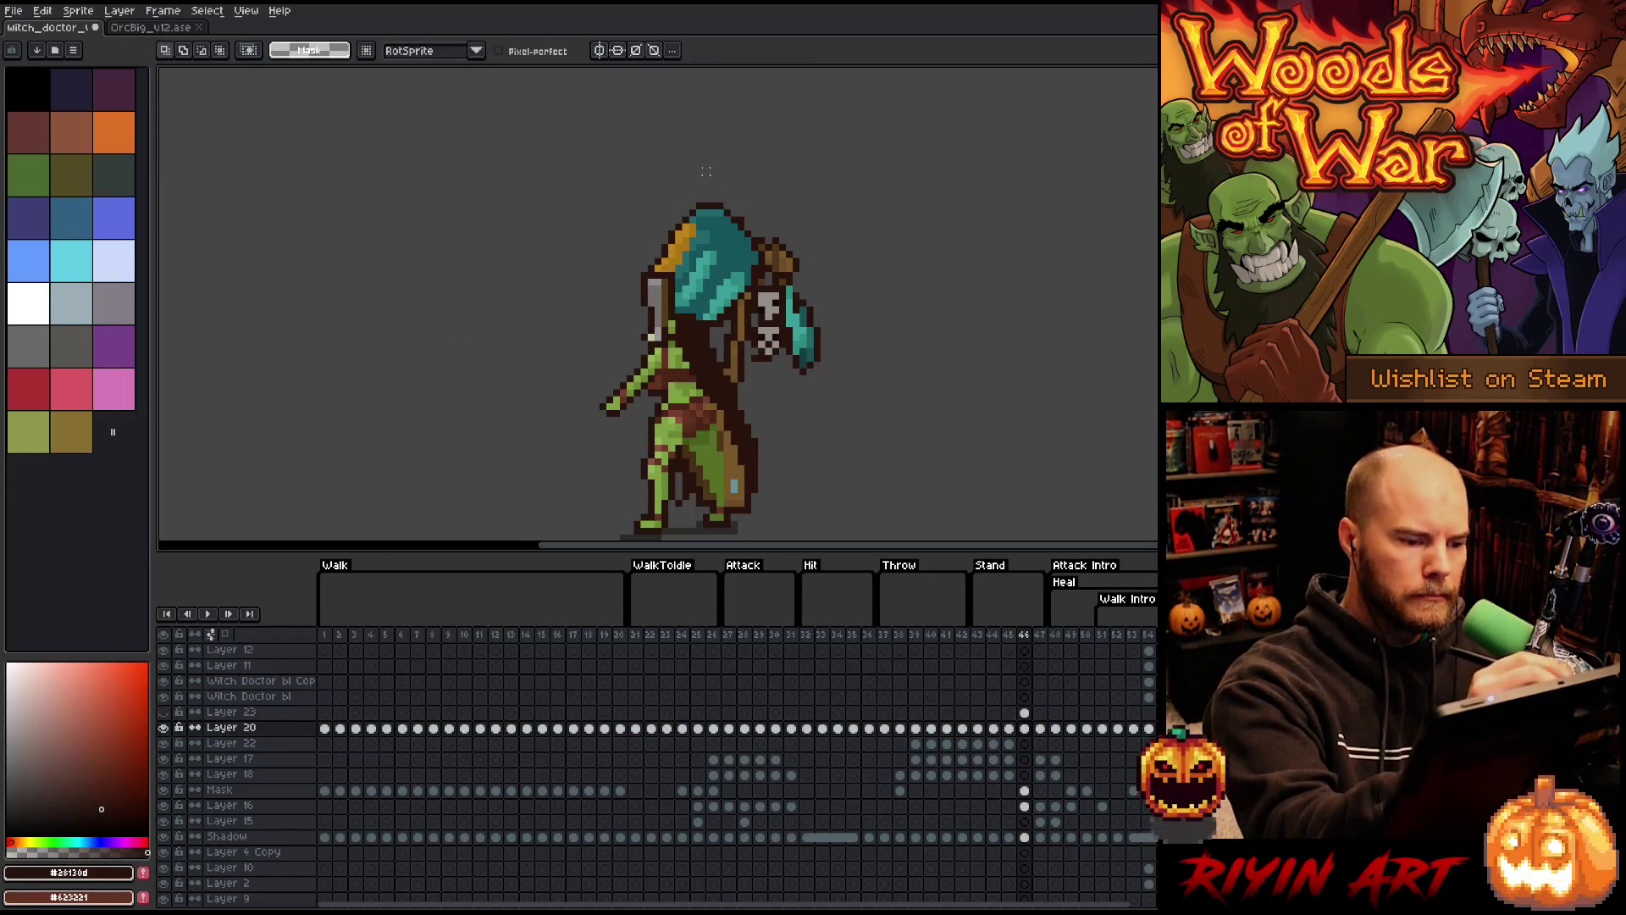
{"action": "mouse_move", "coordinate": [706, 178]}
{"action": "left_mouse_down"}
{"action": "mouse_move", "coordinate": [757, 242]}
{"action": "mouse_move", "coordinate": [704, 279]}
{"action": "mouse_move", "coordinate": [641, 237]}
{"action": "mouse_move", "coordinate": [668, 163]}
{"action": "left_mouse_up"}
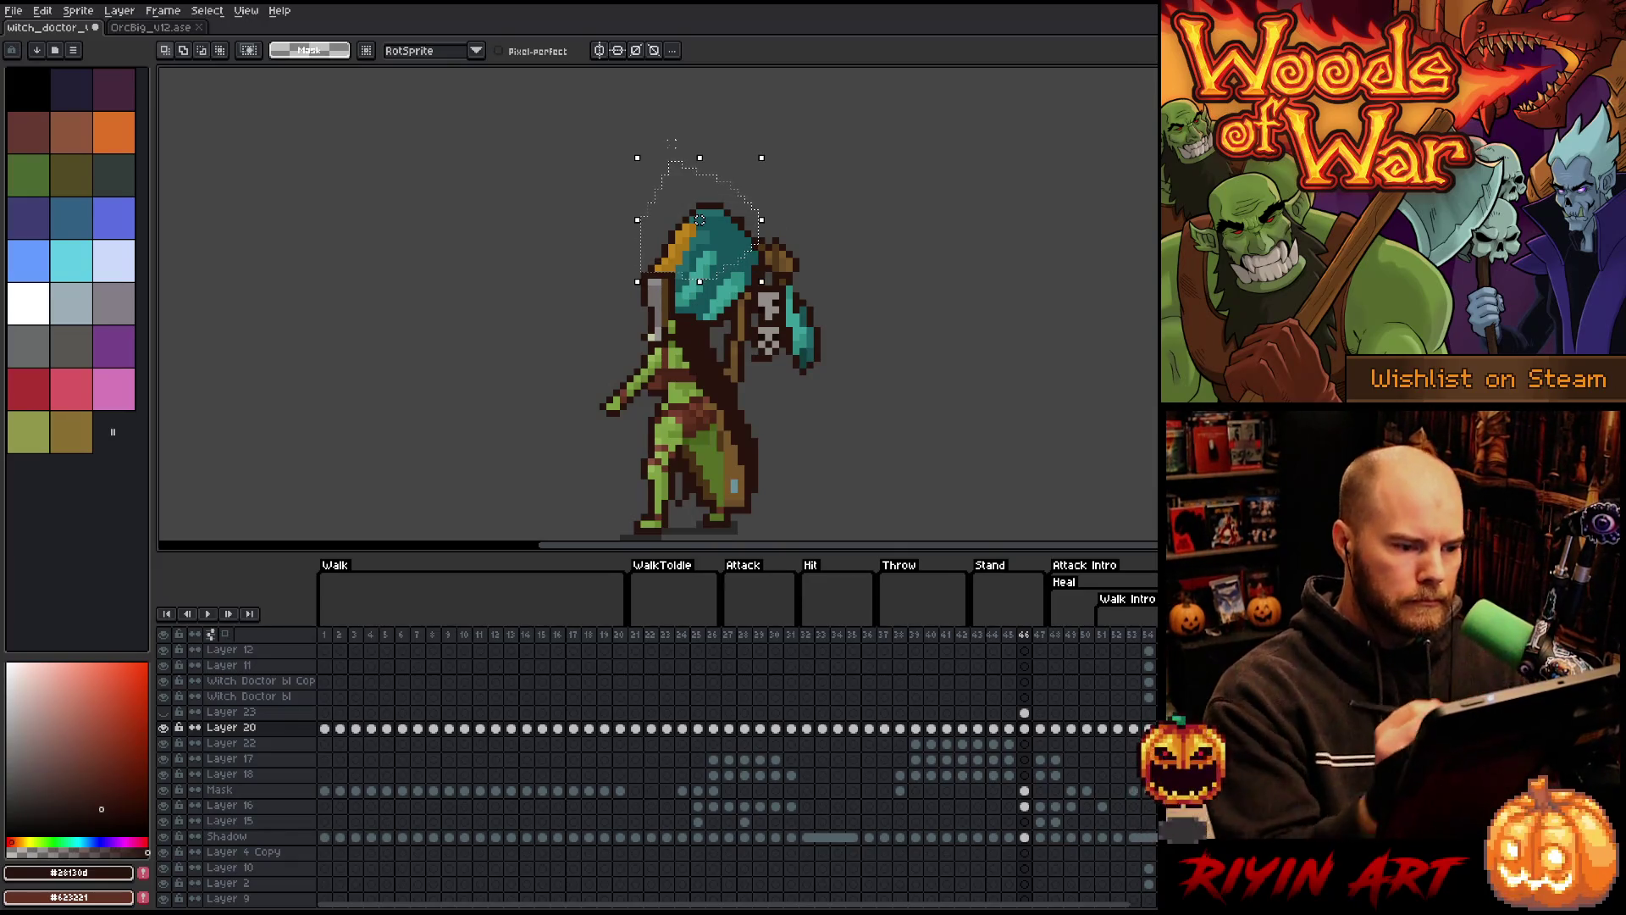
{"action": "key", "text": "shift+o"}
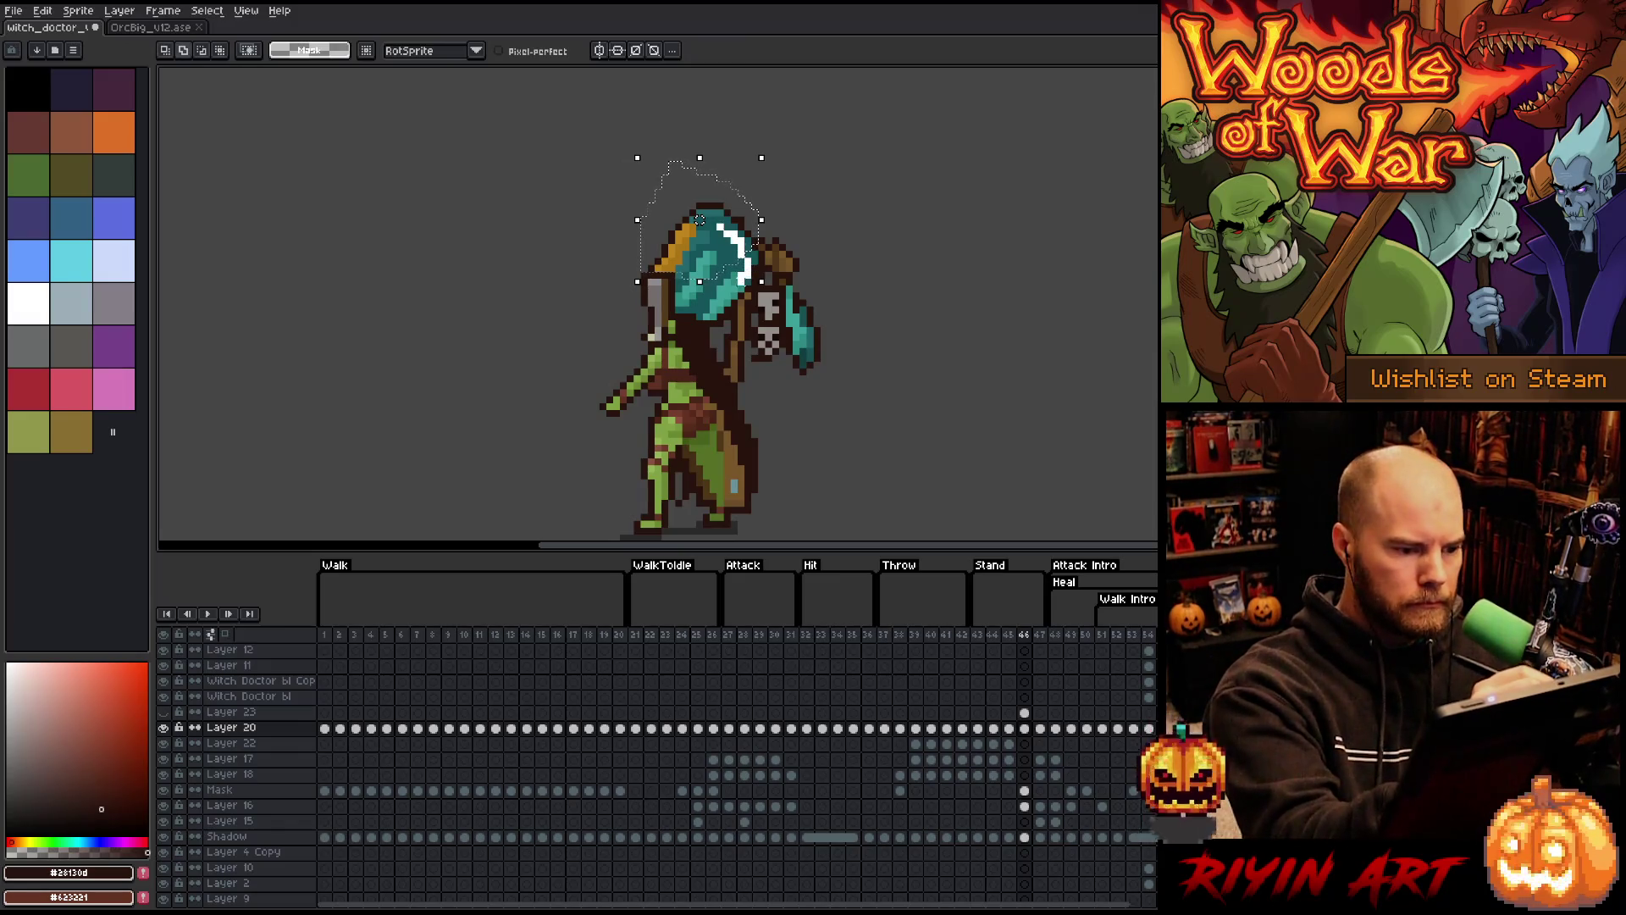
{"action": "left_click_drag", "start_coordinate": [700, 220], "coordinate": [700, 233]}
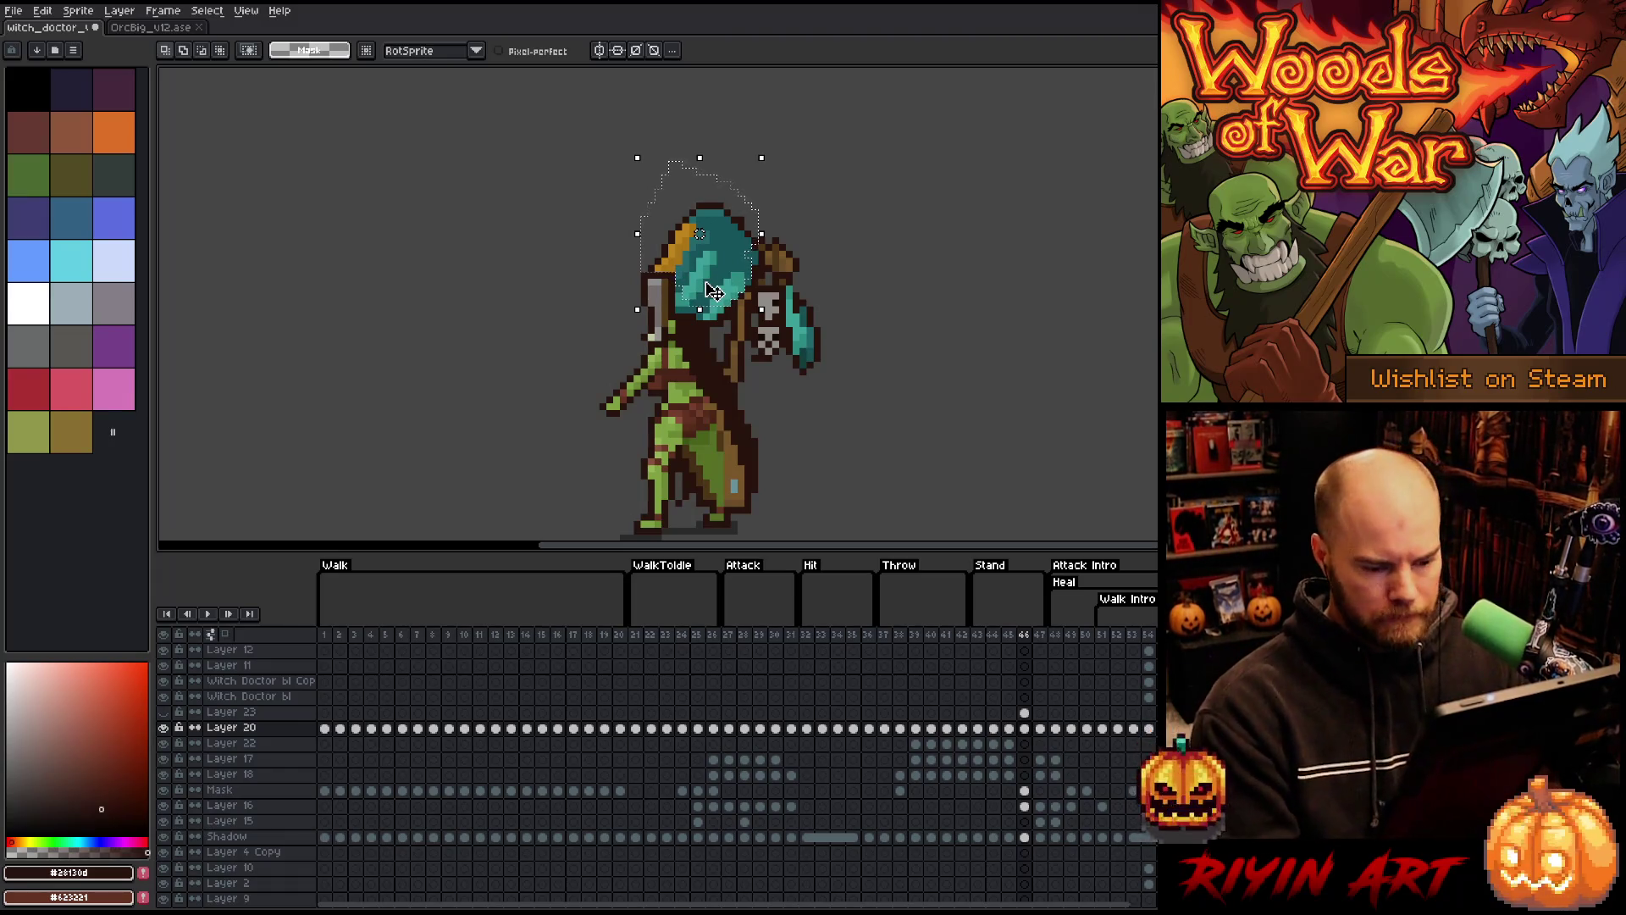
- Show Layer 23 again and paste the mask on frame 47, raised 3 px onto the head
{"action": "left_click", "coordinate": [1041, 728]}
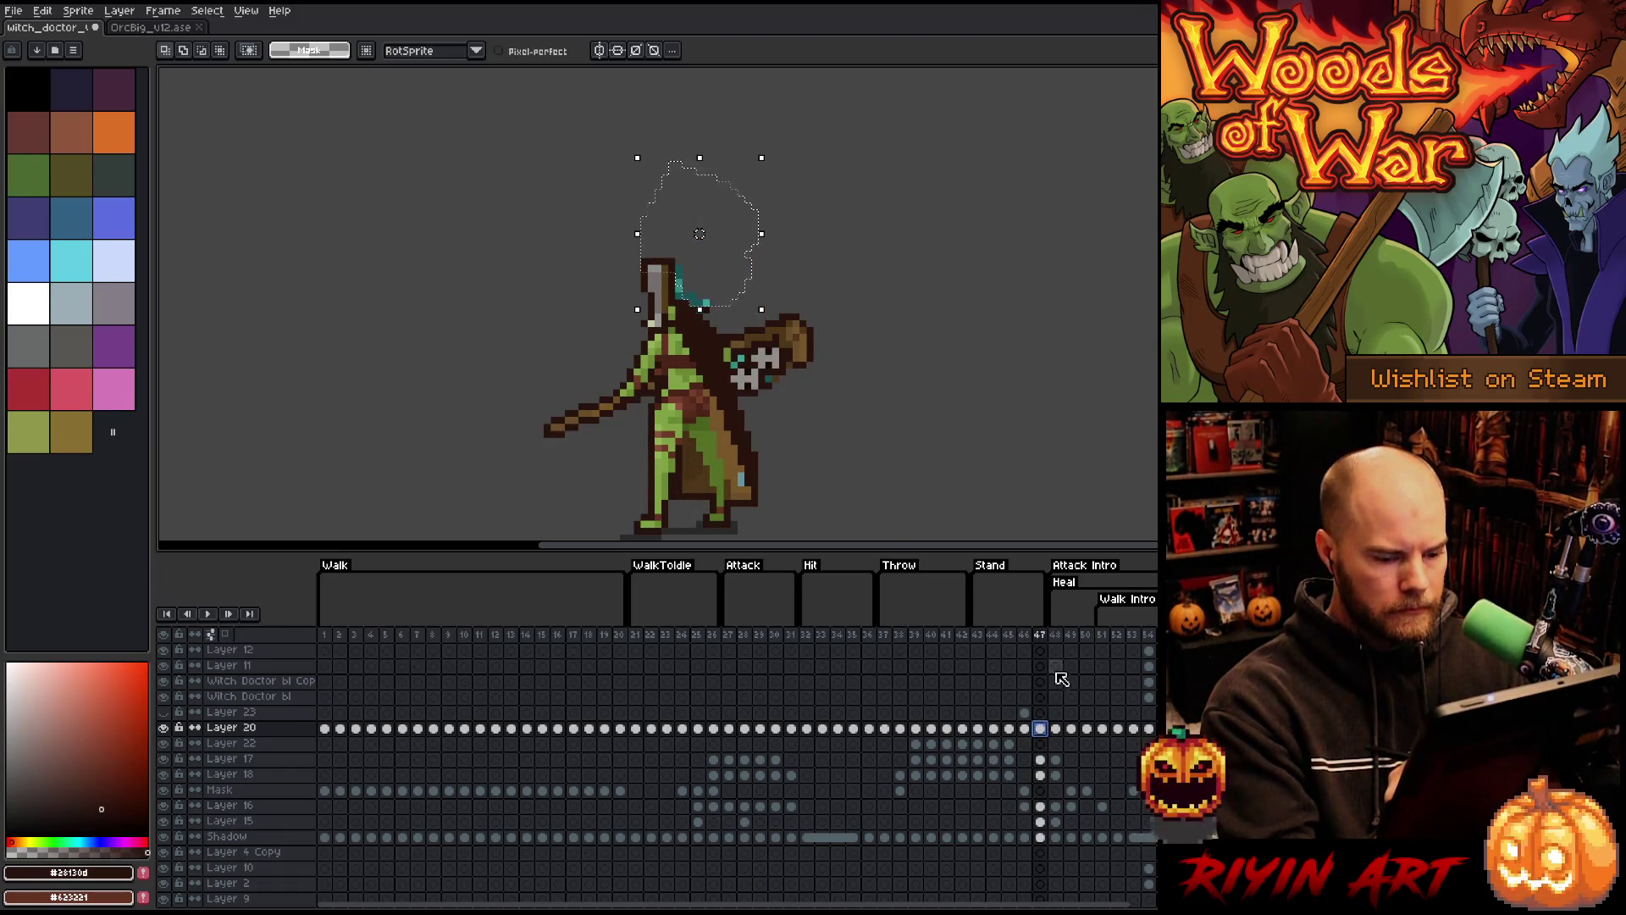
{"action": "left_click", "coordinate": [1040, 712]}
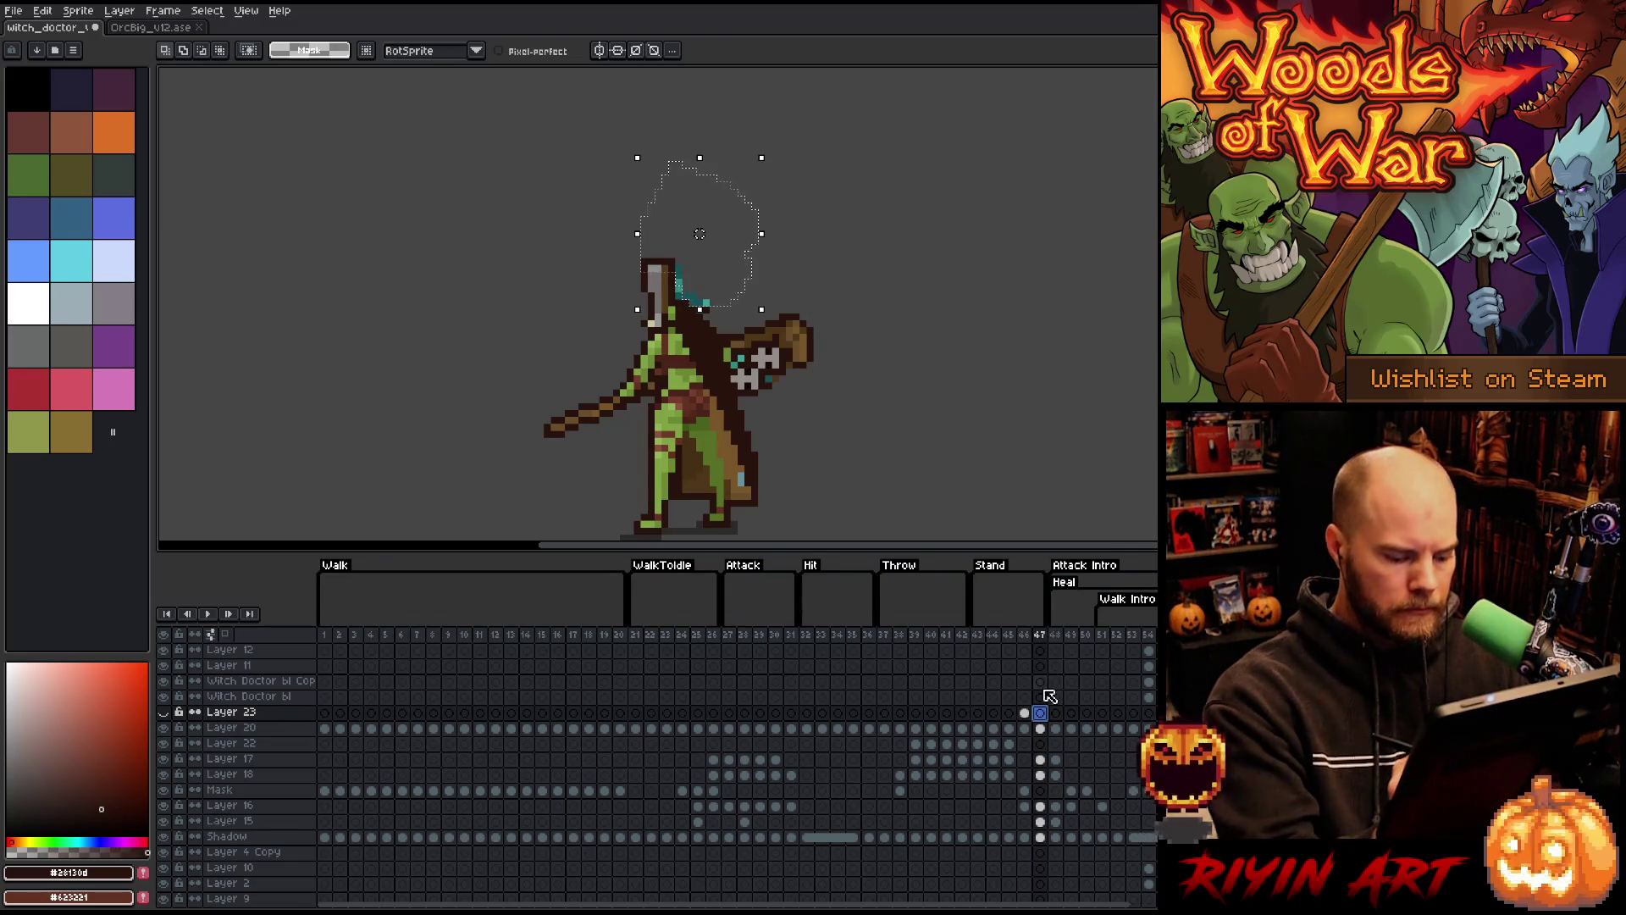
{"action": "key", "text": "ctrl+t"}
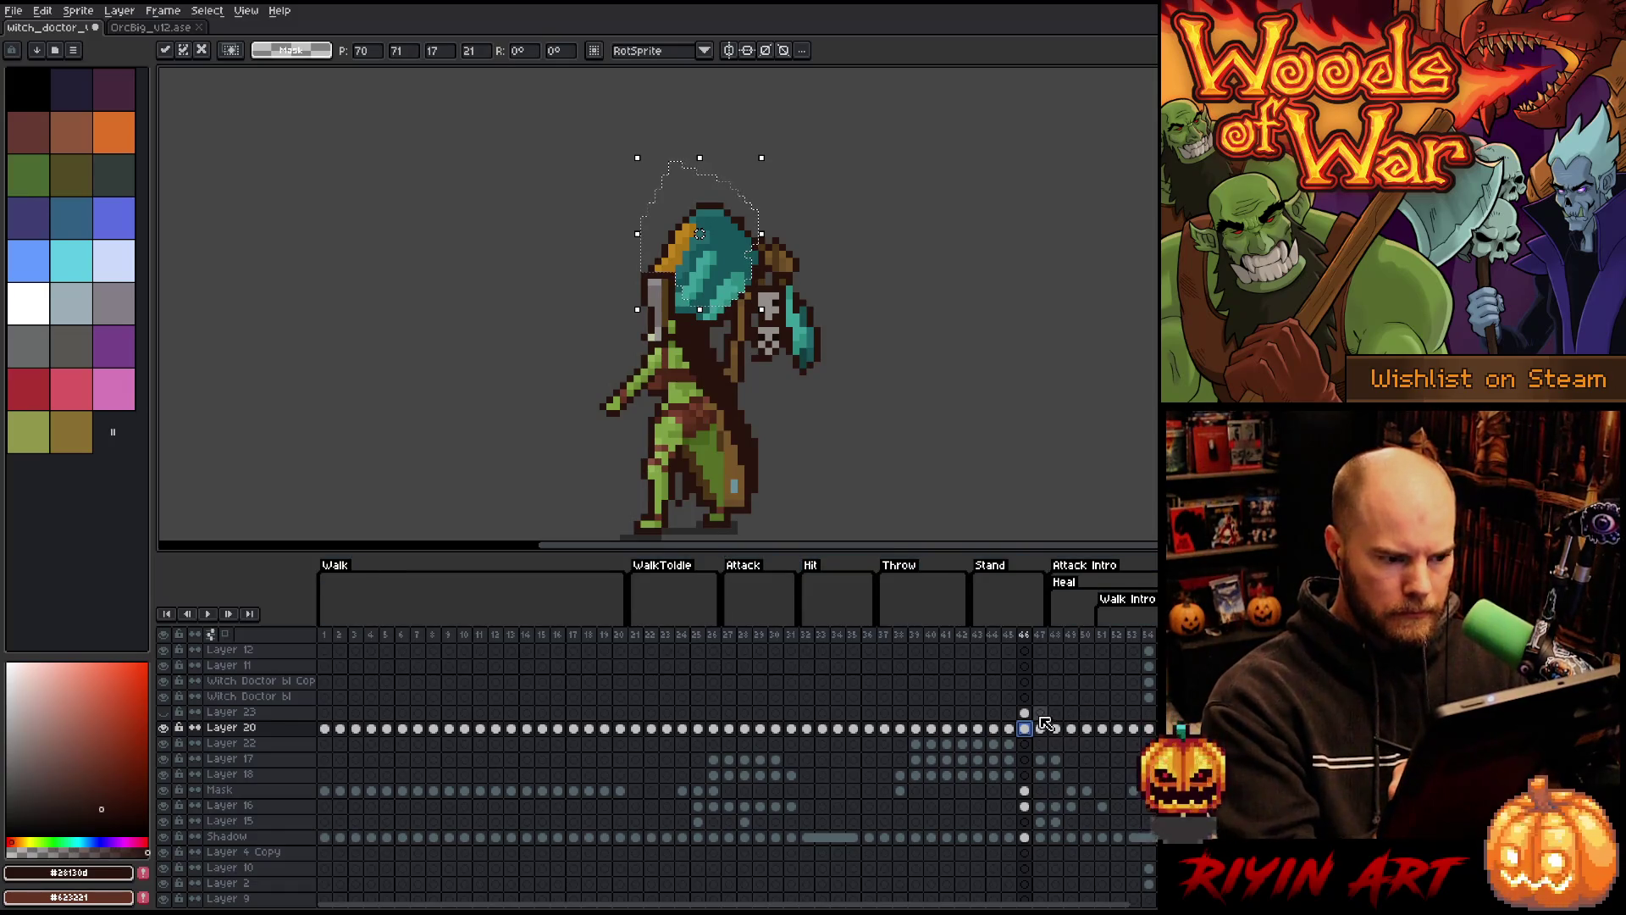
{"action": "left_click", "coordinate": [1041, 712]}
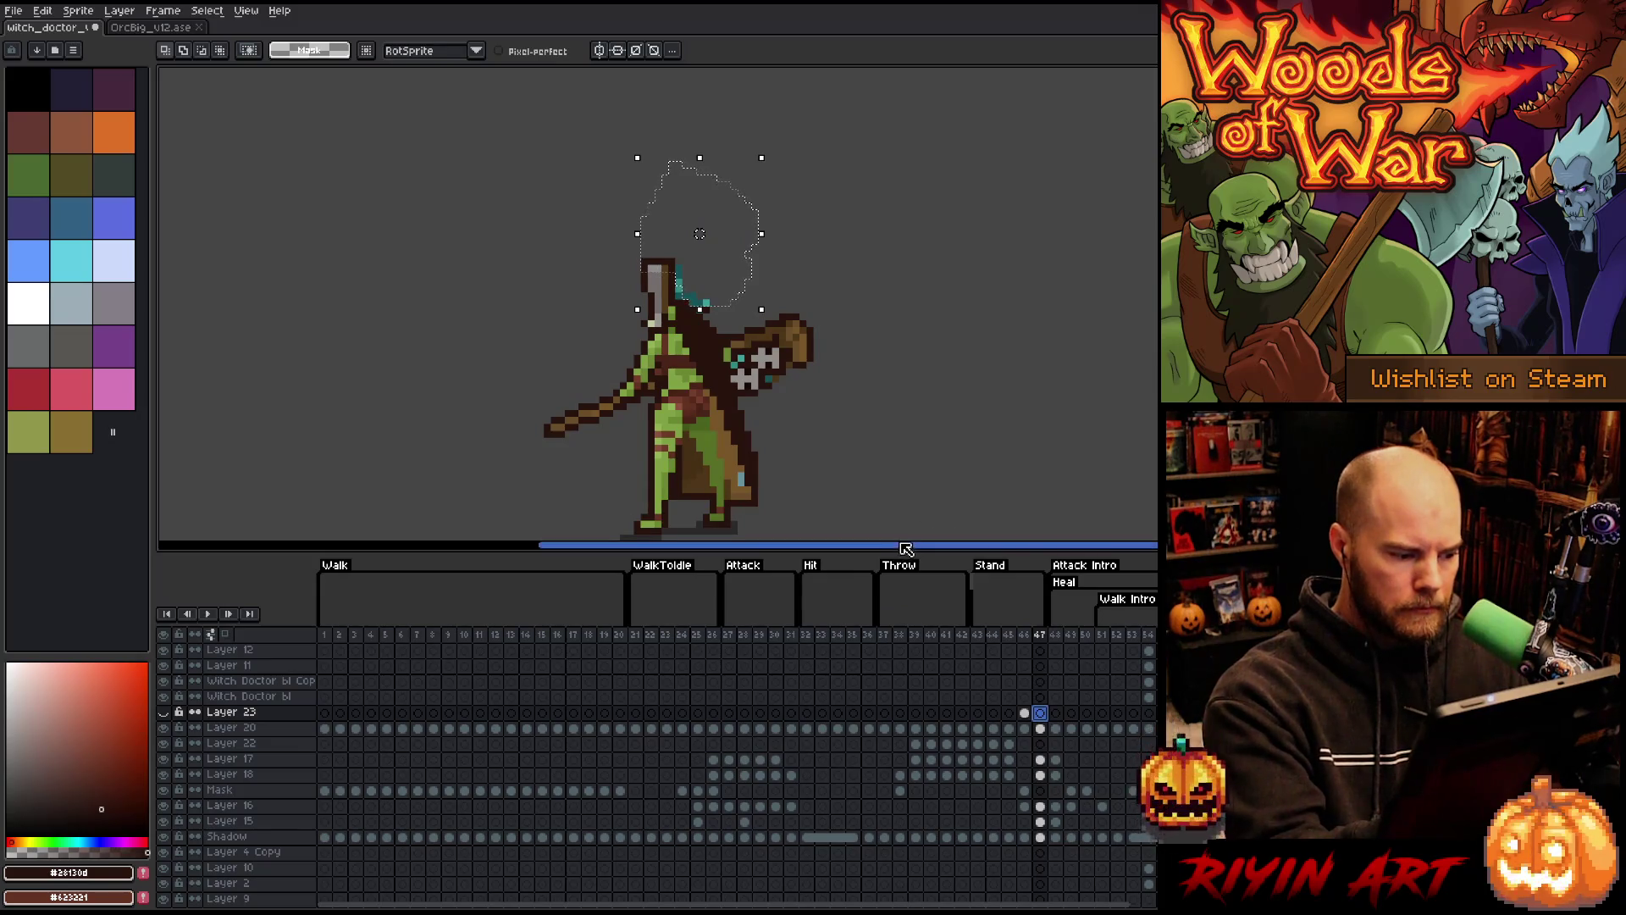
{"action": "left_click", "coordinate": [163, 711]}
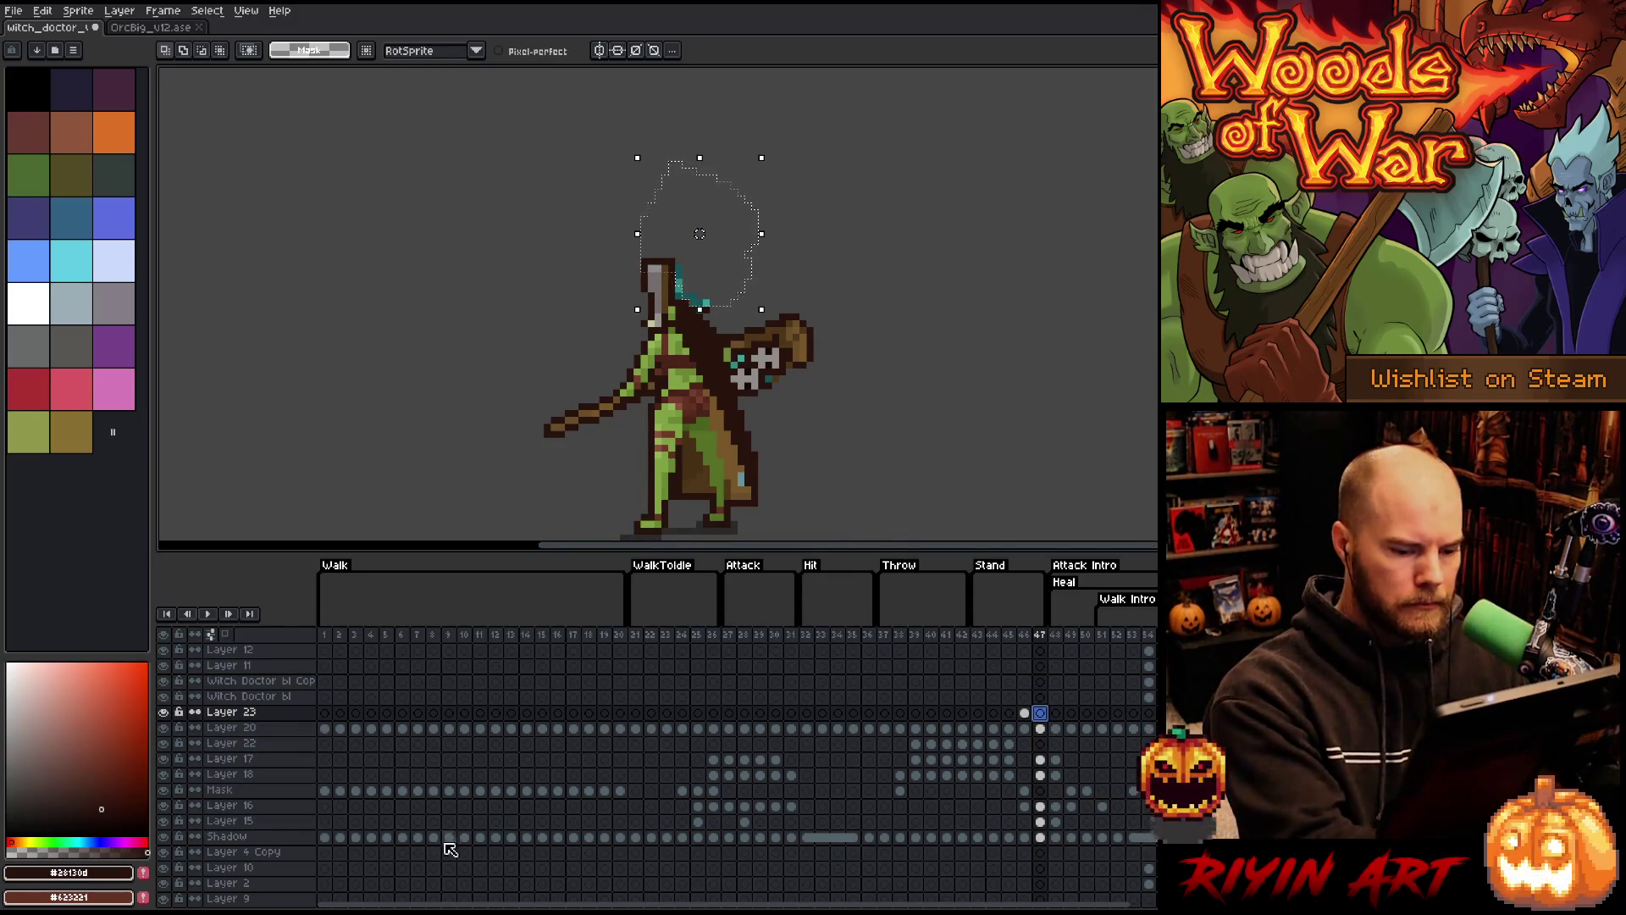
{"action": "key", "text": "ctrl+v"}
{"action": "left_click_drag", "start_coordinate": [719, 278], "coordinate": [719, 254]}
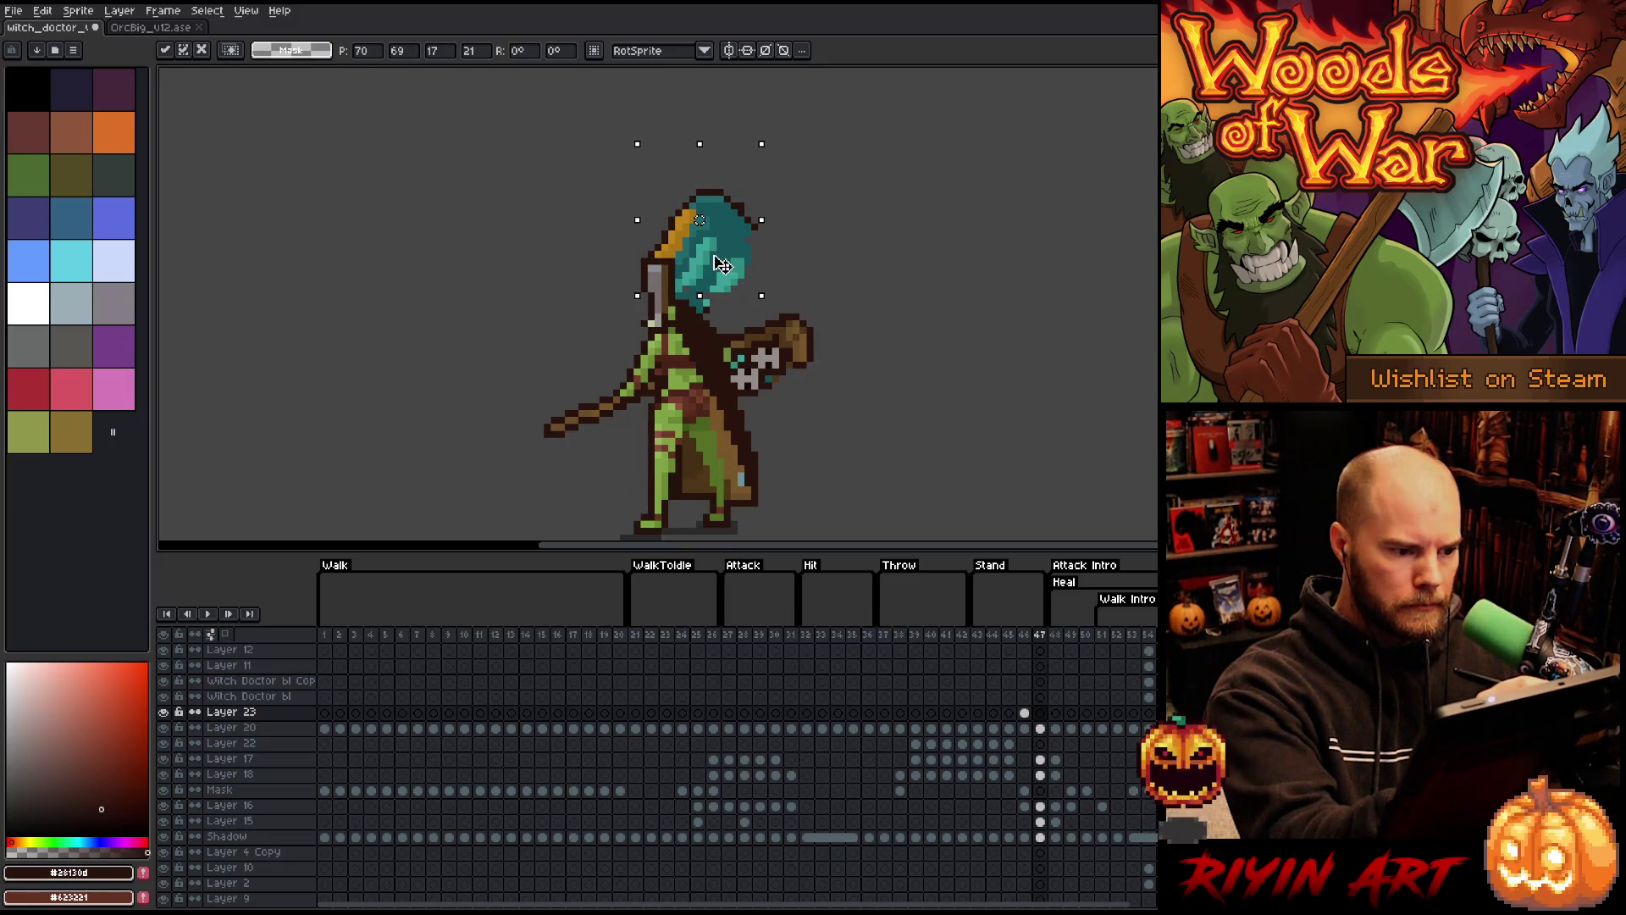
{"action": "left_click", "coordinate": [788, 274]}
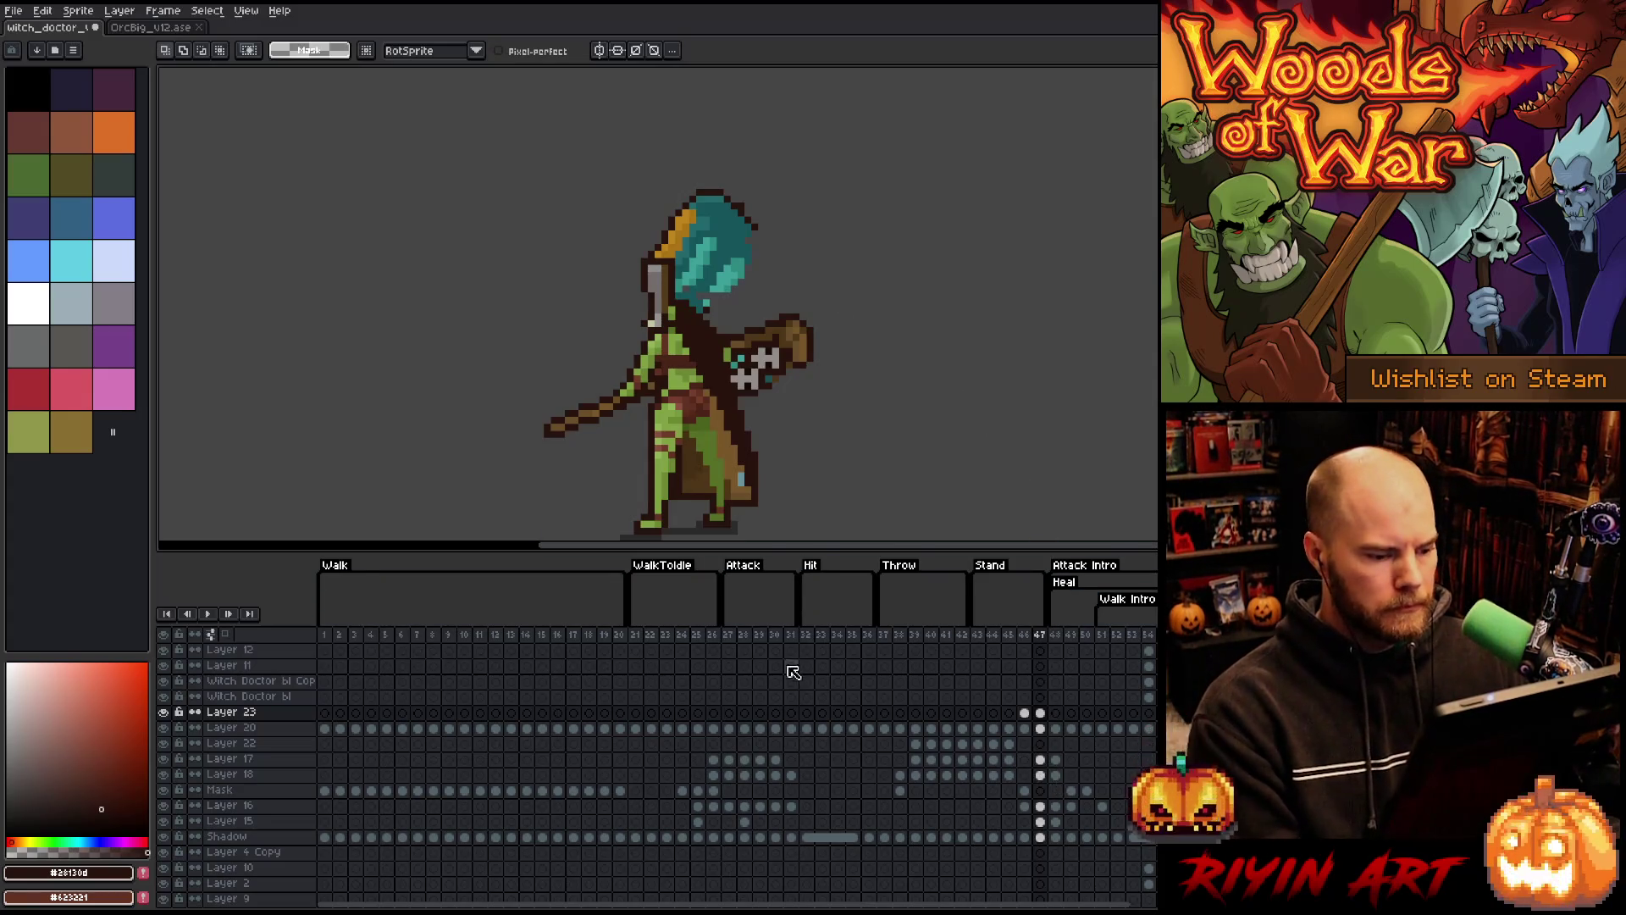
- Box-select the head on Attack frame 29 and paste it onto Layer 23 at frame 47
{"action": "left_click", "coordinate": [746, 636]}
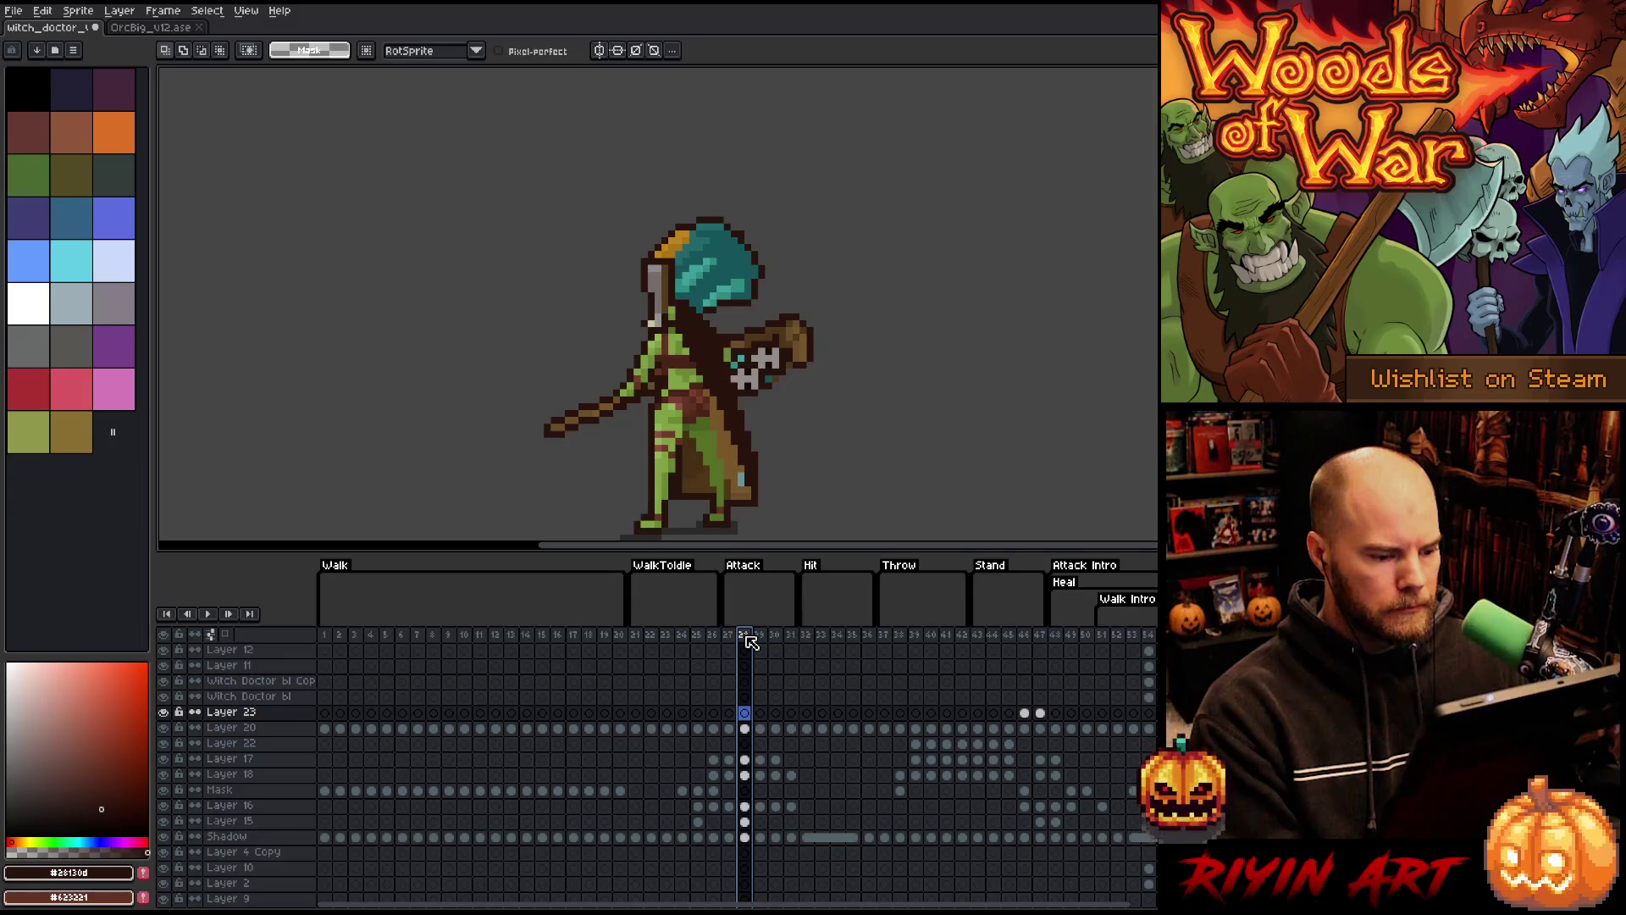
{"action": "key", "text": "Right"}
{"action": "key", "text": "Right"}
{"action": "key", "text": "Left"}
{"action": "key", "text": "m"}
{"action": "left_click_drag", "start_coordinate": [798, 189], "coordinate": [693, 309]}
{"action": "mouse_move", "coordinate": [820, 156]}
{"action": "left_mouse_down"}
{"action": "mouse_move", "coordinate": [581, 235]}
{"action": "mouse_move", "coordinate": [581, 258]}
{"action": "left_mouse_up"}
{"action": "left_click_drag", "start_coordinate": [404, 133], "coordinate": [733, 259]}
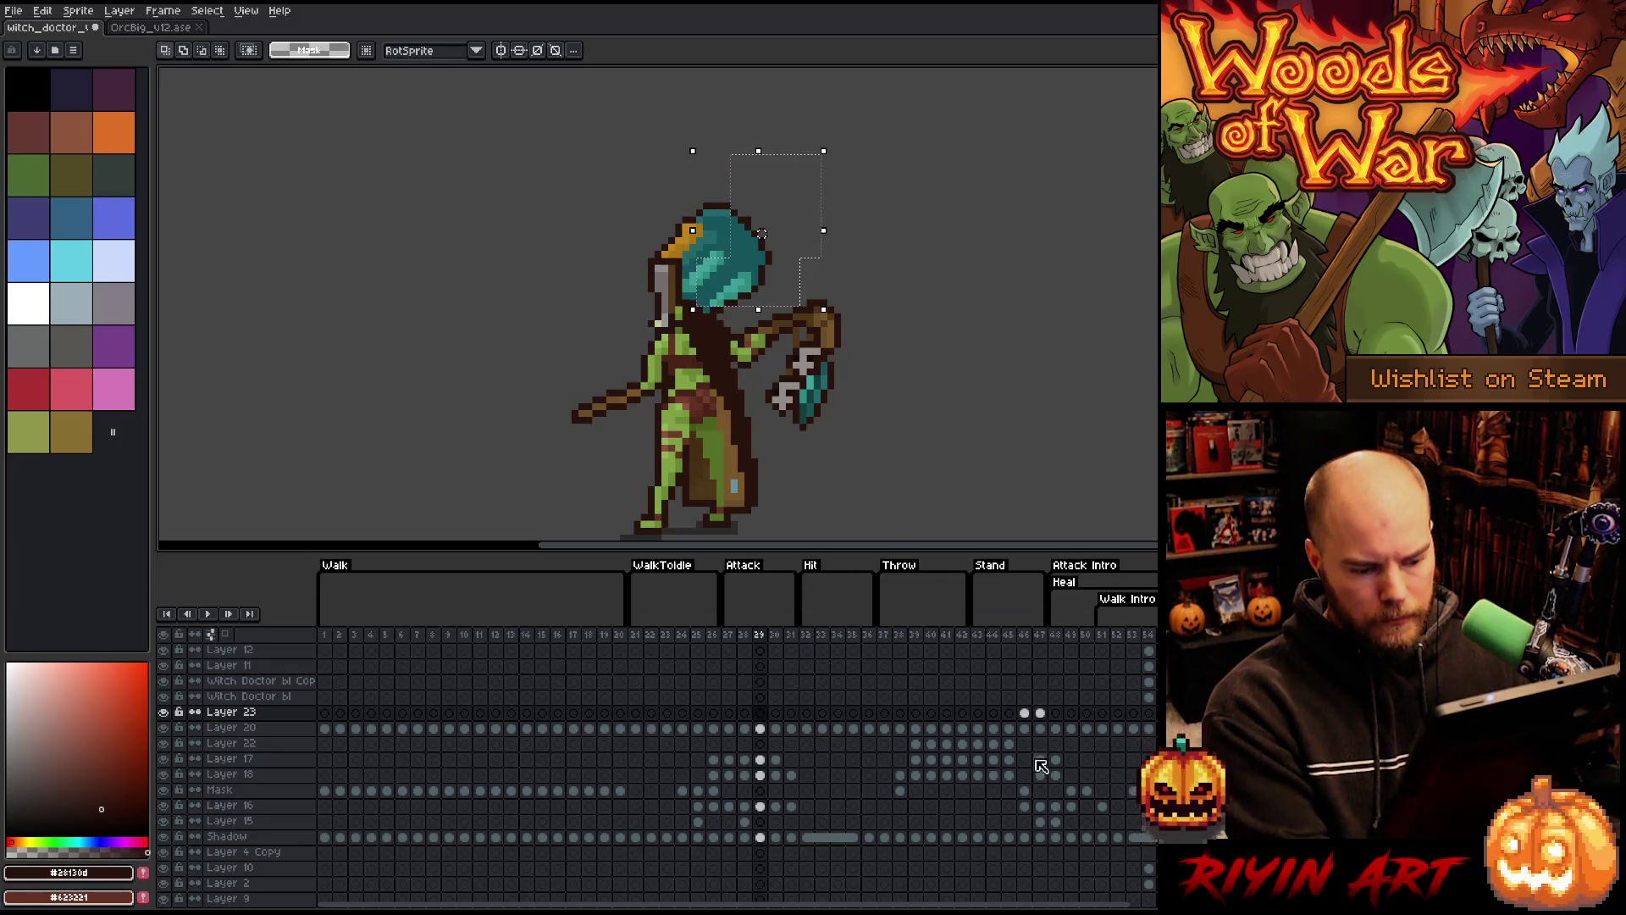
{"action": "left_click", "coordinate": [1040, 713]}
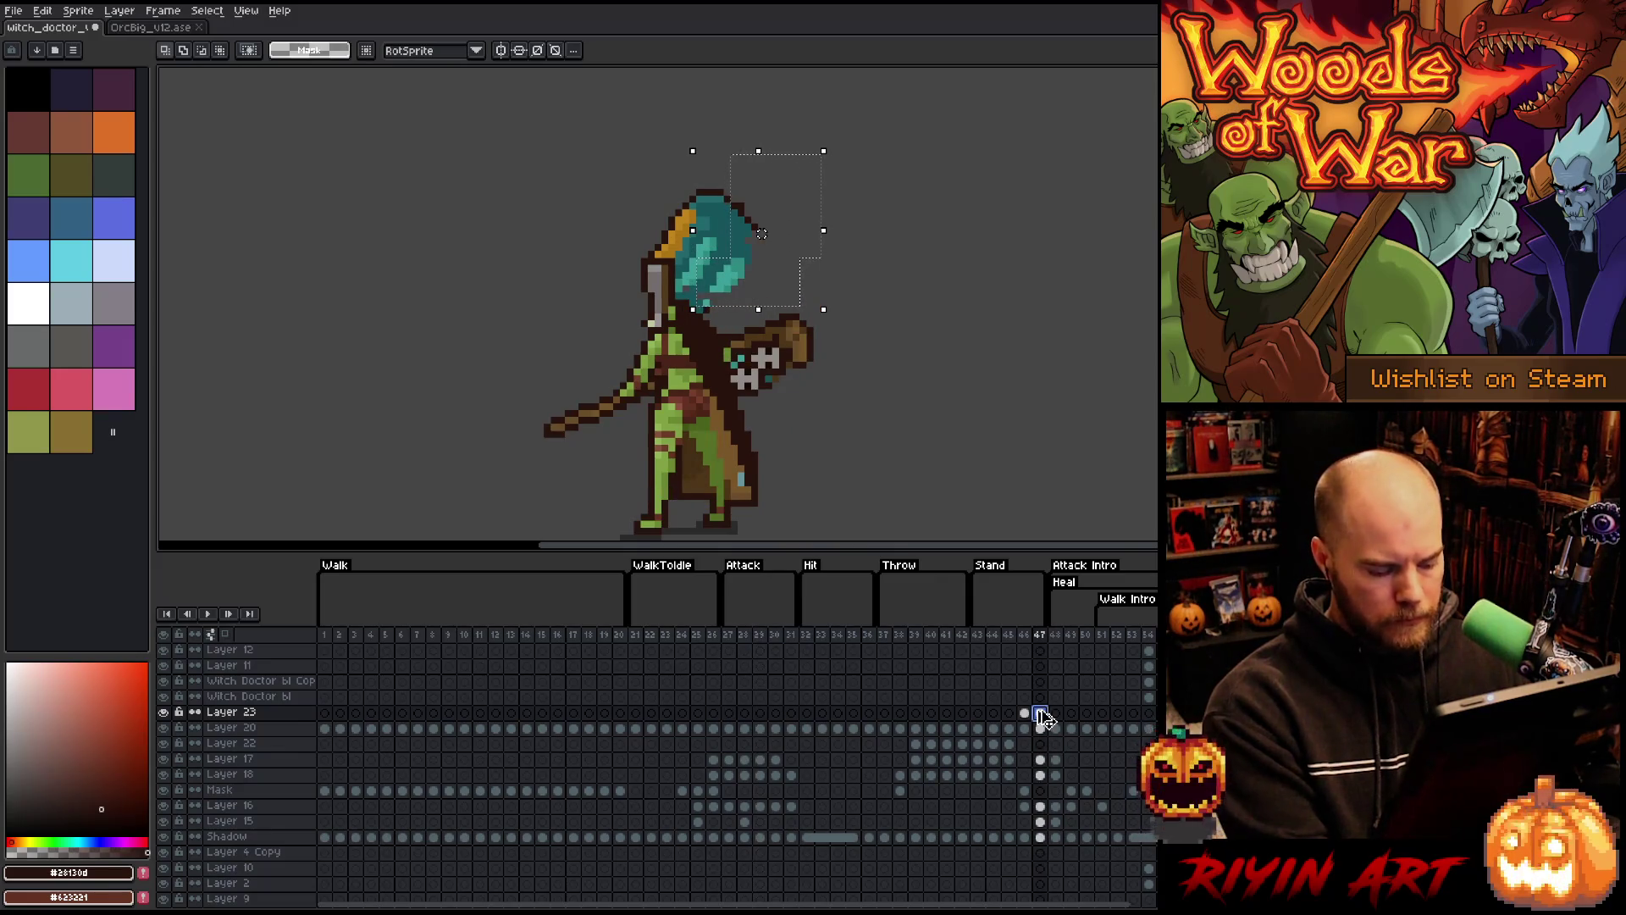
{"action": "key", "text": "ctrl+v"}
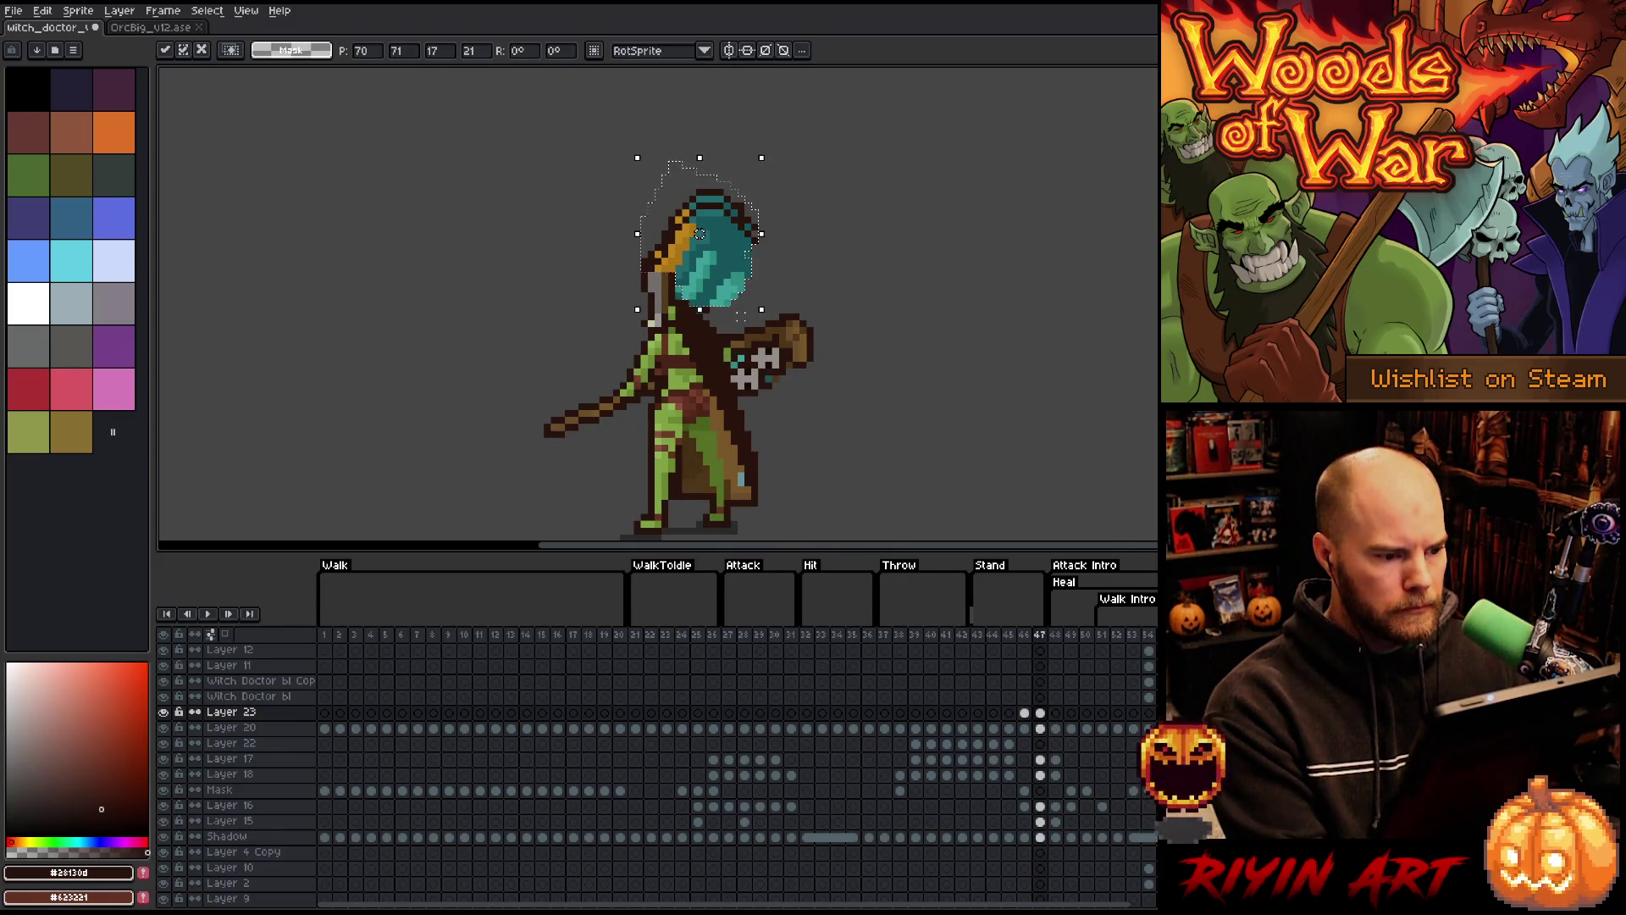
{"action": "key", "text": "Return"}
- Lasso the teal hat on frame 29, paste it onto frame 47 and move it up onto the head
{"action": "left_click", "coordinate": [761, 637]}
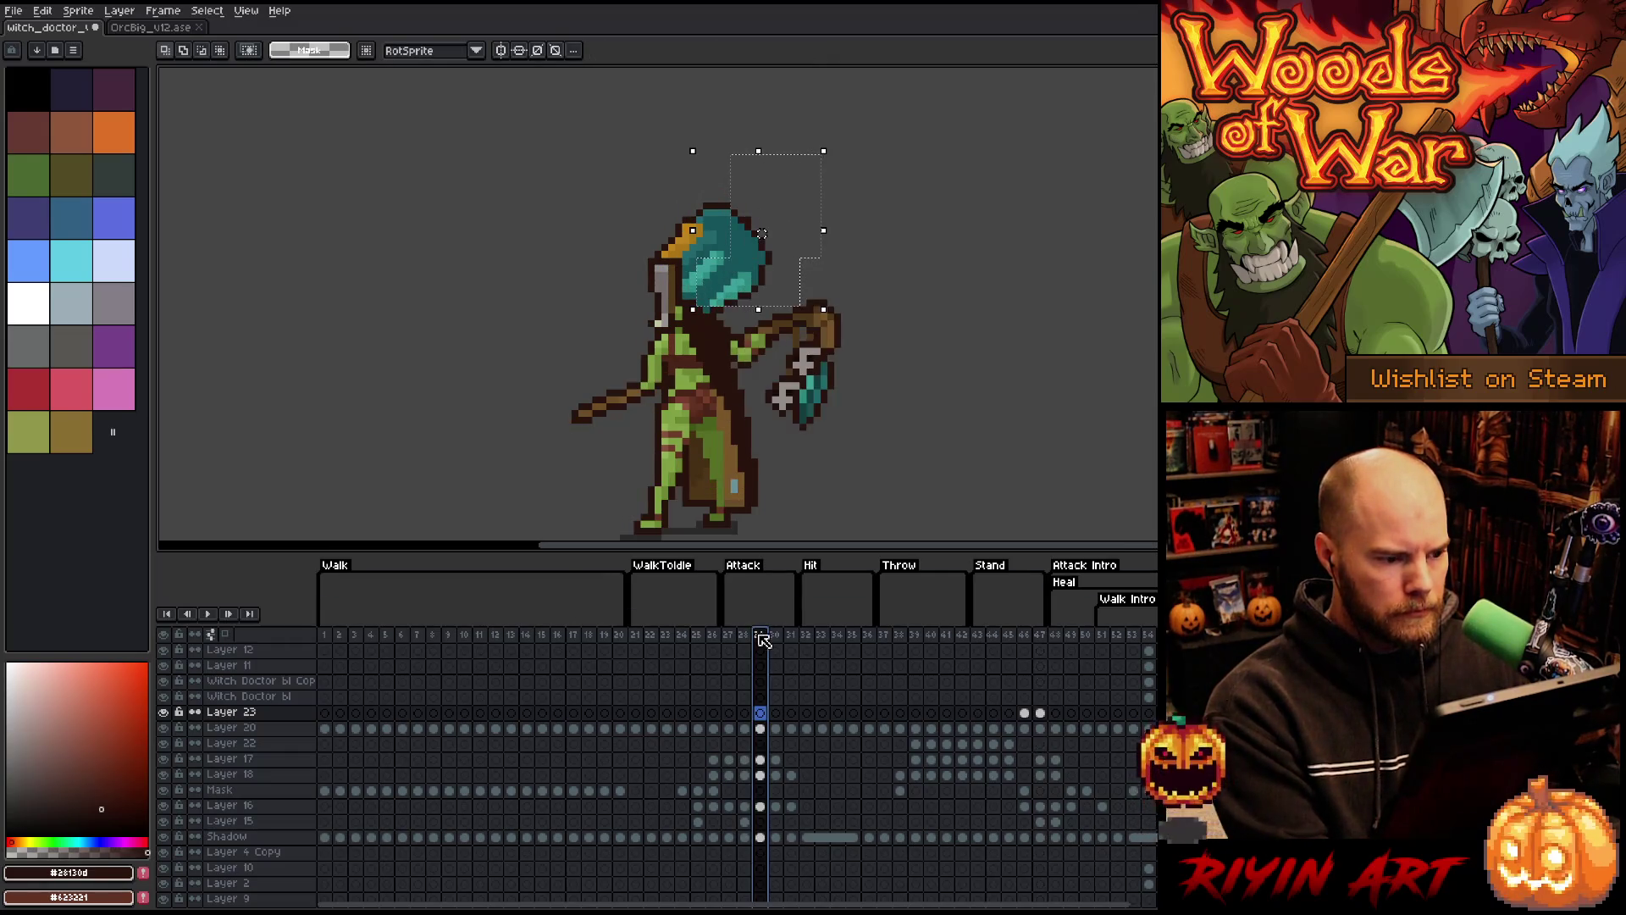
{"action": "left_click", "coordinate": [880, 216]}
{"action": "left_click", "coordinate": [776, 636]}
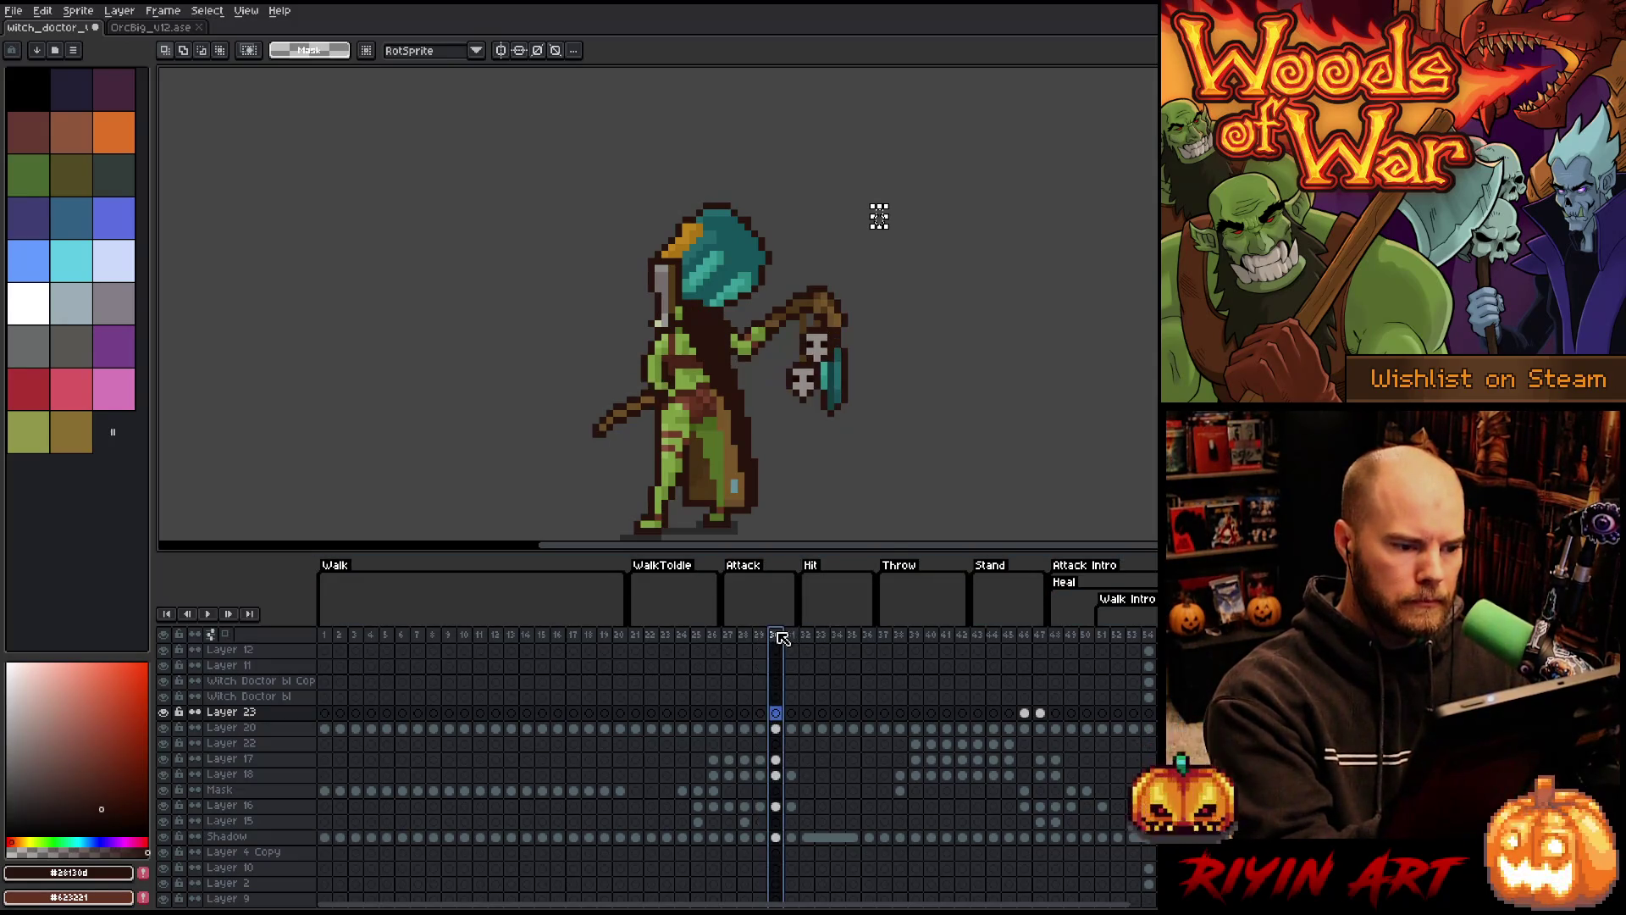
{"action": "left_click", "coordinate": [790, 635]}
{"action": "left_click", "coordinate": [760, 635]}
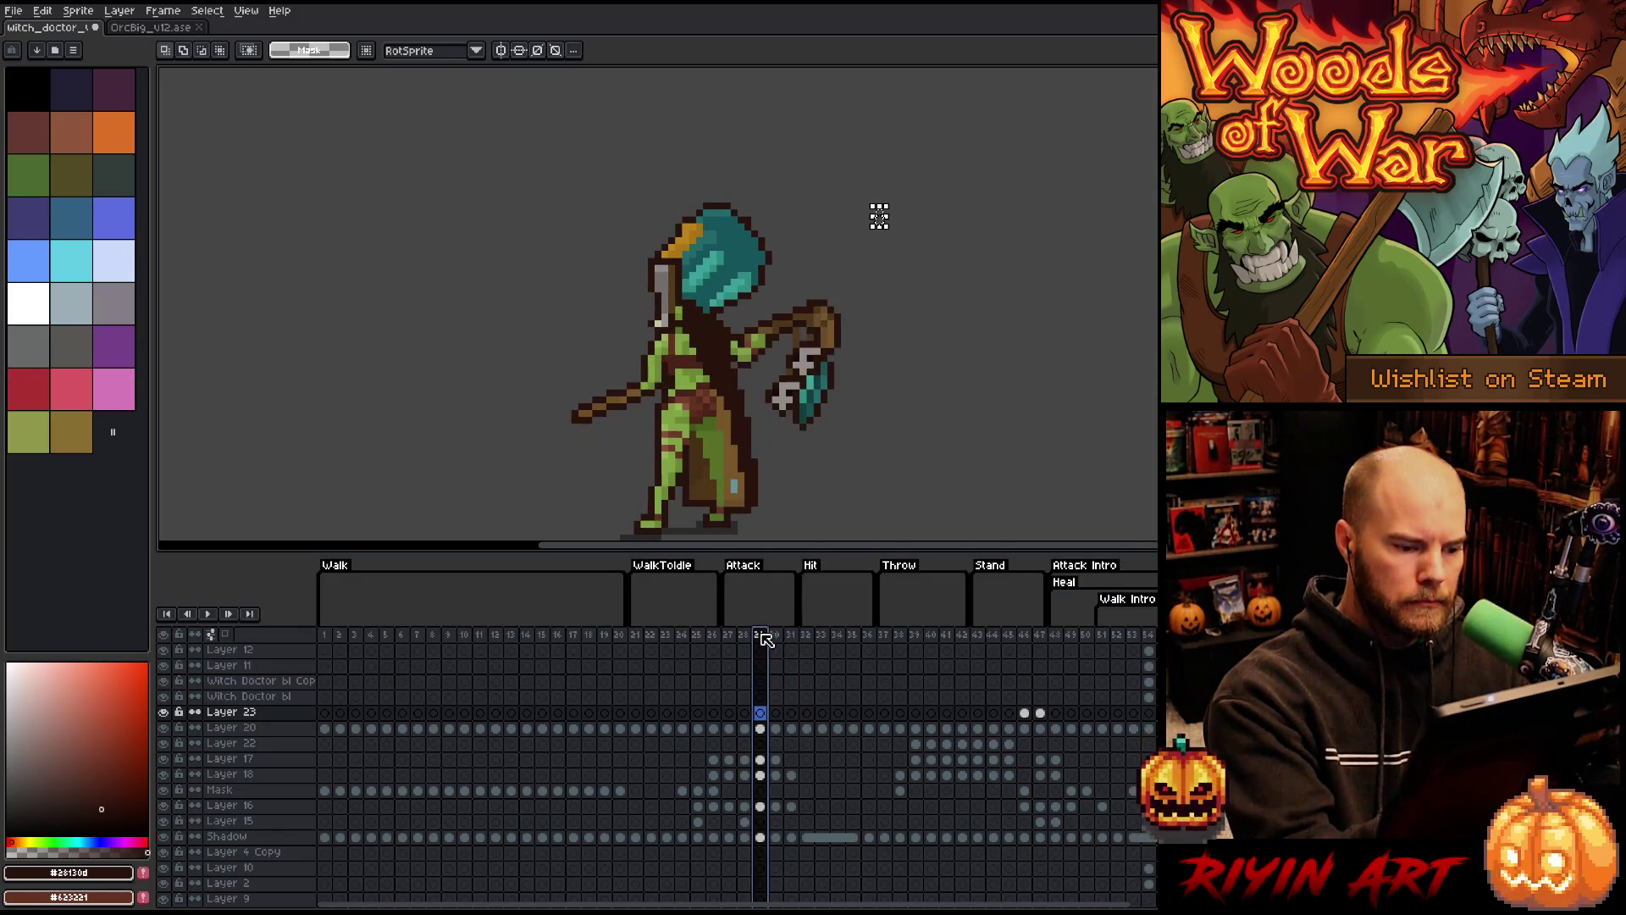
{"action": "key", "text": "b"}
{"action": "mouse_move", "coordinate": [782, 171]}
{"action": "left_mouse_down"}
{"action": "mouse_move", "coordinate": [727, 309]}
{"action": "mouse_move", "coordinate": [771, 161]}
{"action": "left_mouse_up"}
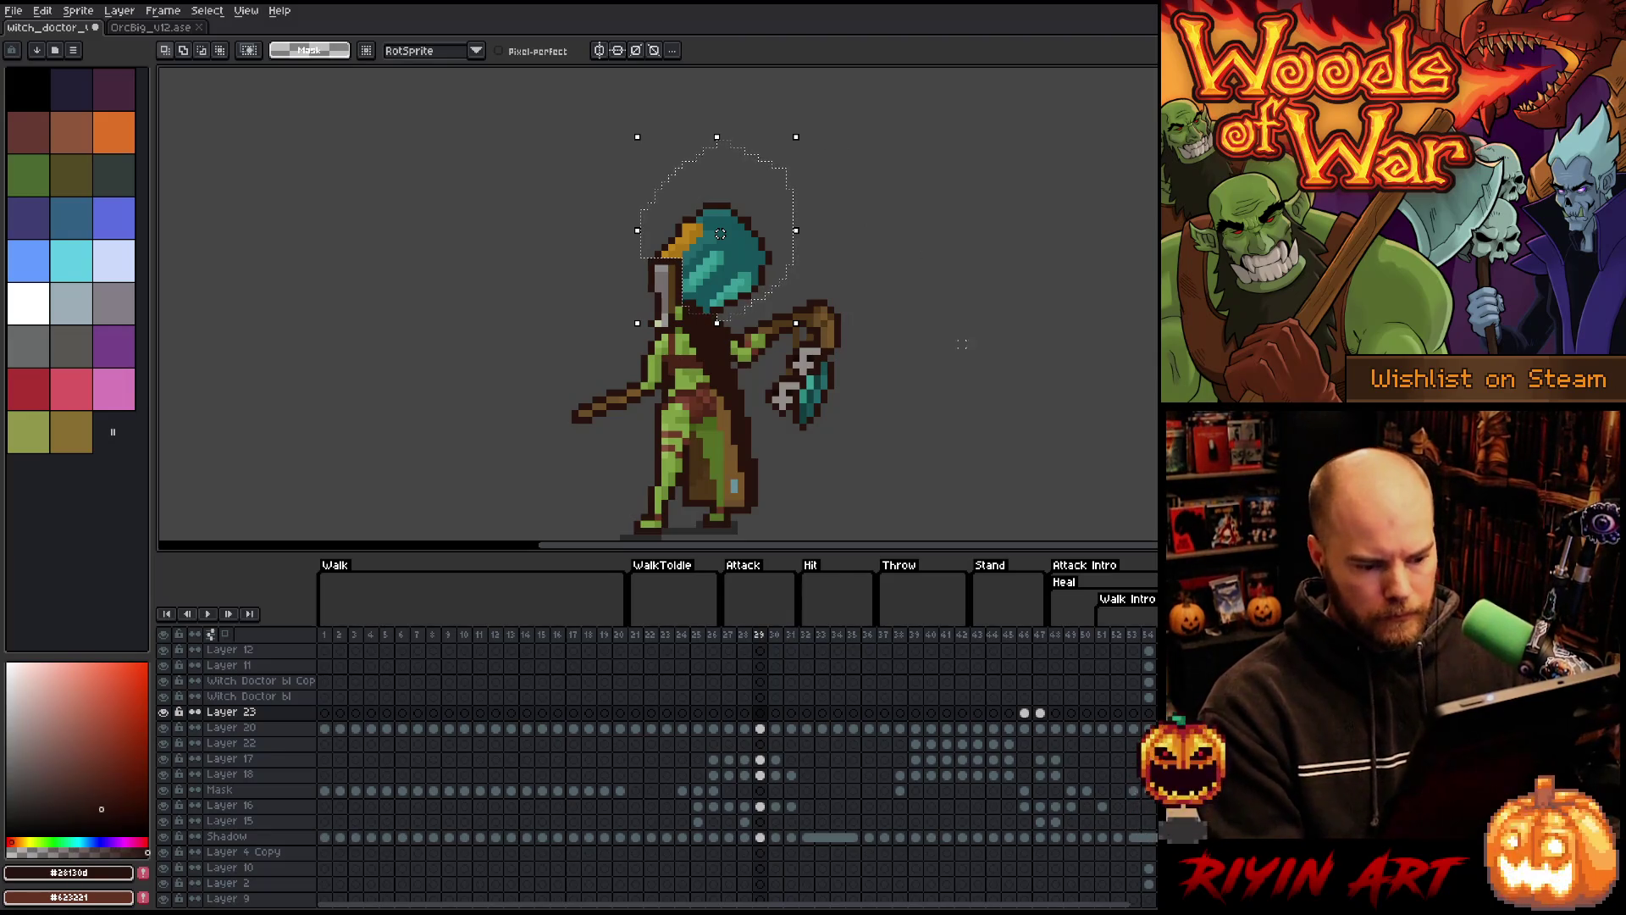
{"action": "left_click", "coordinate": [1040, 713]}
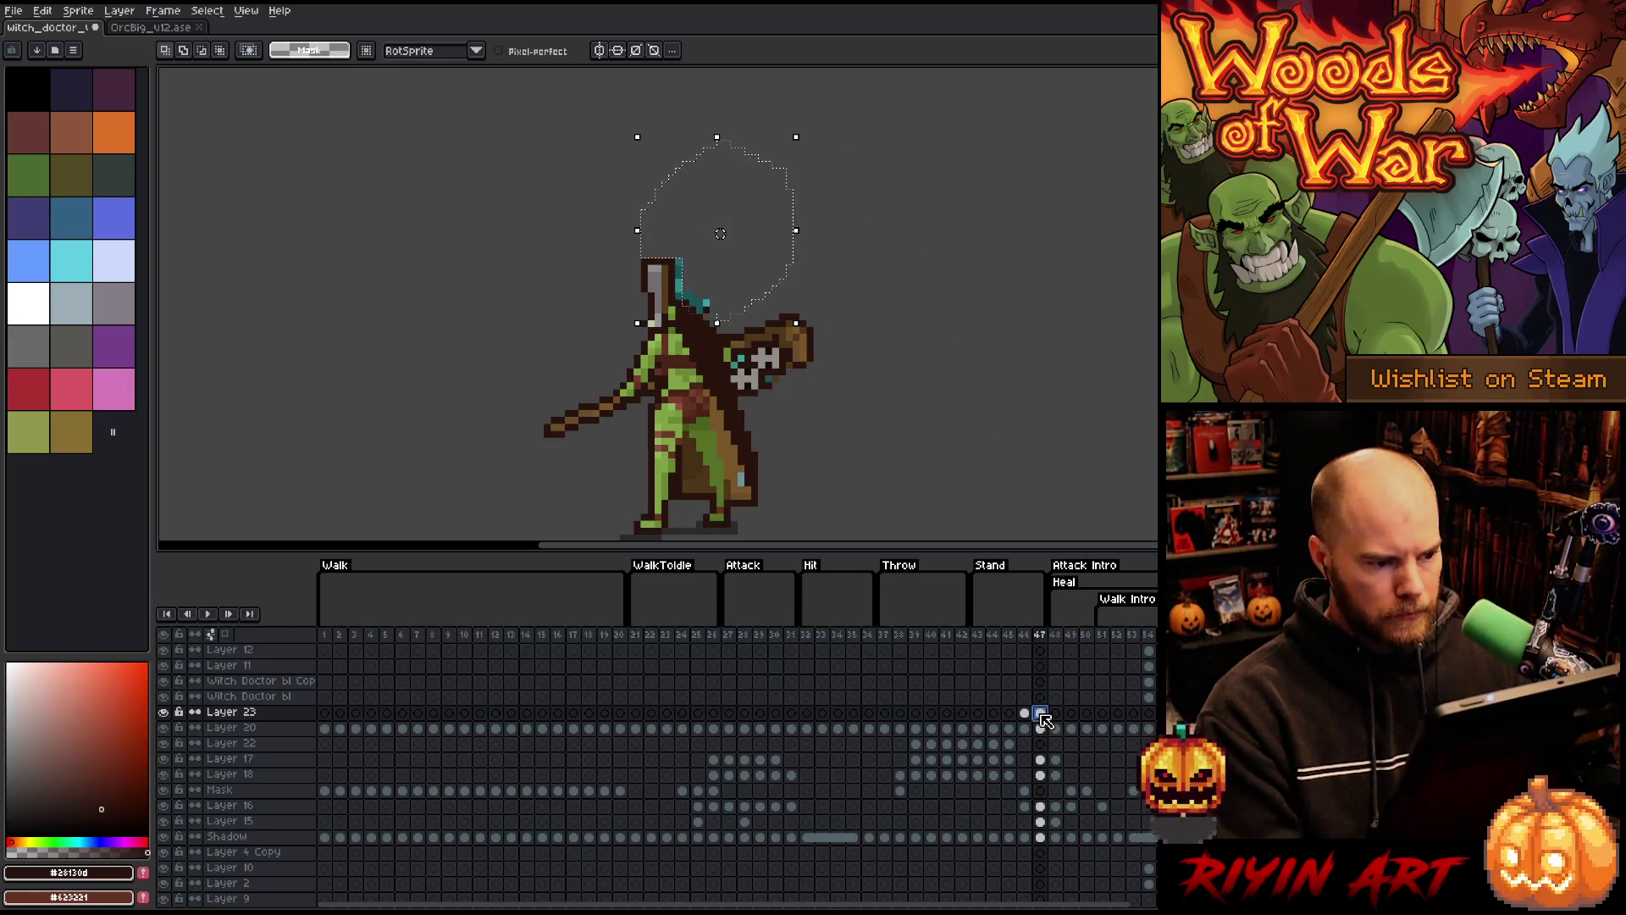
{"action": "key", "text": "ctrl+v"}
{"action": "left_click_drag", "start_coordinate": [699, 238], "coordinate": [699, 220]}
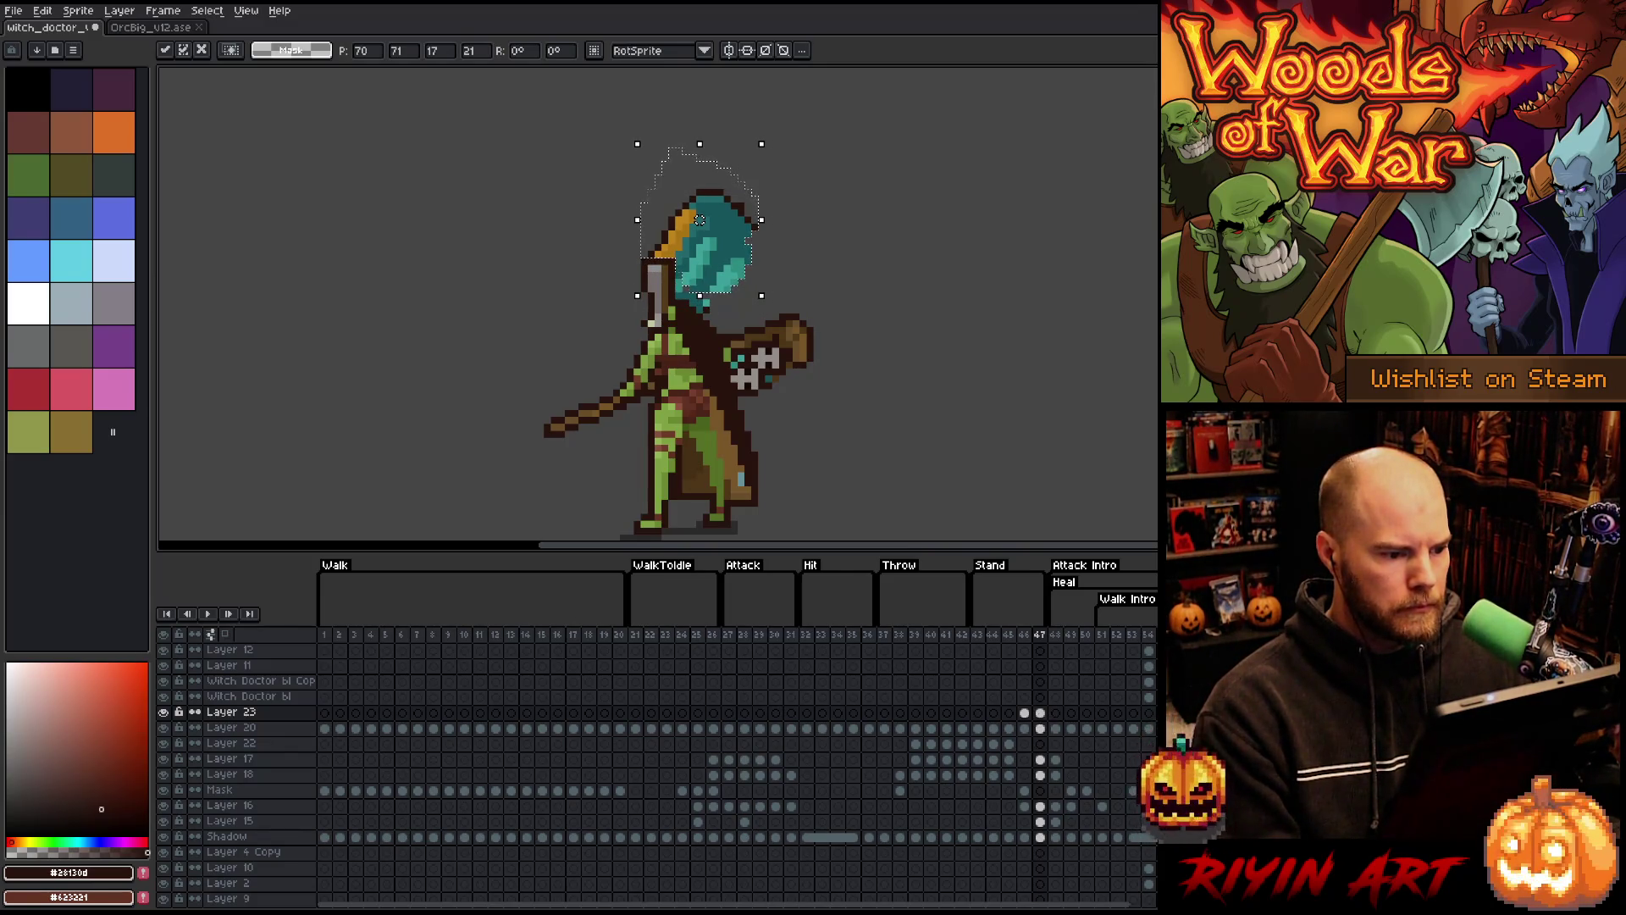
{"action": "key", "text": "Return"}
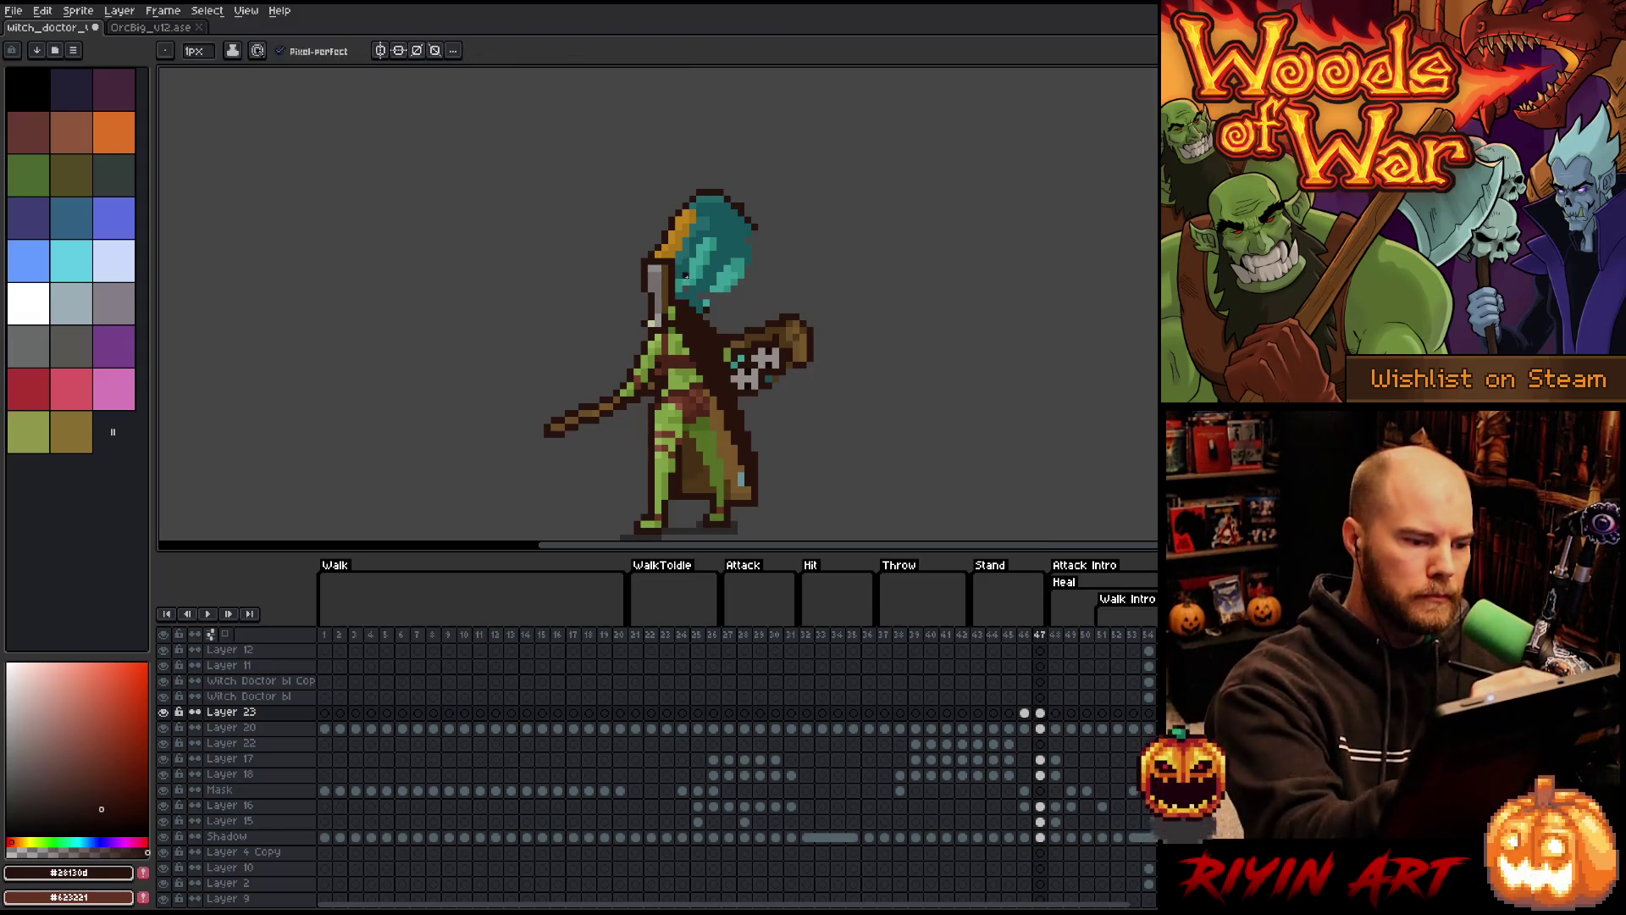
- Sample the teal #2d8a81 hat colour plus hair and outline shades, then preview playback, stopping on frame 46
{"action": "left_click", "coordinate": [699, 274], "text": "alt"}
{"action": "left_click", "coordinate": [755, 230], "text": "alt"}
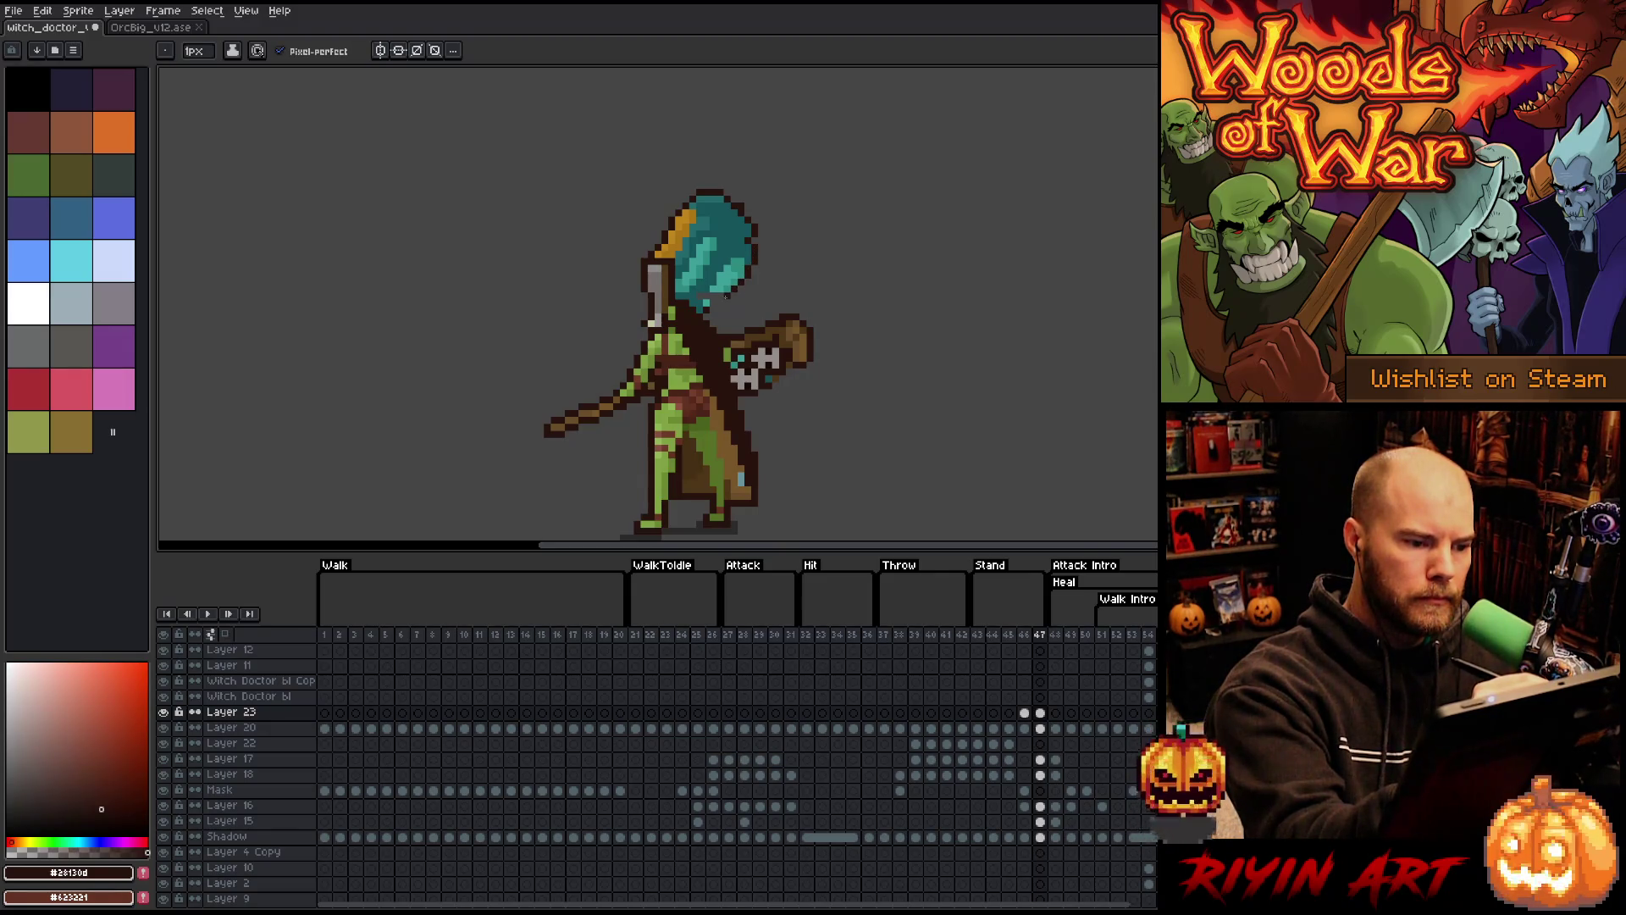
{"action": "left_click", "coordinate": [720, 296], "text": "alt"}
{"action": "left_click", "coordinate": [712, 292], "text": "alt"}
{"action": "left_click", "coordinate": [702, 288], "text": "alt"}
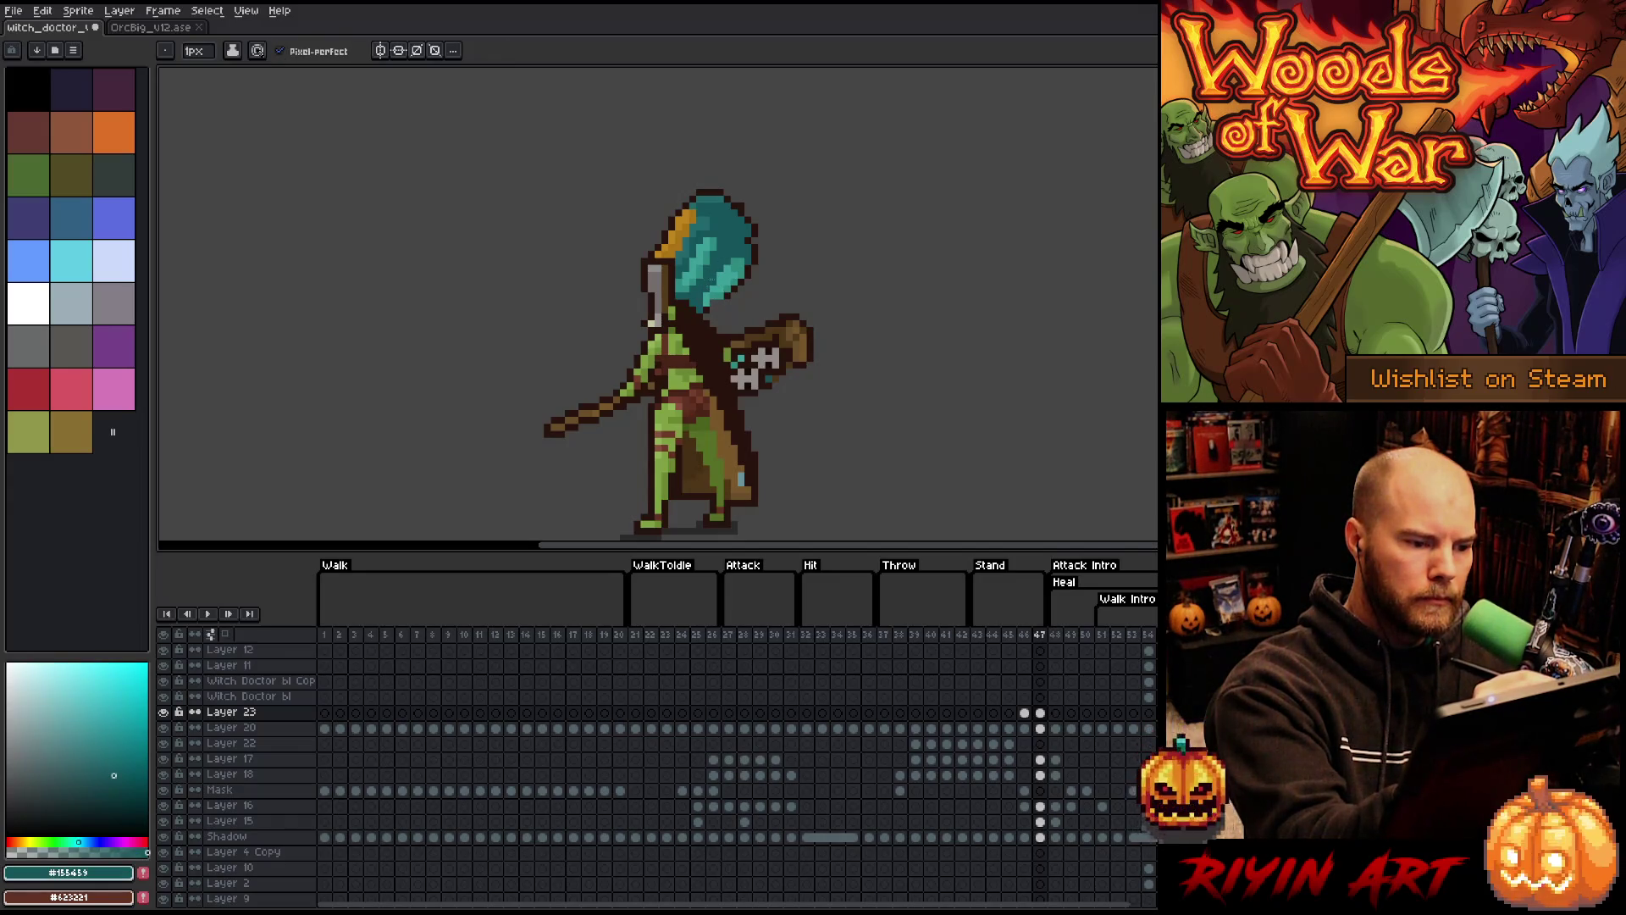
{"action": "left_click", "coordinate": [721, 302], "text": "alt"}
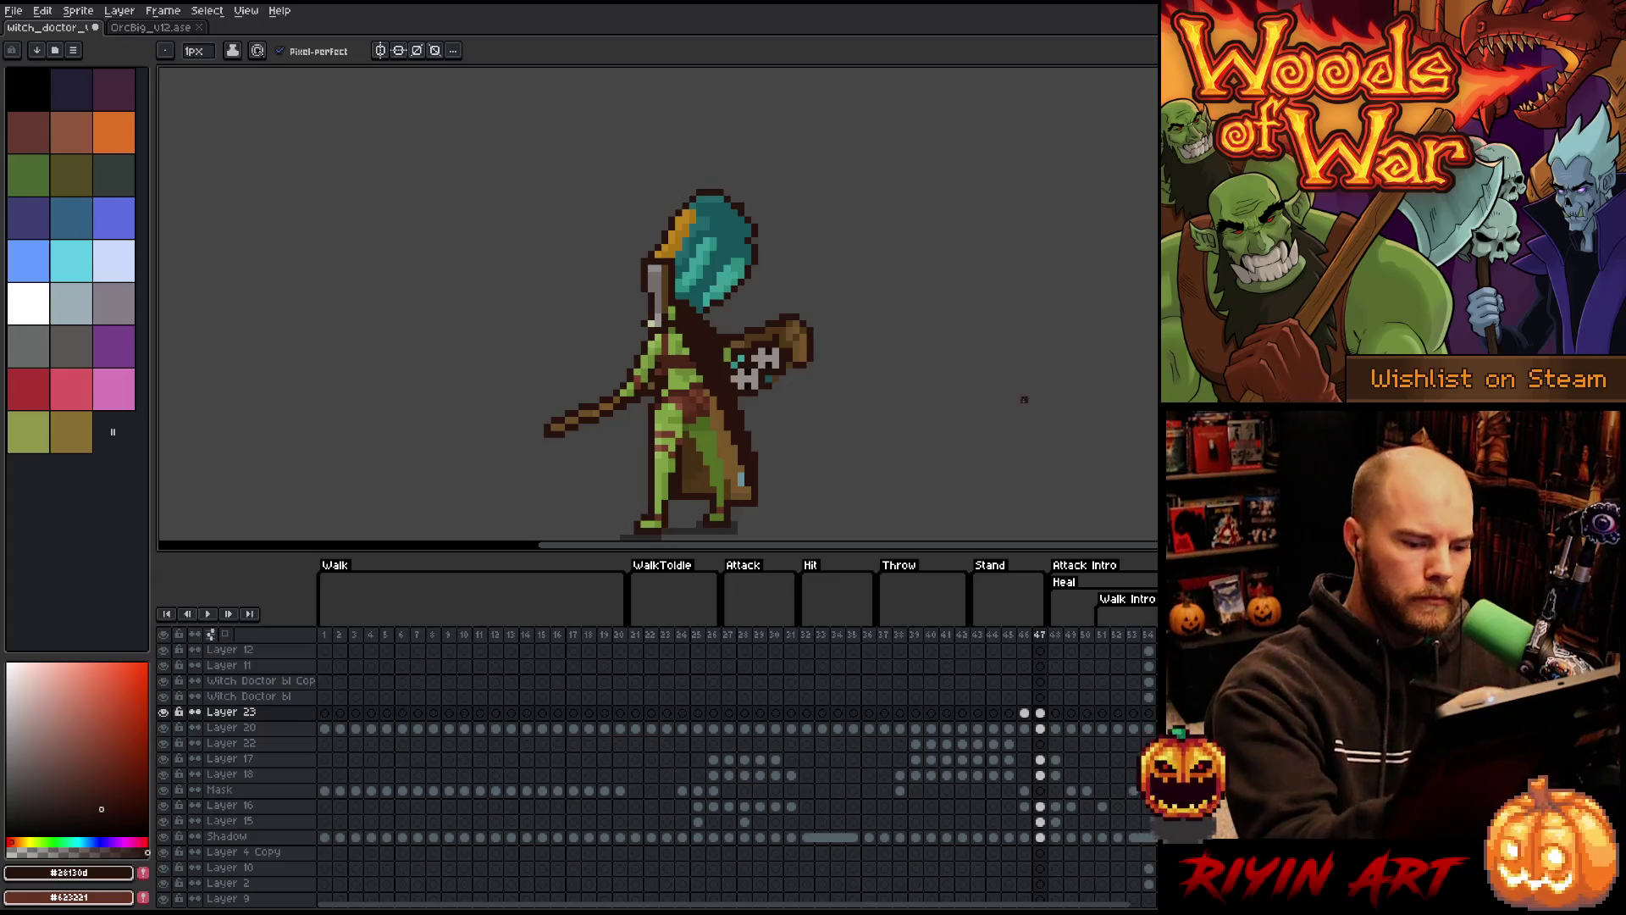
{"action": "left_click", "coordinate": [723, 291], "text": "alt"}
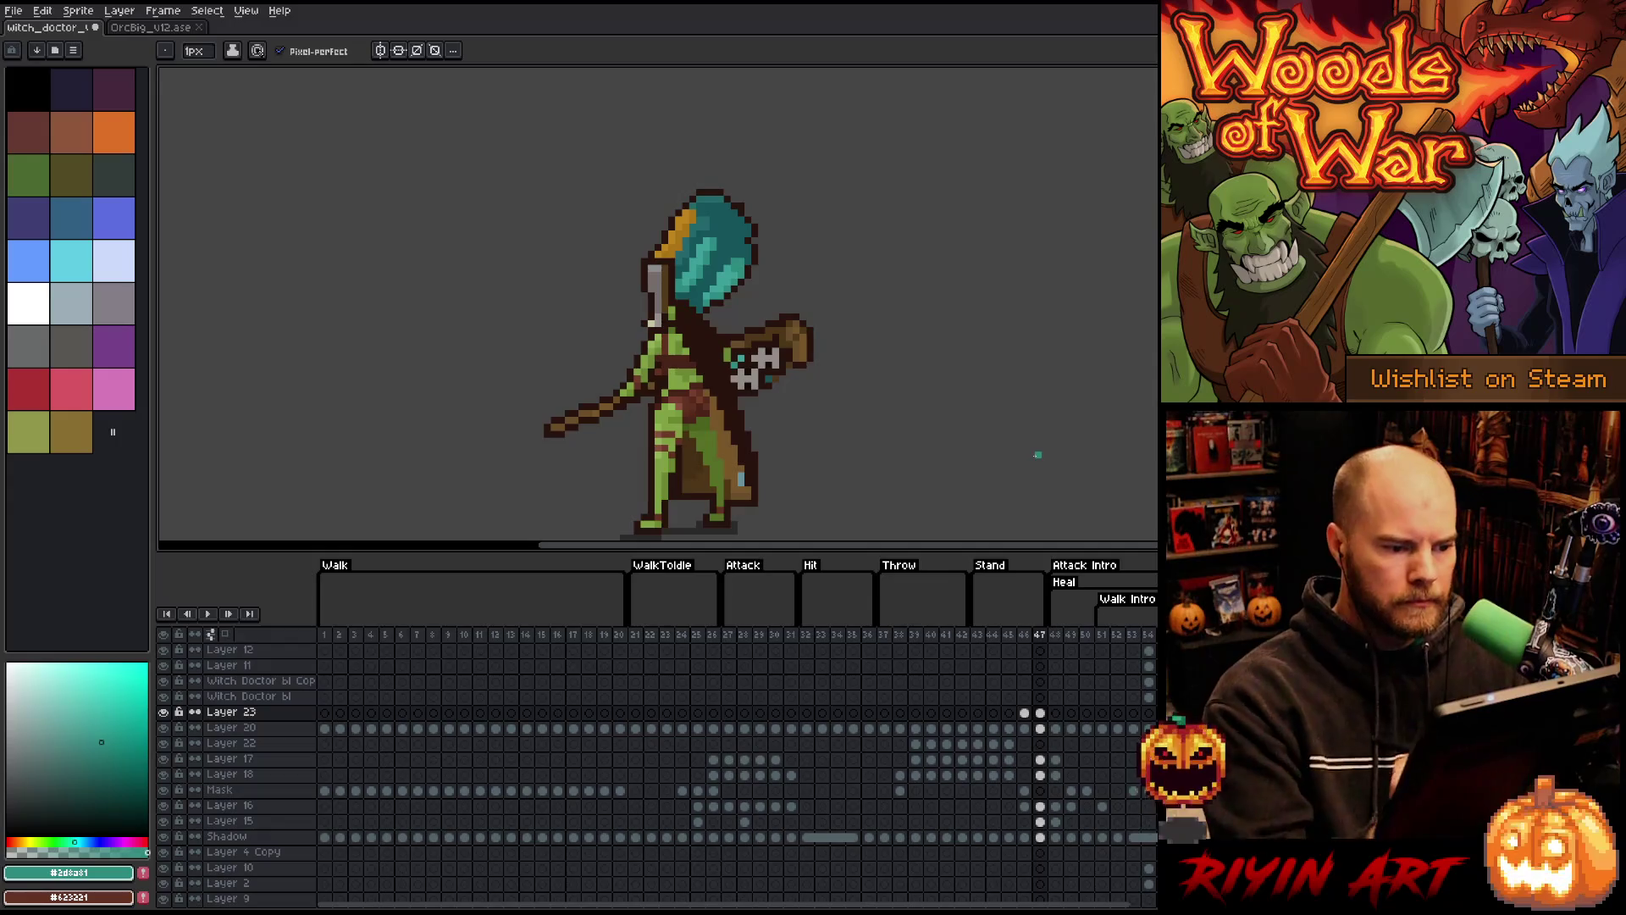
{"action": "key", "text": "Return"}
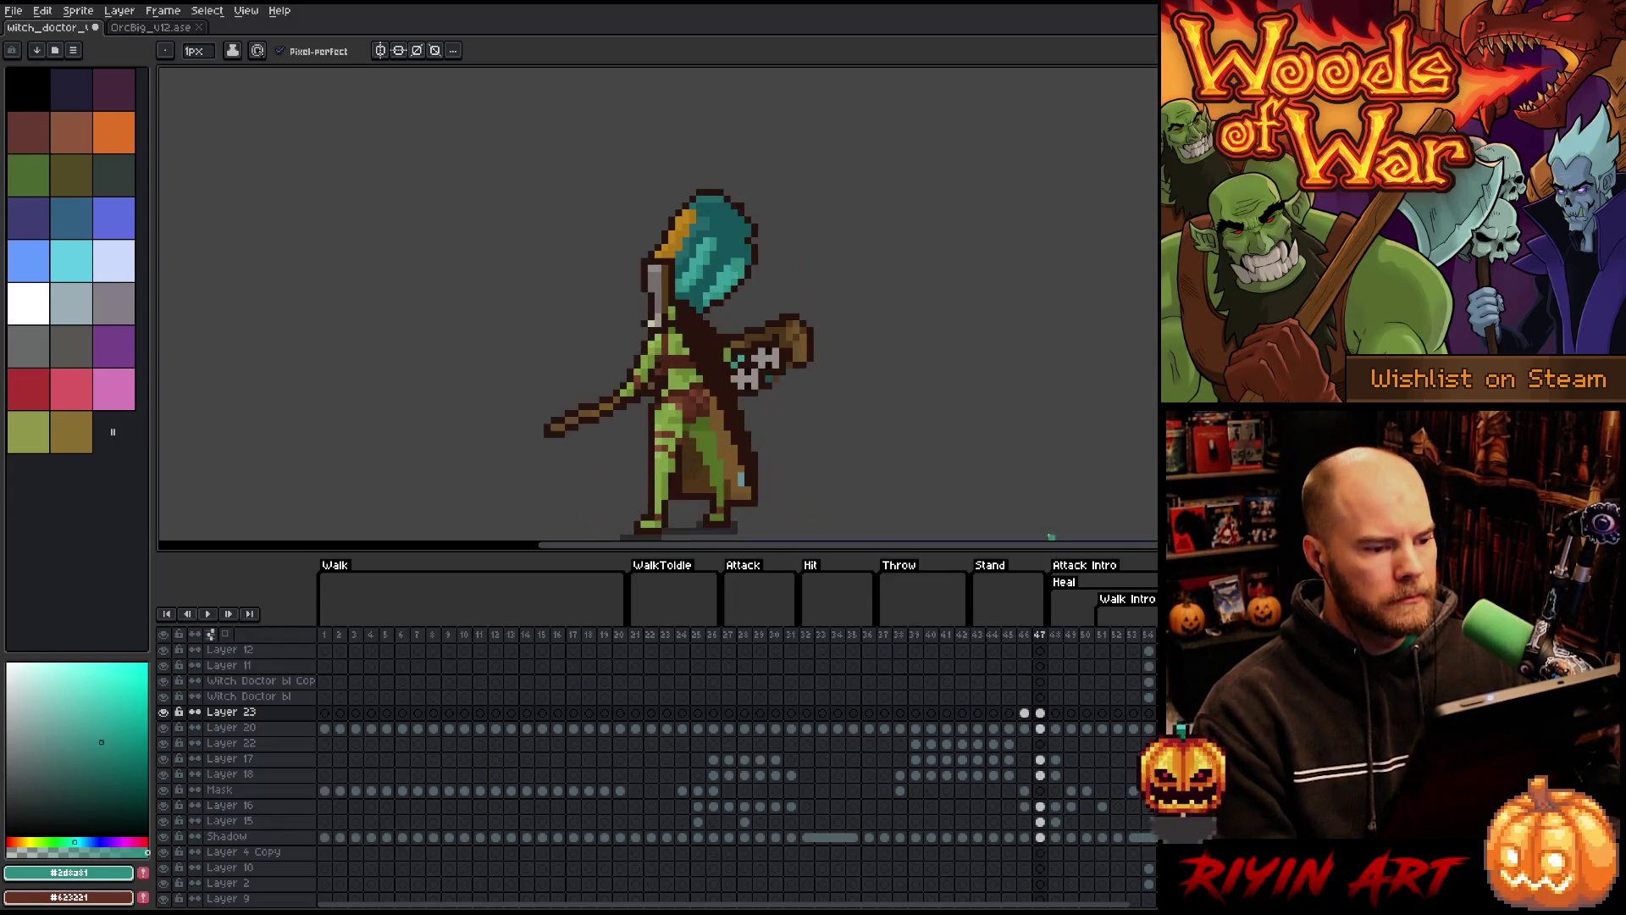
{"action": "key", "text": "Return"}
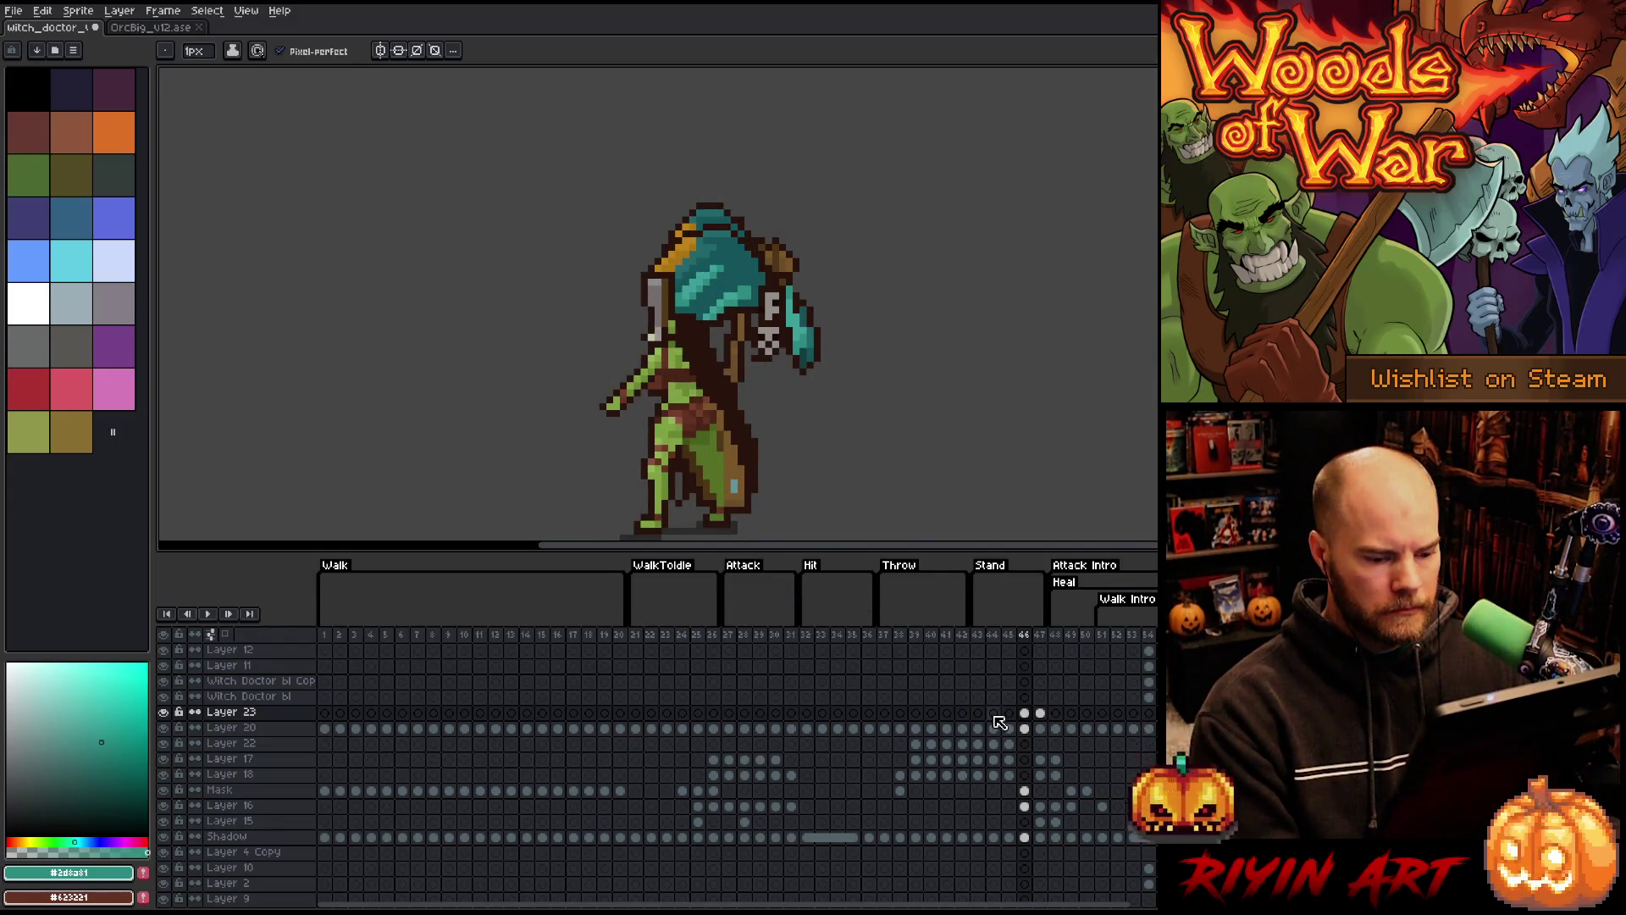
- Erase the hat top poking above the head on Layer 20, frame 46
{"action": "left_click", "coordinate": [1025, 729]}
{"action": "key", "text": "m"}
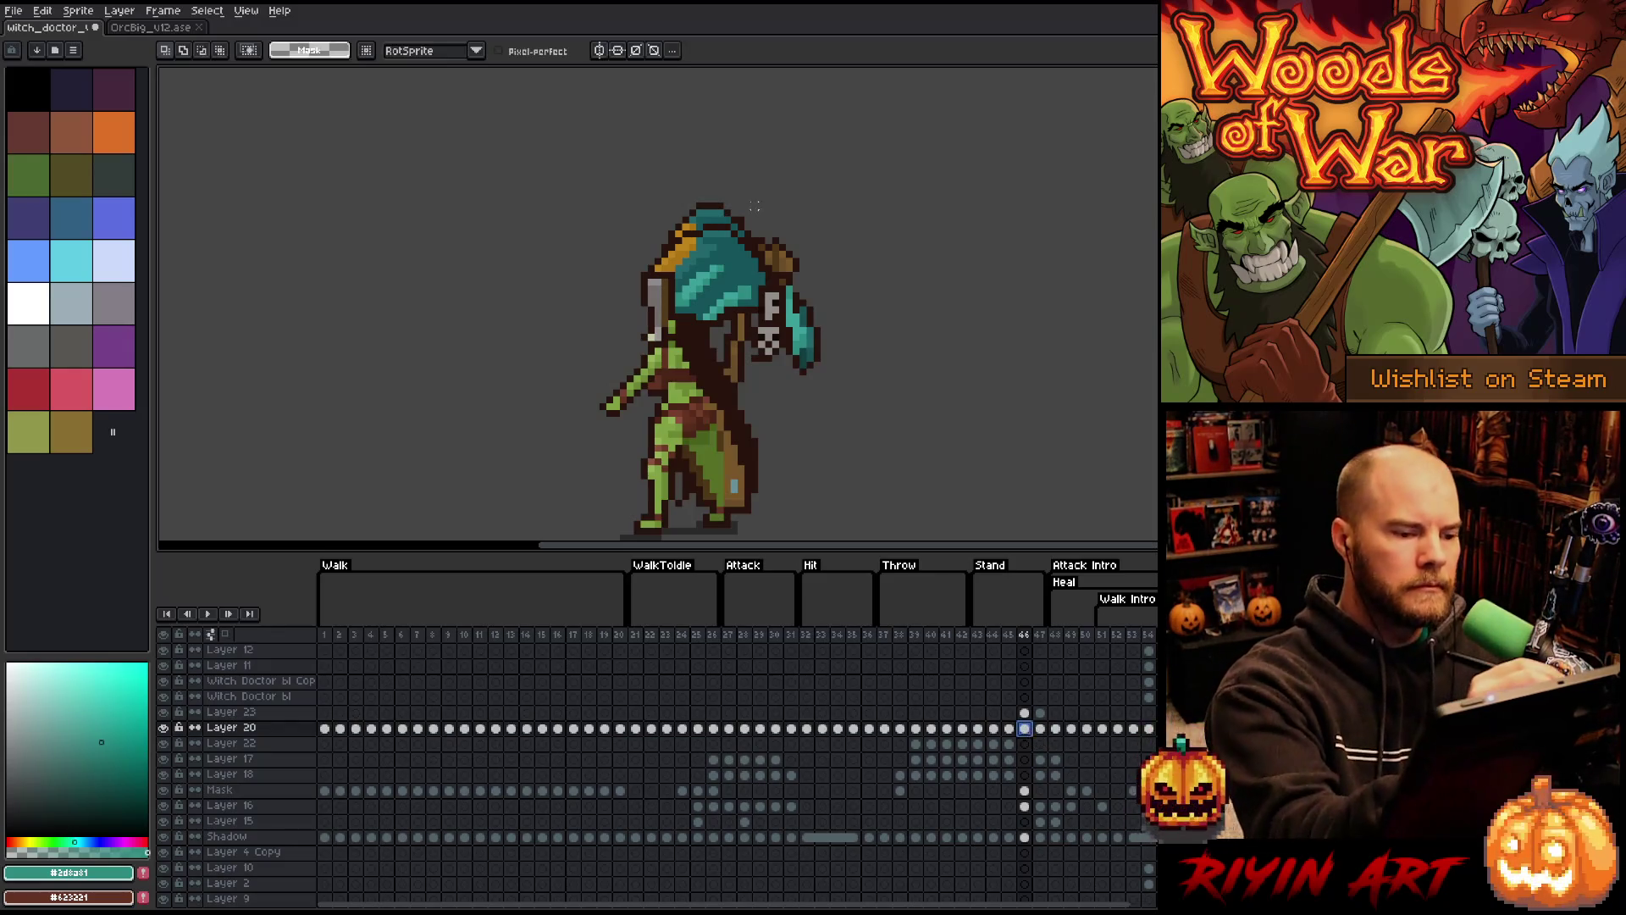
{"action": "left_click_drag", "start_coordinate": [755, 198], "coordinate": [641, 258]}
{"action": "key", "text": "Delete"}
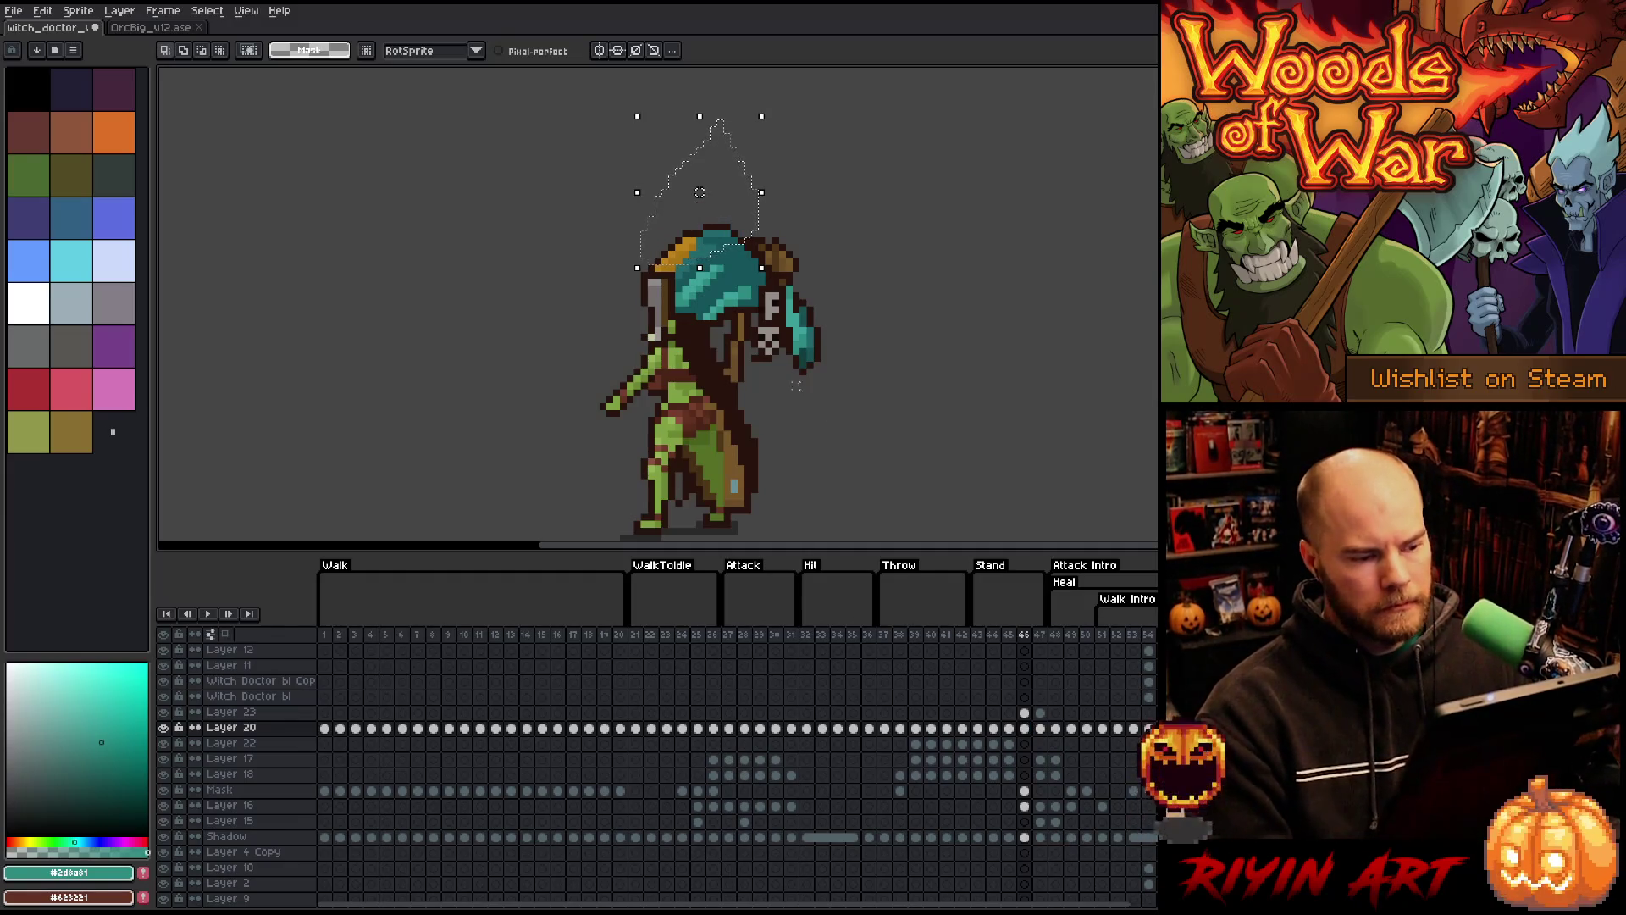
{"action": "left_click", "coordinate": [935, 255]}
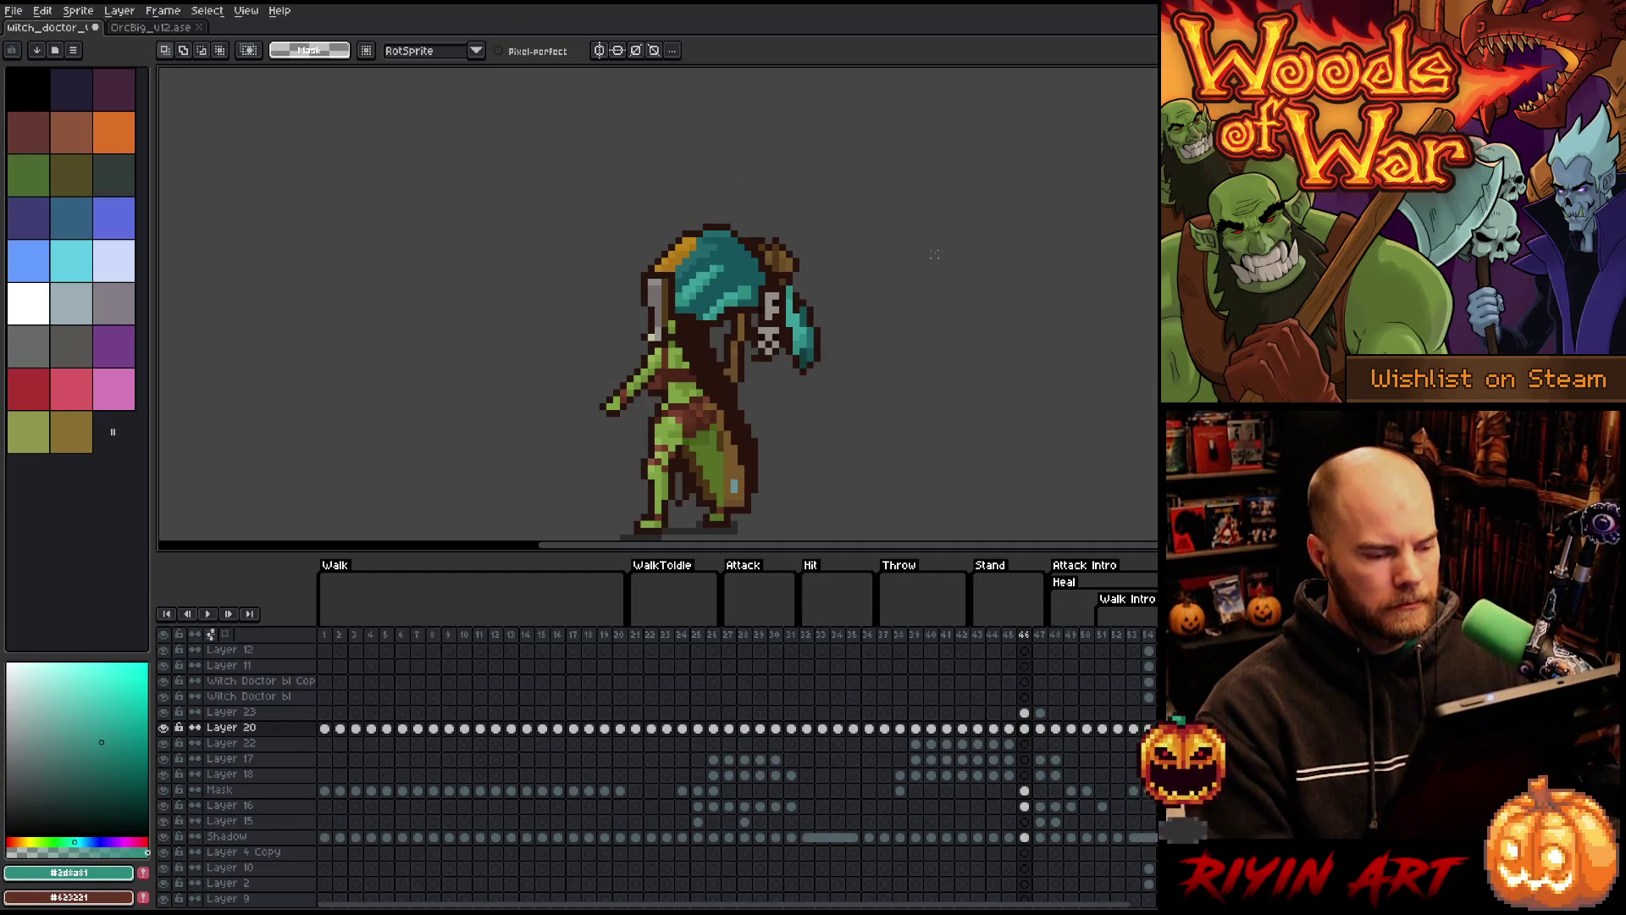
{"action": "key", "text": "b"}
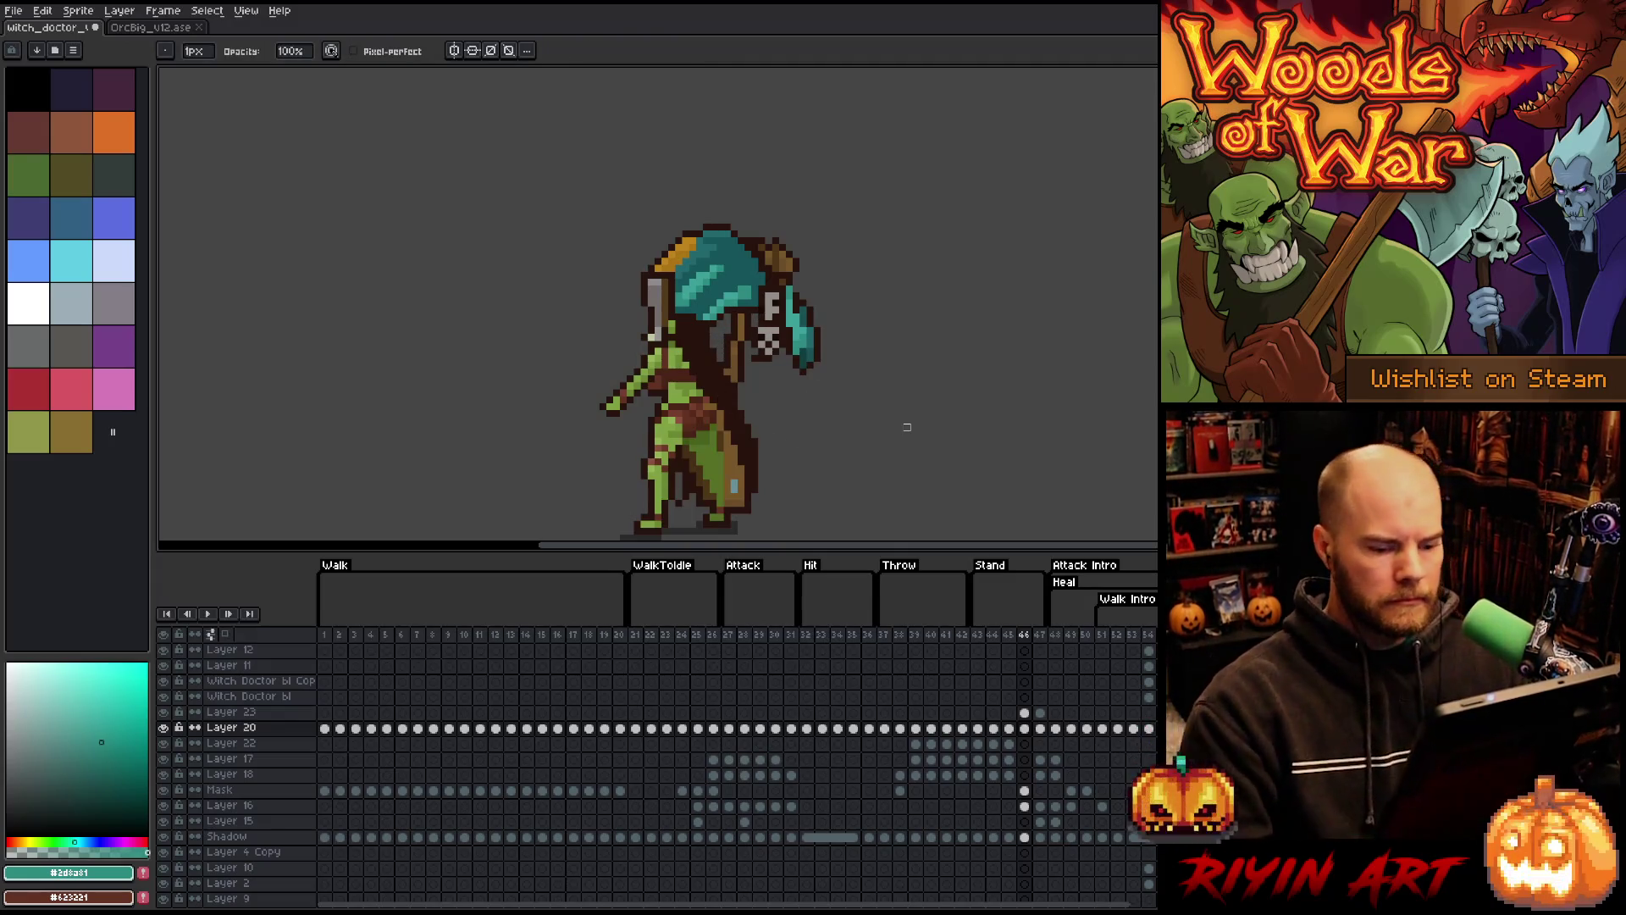
- Merge Layer 23 down into Layer 20 and return to get-up frame 43
{"action": "key", "text": "Right"}
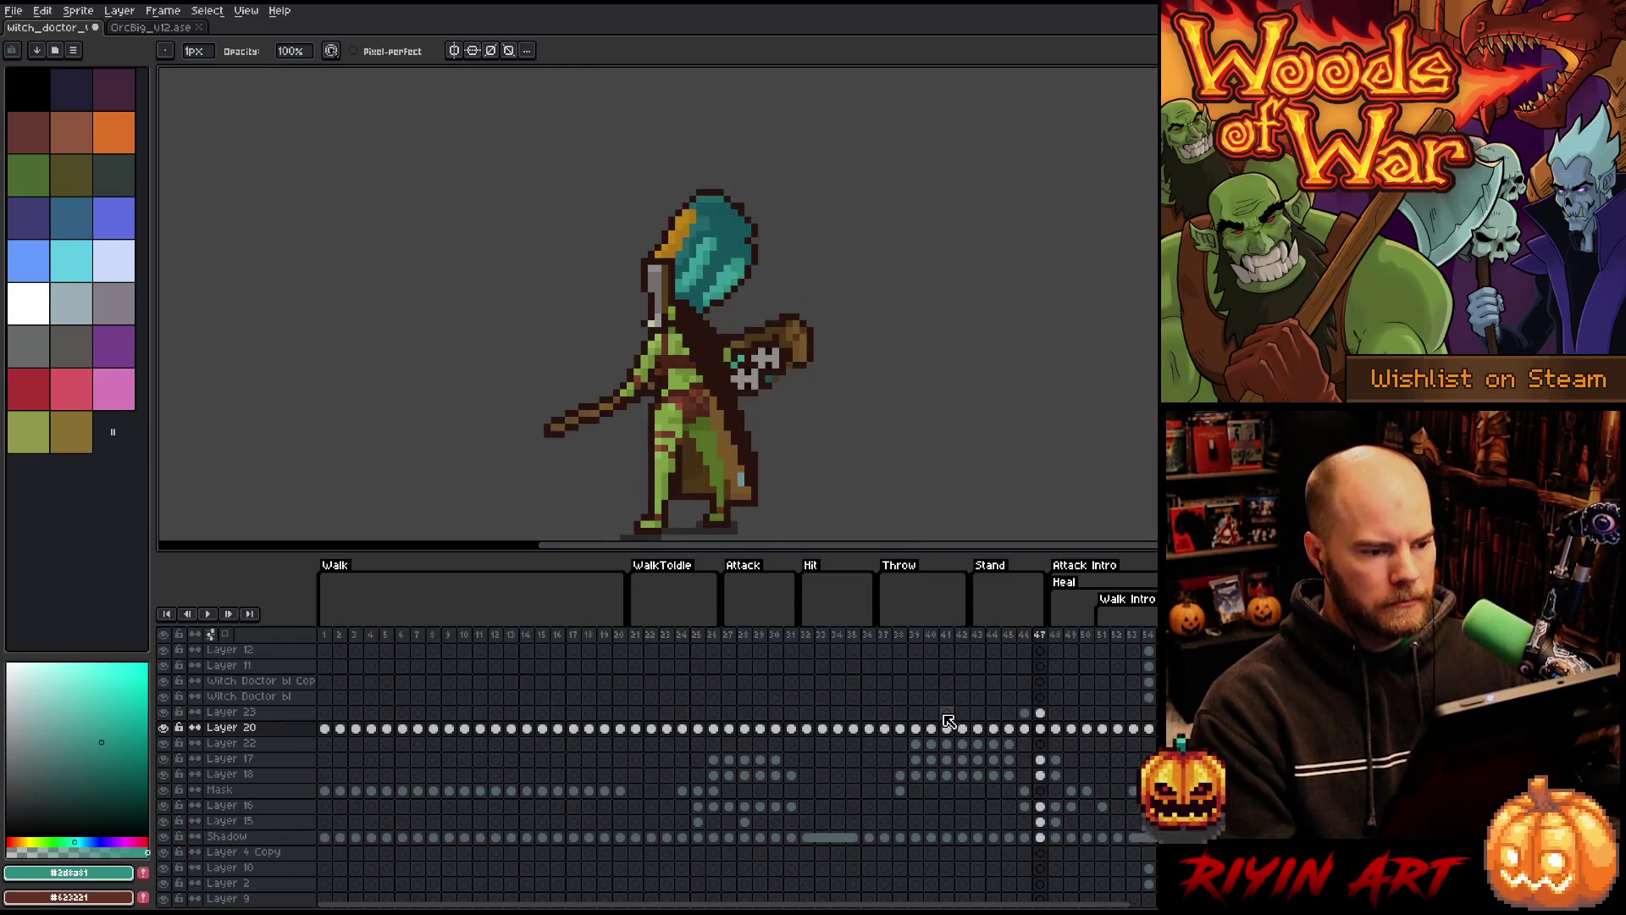
{"action": "left_click", "coordinate": [237, 716]}
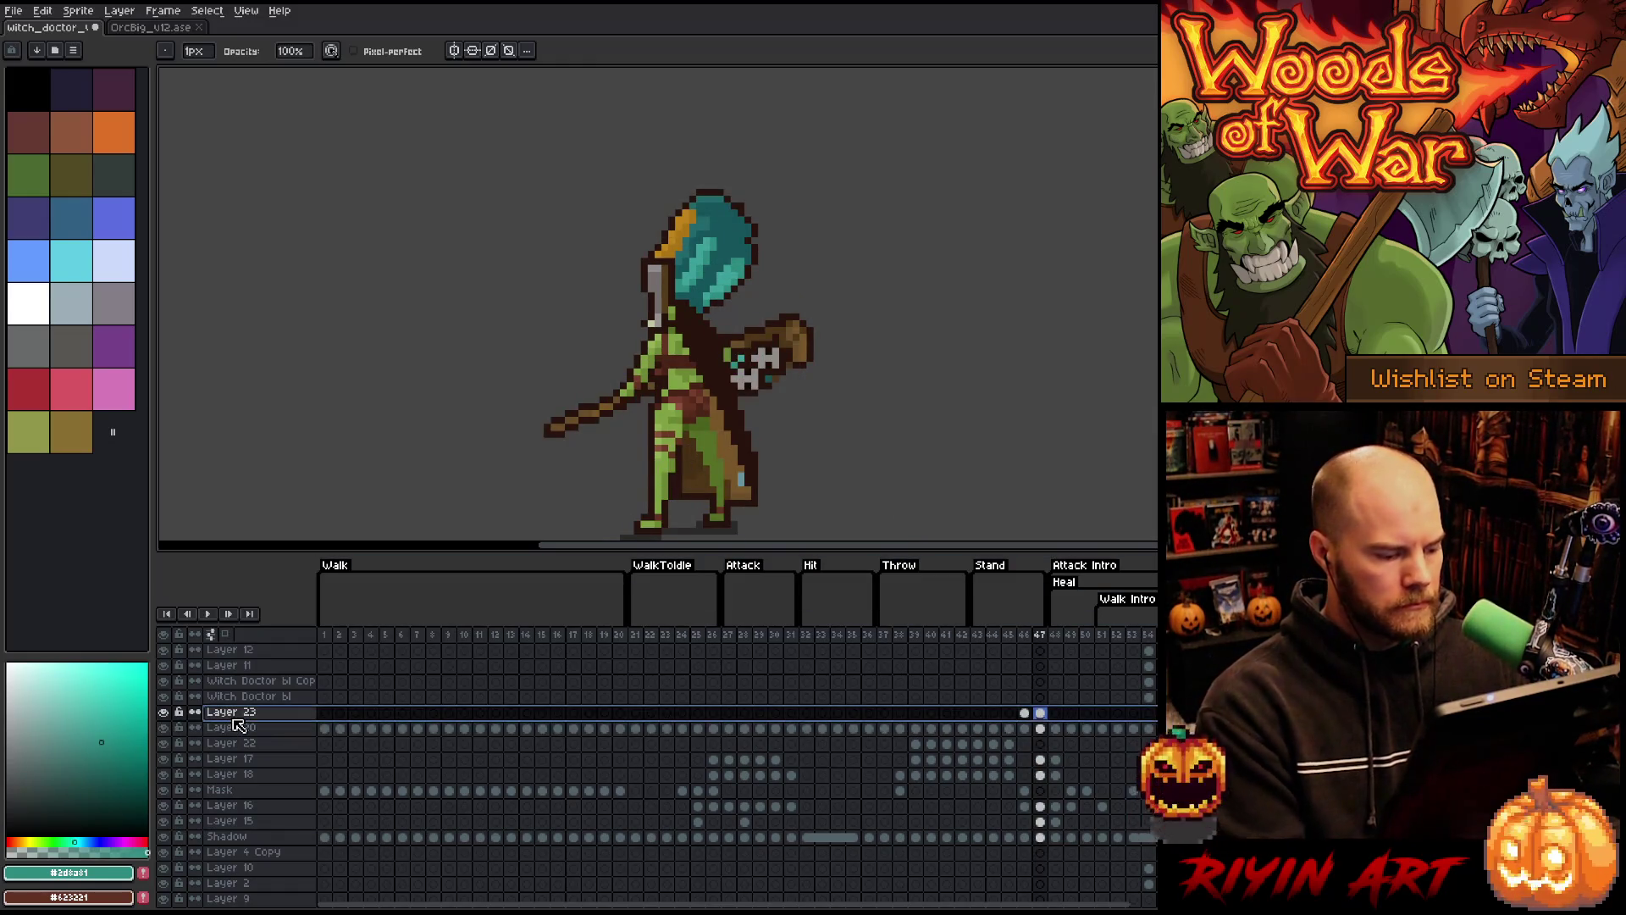
{"action": "key", "text": "ctrl+z"}
{"action": "left_click", "coordinate": [979, 637]}
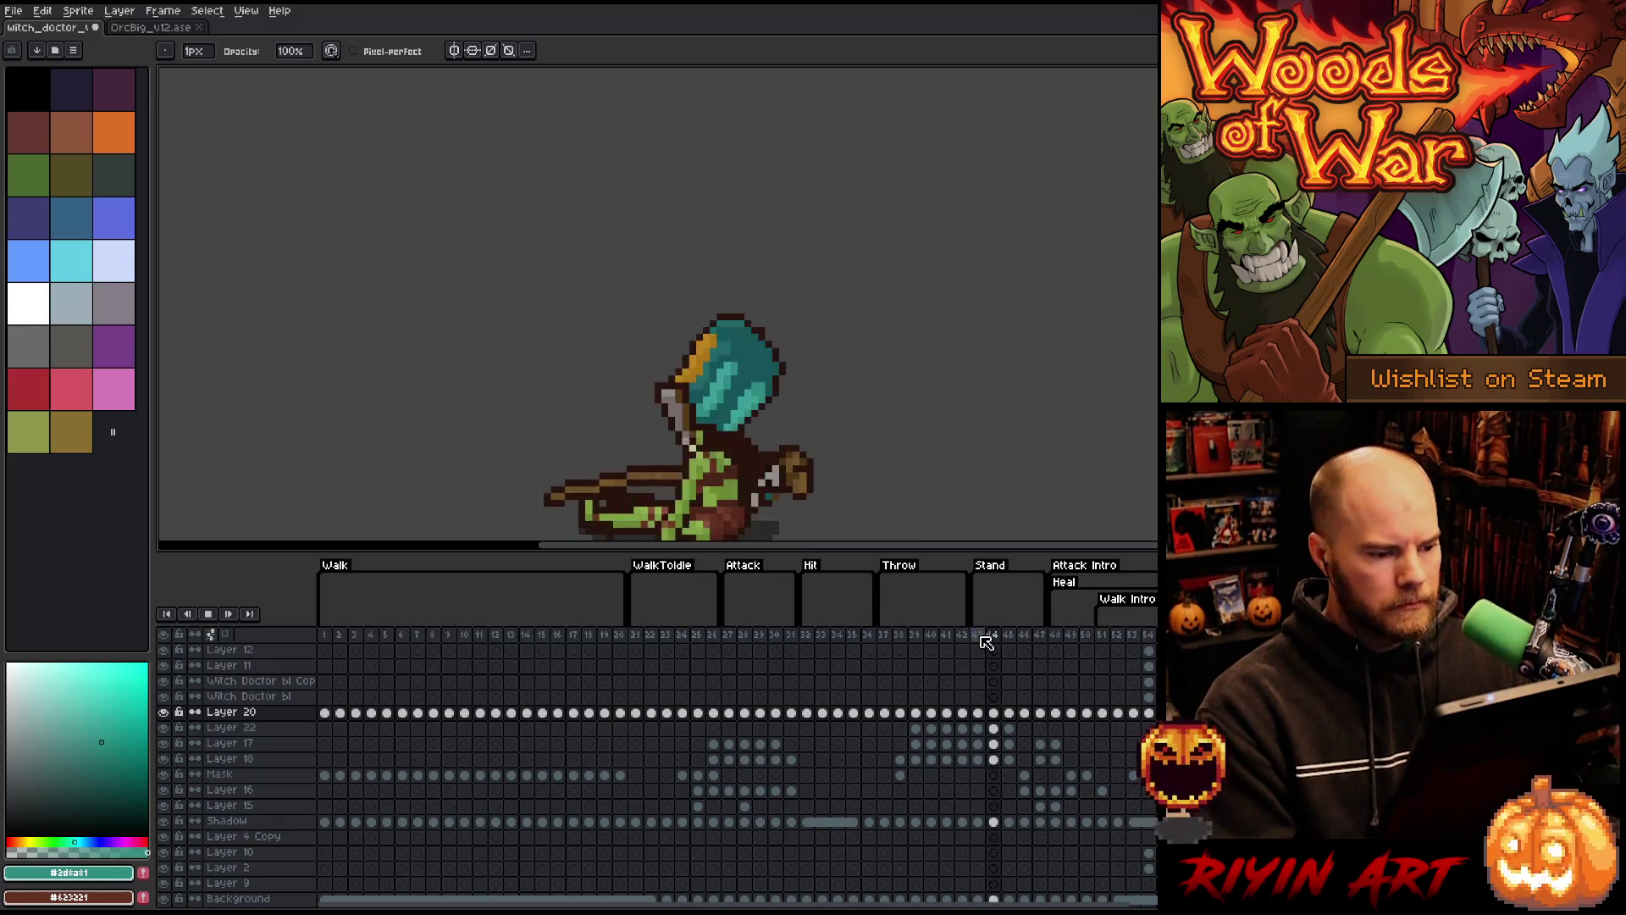
{"action": "key", "text": "Right"}
{"action": "key", "text": "Right"}
{"action": "scroll", "coordinate": [552, 352], "scroll_direction": "down", "scroll_amount": 2}
{"action": "scroll", "coordinate": [537, 389], "scroll_direction": "up", "scroll_amount": 1}
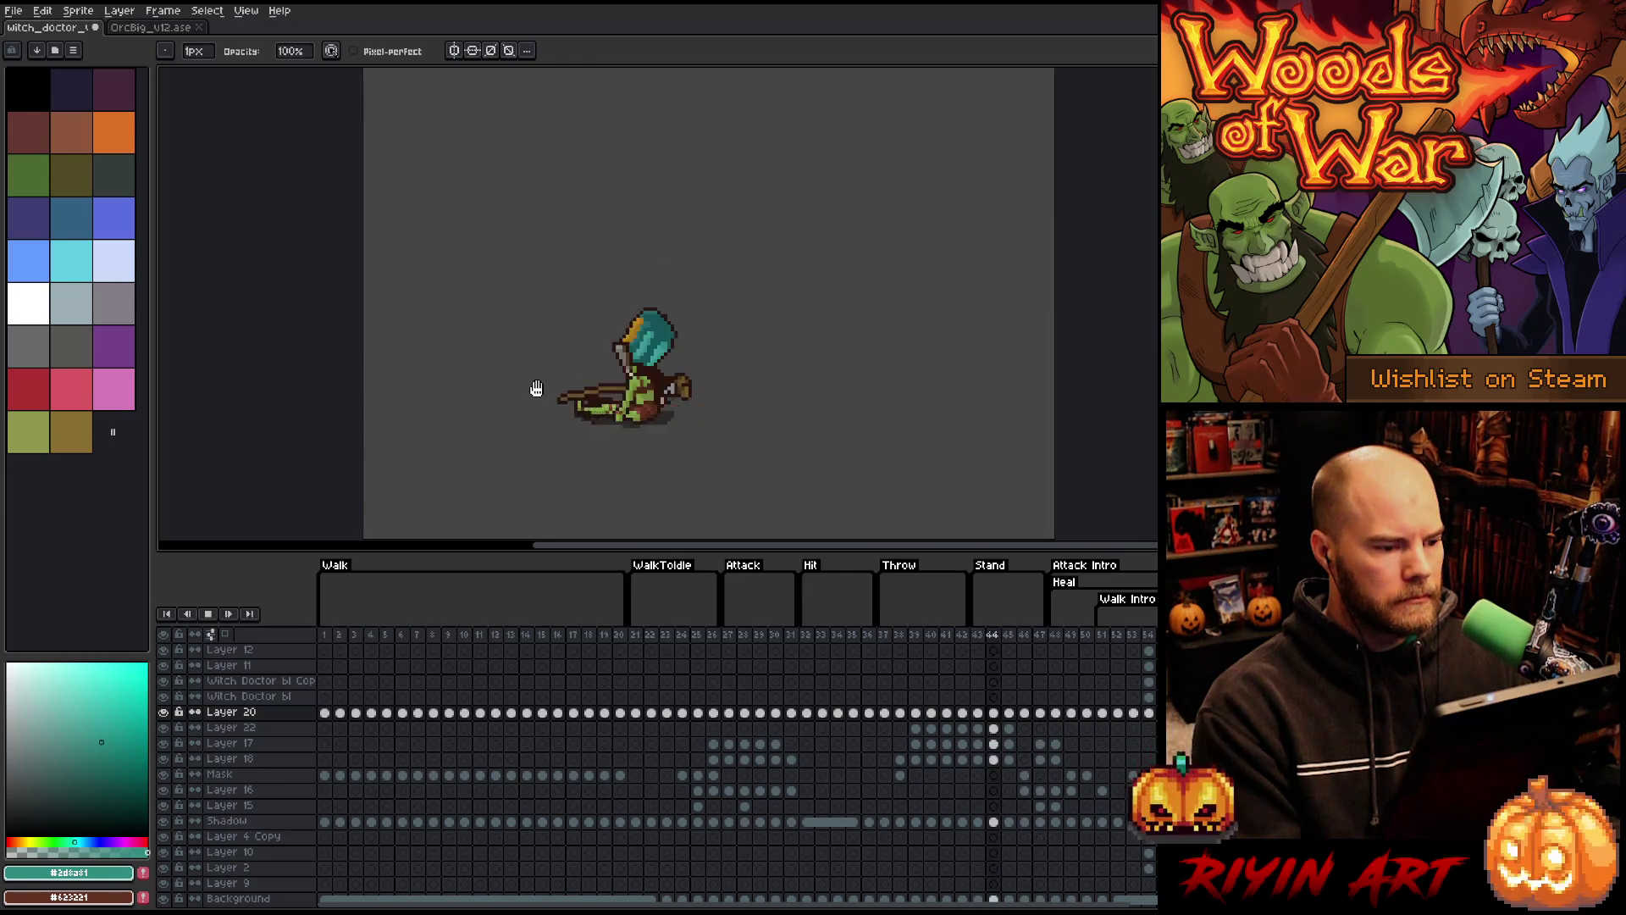
{"action": "key", "text": "Return"}
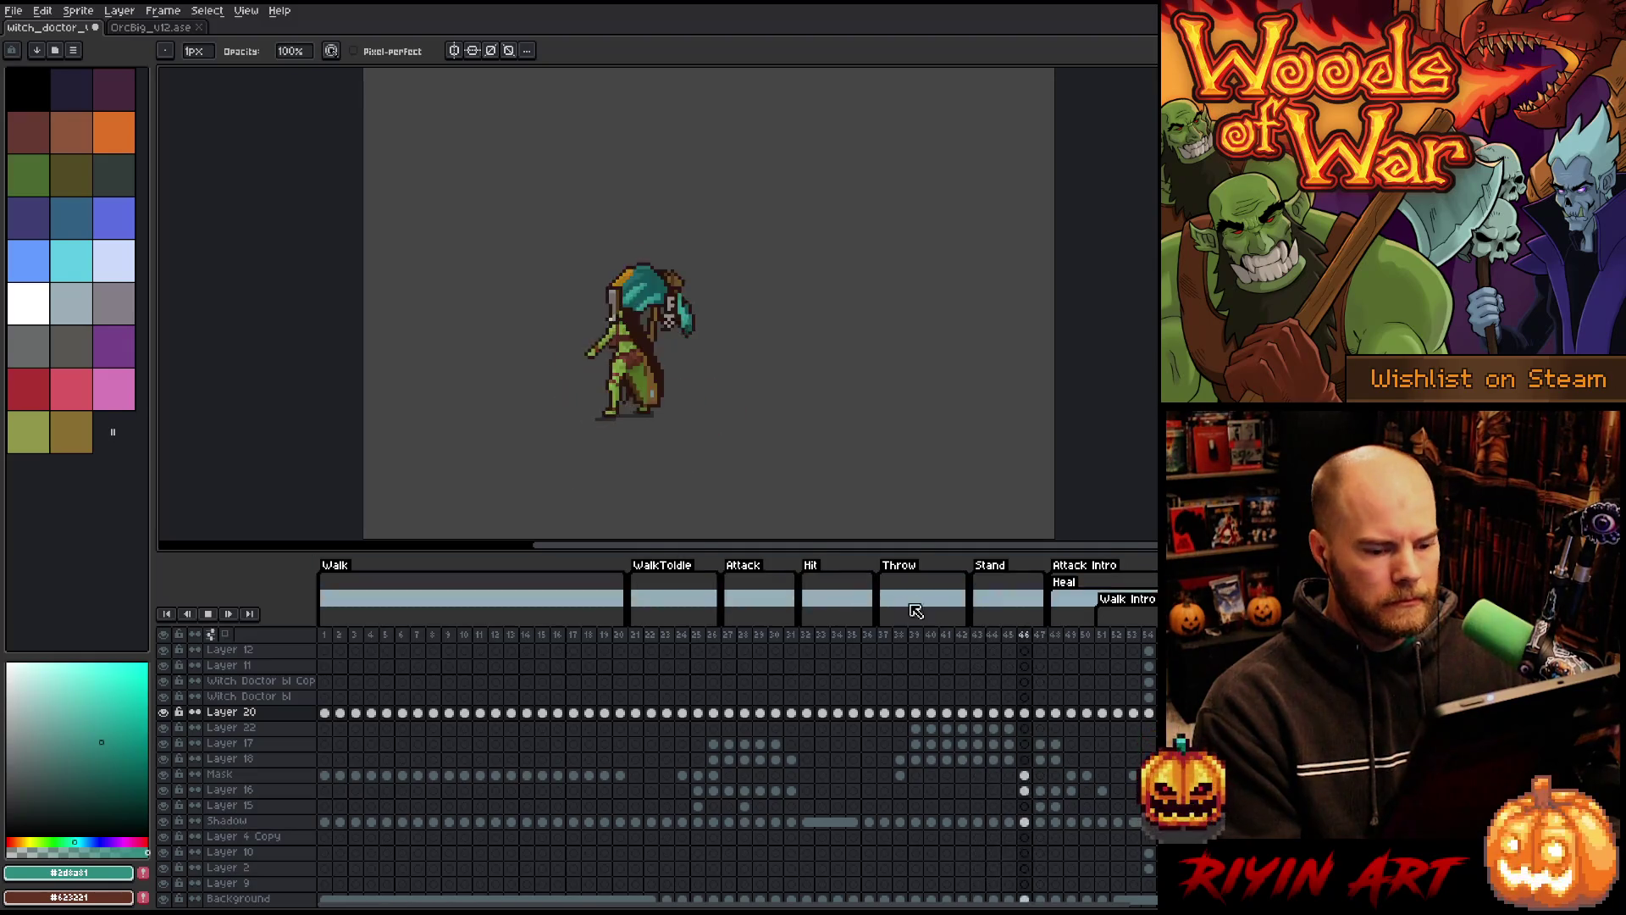
{"action": "left_click", "coordinate": [884, 636]}
{"action": "key", "text": "Return"}
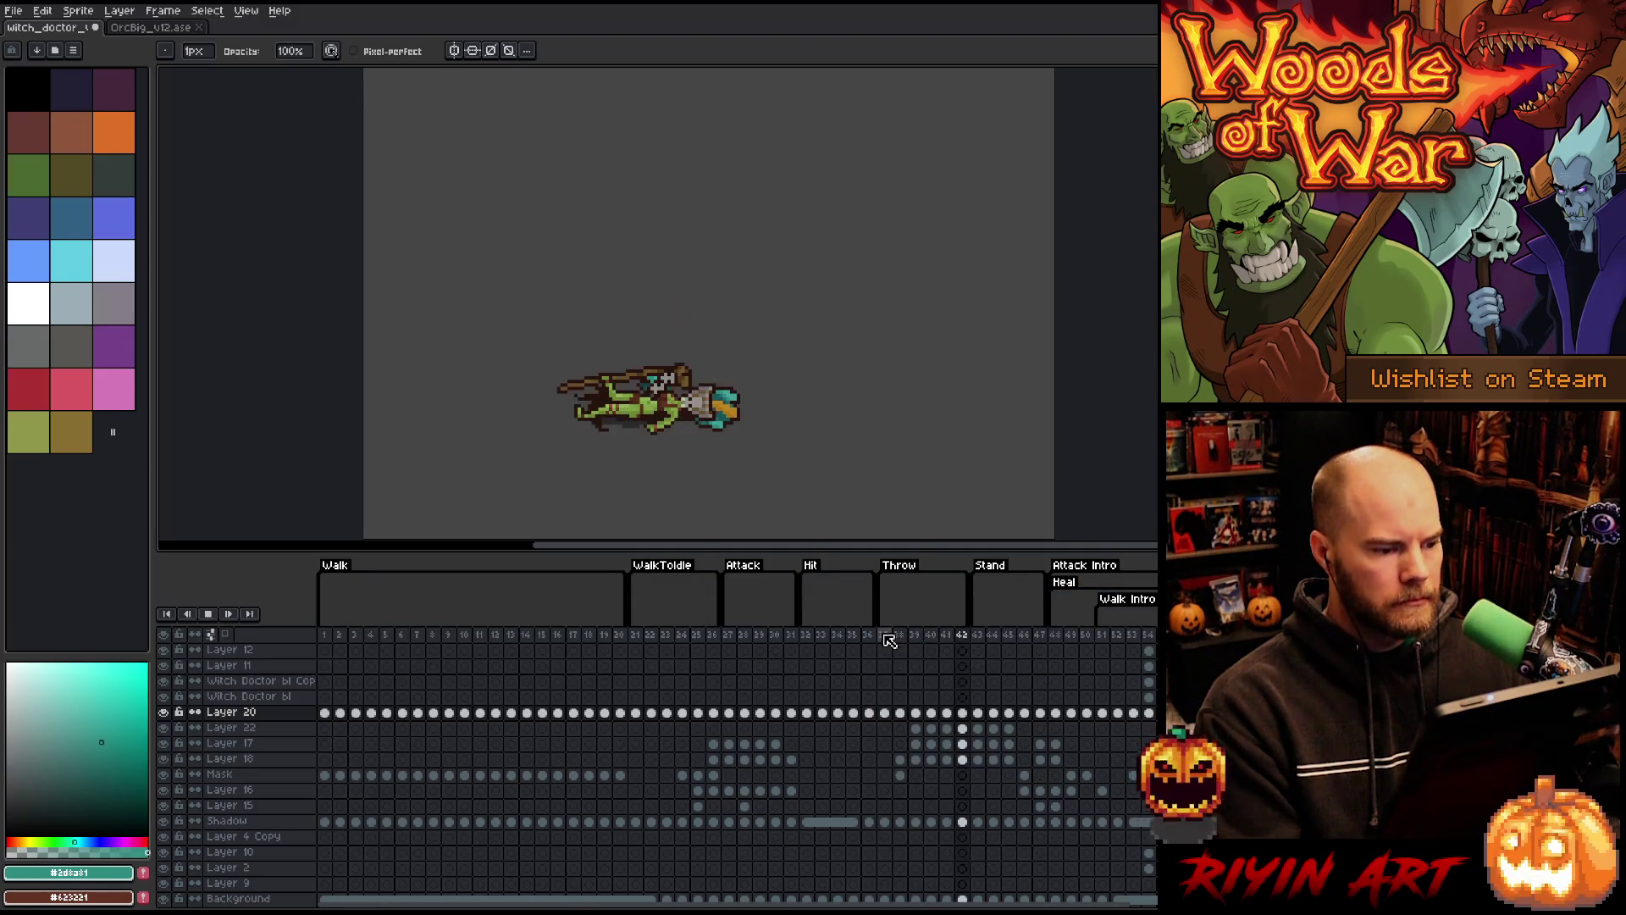
{"action": "left_click", "coordinate": [978, 635]}
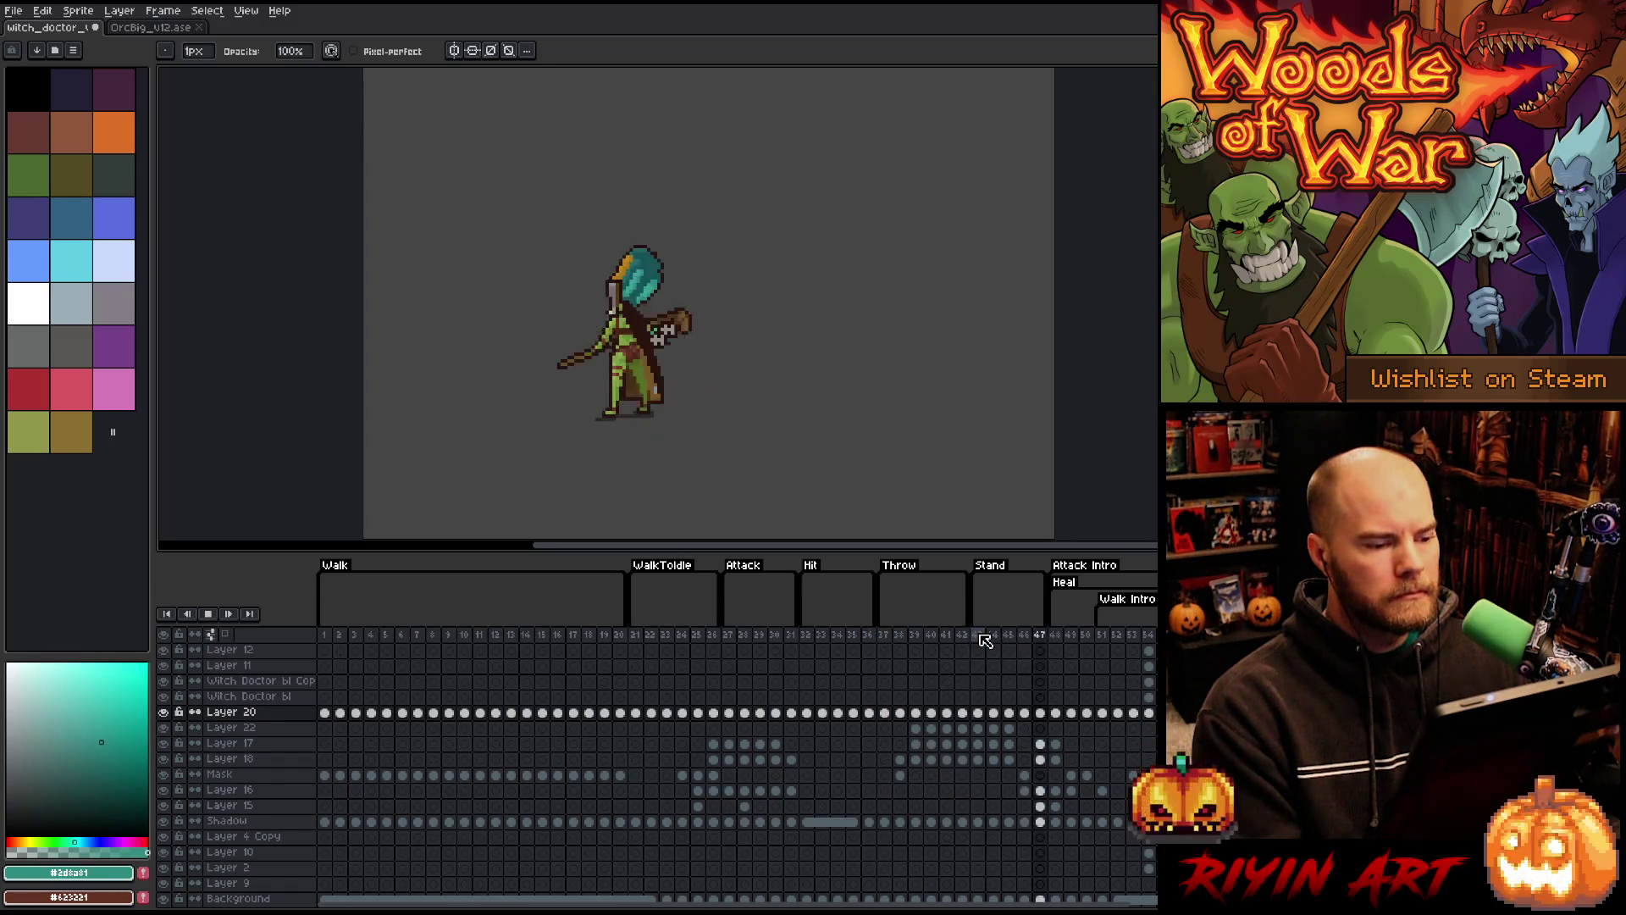
{"action": "key", "text": "Return"}
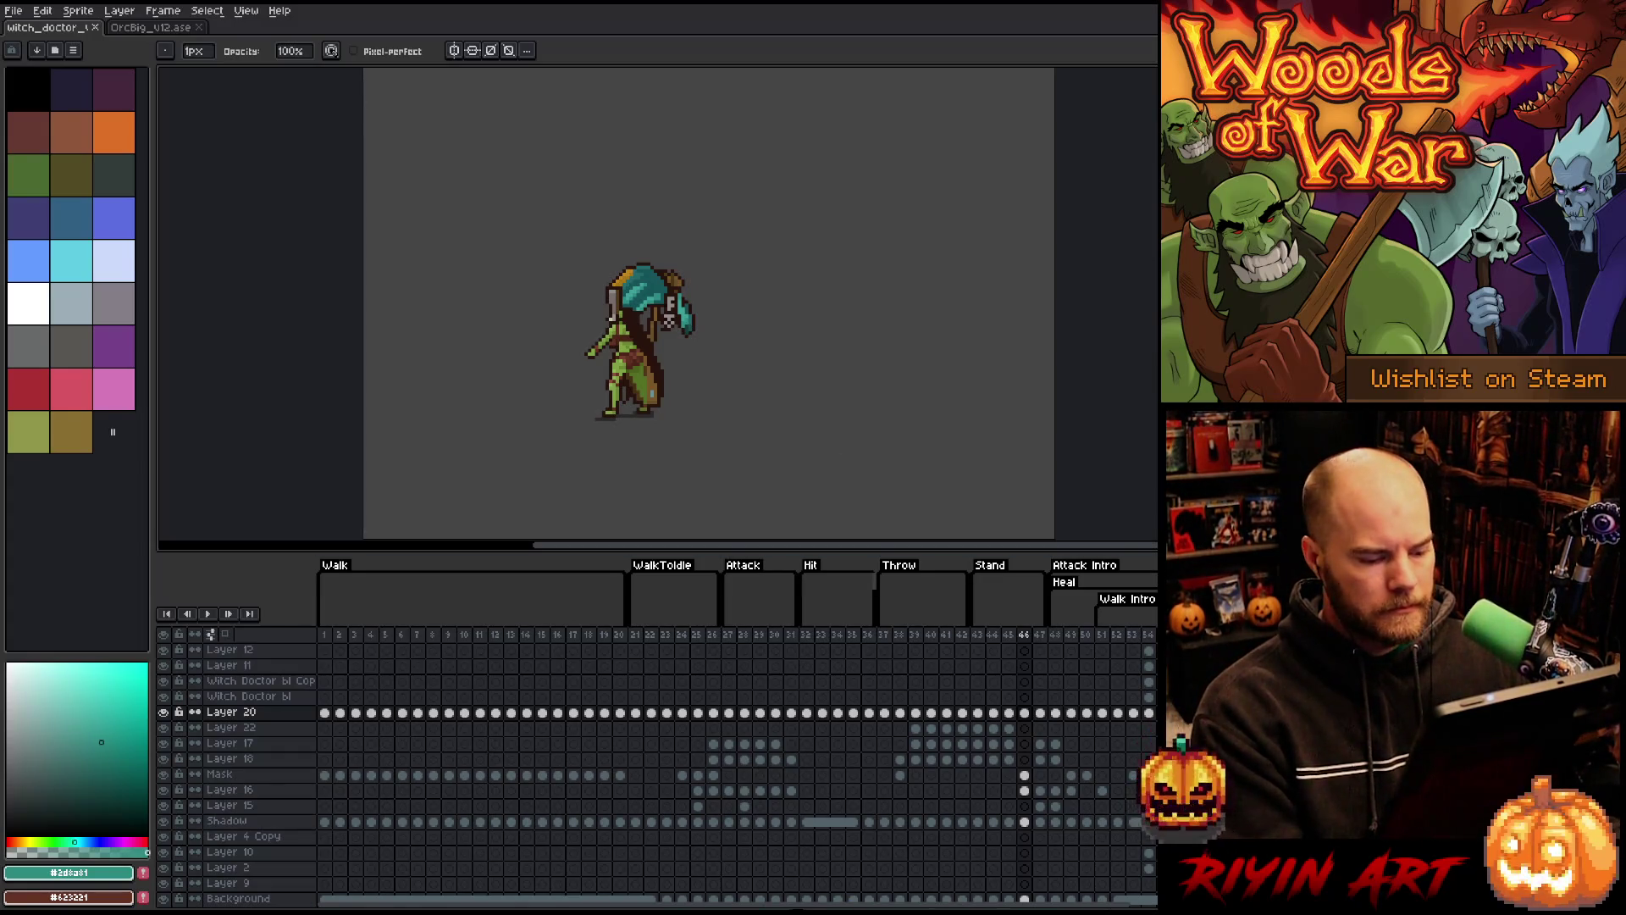
{"action": "mouse_move", "coordinate": [797, 908]}
{"action": "left_mouse_down"}
{"action": "mouse_move", "coordinate": [850, 908]}
{"action": "mouse_move", "coordinate": [796, 908]}
{"action": "left_mouse_up"}
{"action": "left_click", "coordinate": [637, 635]}
{"action": "key", "text": "Return"}
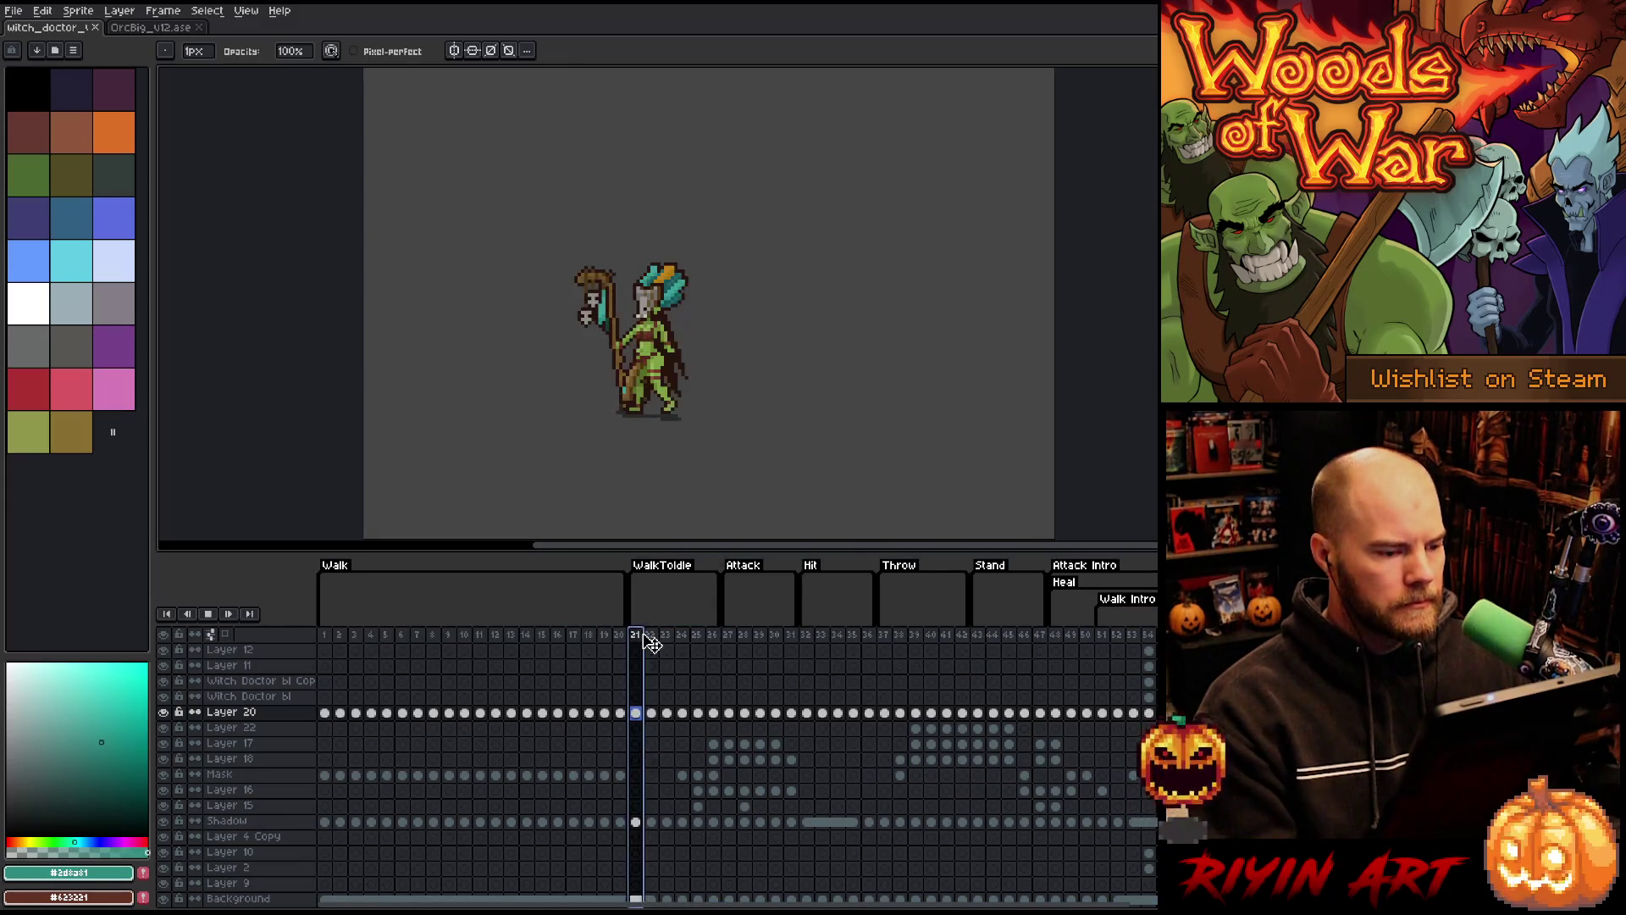
{"action": "left_click", "coordinate": [730, 635]}
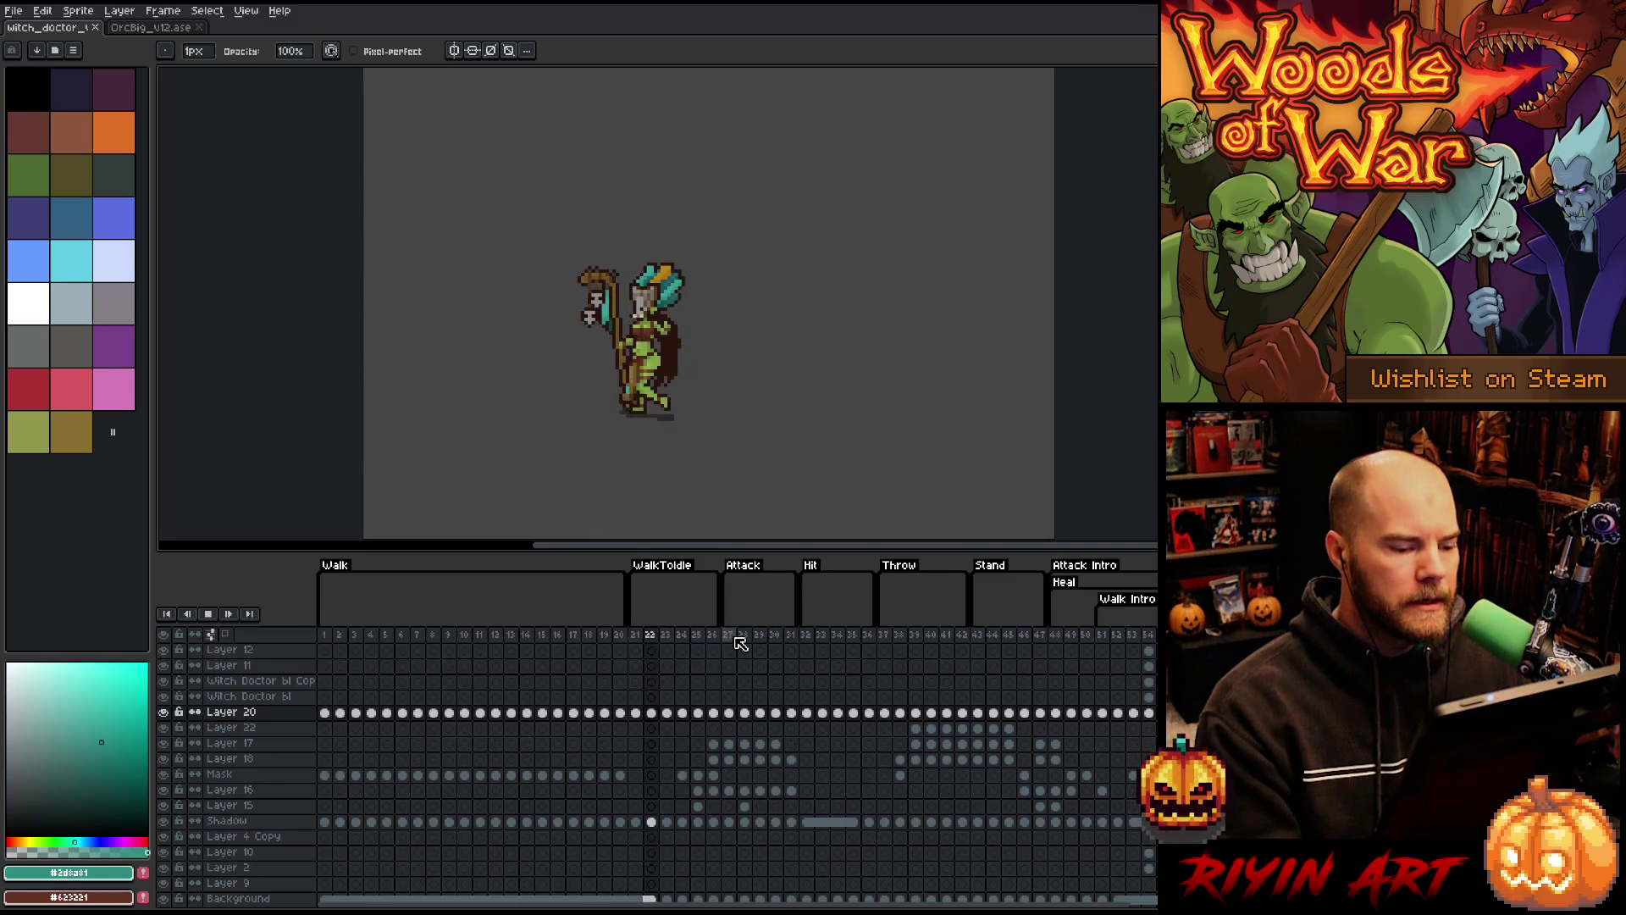
{"action": "left_click", "coordinate": [819, 637]}
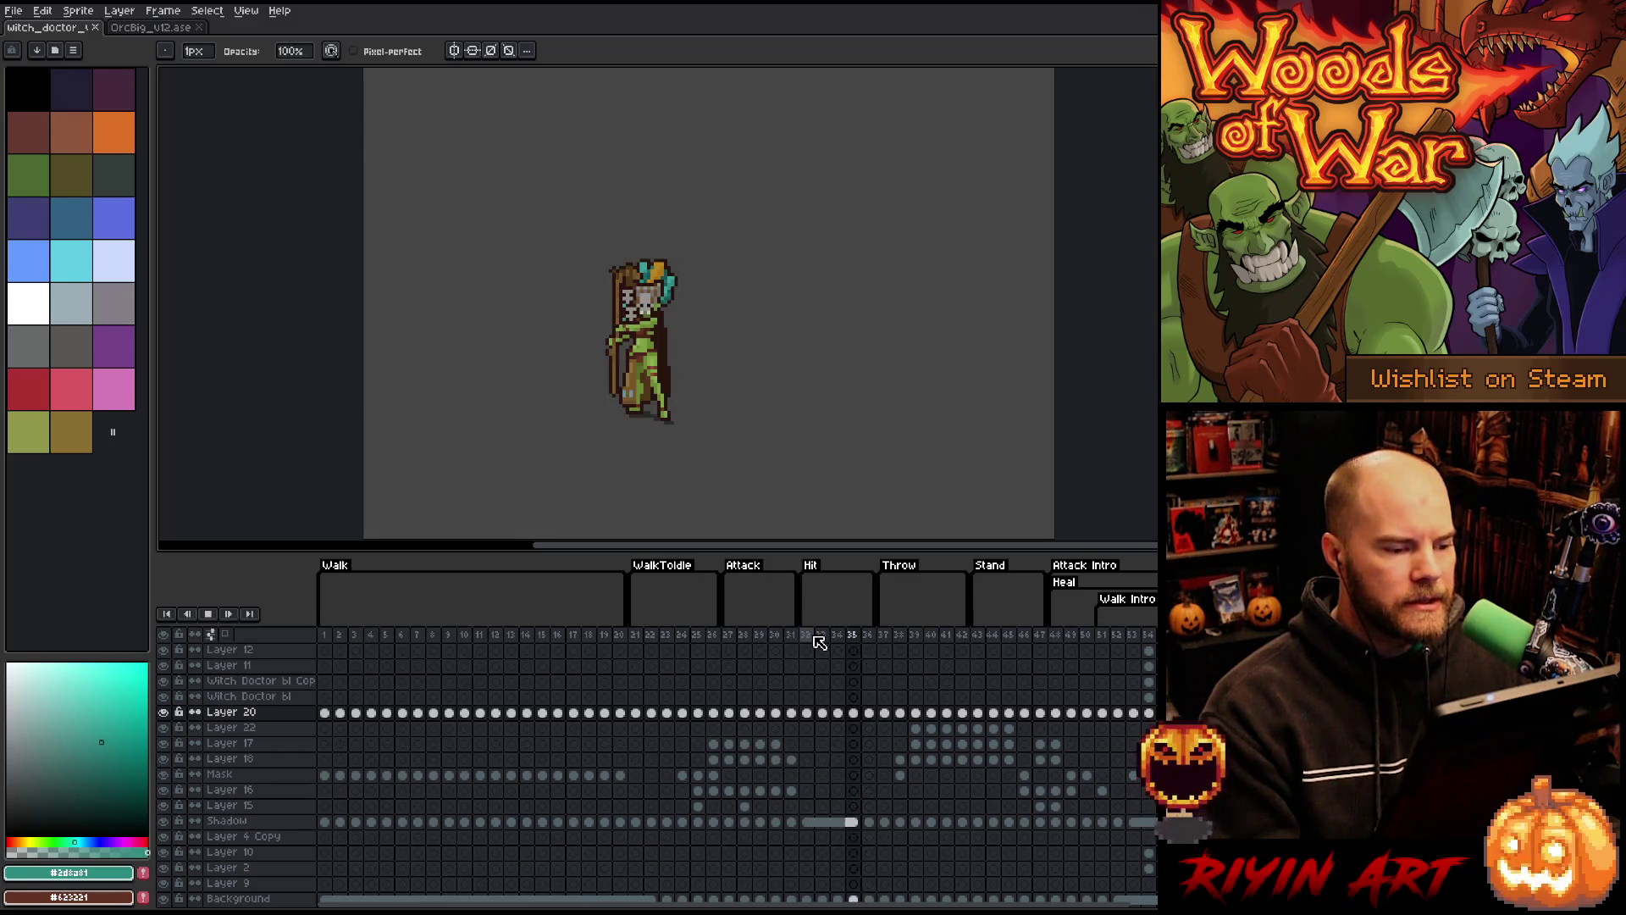
{"action": "left_click", "coordinate": [893, 637]}
{"action": "left_click", "coordinate": [981, 638]}
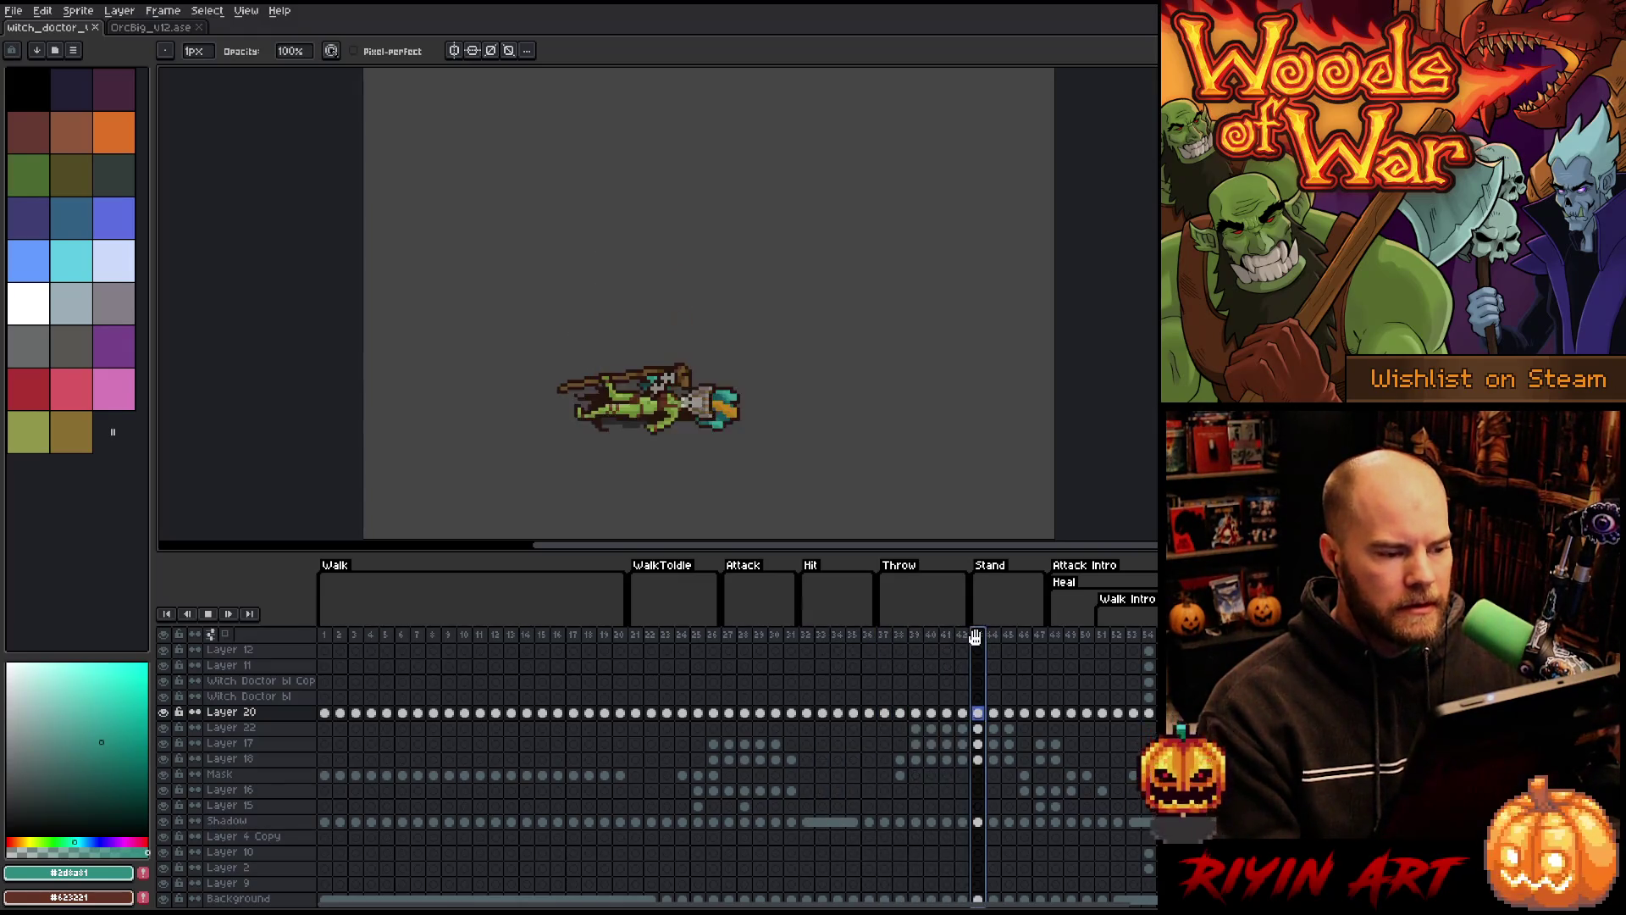
{"action": "left_click", "coordinate": [884, 642]}
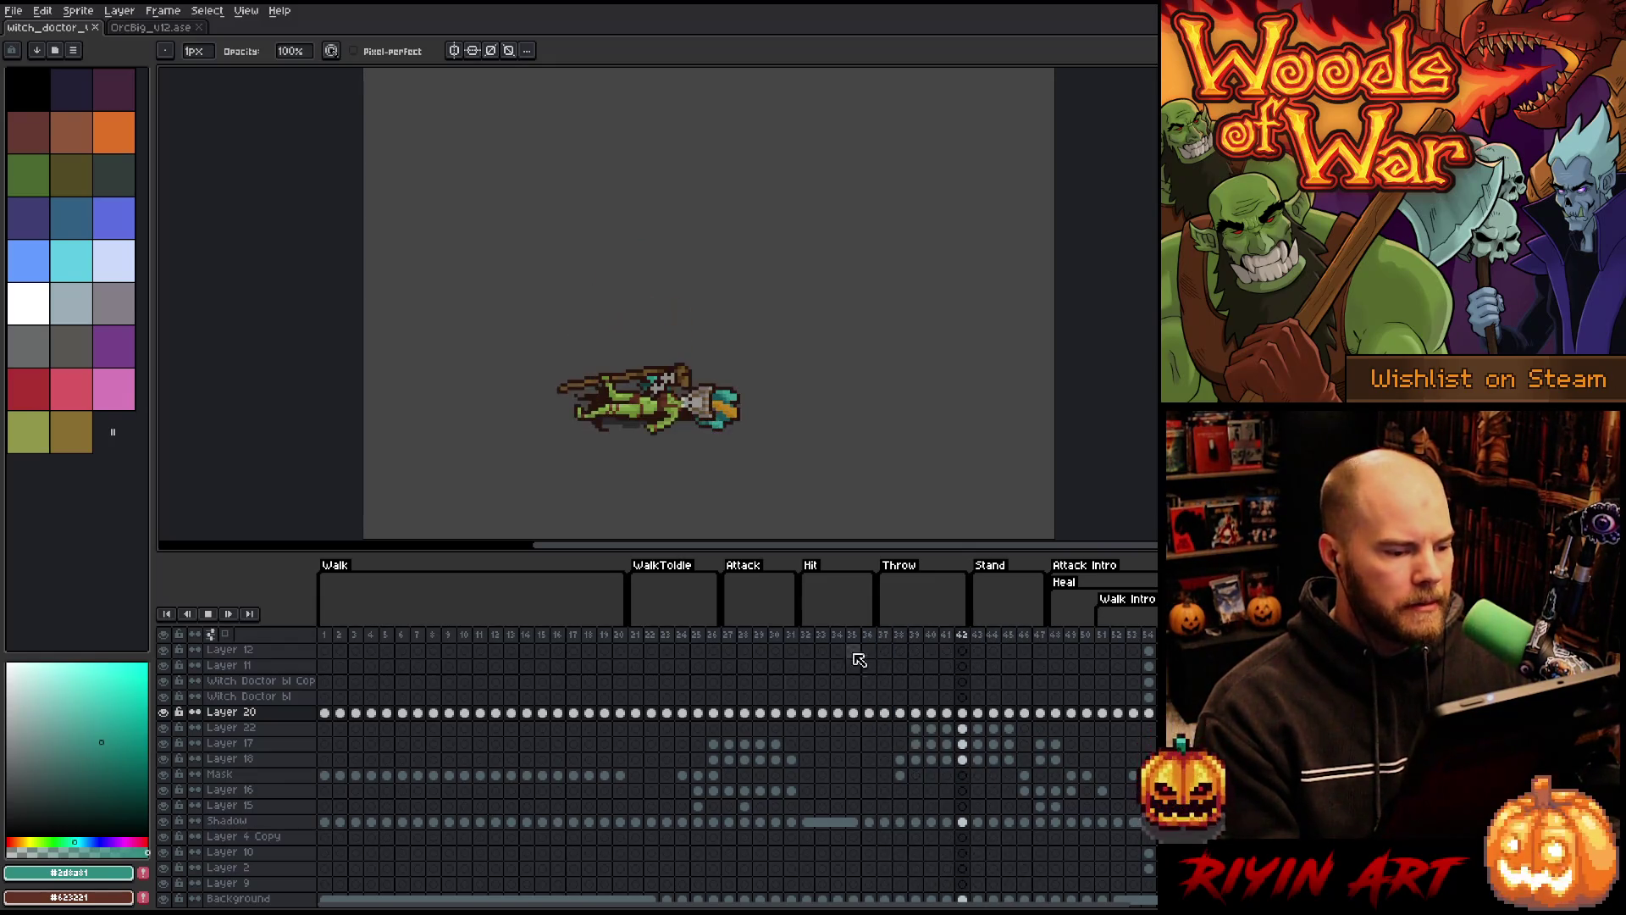
{"action": "left_click", "coordinate": [348, 639]}
{"action": "left_click", "coordinate": [335, 639]}
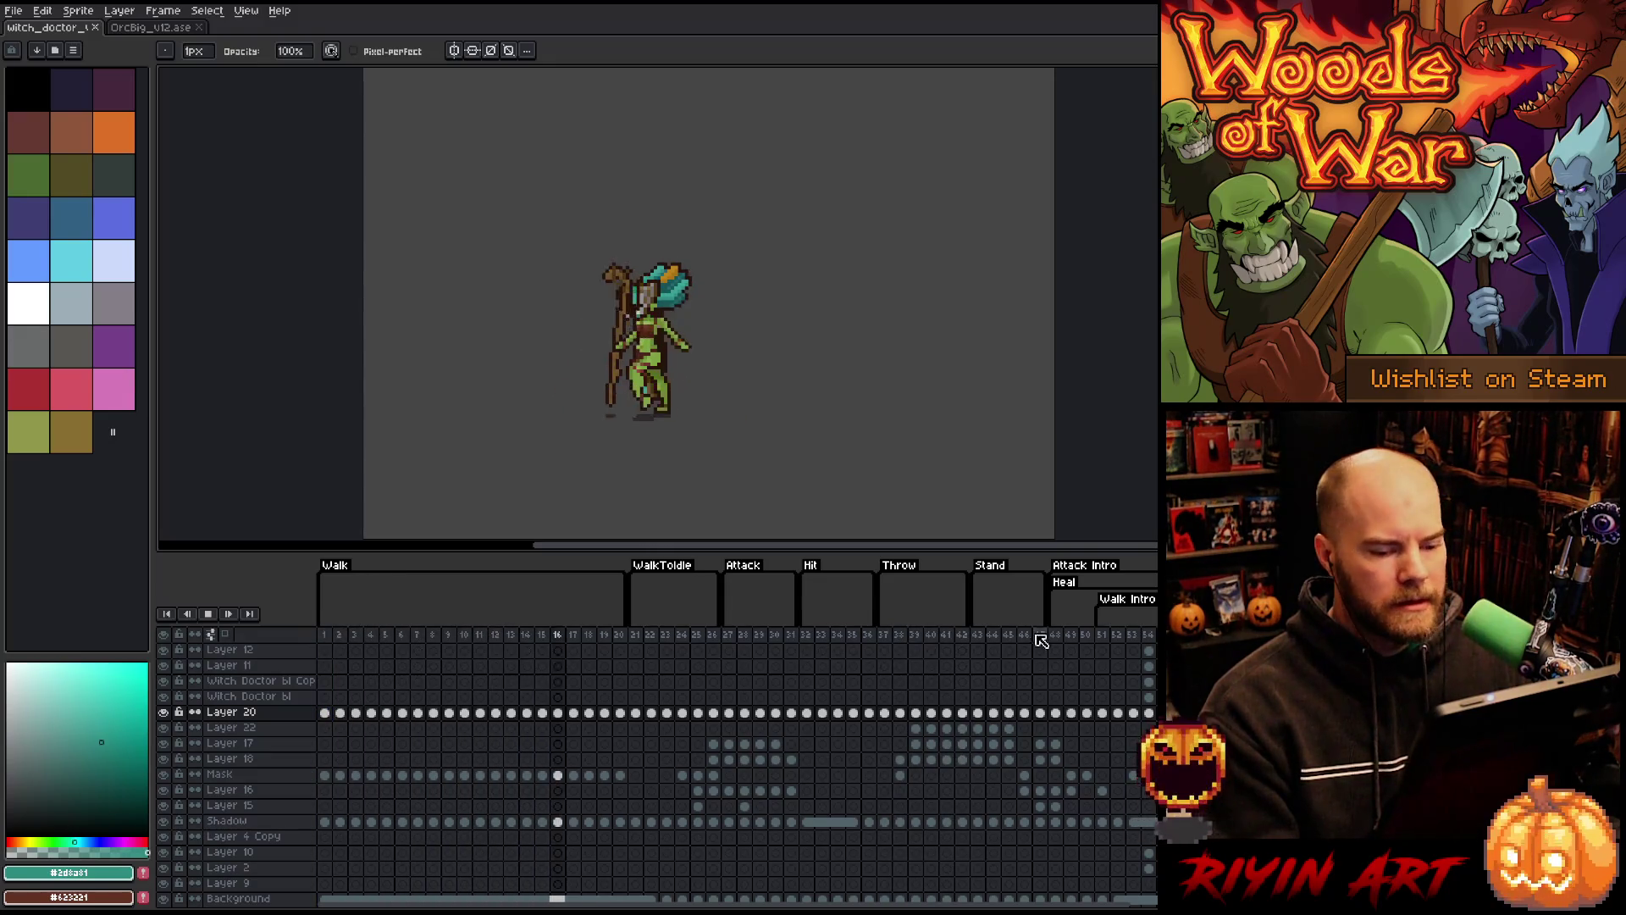
{"action": "left_click", "coordinate": [1063, 641]}
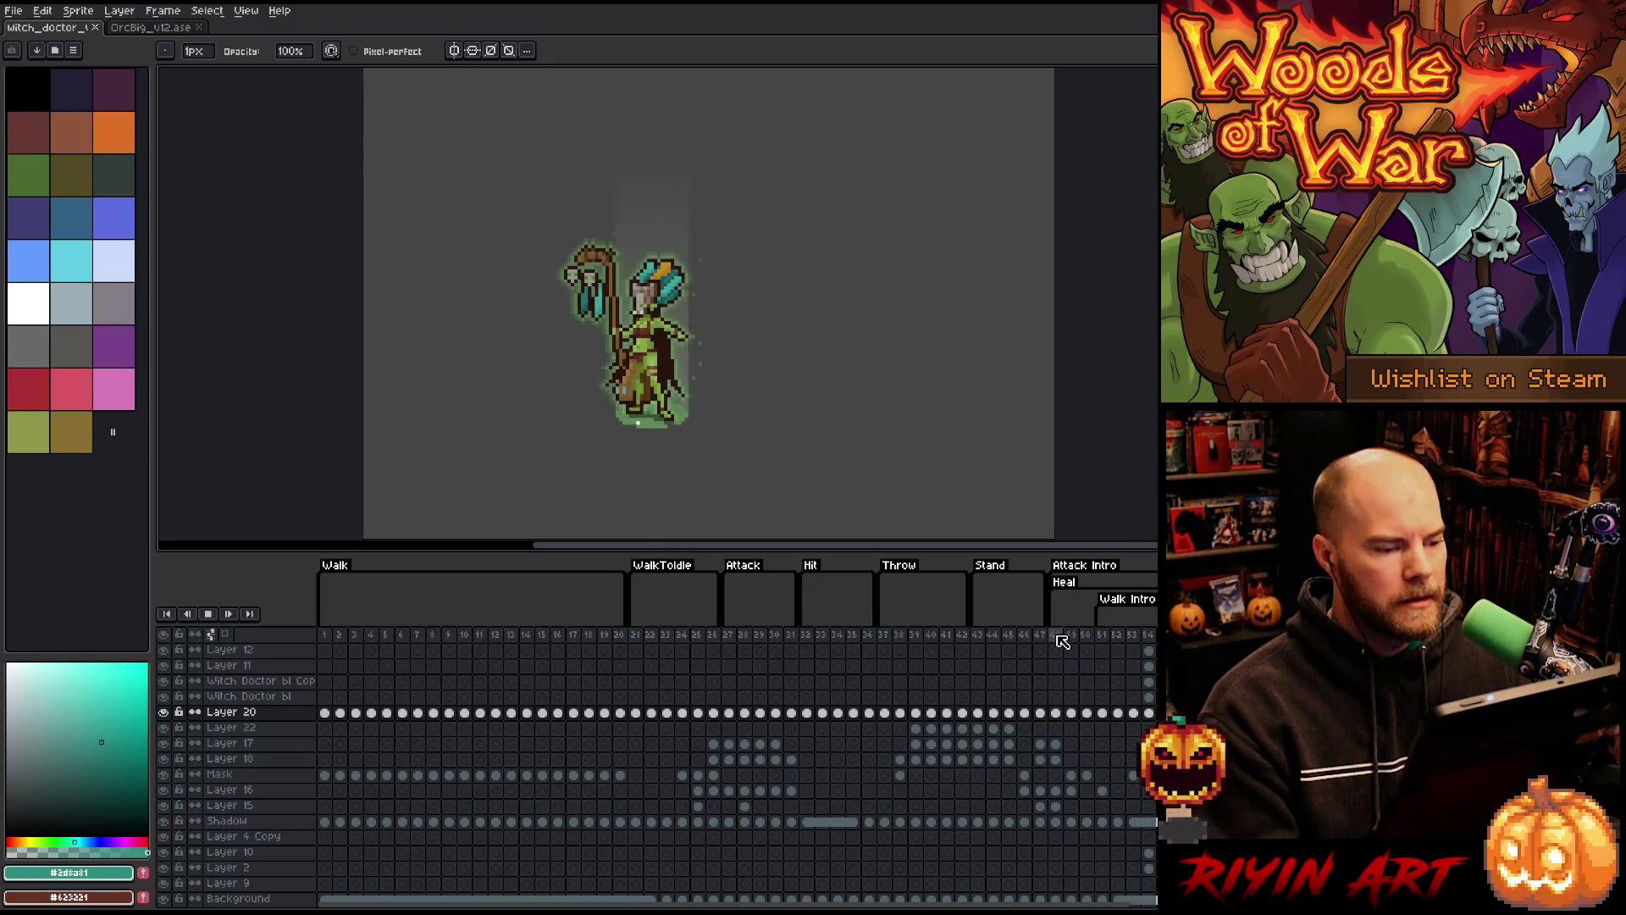
{"action": "left_click", "coordinate": [1063, 642]}
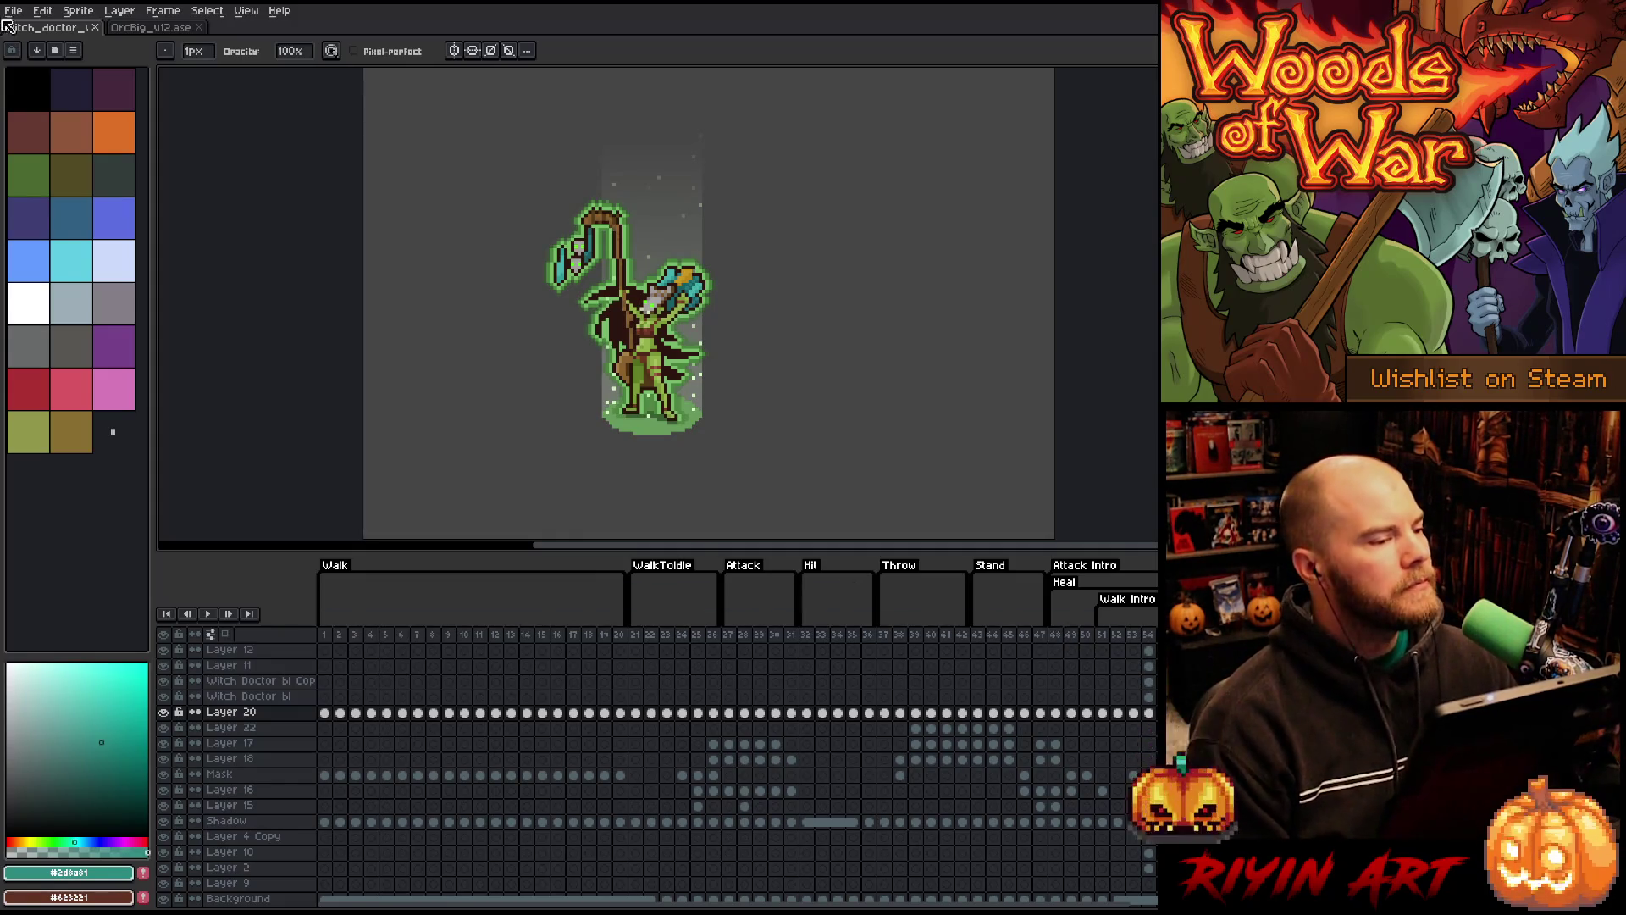
{"action": "left_click", "coordinate": [202, 29]}
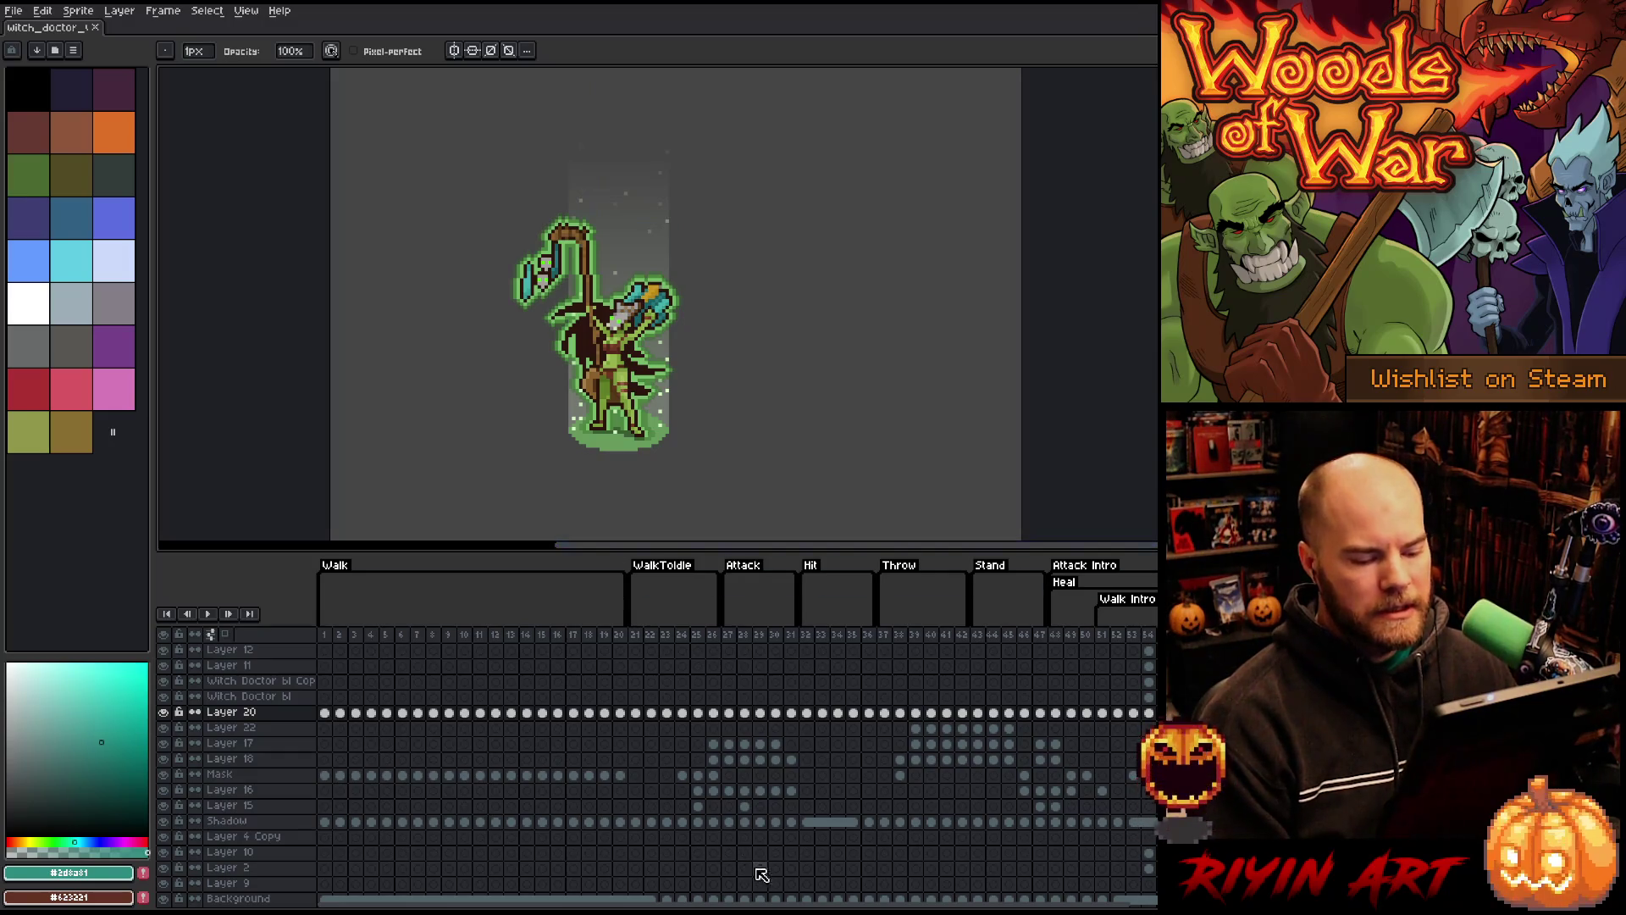
- Scrub back through the timeline, check frames 51 and 58, and start playing the Cycle animation
{"action": "mouse_move", "coordinate": [766, 904]}
{"action": "left_mouse_down"}
{"action": "mouse_move", "coordinate": [1024, 904]}
{"action": "mouse_move", "coordinate": [909, 904]}
{"action": "left_mouse_up"}
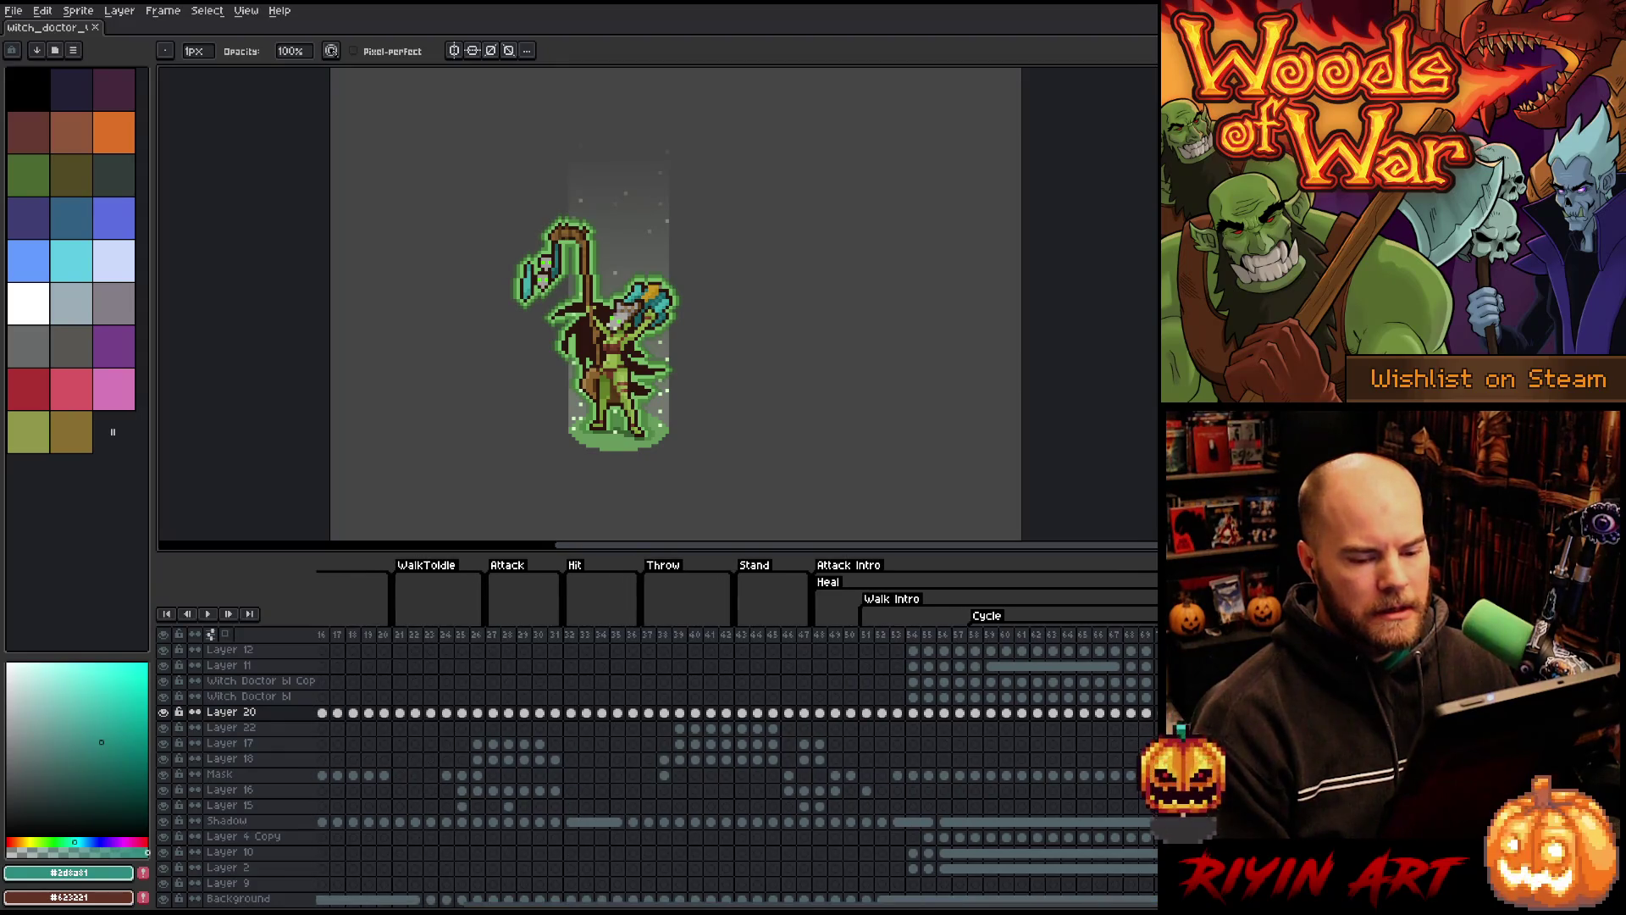
{"action": "mouse_move", "coordinate": [1144, 666]}
{"action": "left_mouse_down"}
{"action": "mouse_move", "coordinate": [521, 666]}
{"action": "mouse_move", "coordinate": [964, 682]}
{"action": "mouse_move", "coordinate": [638, 676]}
{"action": "left_mouse_up"}
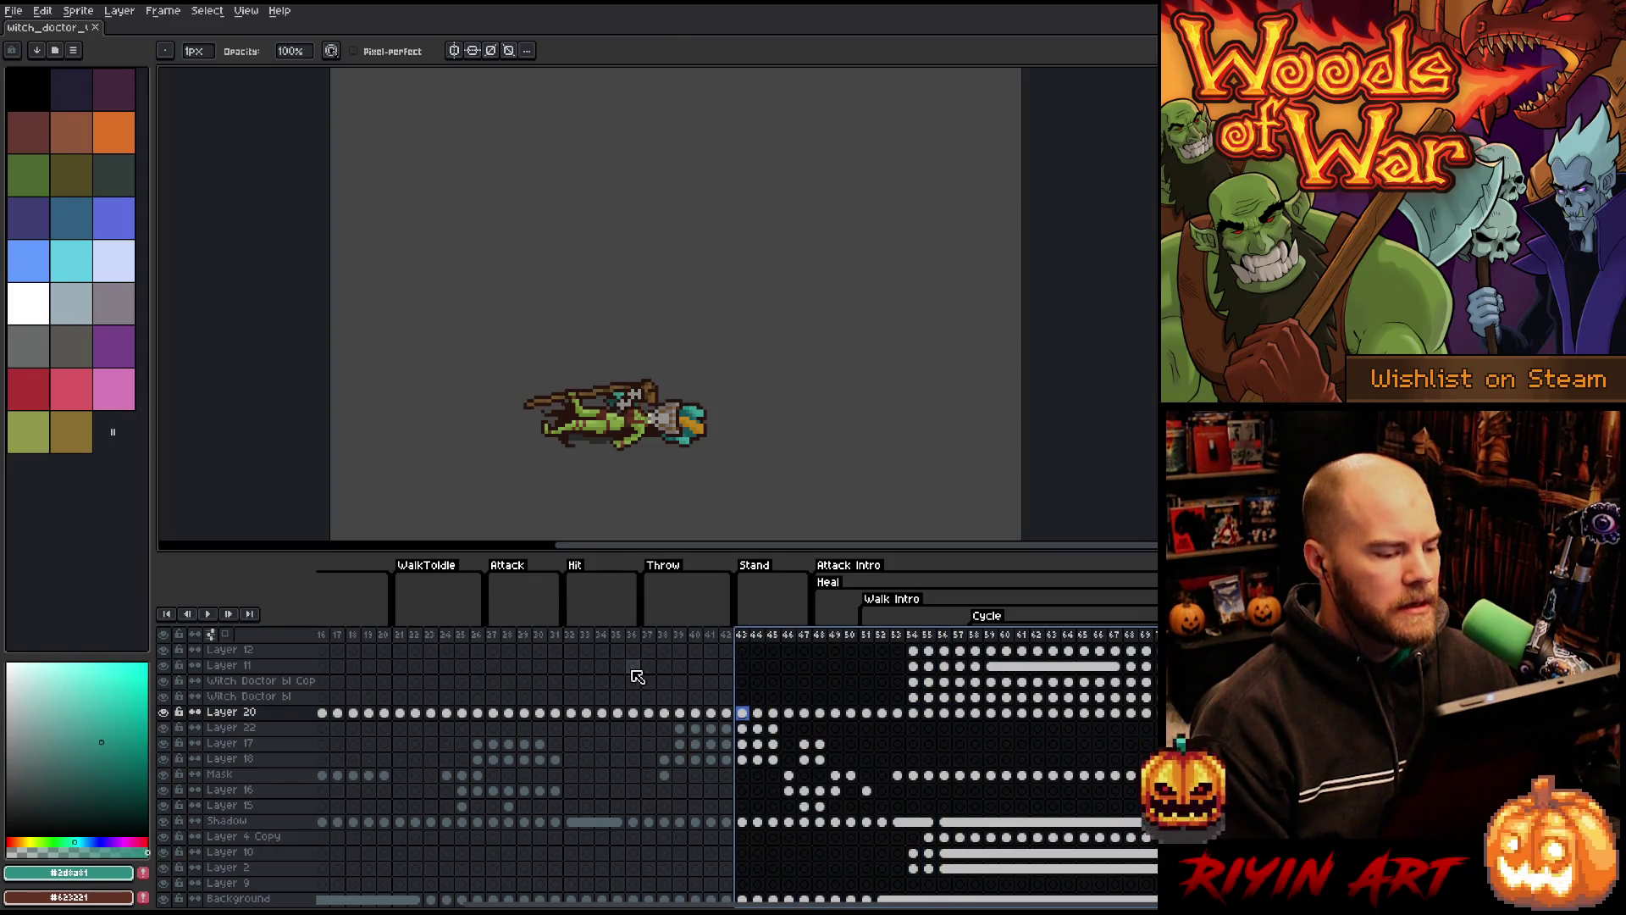
{"action": "left_click", "coordinate": [870, 634]}
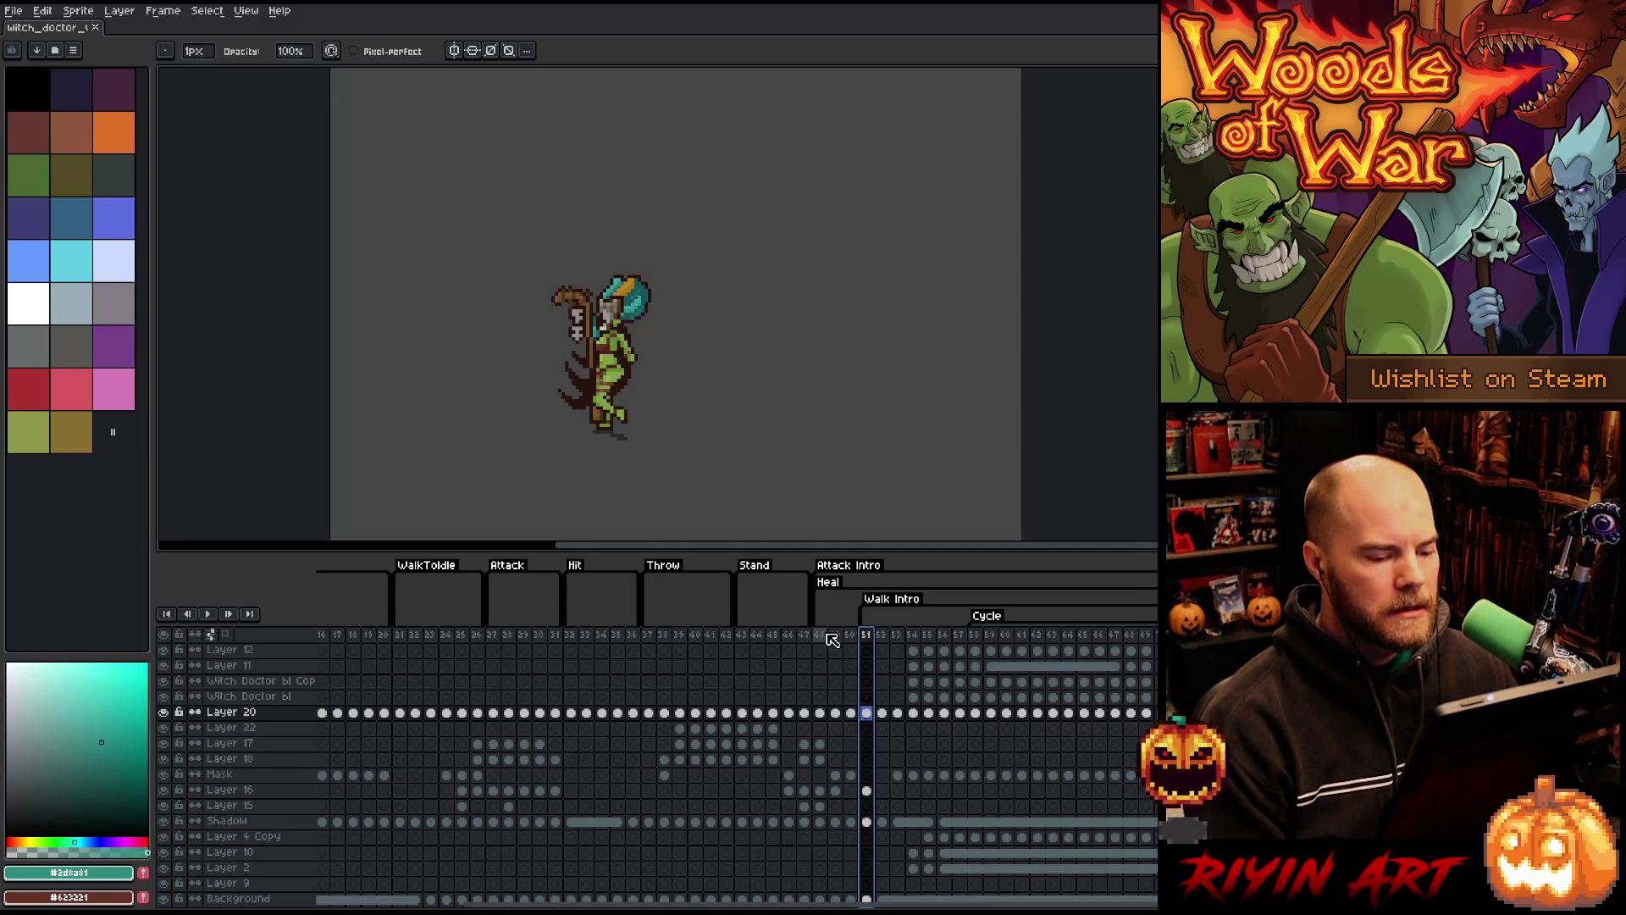
{"action": "left_click", "coordinate": [978, 634]}
{"action": "key", "text": "Return"}
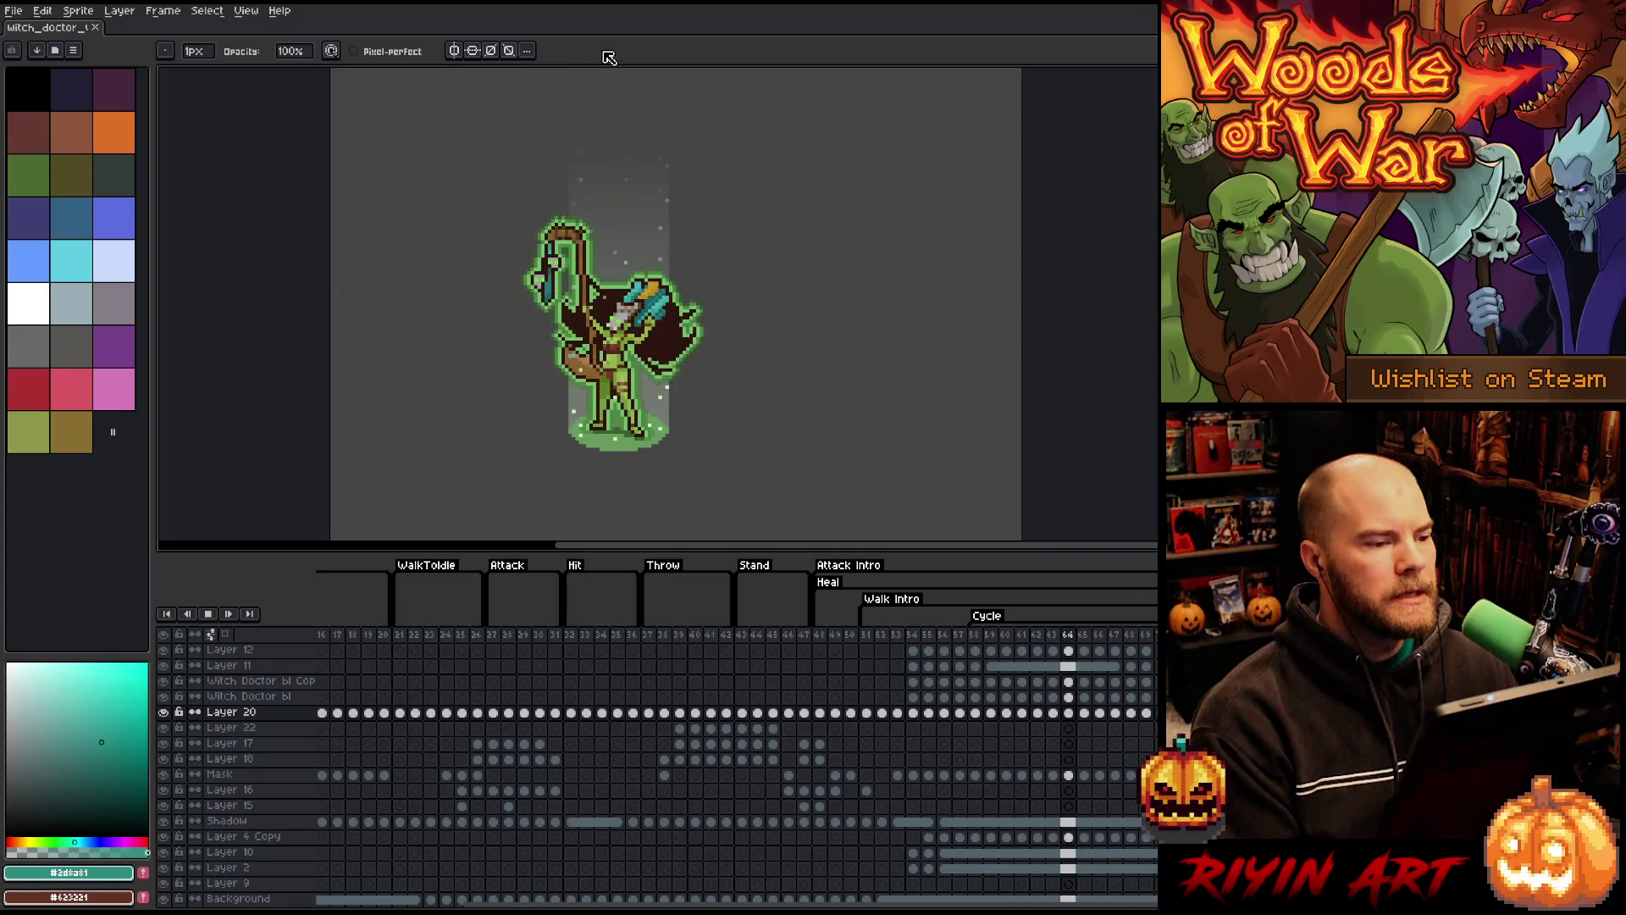
{"action": "scroll", "coordinate": [455, 294], "scroll_direction": "up", "scroll_amount": 1}
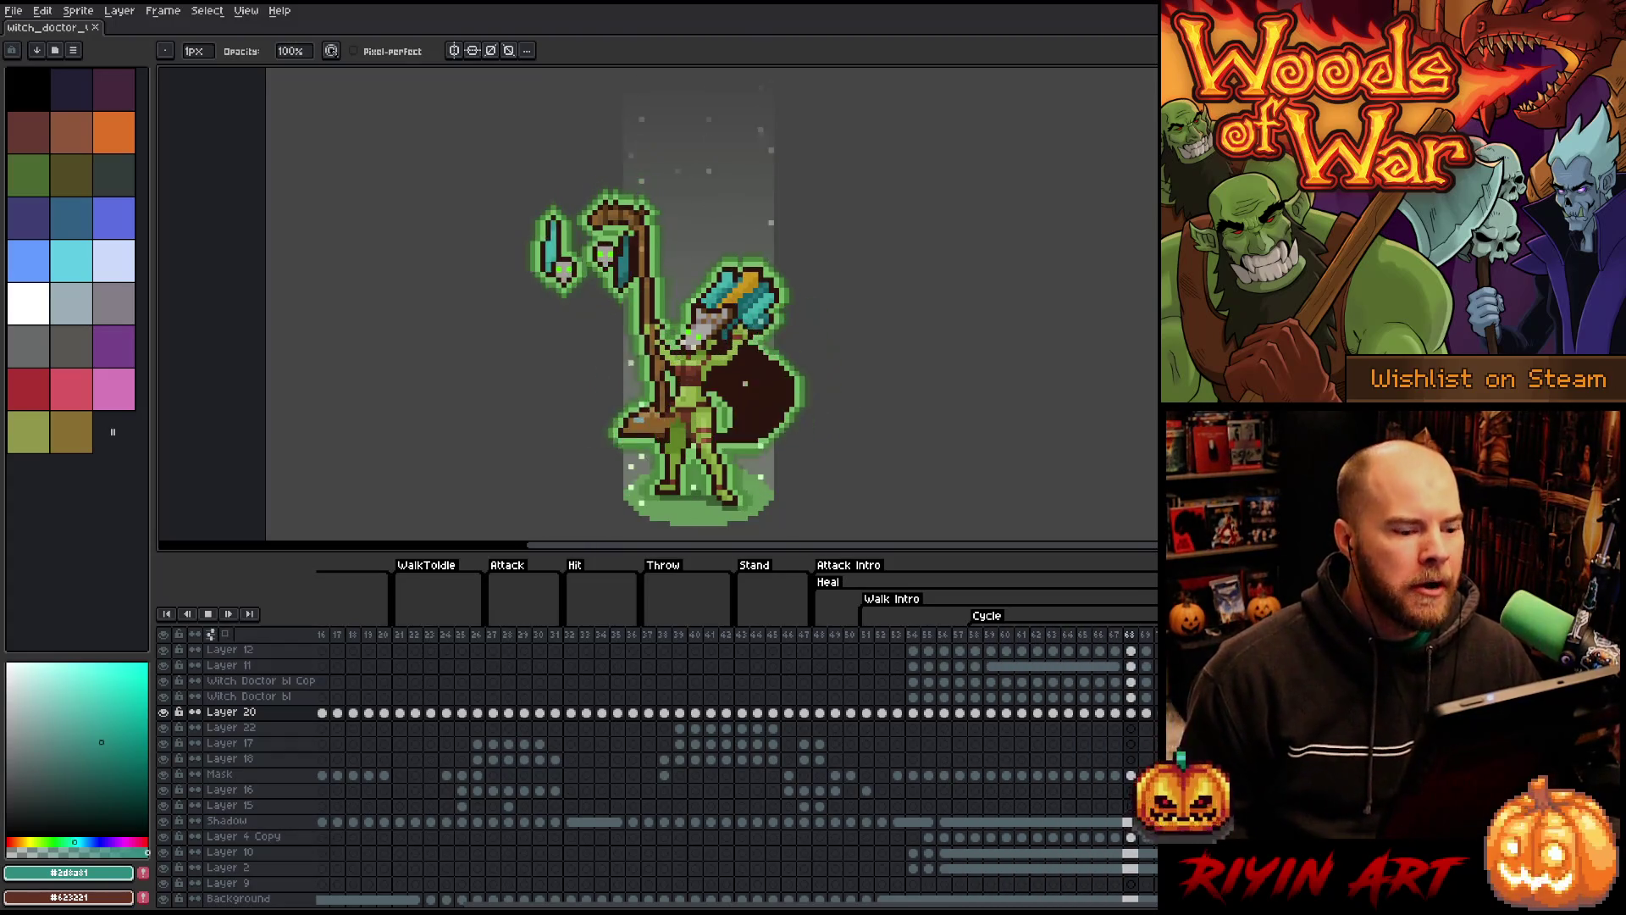
{"action": "left_click", "coordinate": [401, 635]}
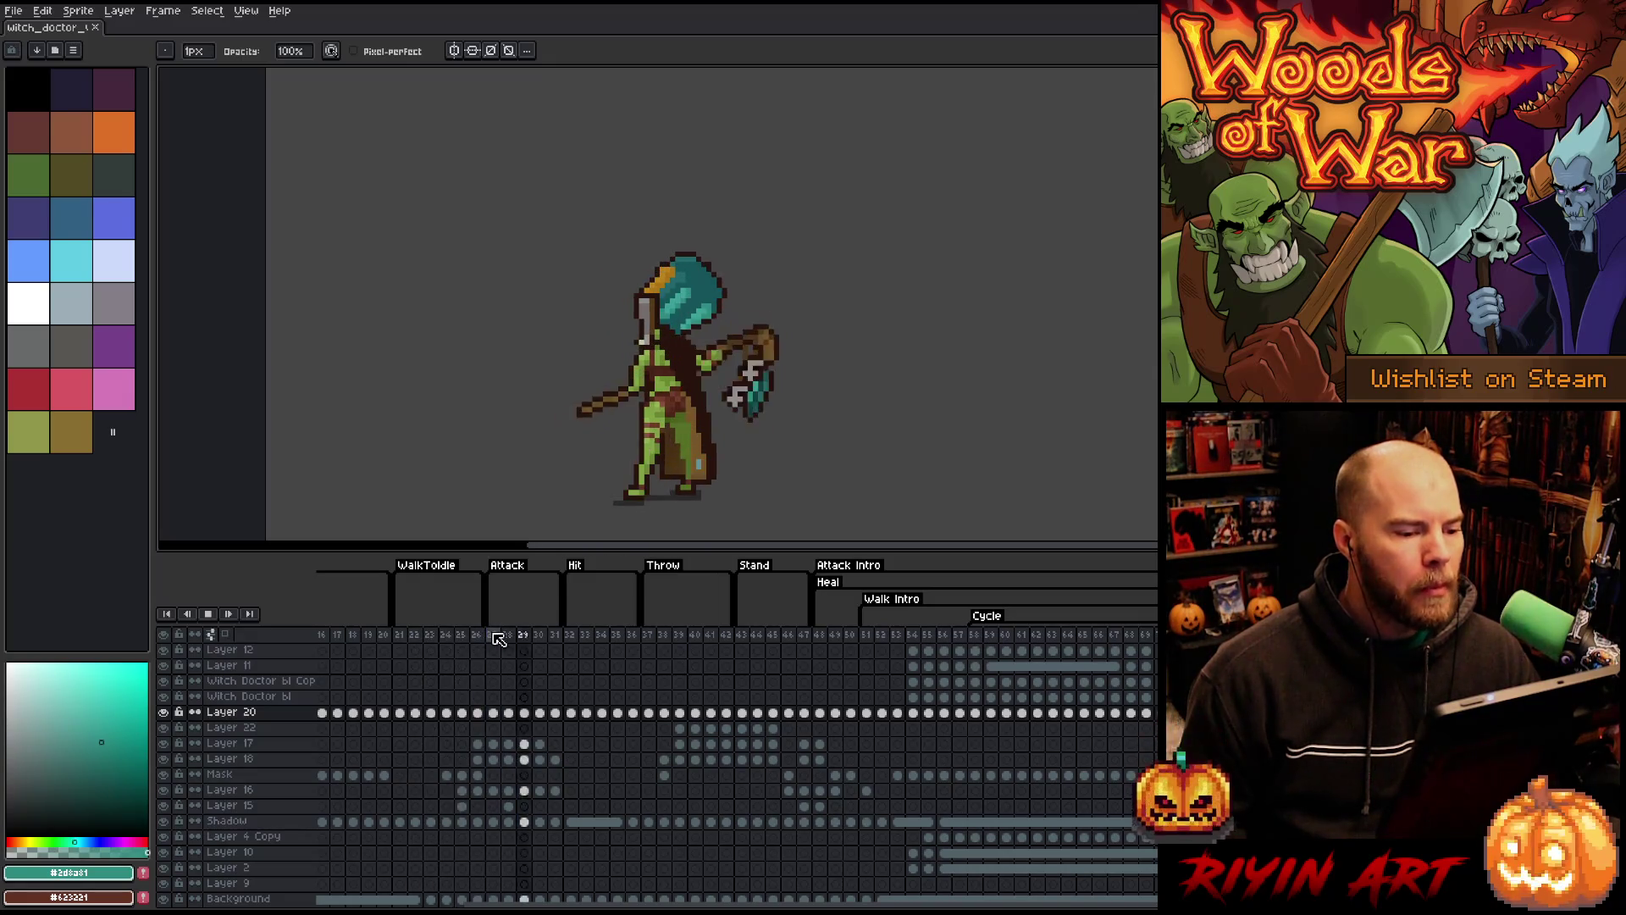
{"action": "left_click", "coordinate": [400, 636]}
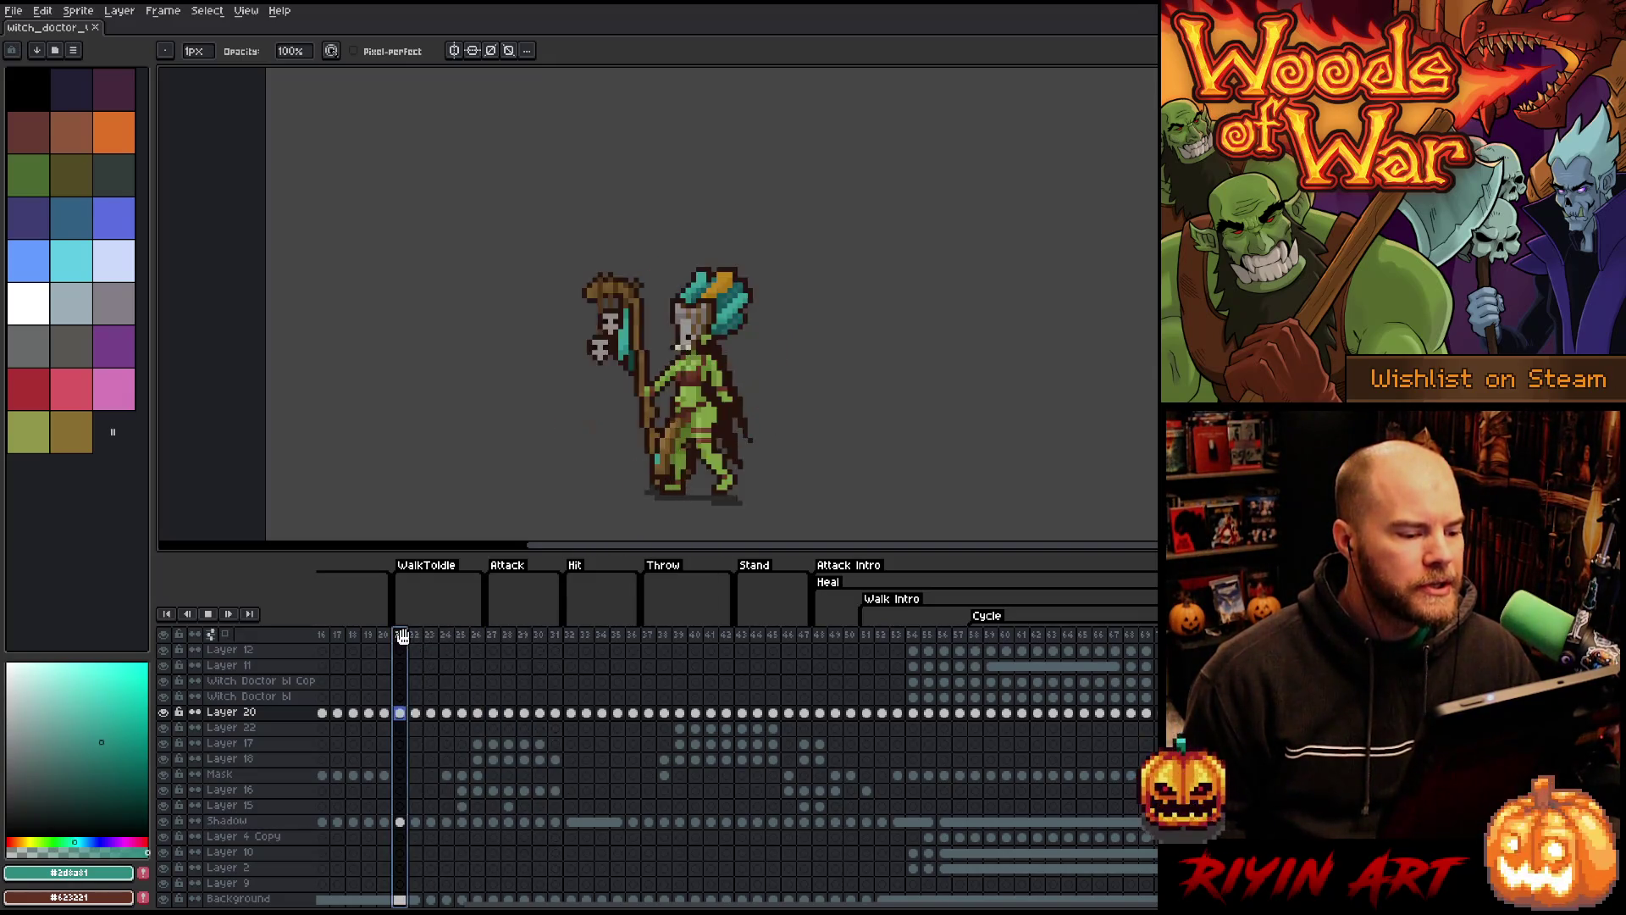
{"action": "left_click", "coordinate": [494, 636]}
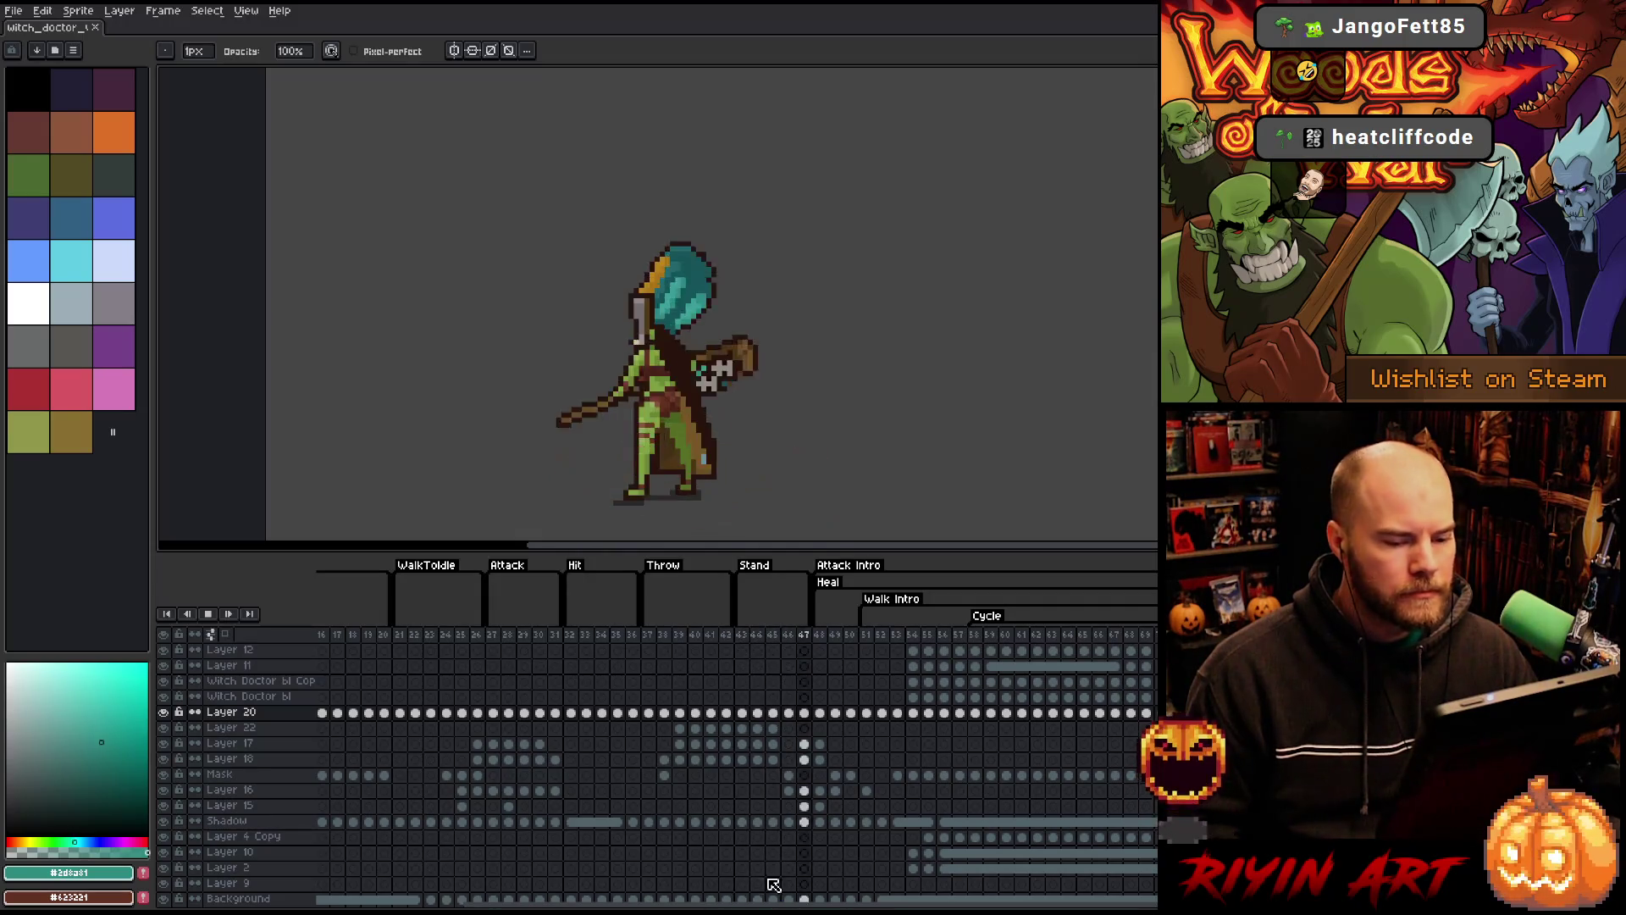
{"action": "left_click", "coordinate": [350, 637]}
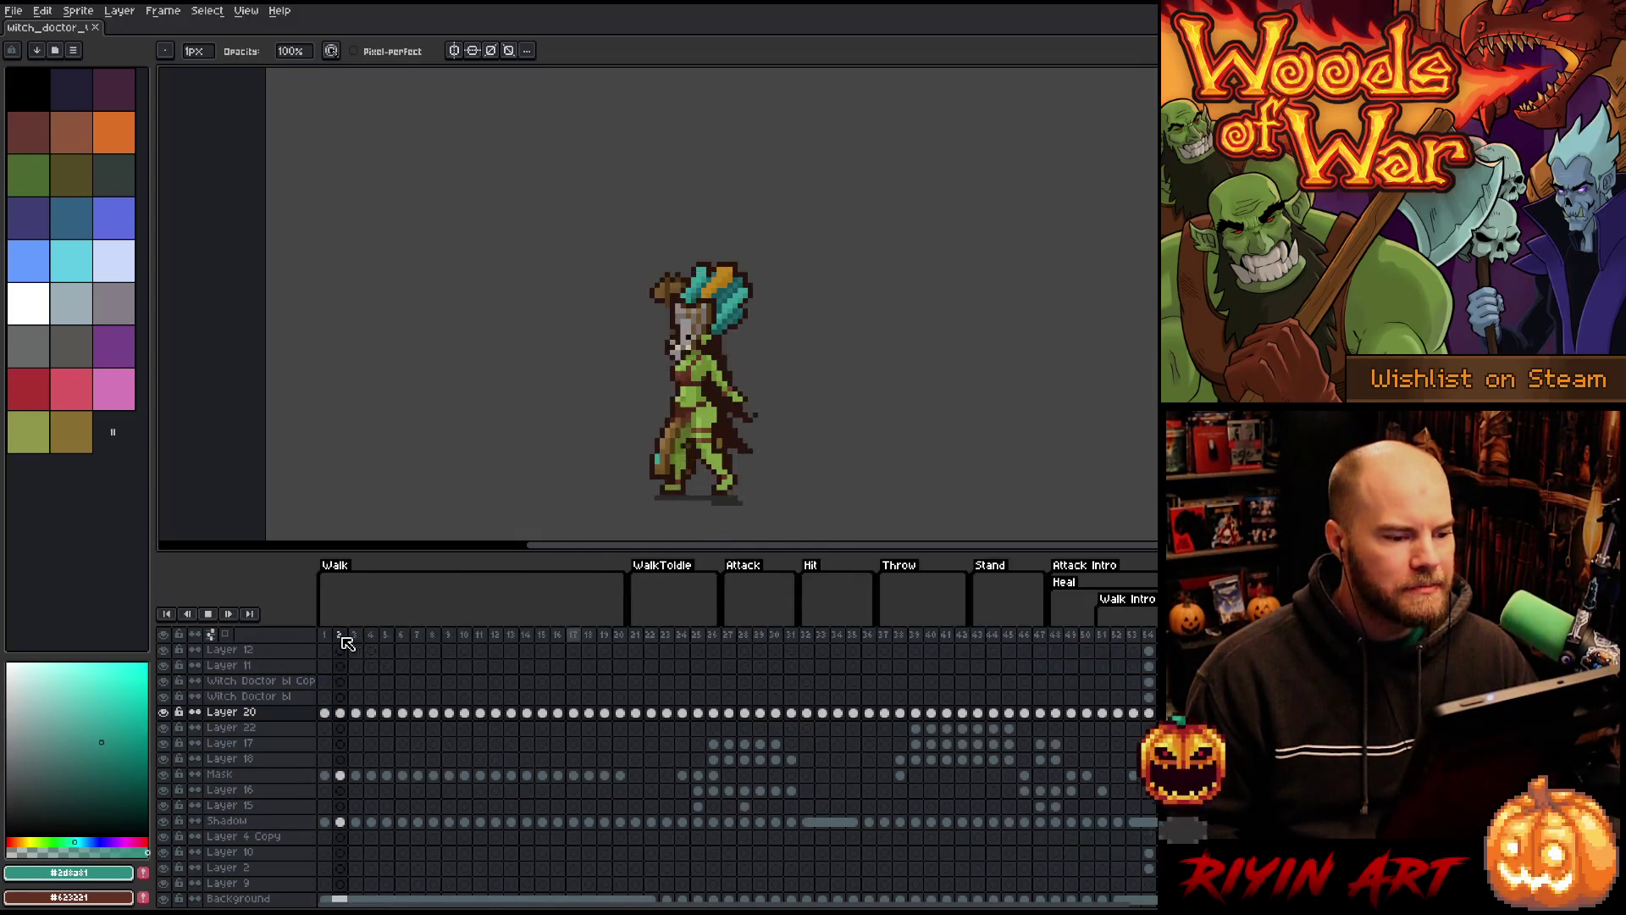
{"action": "left_click", "coordinate": [1061, 637]}
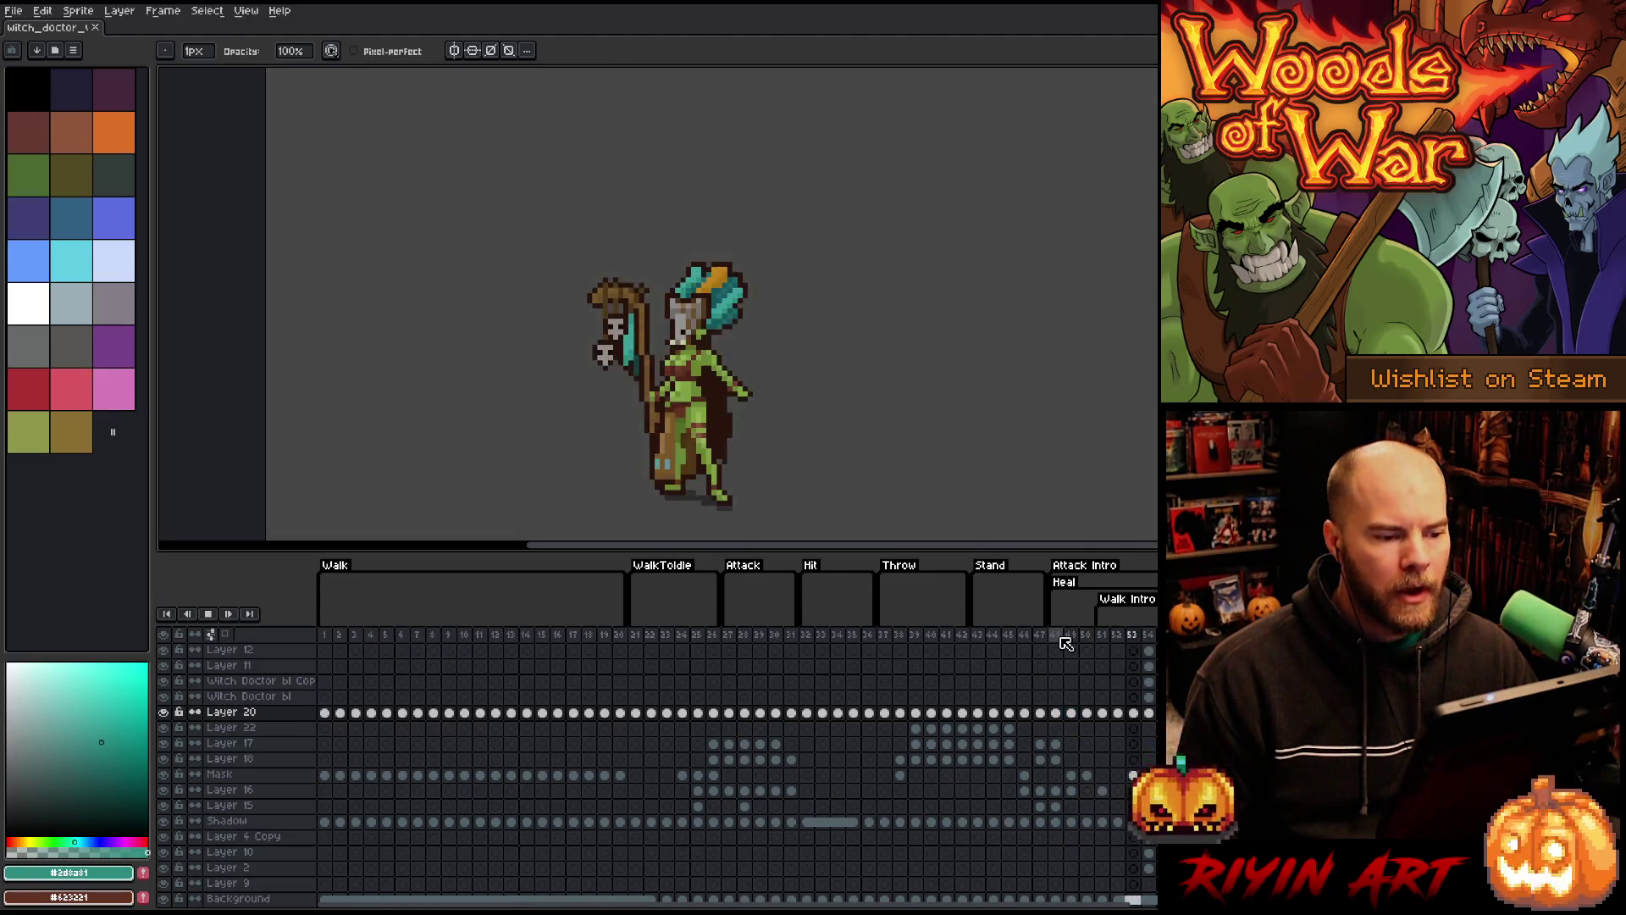
{"action": "left_click", "coordinate": [988, 637]}
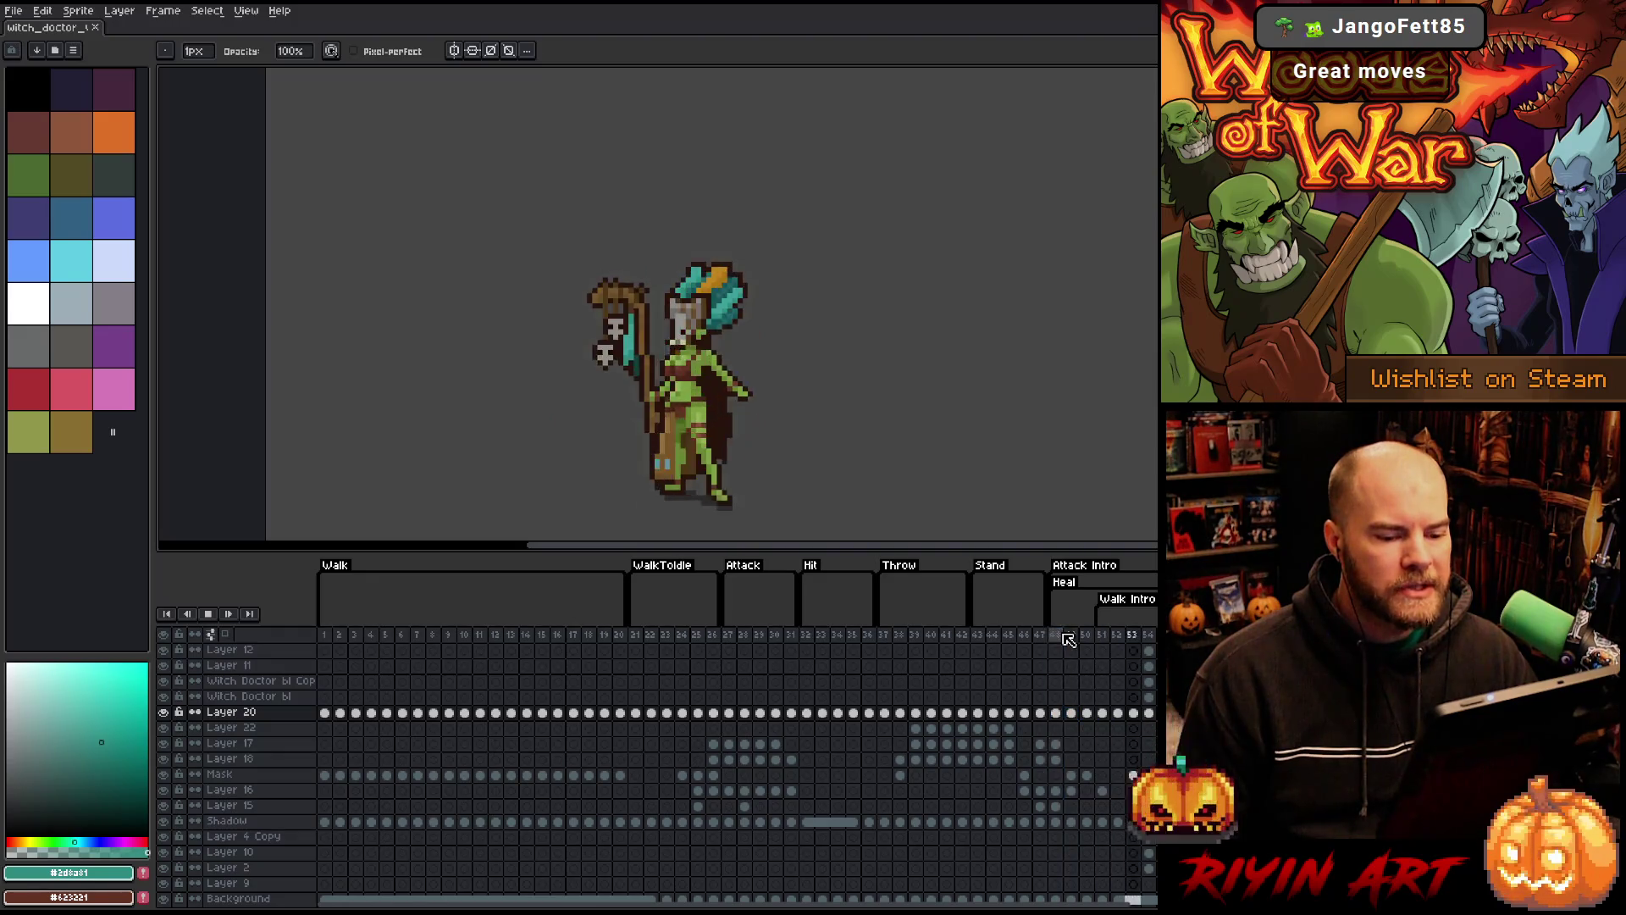
{"action": "left_click", "coordinate": [477, 639]}
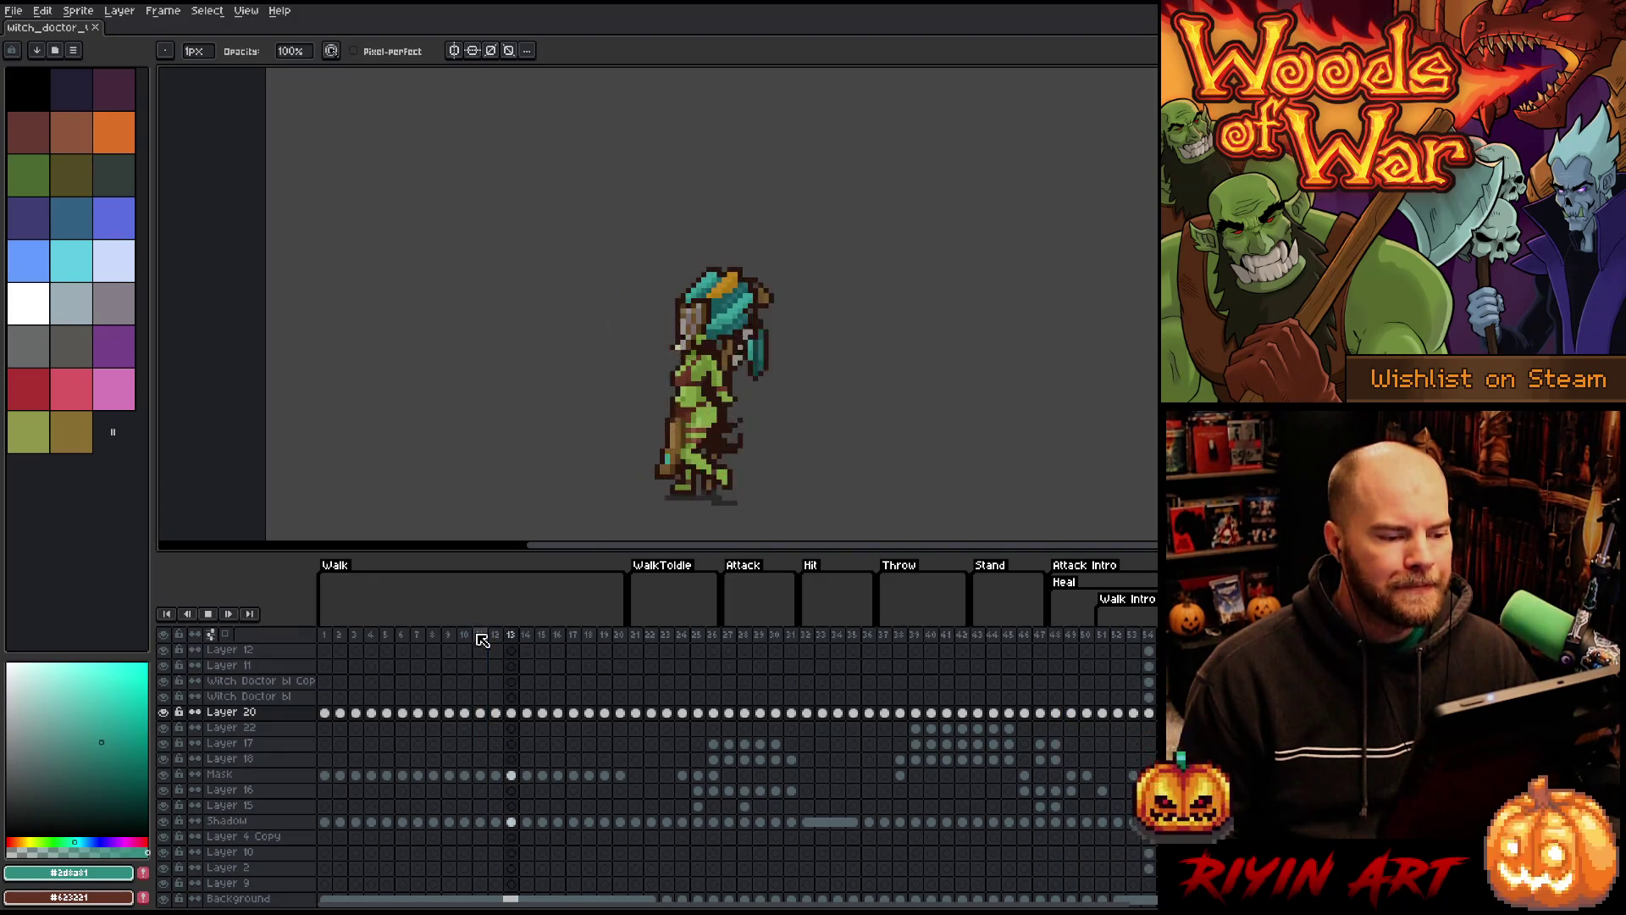
{"action": "left_click", "coordinate": [978, 637]}
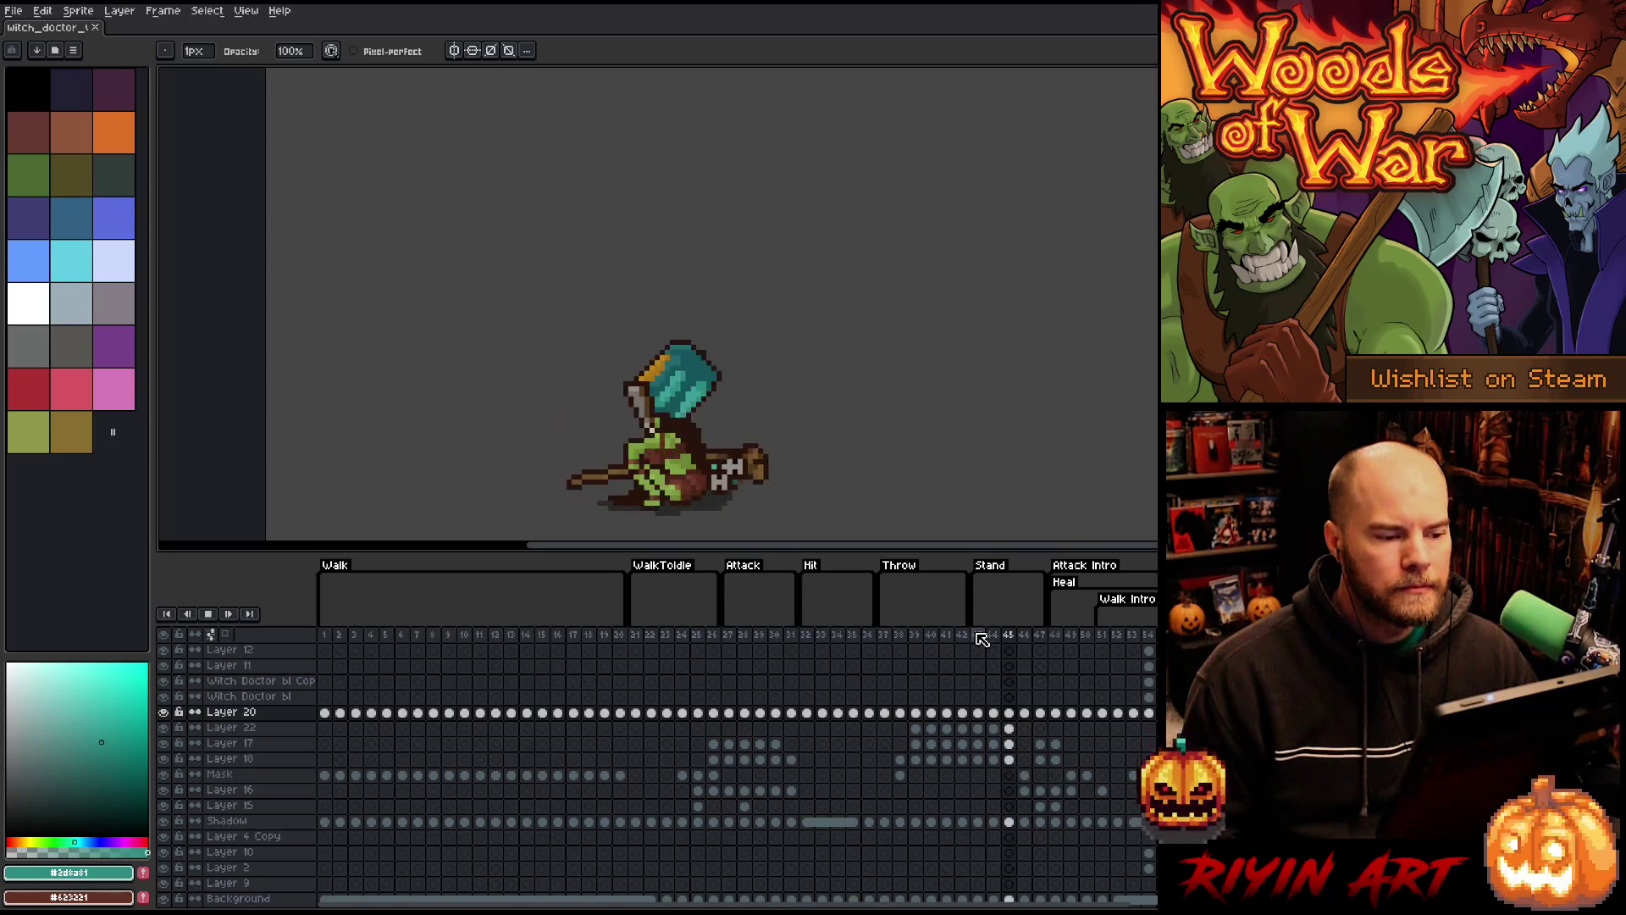
{"action": "left_click", "coordinate": [1058, 642]}
{"action": "left_click", "coordinate": [1028, 640]}
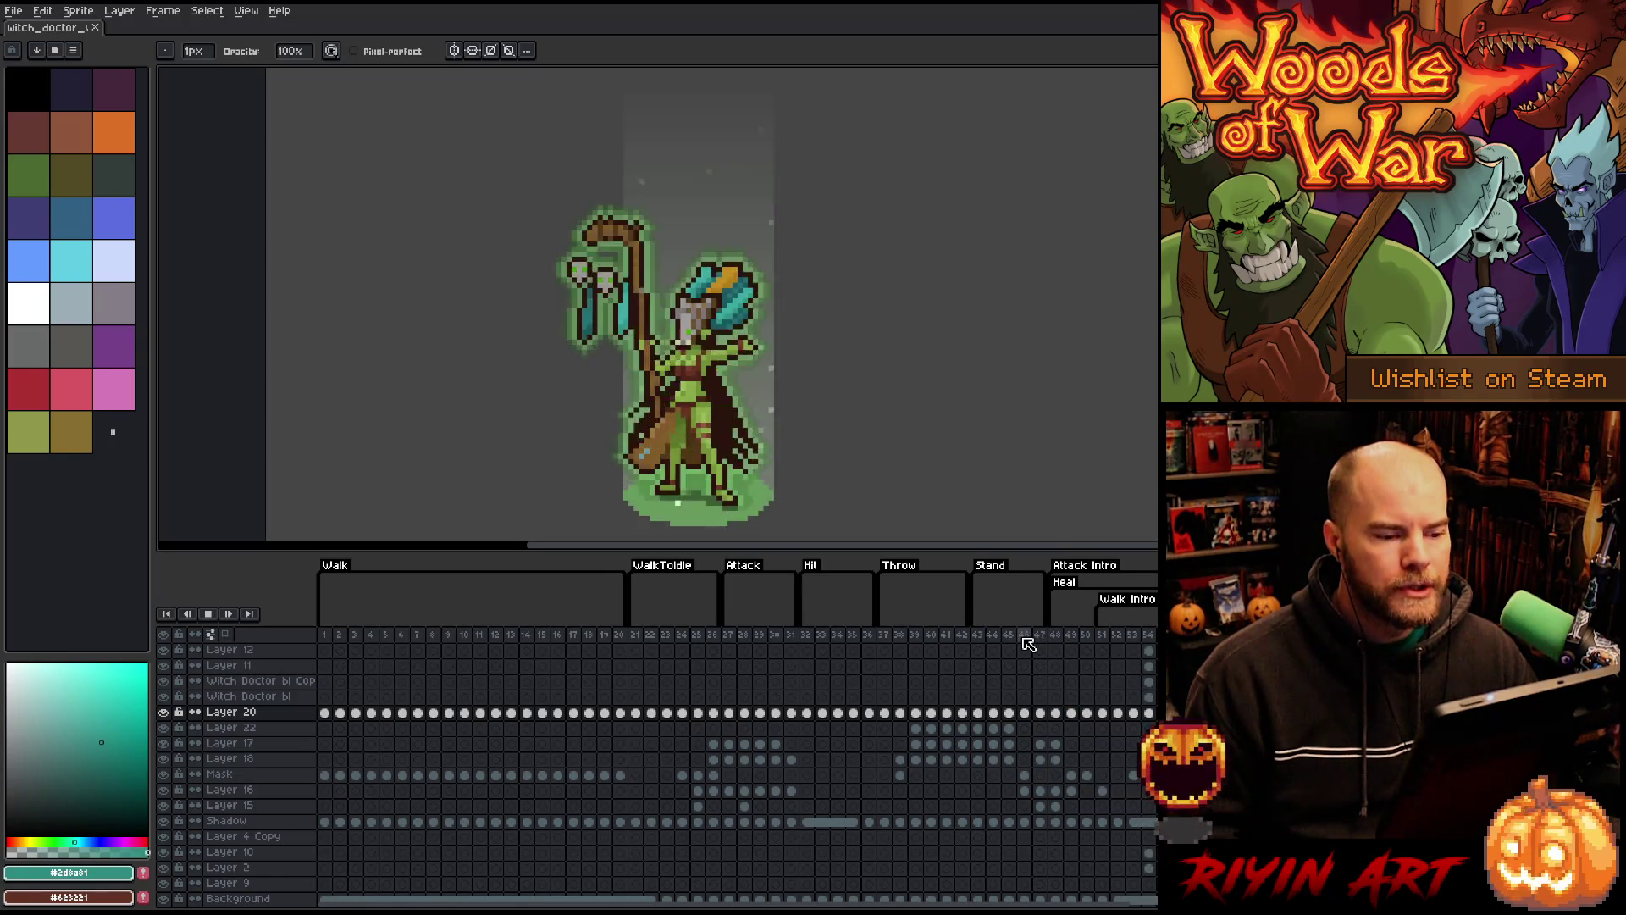
{"action": "left_click", "coordinate": [464, 640]}
{"action": "key", "text": "Return"}
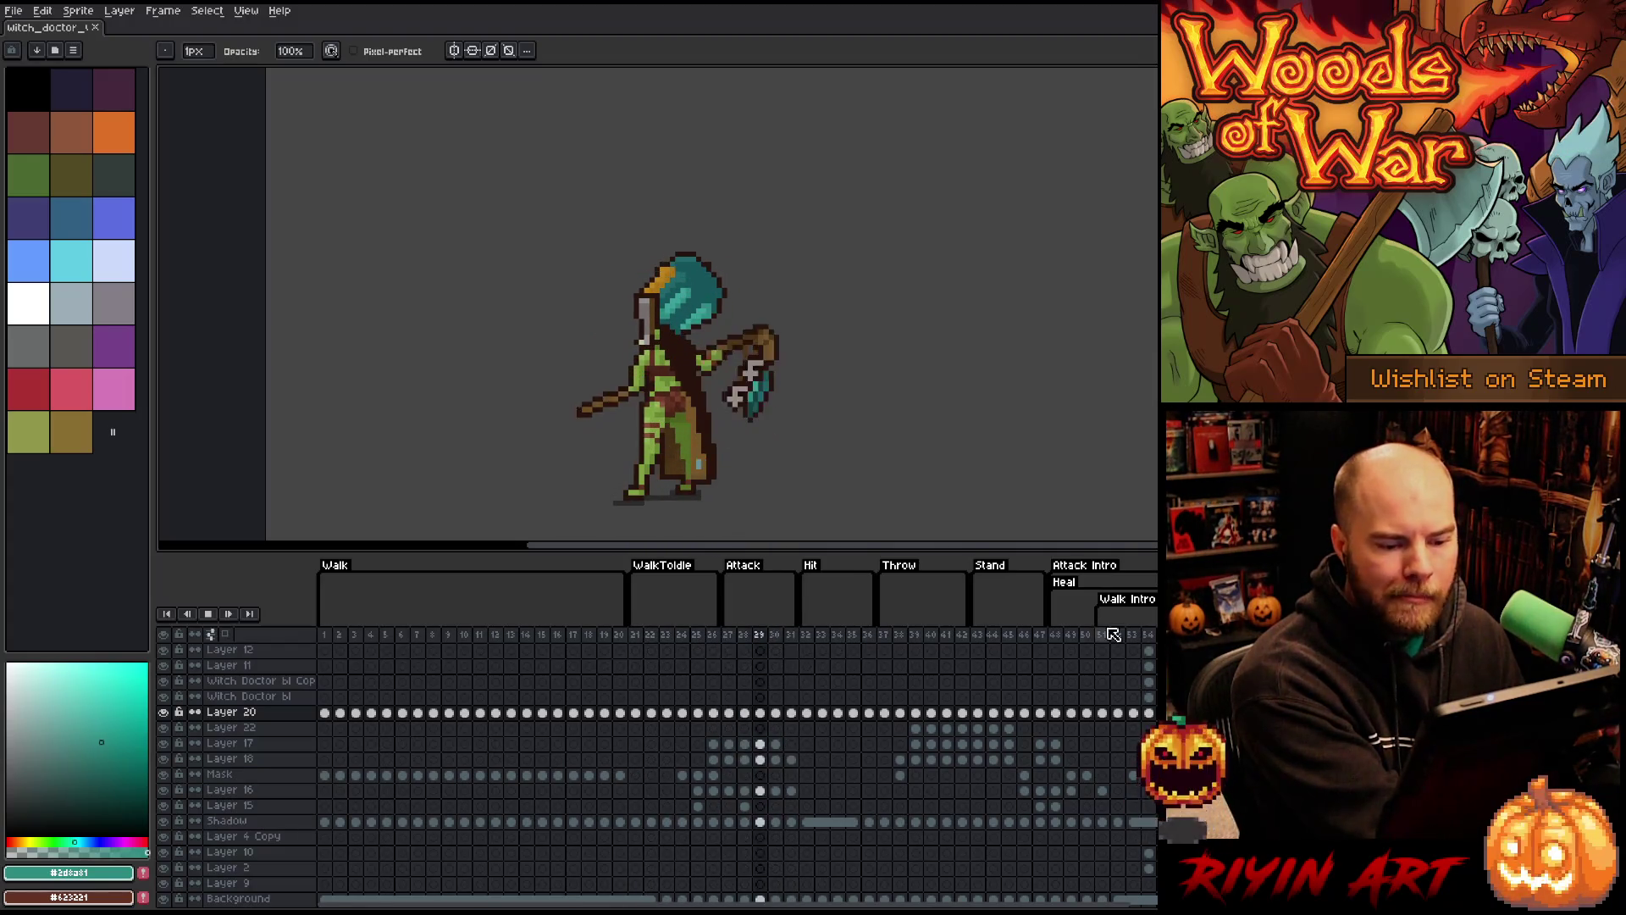
- Jump to frame 49, then stop playback on the lying-down frame 42
{"action": "left_click", "coordinate": [1069, 641]}
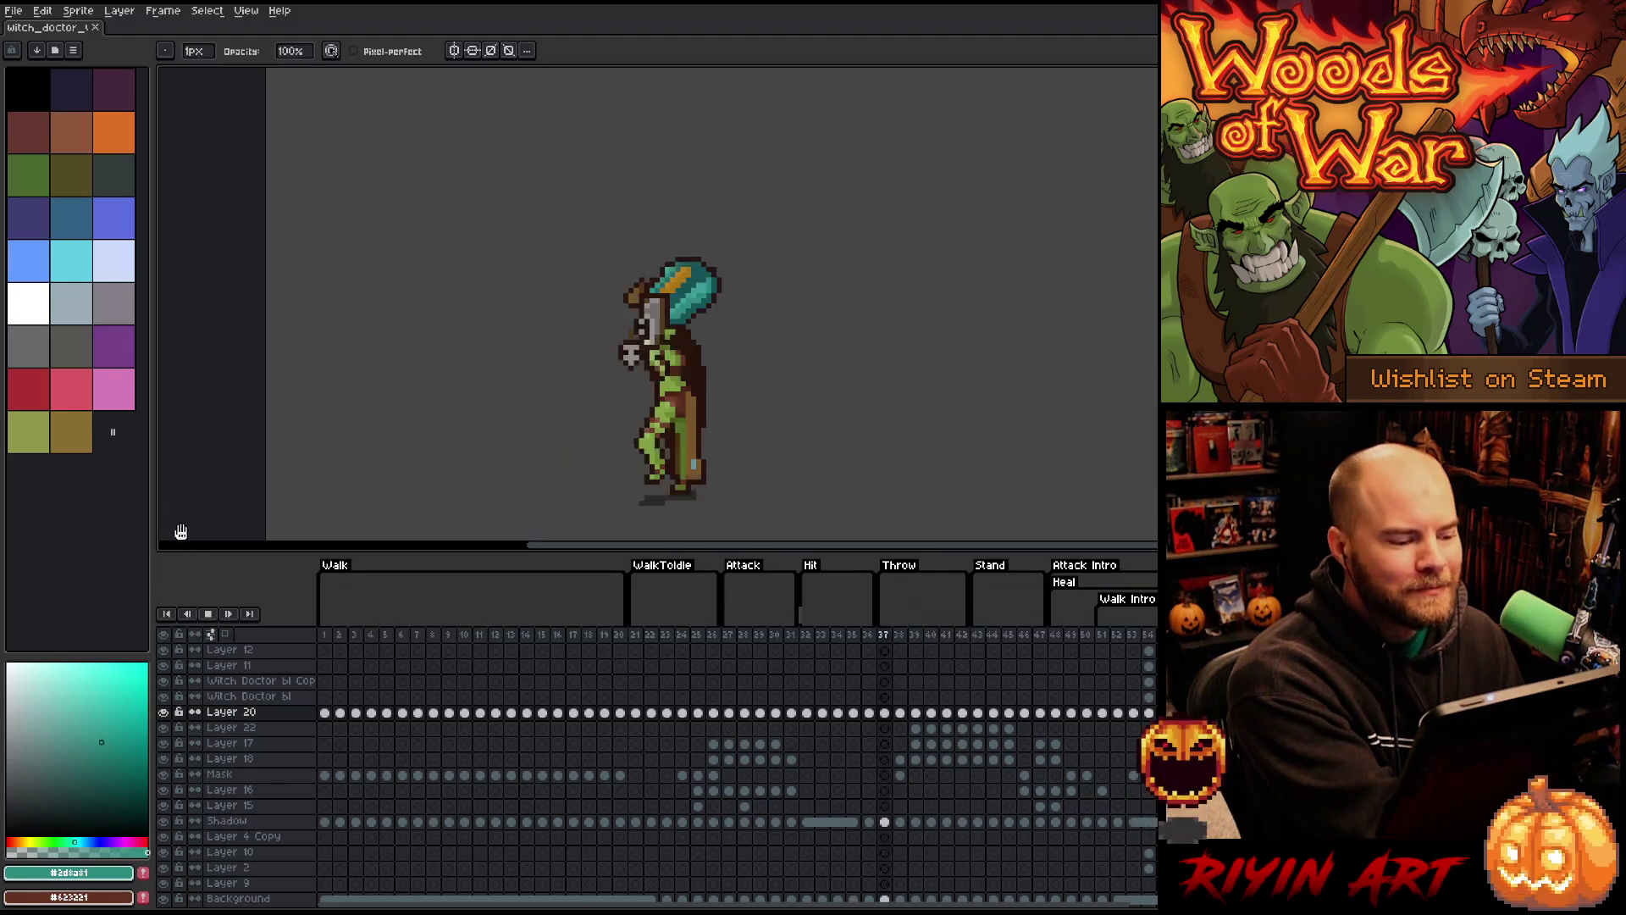
{"action": "left_click", "coordinate": [207, 613]}
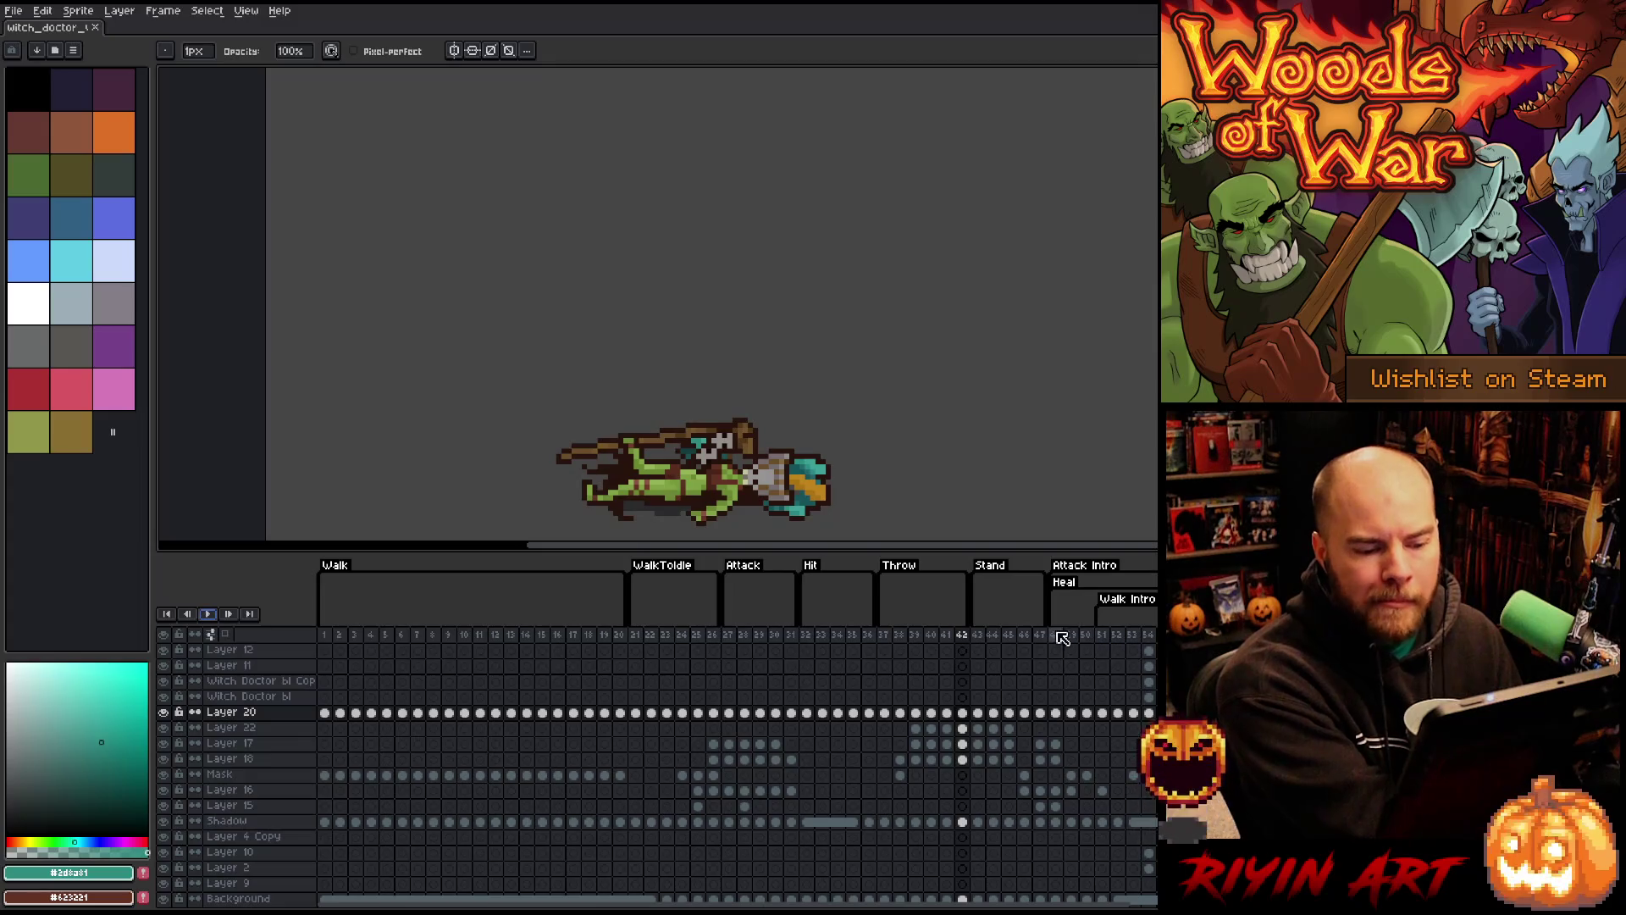
- Play briefly from get-up frame 43, then check frames 45 through 49 one by one
{"action": "left_click", "coordinate": [979, 636]}
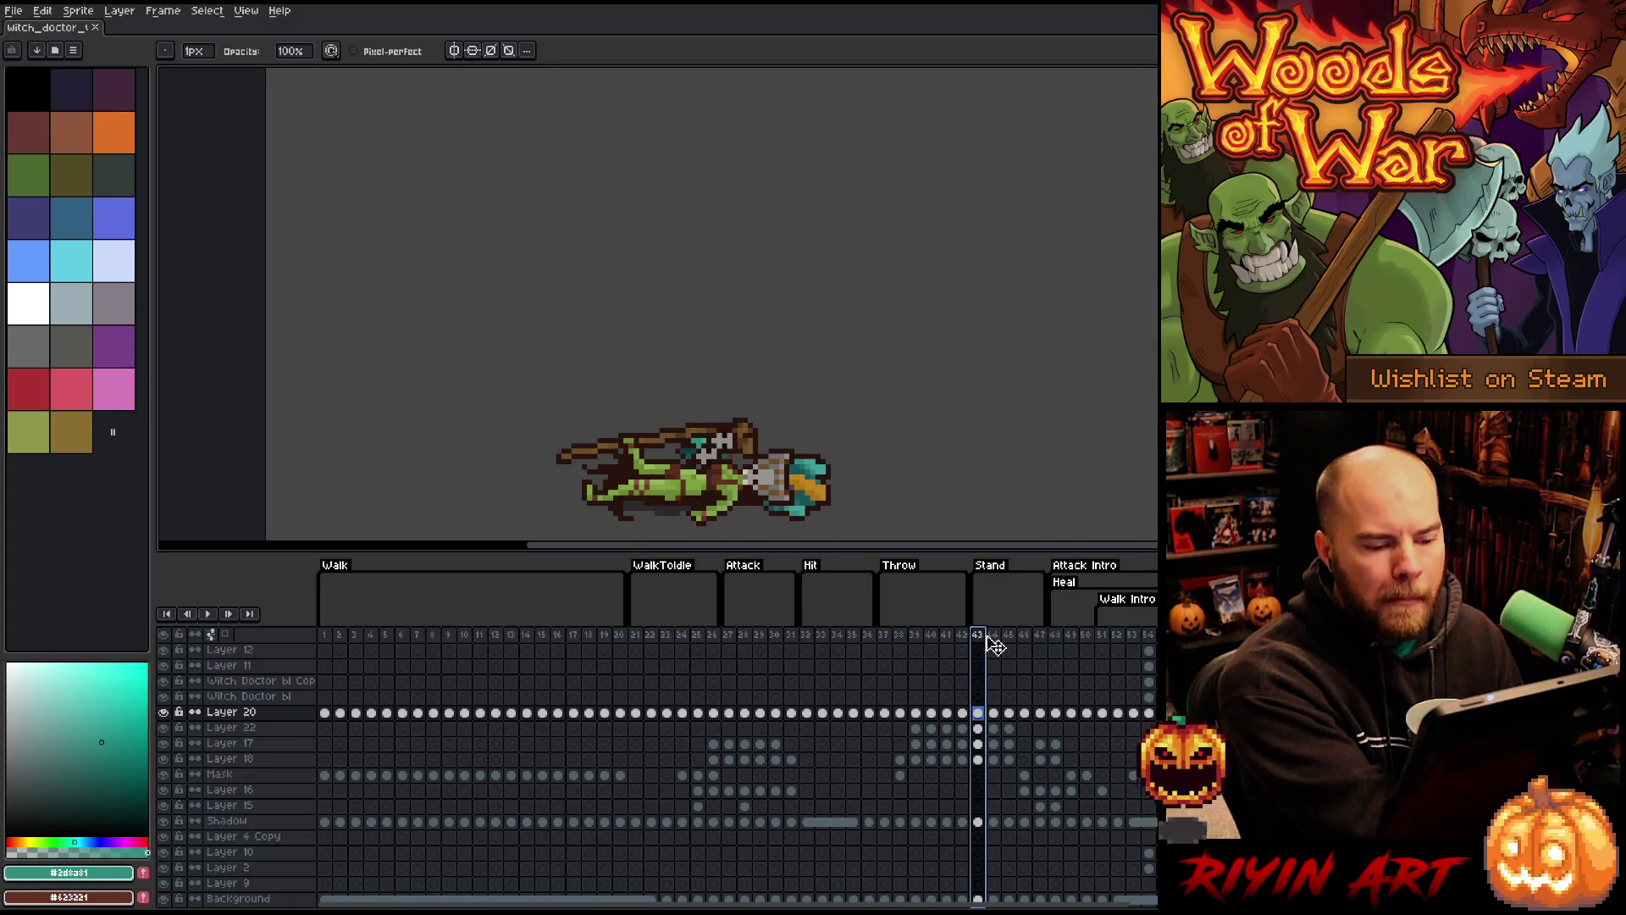
{"action": "left_click", "coordinate": [212, 614]}
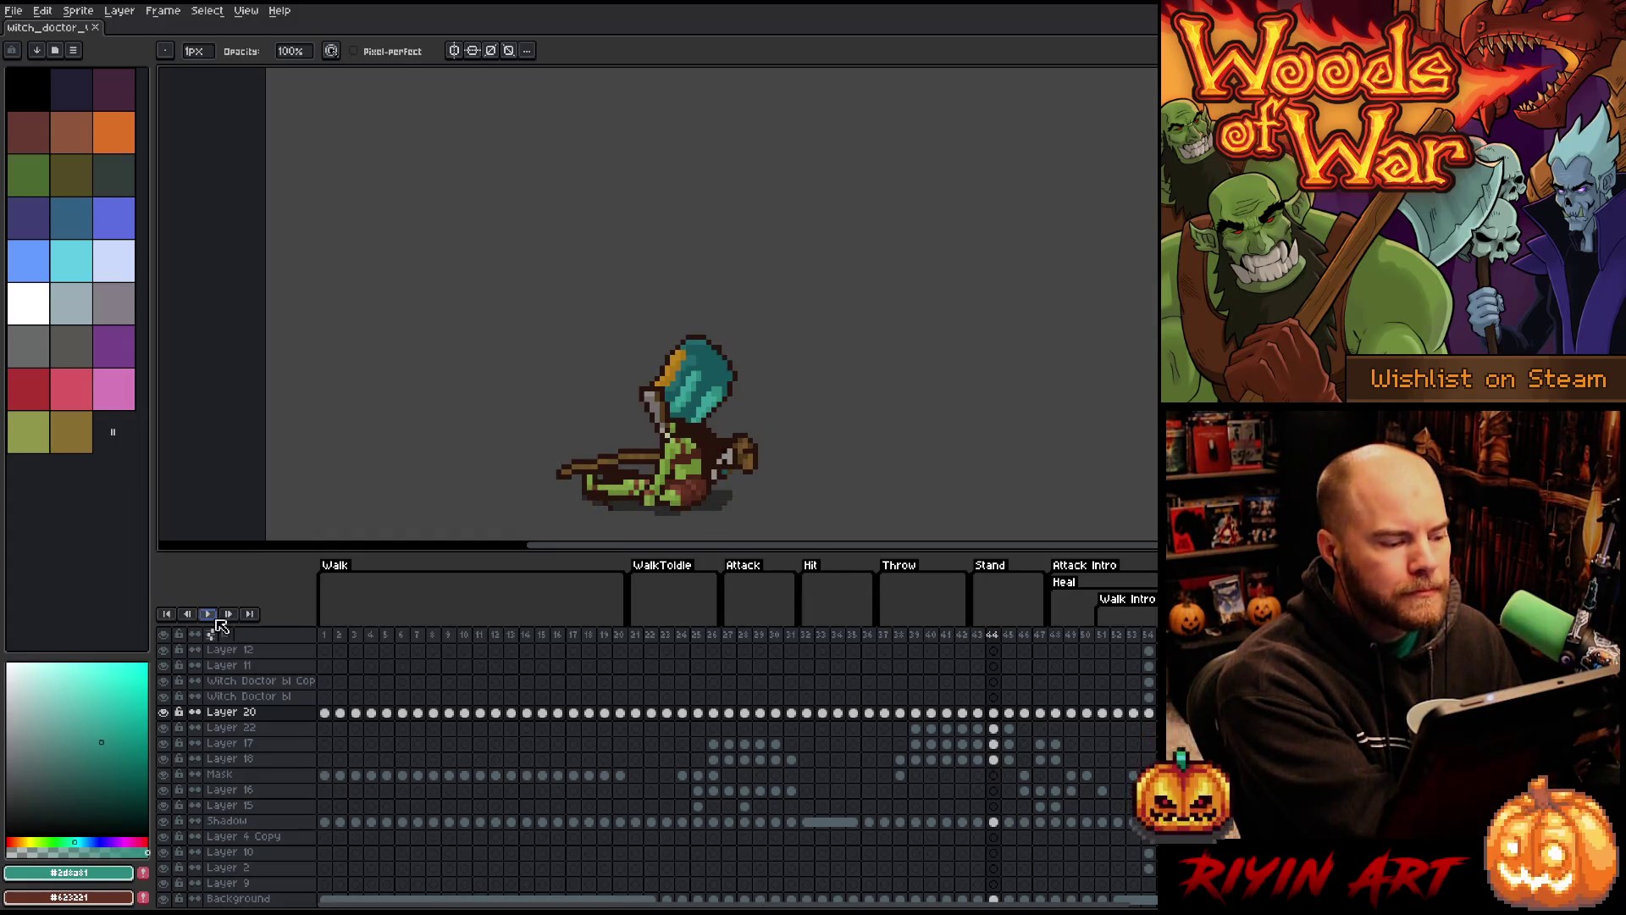
{"action": "left_click", "coordinate": [1013, 641]}
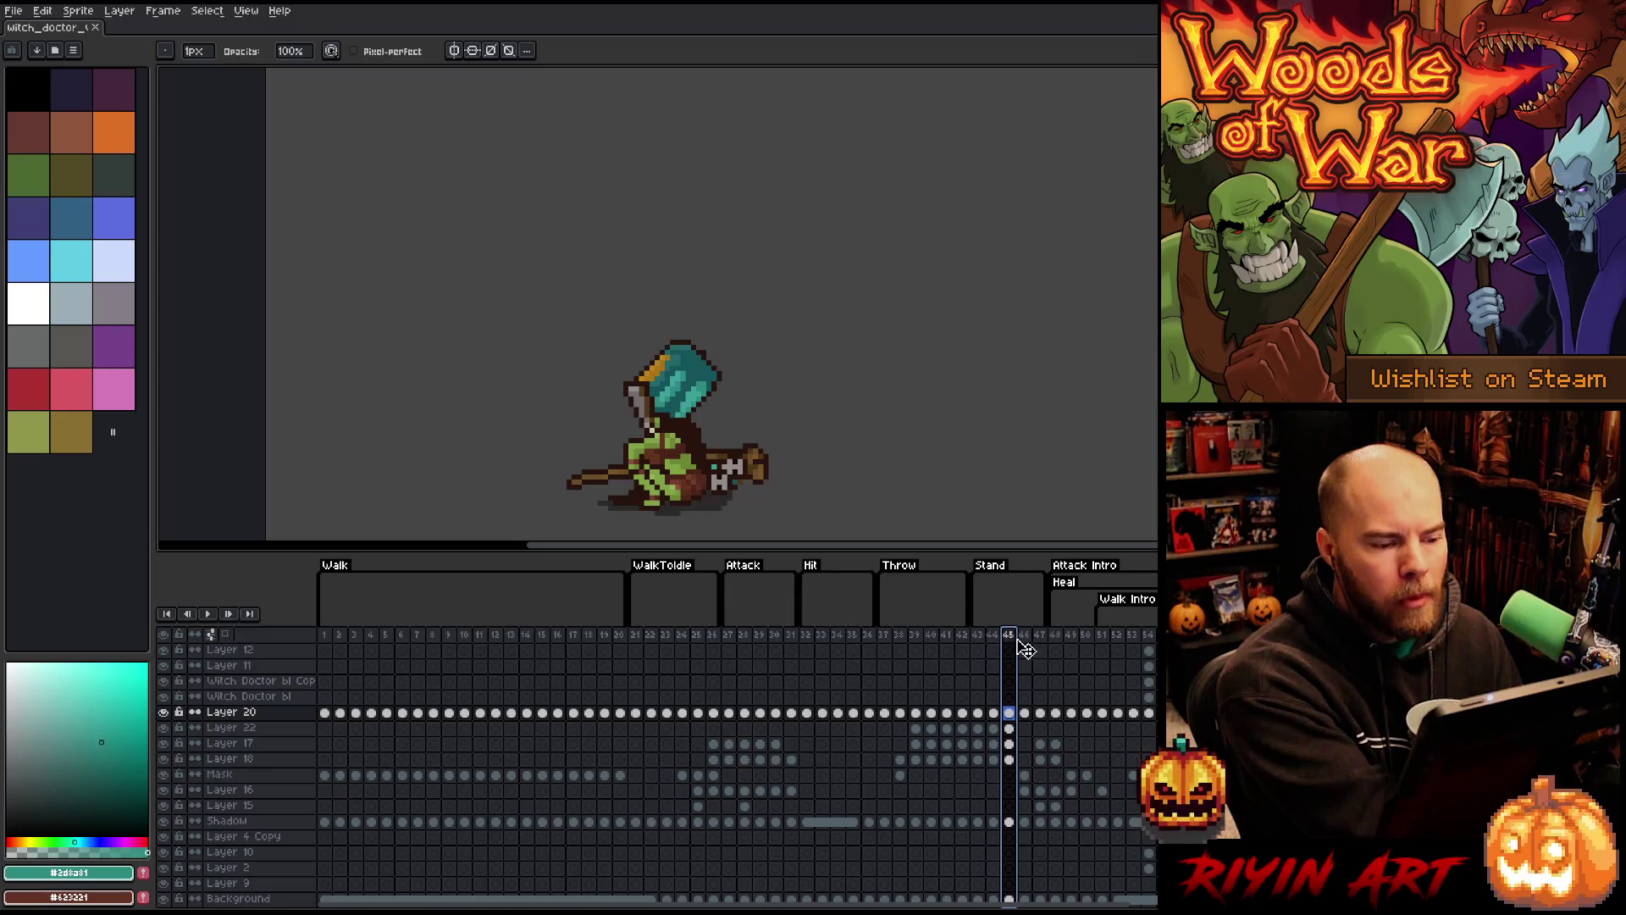
{"action": "left_click", "coordinate": [1026, 642]}
{"action": "left_click", "coordinate": [1041, 642]}
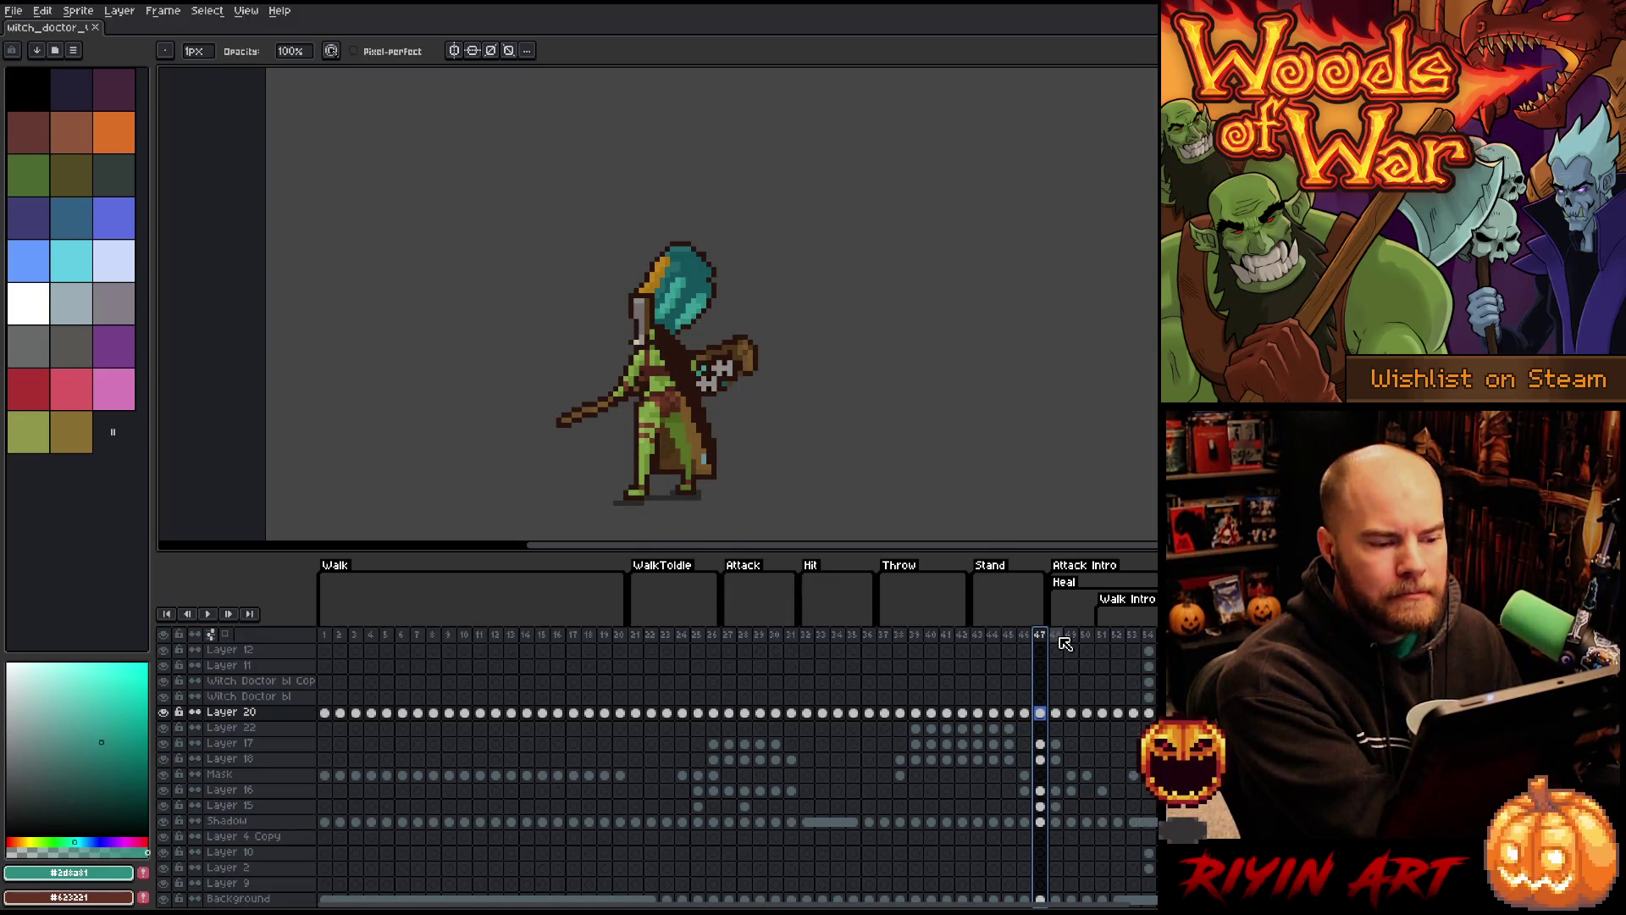
{"action": "left_click", "coordinate": [1061, 638]}
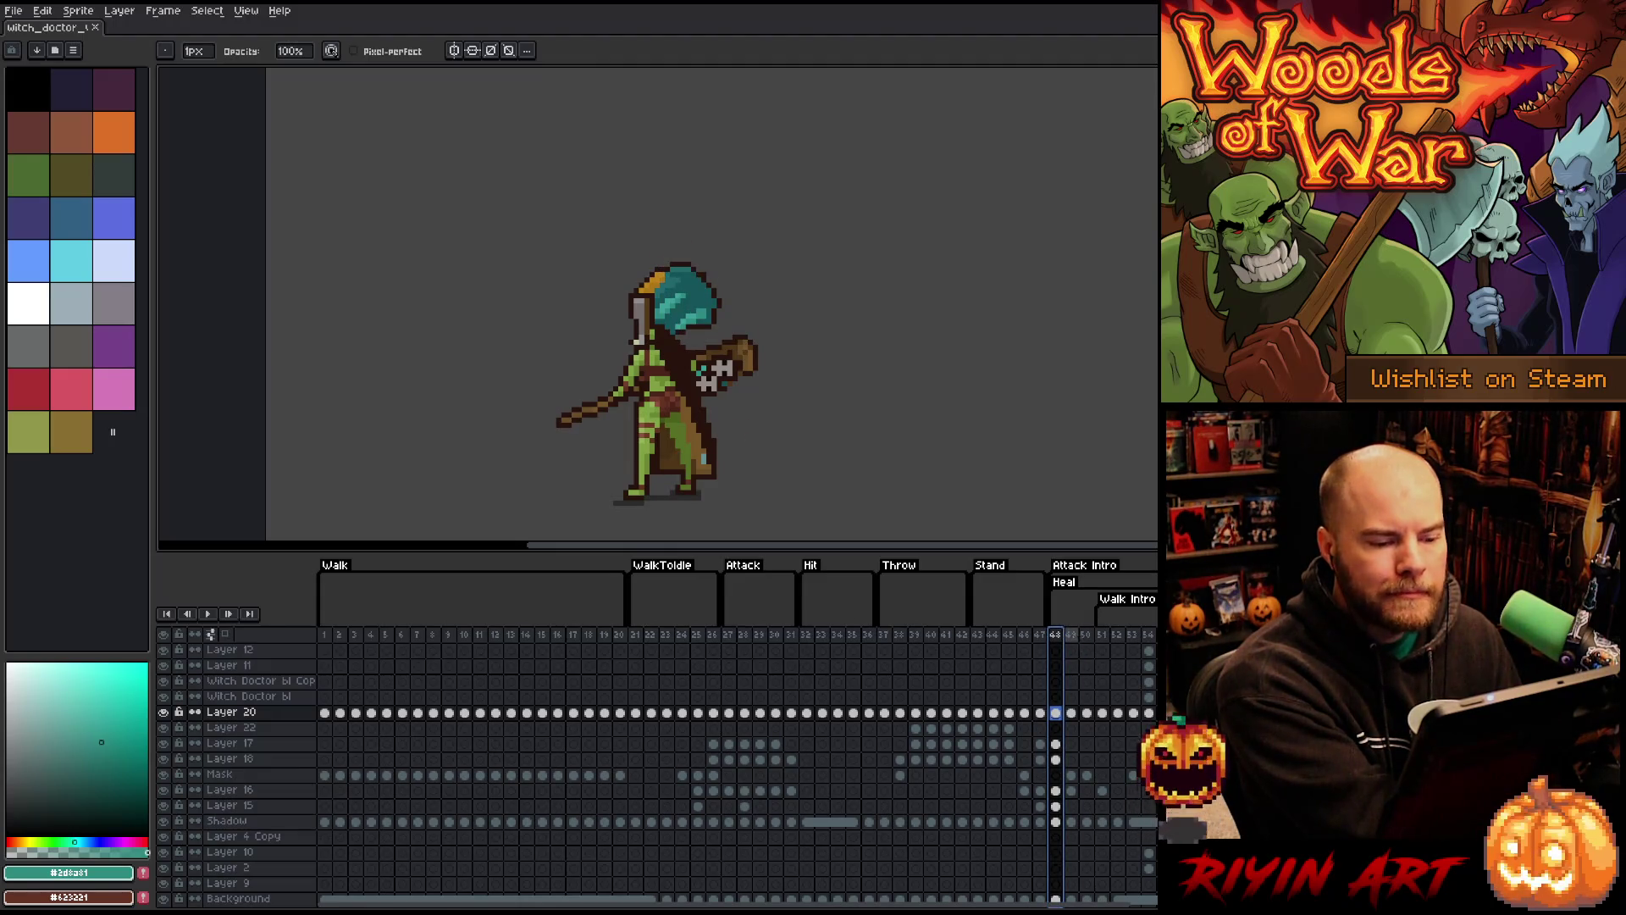
{"action": "left_click", "coordinate": [1077, 640]}
- Check frames 50 to 53, comparing 50 with 51, then play the animation again
{"action": "left_click", "coordinate": [1092, 641]}
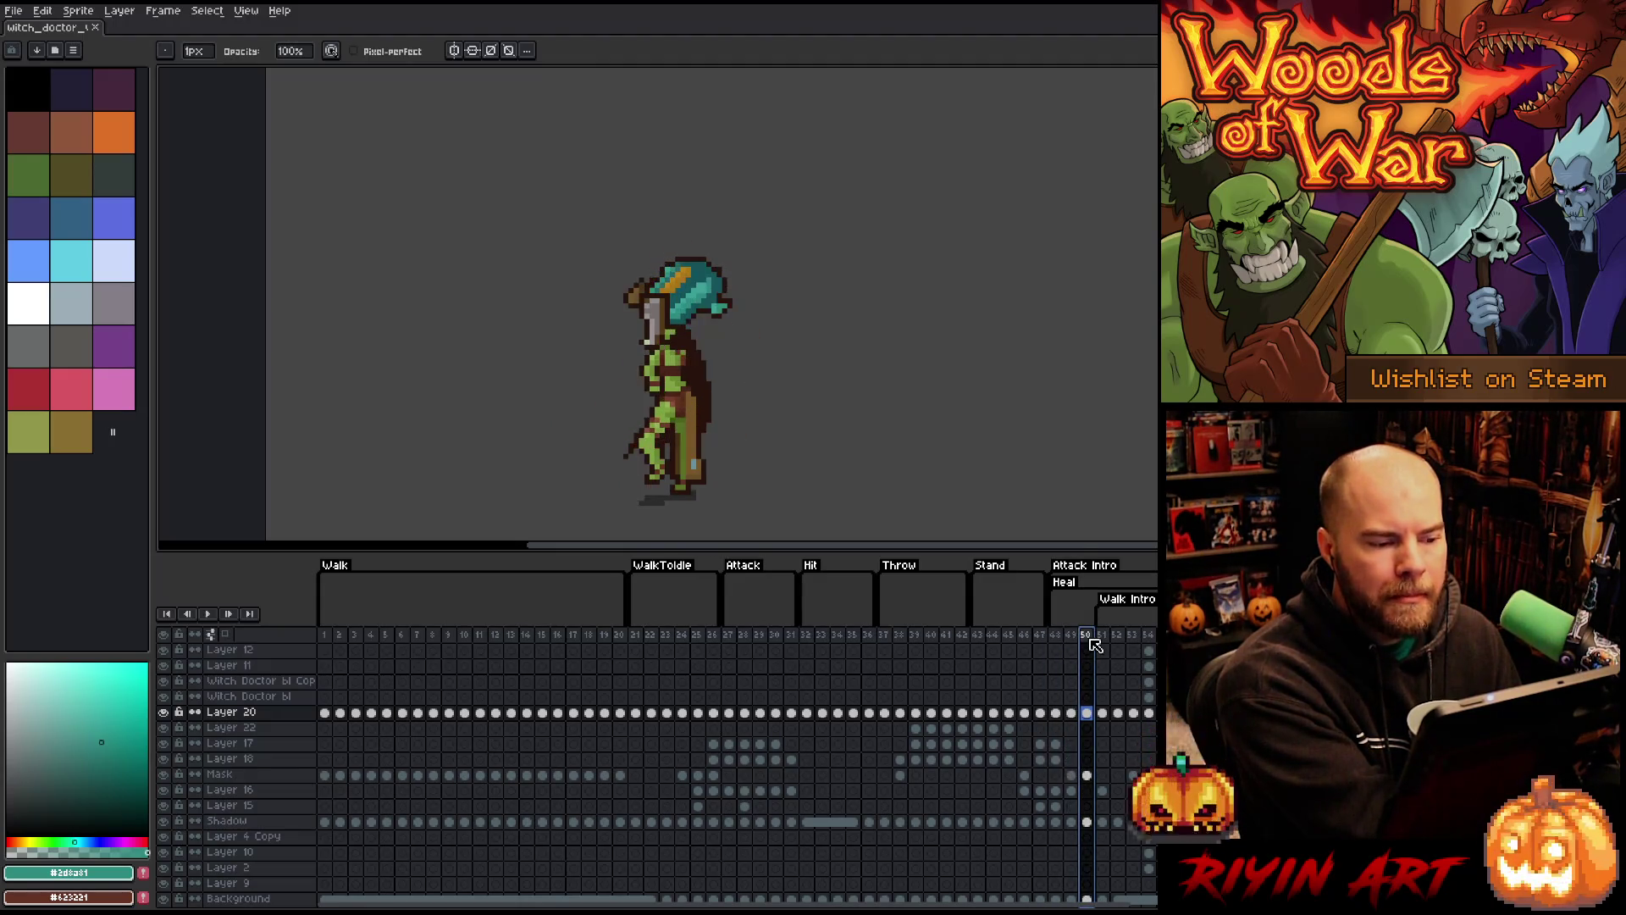
{"action": "left_click", "coordinate": [1104, 641]}
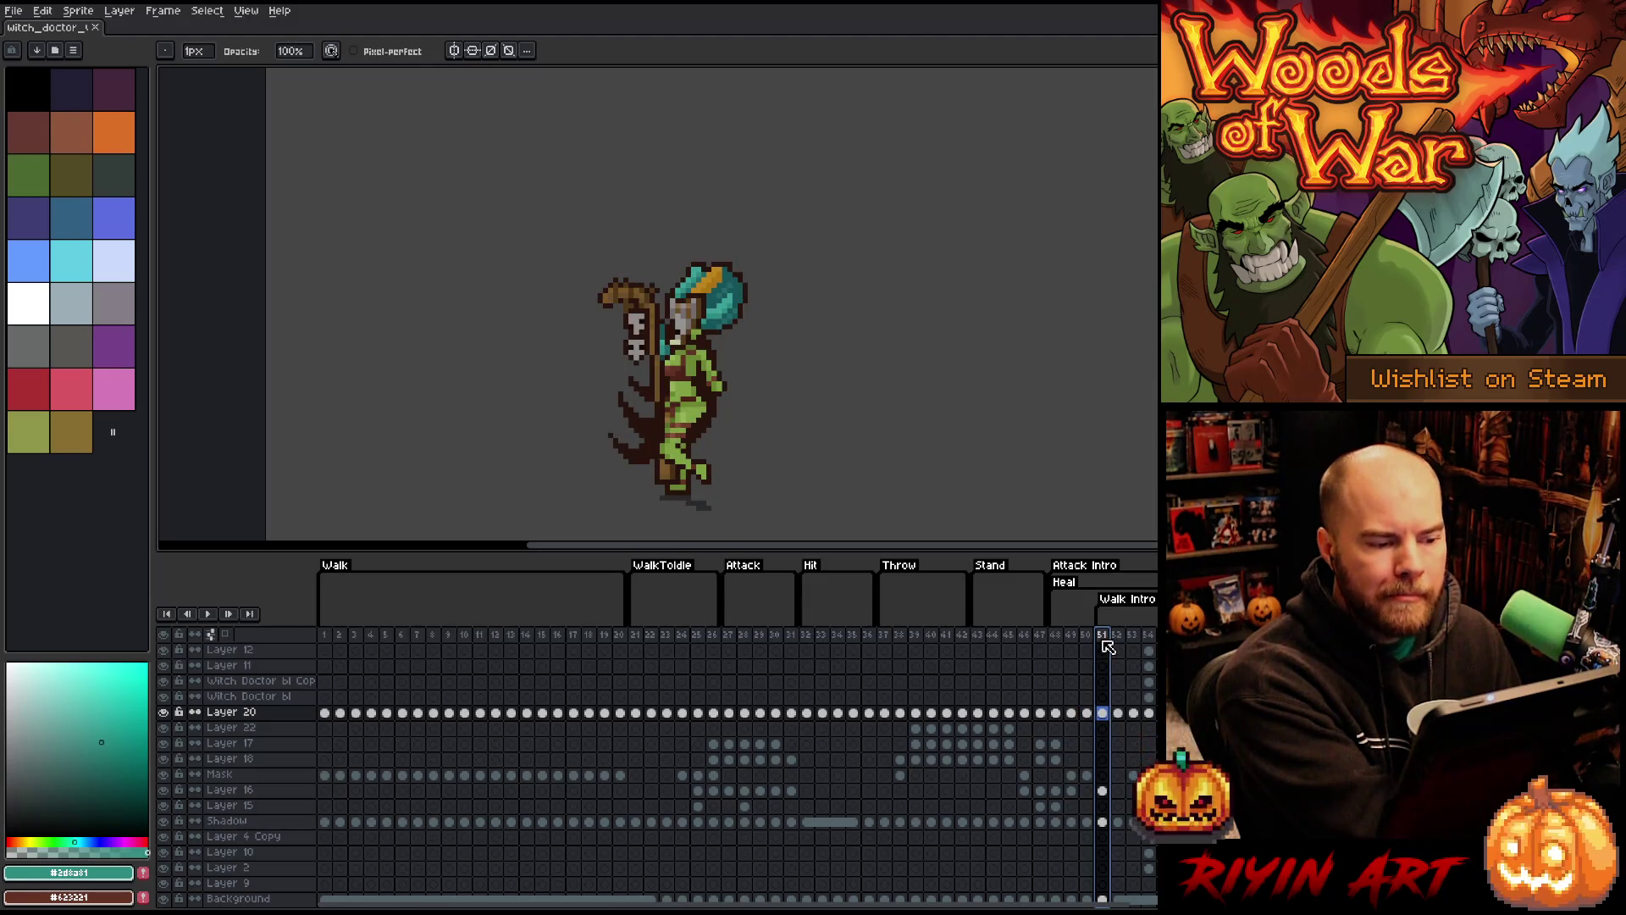
{"action": "left_click", "coordinate": [1092, 641]}
{"action": "left_click", "coordinate": [1103, 642]}
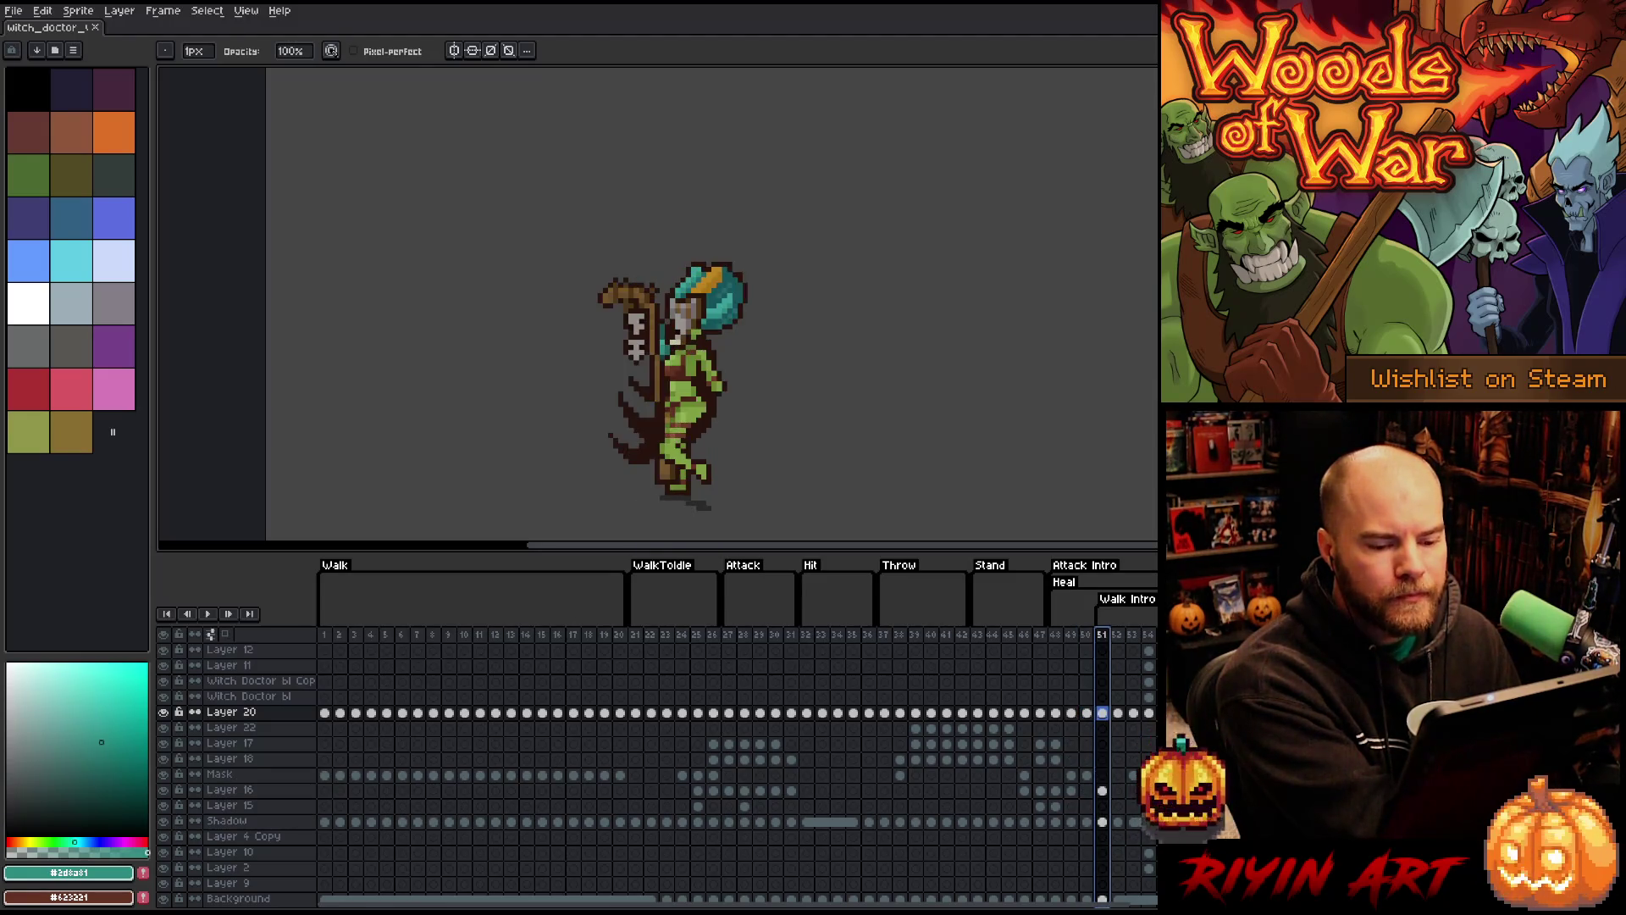
{"action": "left_click", "coordinate": [1118, 642]}
{"action": "left_click", "coordinate": [1133, 642]}
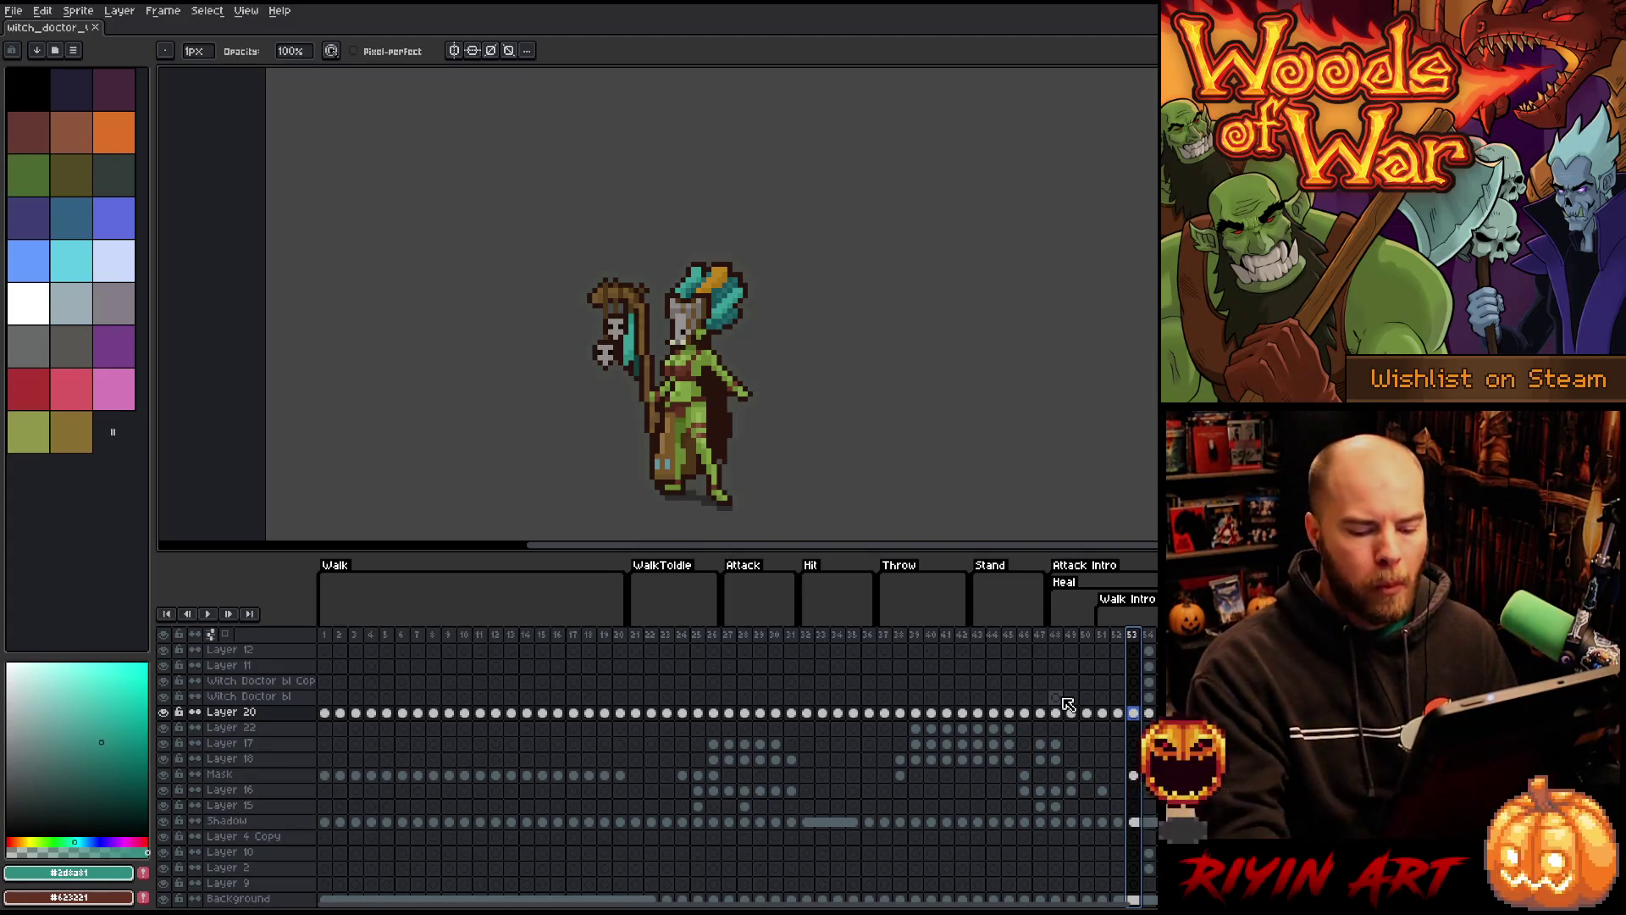
{"action": "key", "text": "Return"}
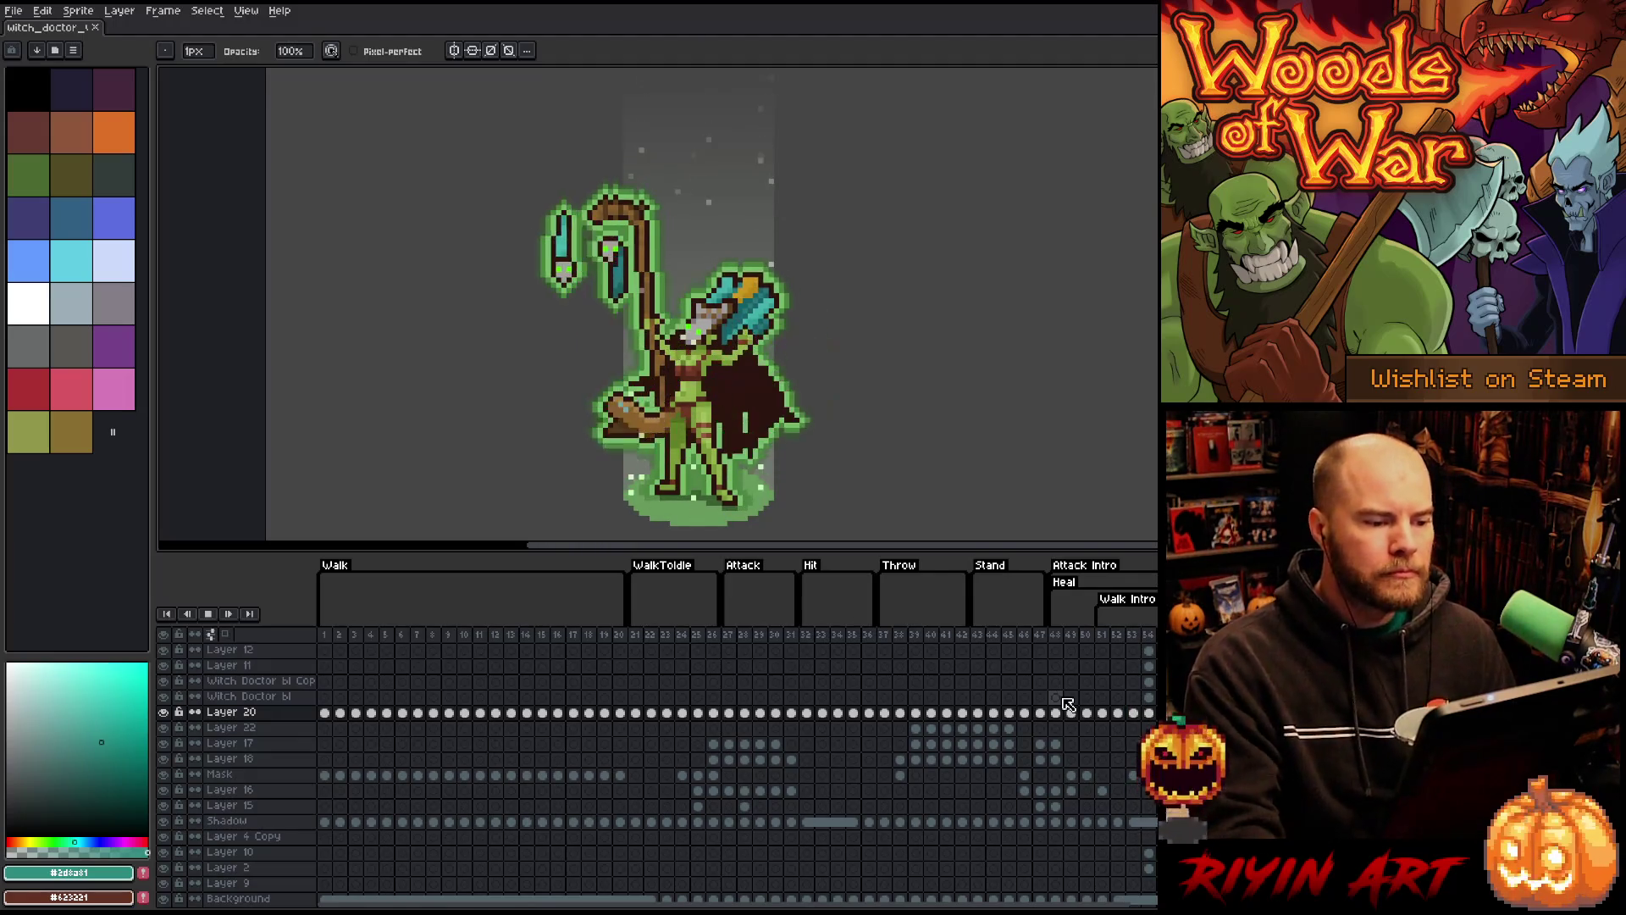
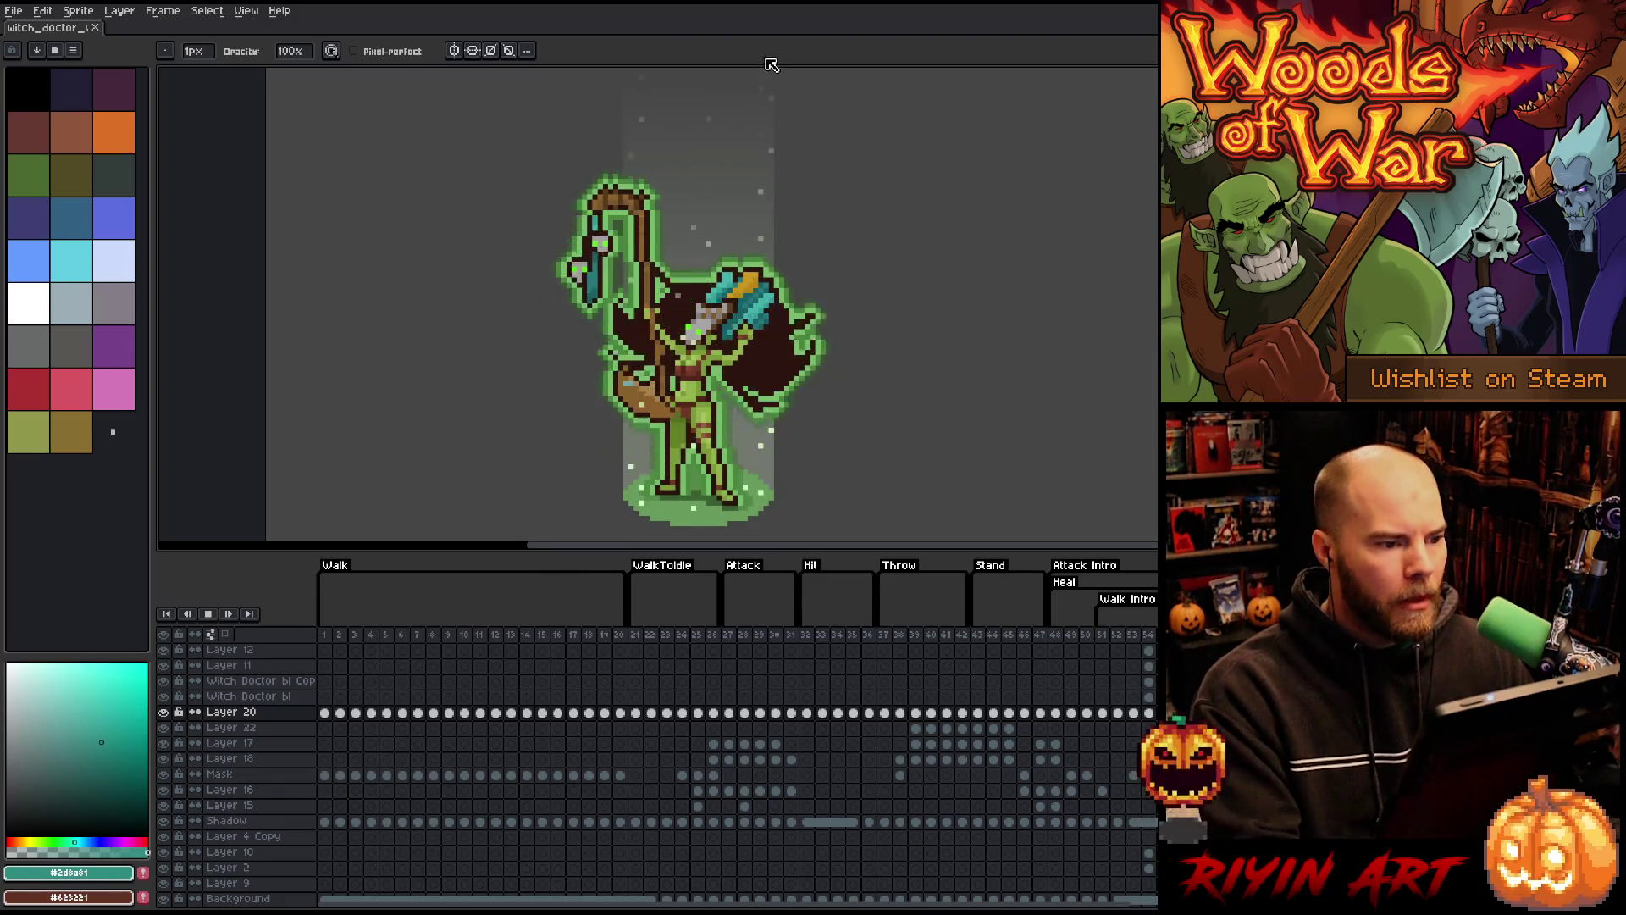
- Stop the animation playing on frame 41 and step forward to frame 47
{"action": "left_click", "coordinate": [925, 642]}
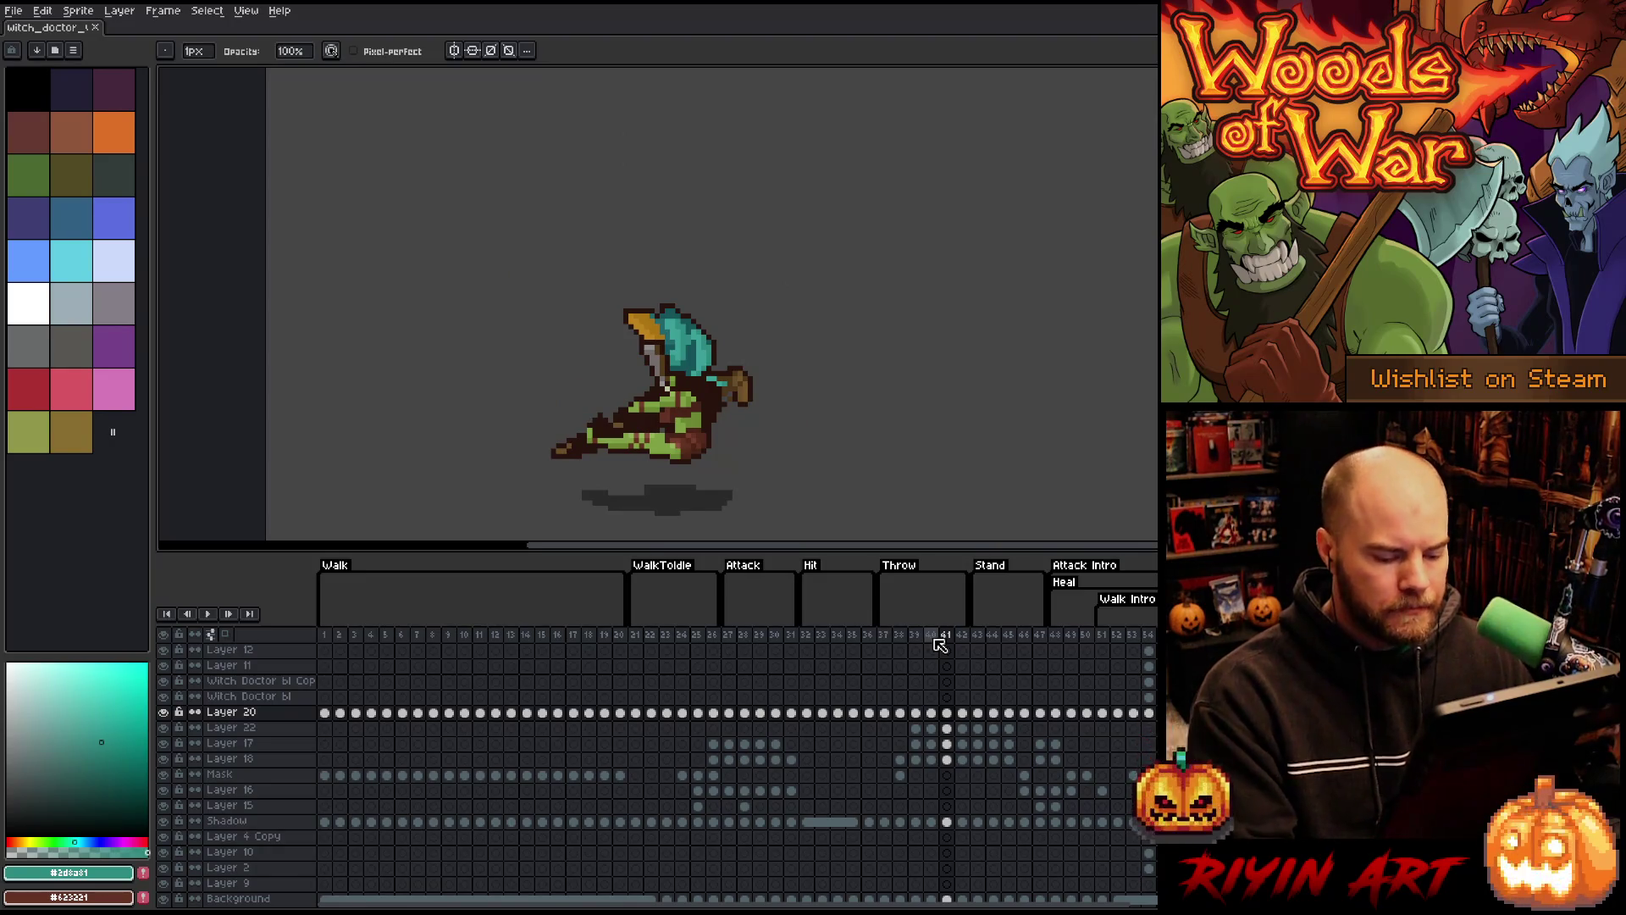
{"action": "left_click", "coordinate": [962, 646]}
{"action": "key", "text": "Right"}
{"action": "key", "text": "Right"}
{"action": "key", "text": "Right"}
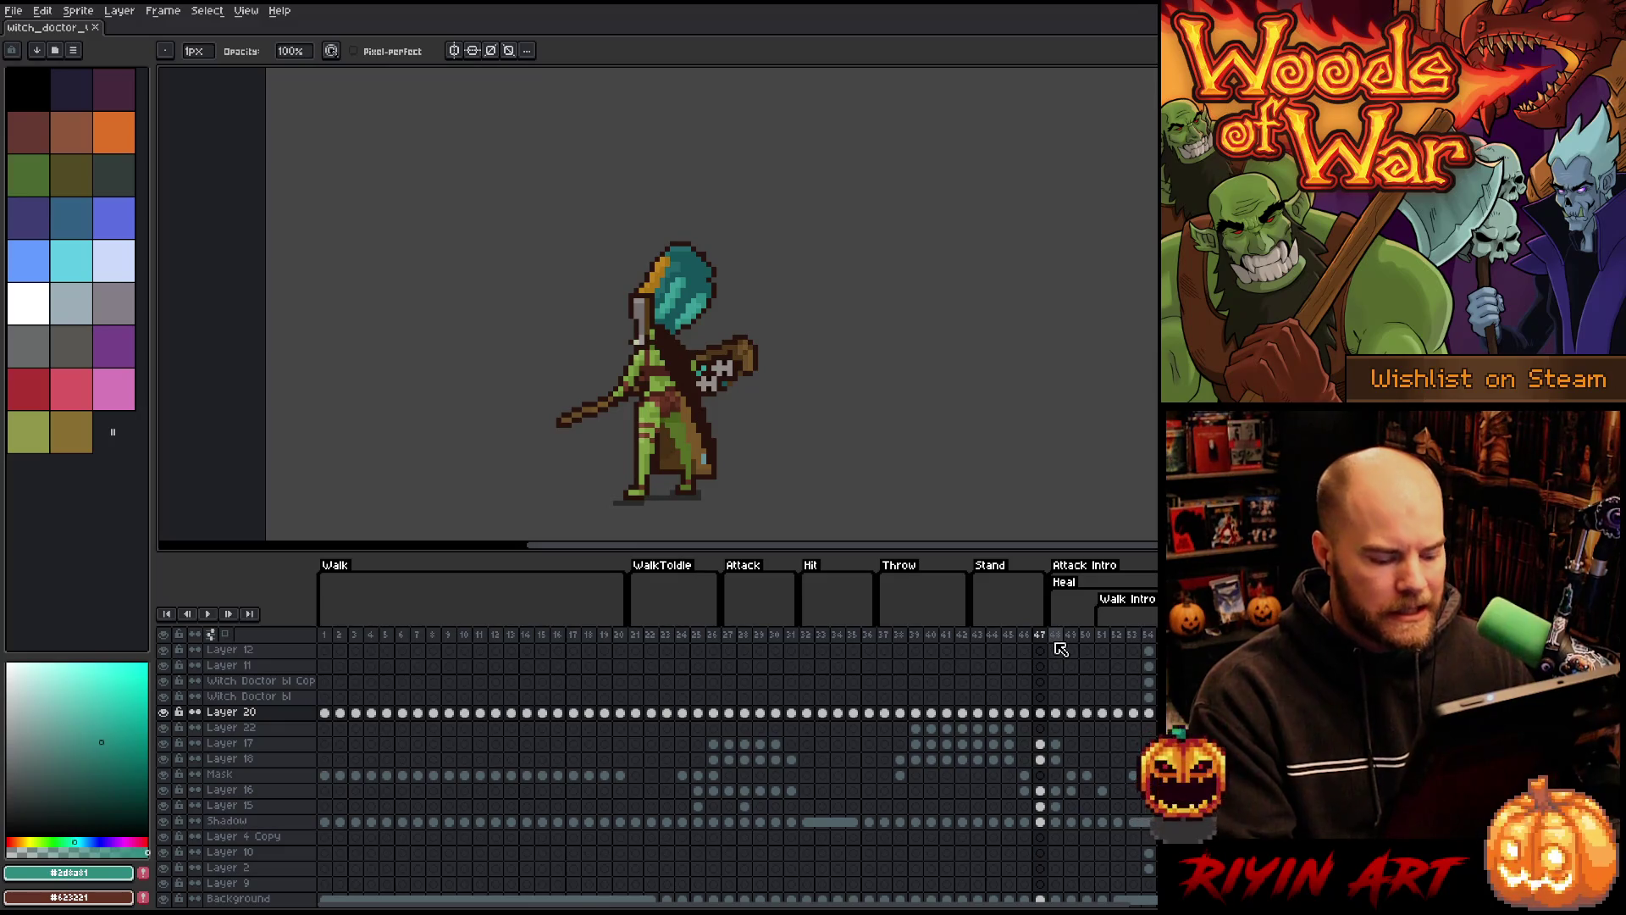
- Add three blank frames after frame 47, redoing it after an undo and a check of neighbouring poses
{"action": "key", "text": "alt+n"}
{"action": "key", "text": "alt+n"}
{"action": "key", "text": "alt+n"}
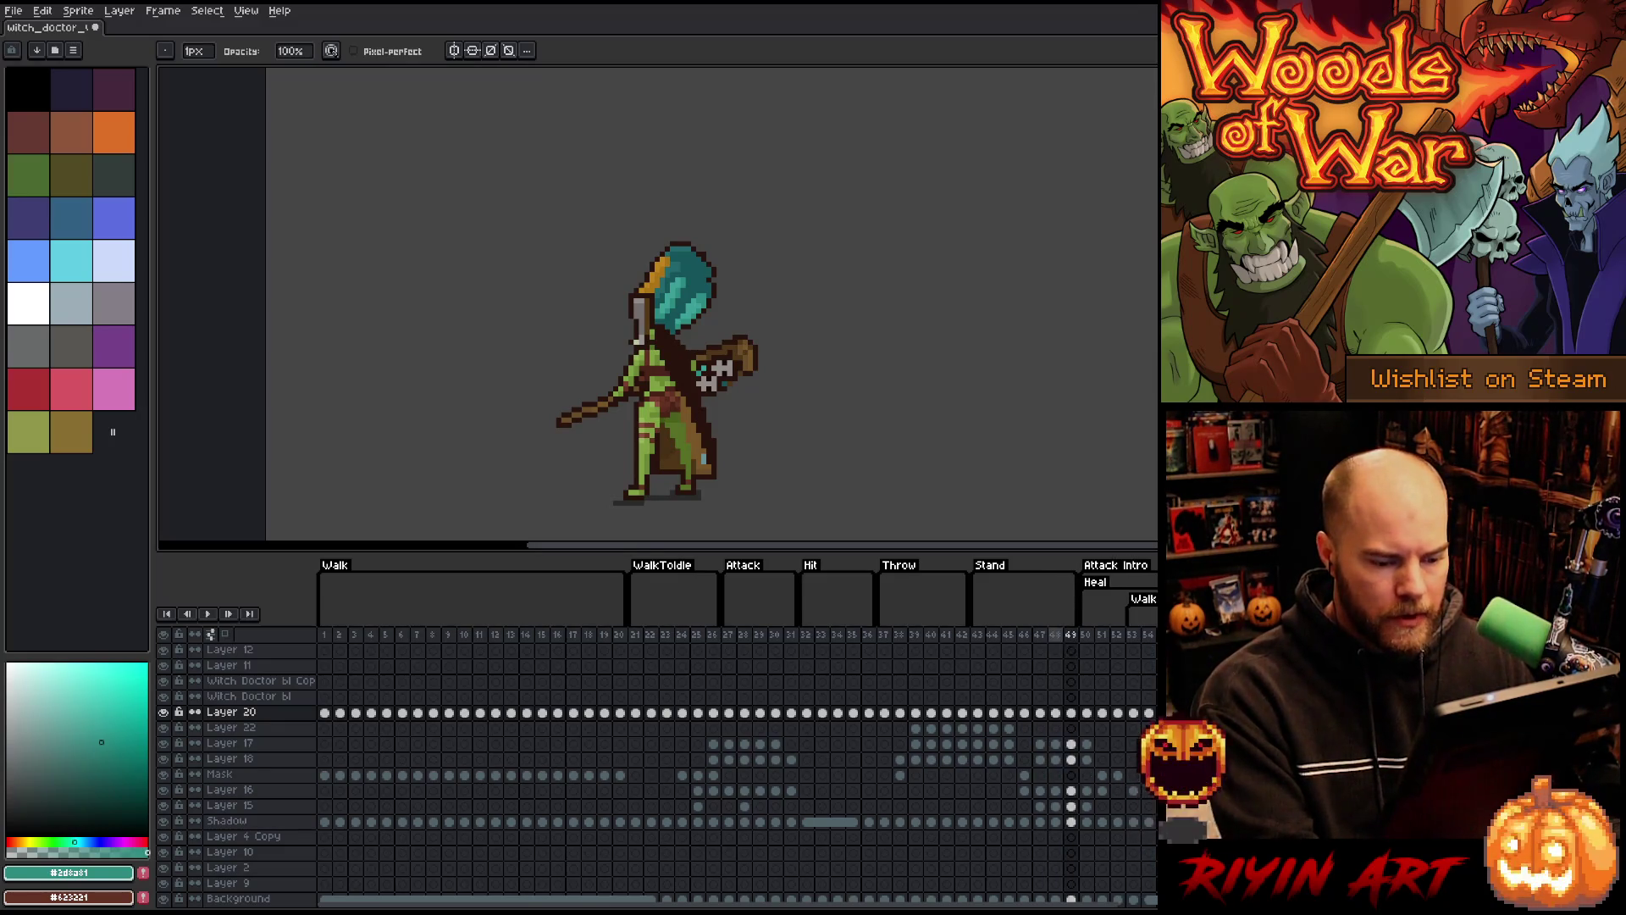
{"action": "key", "text": "ctrl+z"}
{"action": "key", "text": "ctrl+z"}
{"action": "key", "text": "ctrl+z"}
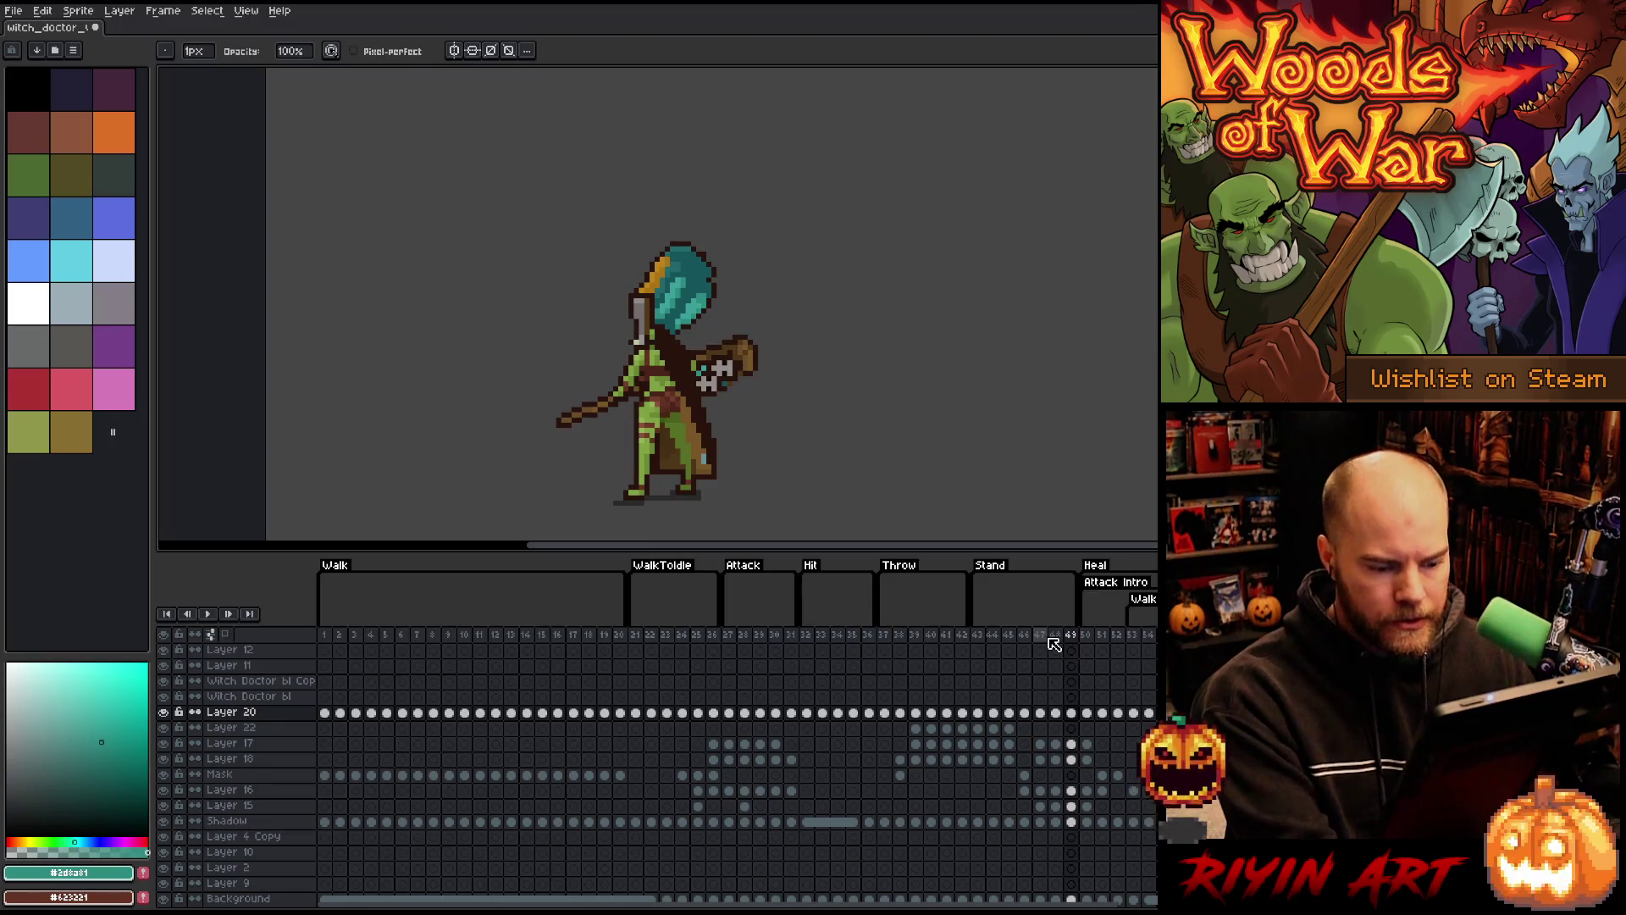
{"action": "left_click", "coordinate": [1028, 639]}
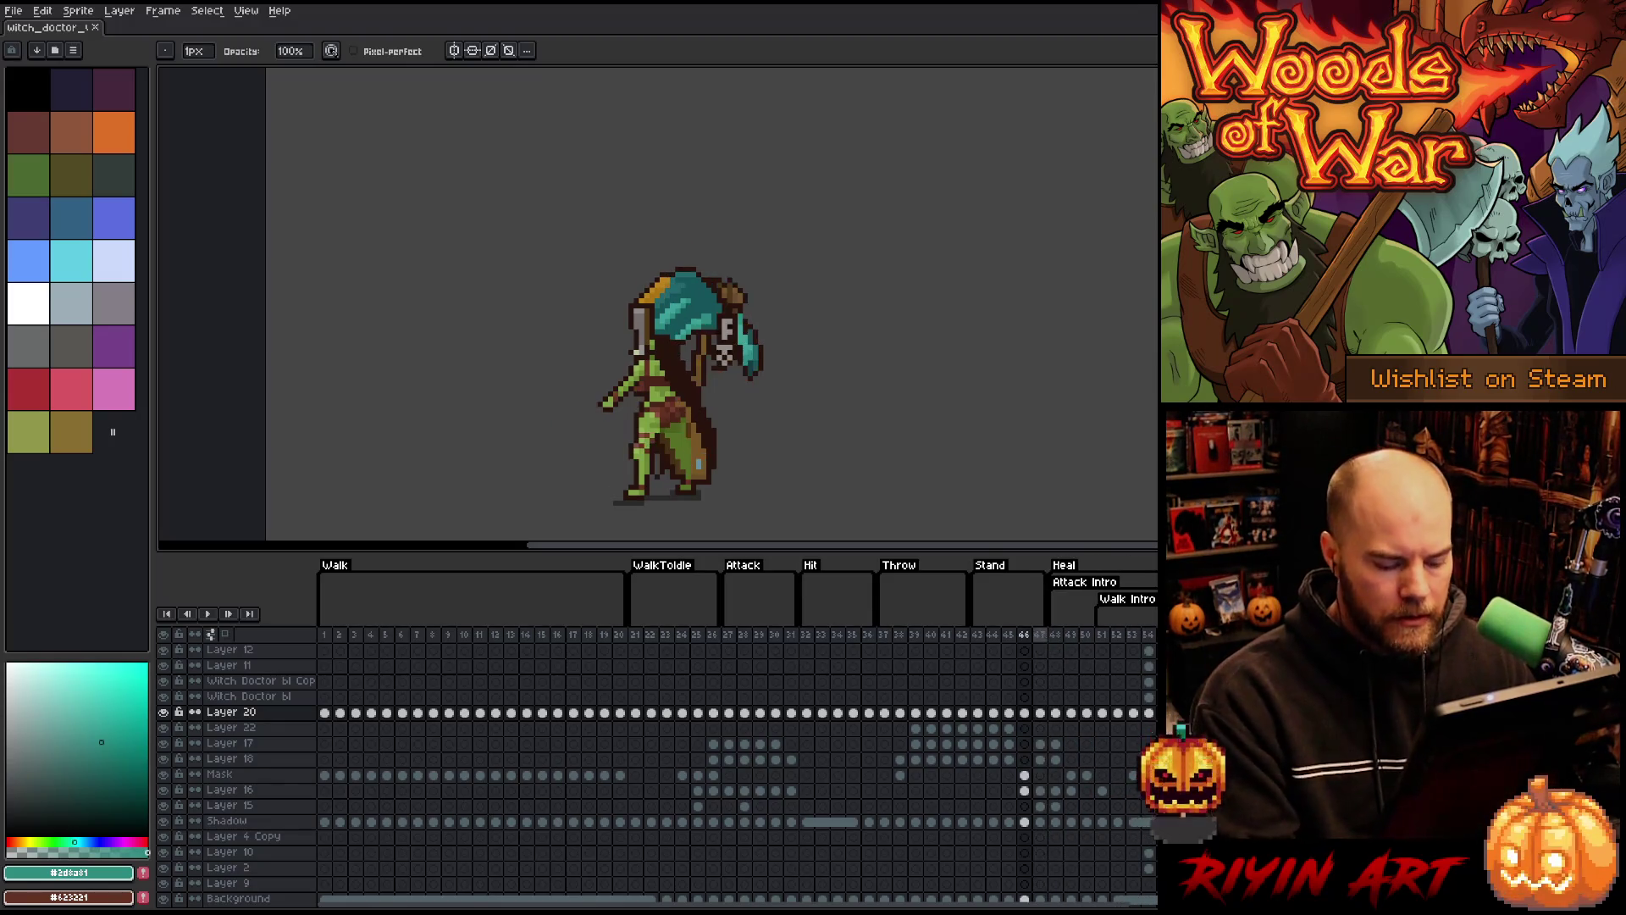
{"action": "left_click", "coordinate": [1042, 642]}
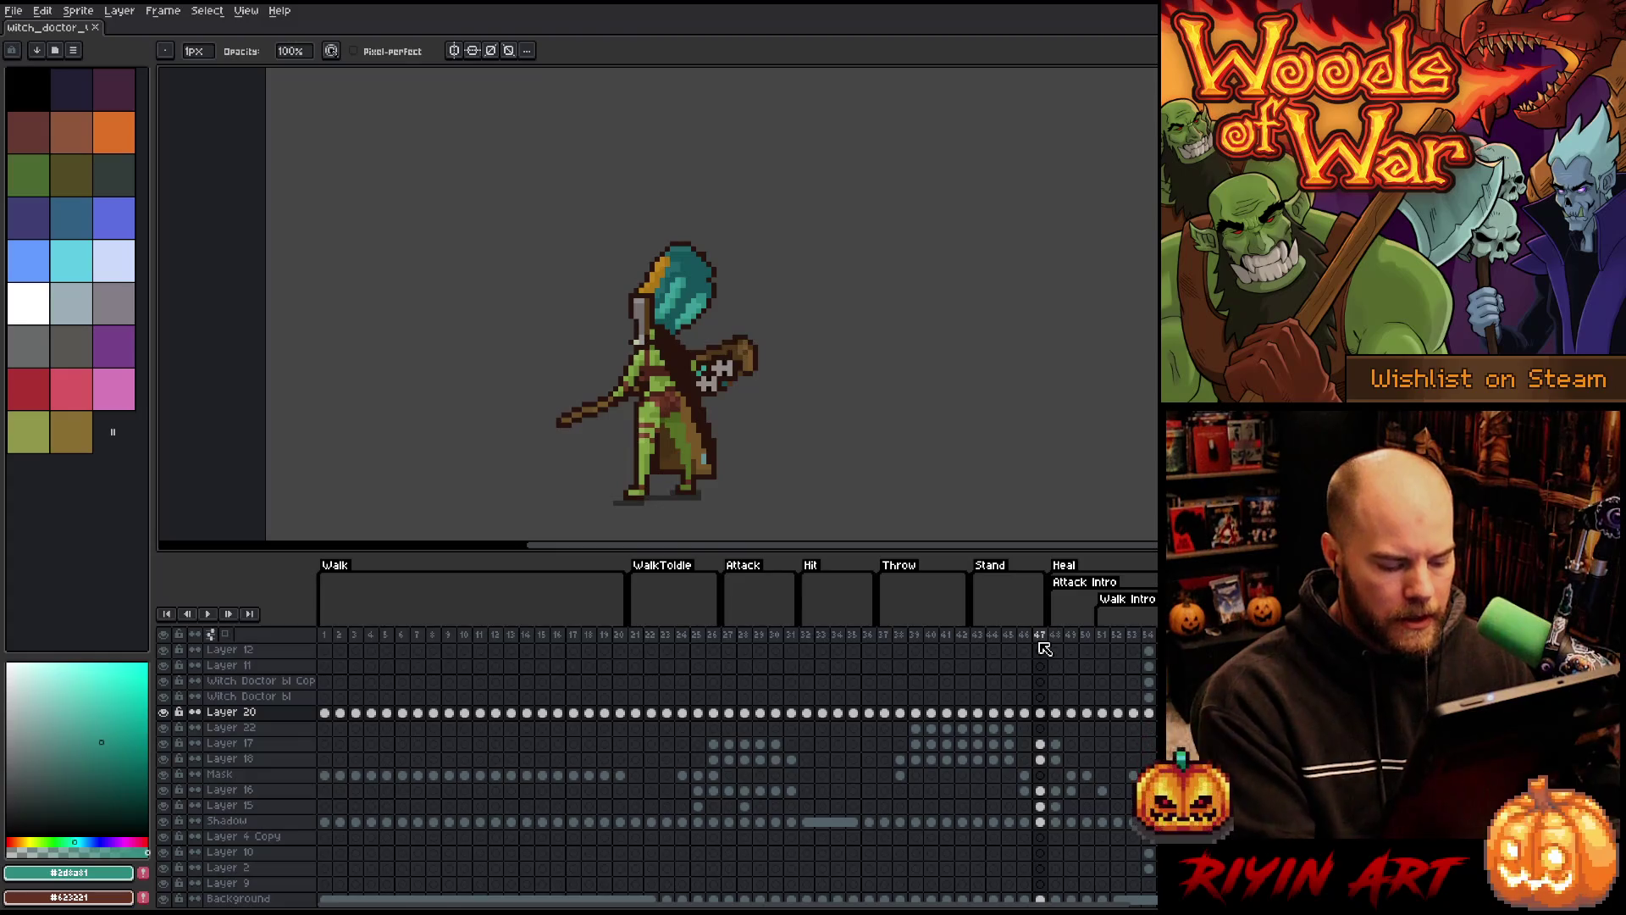
{"action": "key", "text": "alt+n"}
{"action": "key", "text": "alt+n"}
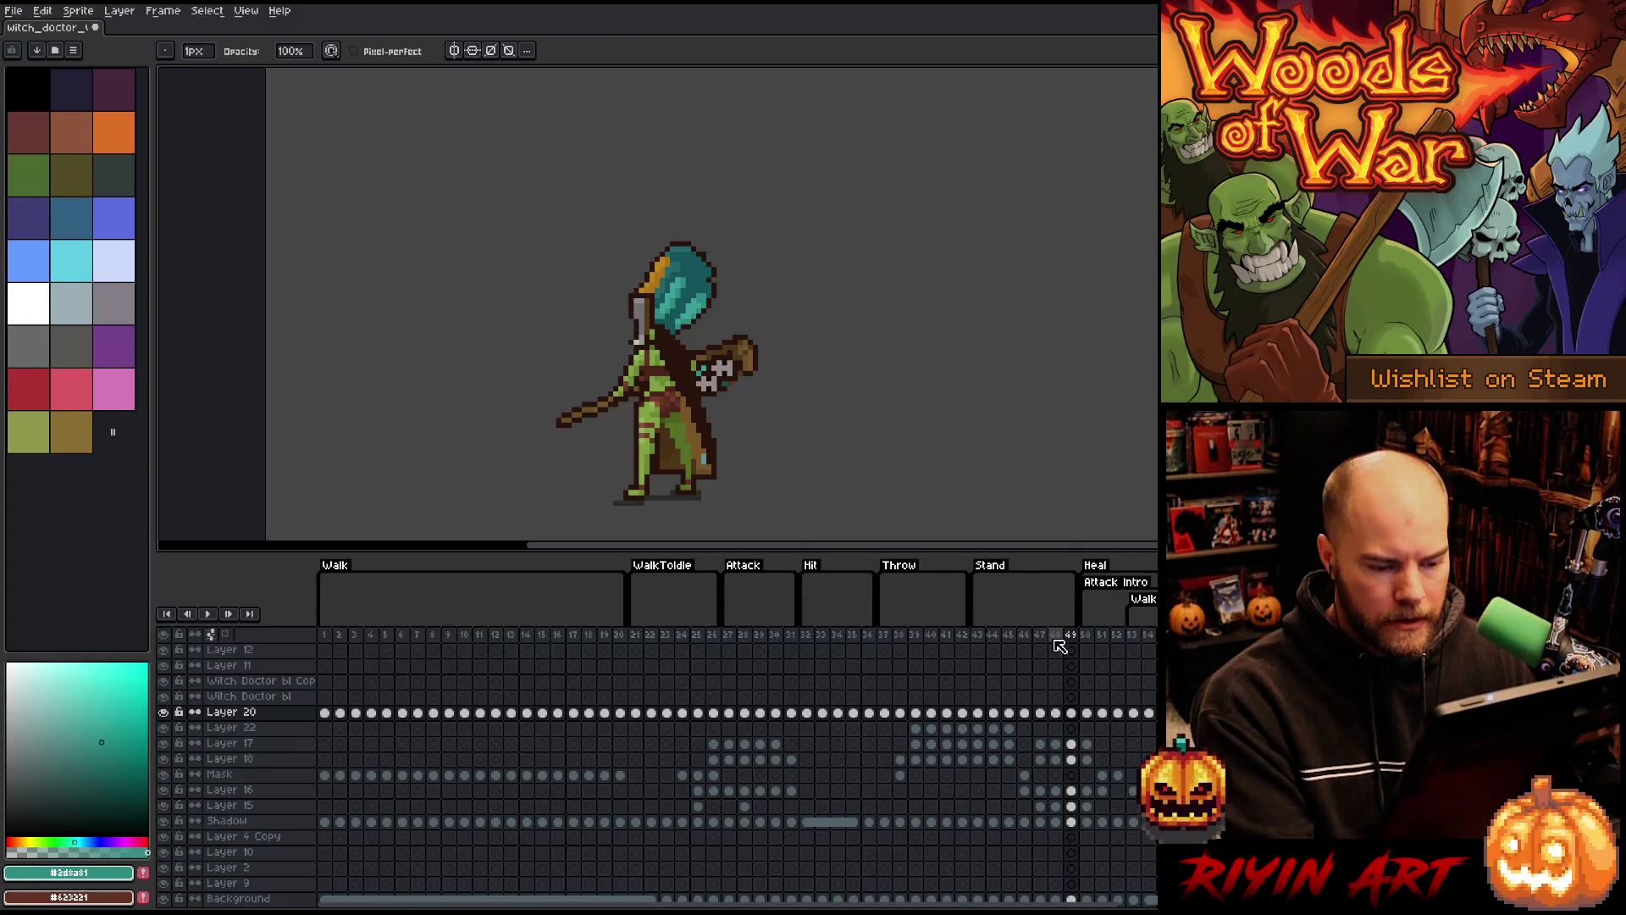
{"action": "key", "text": "alt+n"}
{"action": "left_click", "coordinate": [1087, 714]}
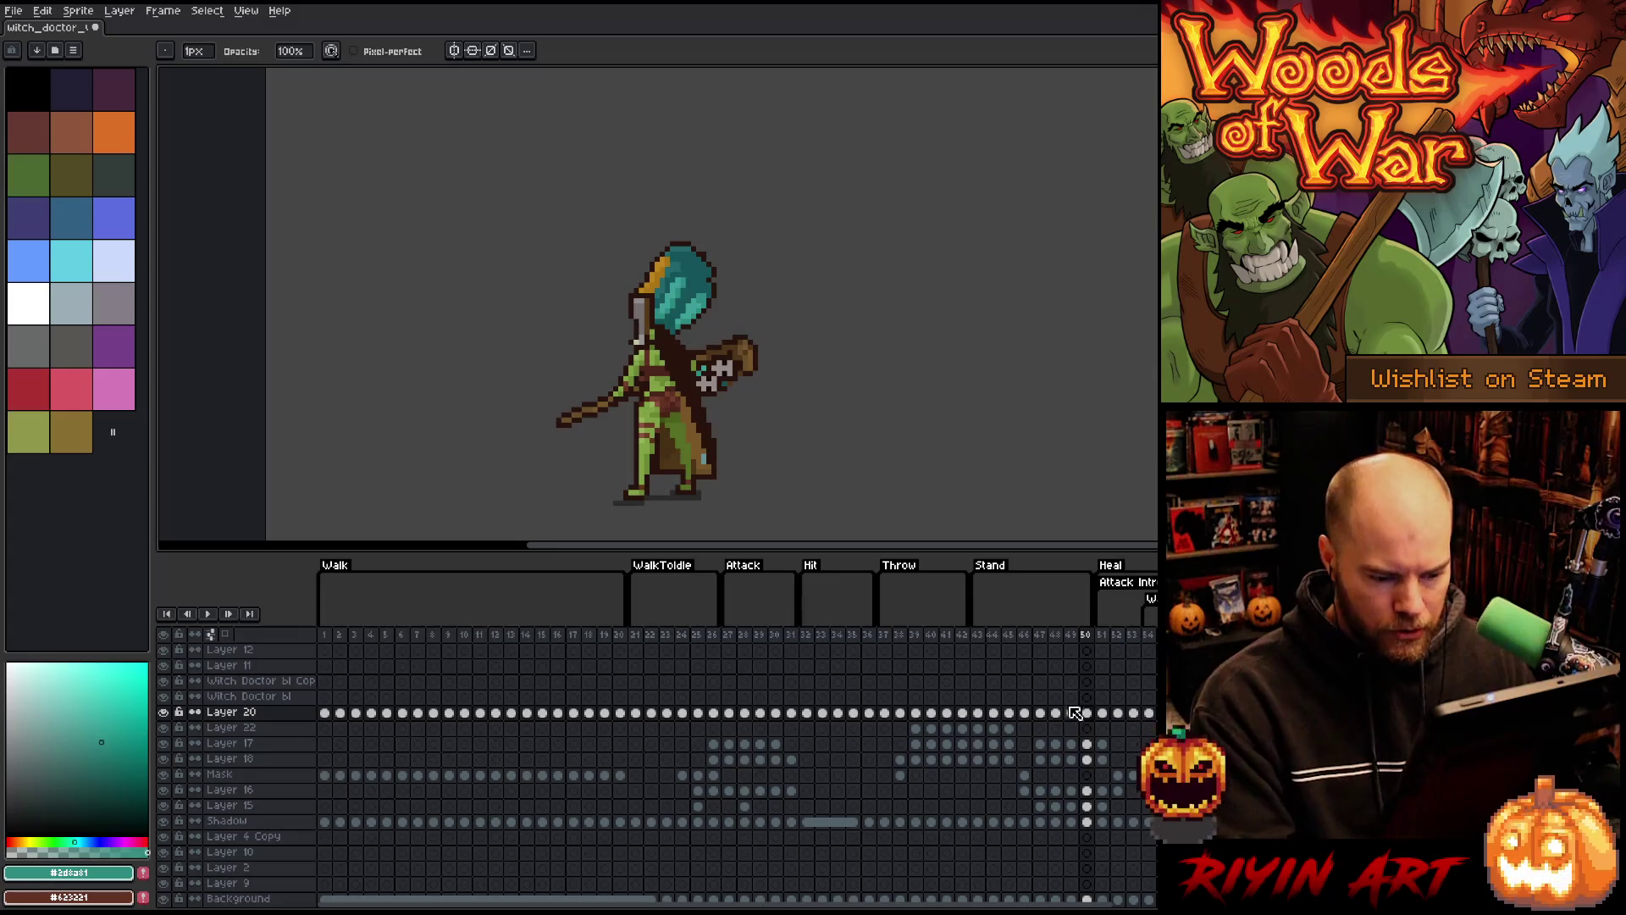
- Delete the cels in frames 48–50 from Layer 20 to Shadow, then view Heal frames 51–53
{"action": "mouse_move", "coordinate": [1094, 730]}
{"action": "left_mouse_down"}
{"action": "mouse_move", "coordinate": [1086, 824]}
{"action": "mouse_move", "coordinate": [1069, 835]}
{"action": "left_mouse_up"}
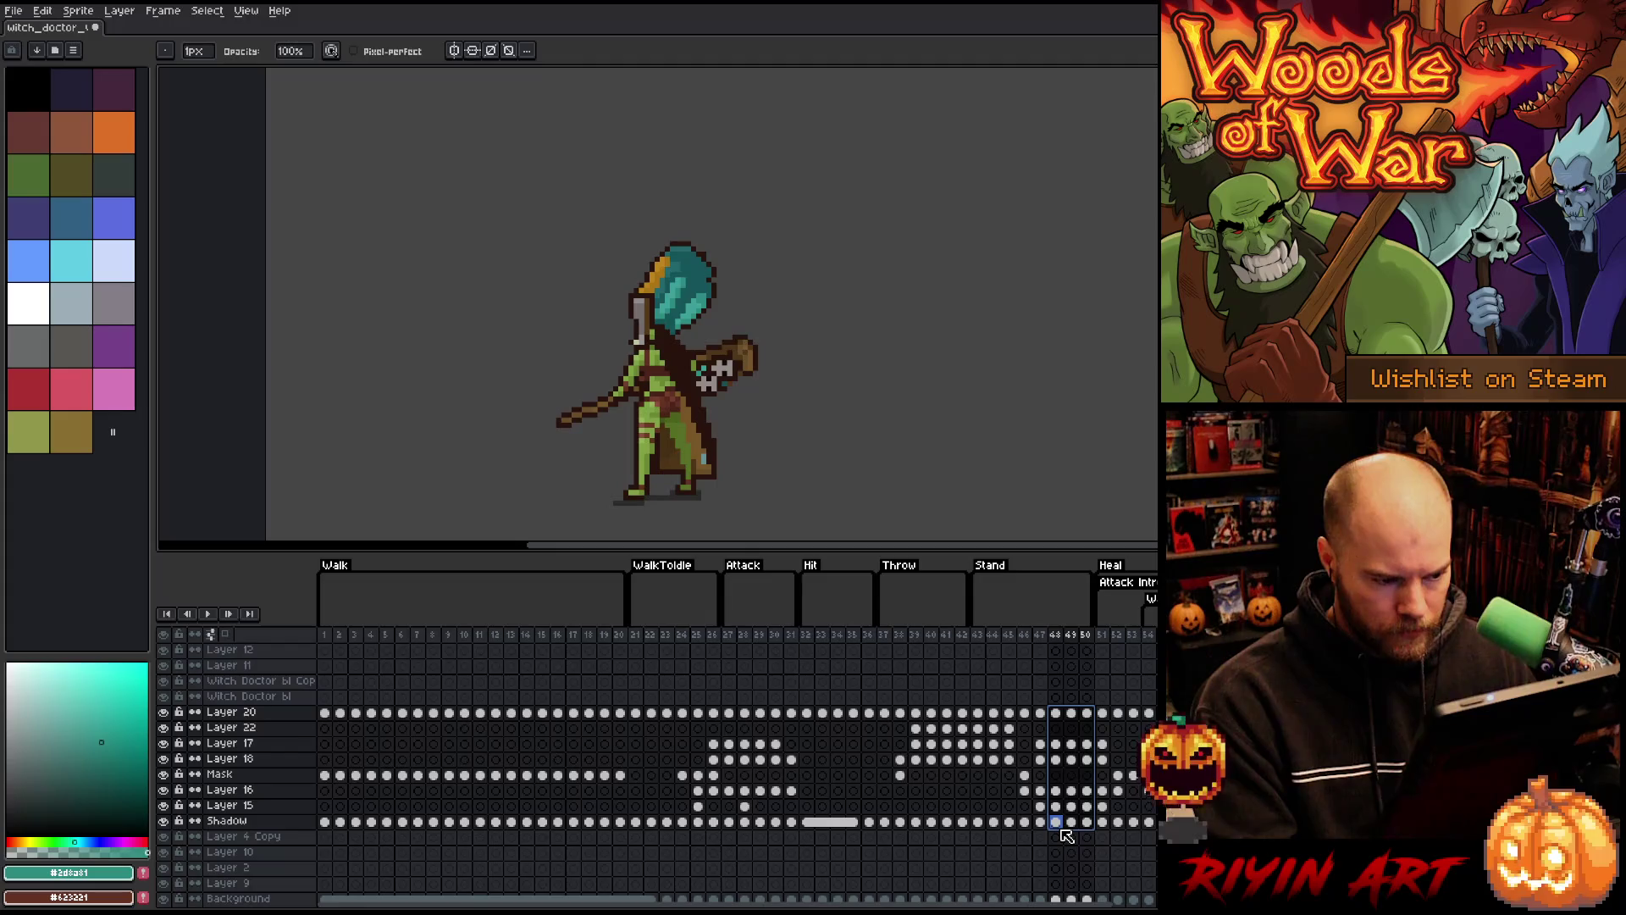
{"action": "key", "text": "Delete"}
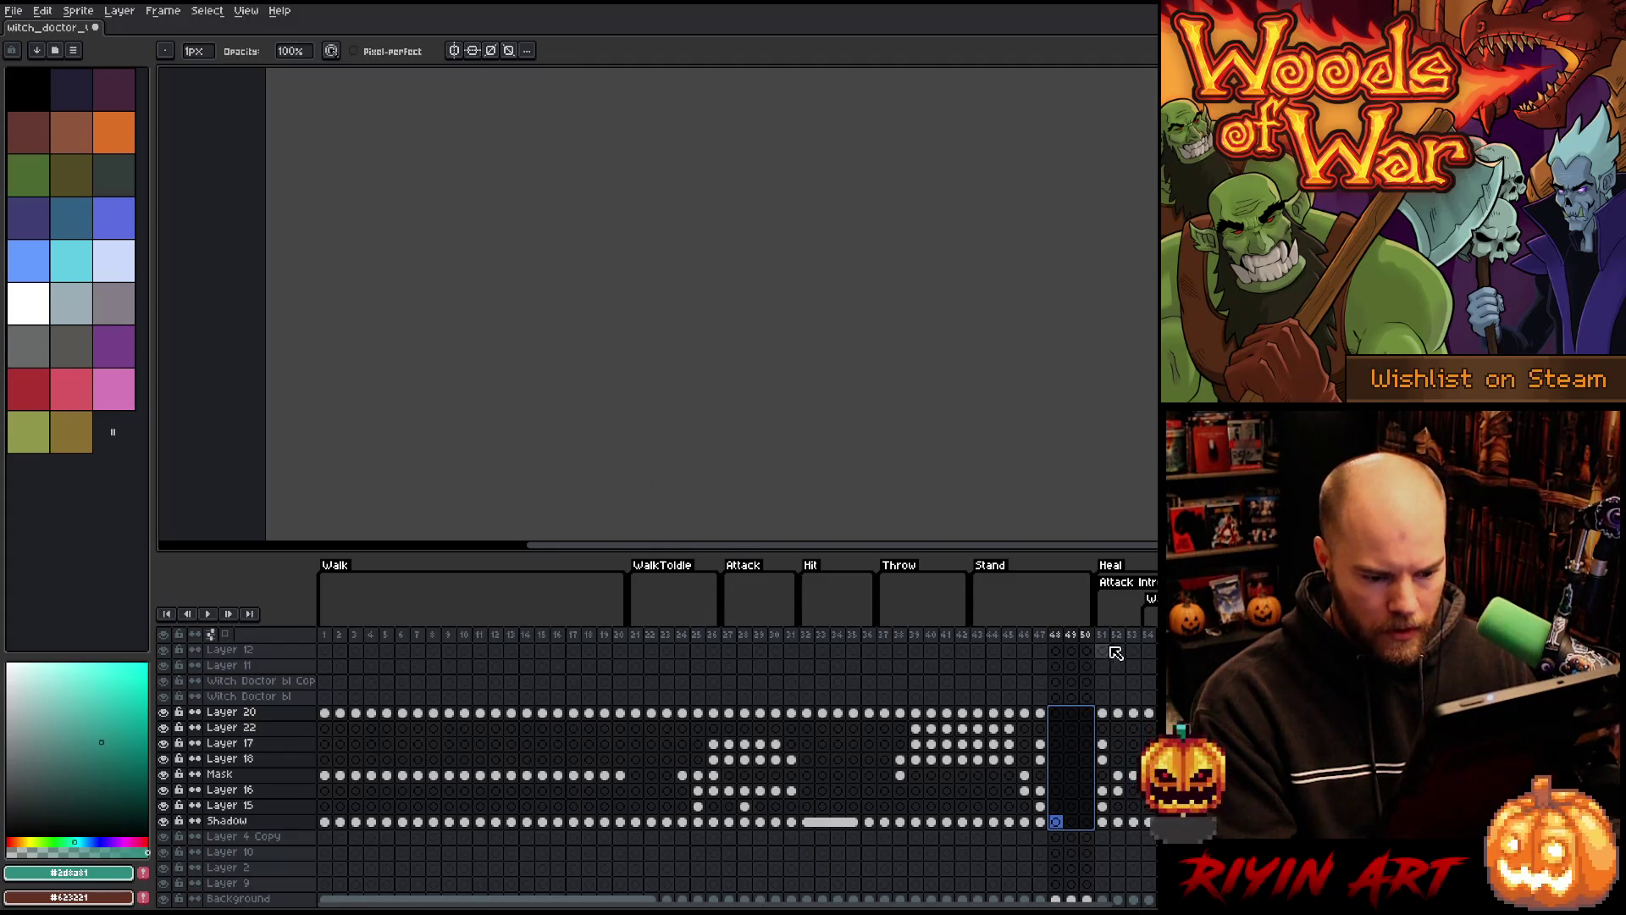
{"action": "left_click", "coordinate": [1125, 640]}
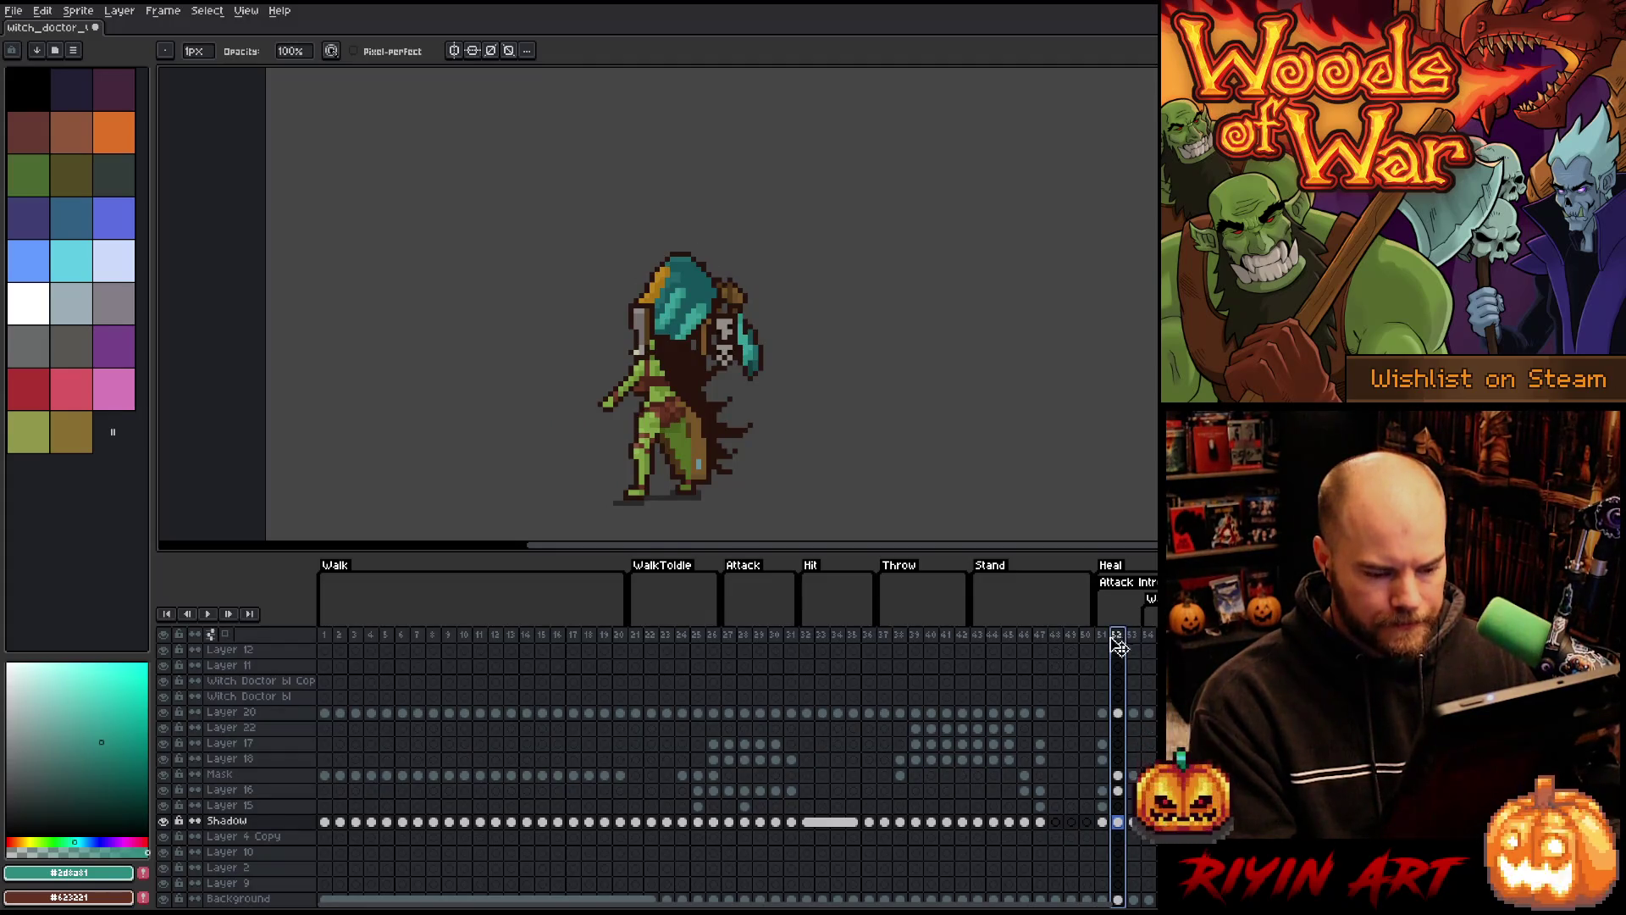
{"action": "left_click", "coordinate": [1109, 639]}
{"action": "left_click", "coordinate": [1118, 640]}
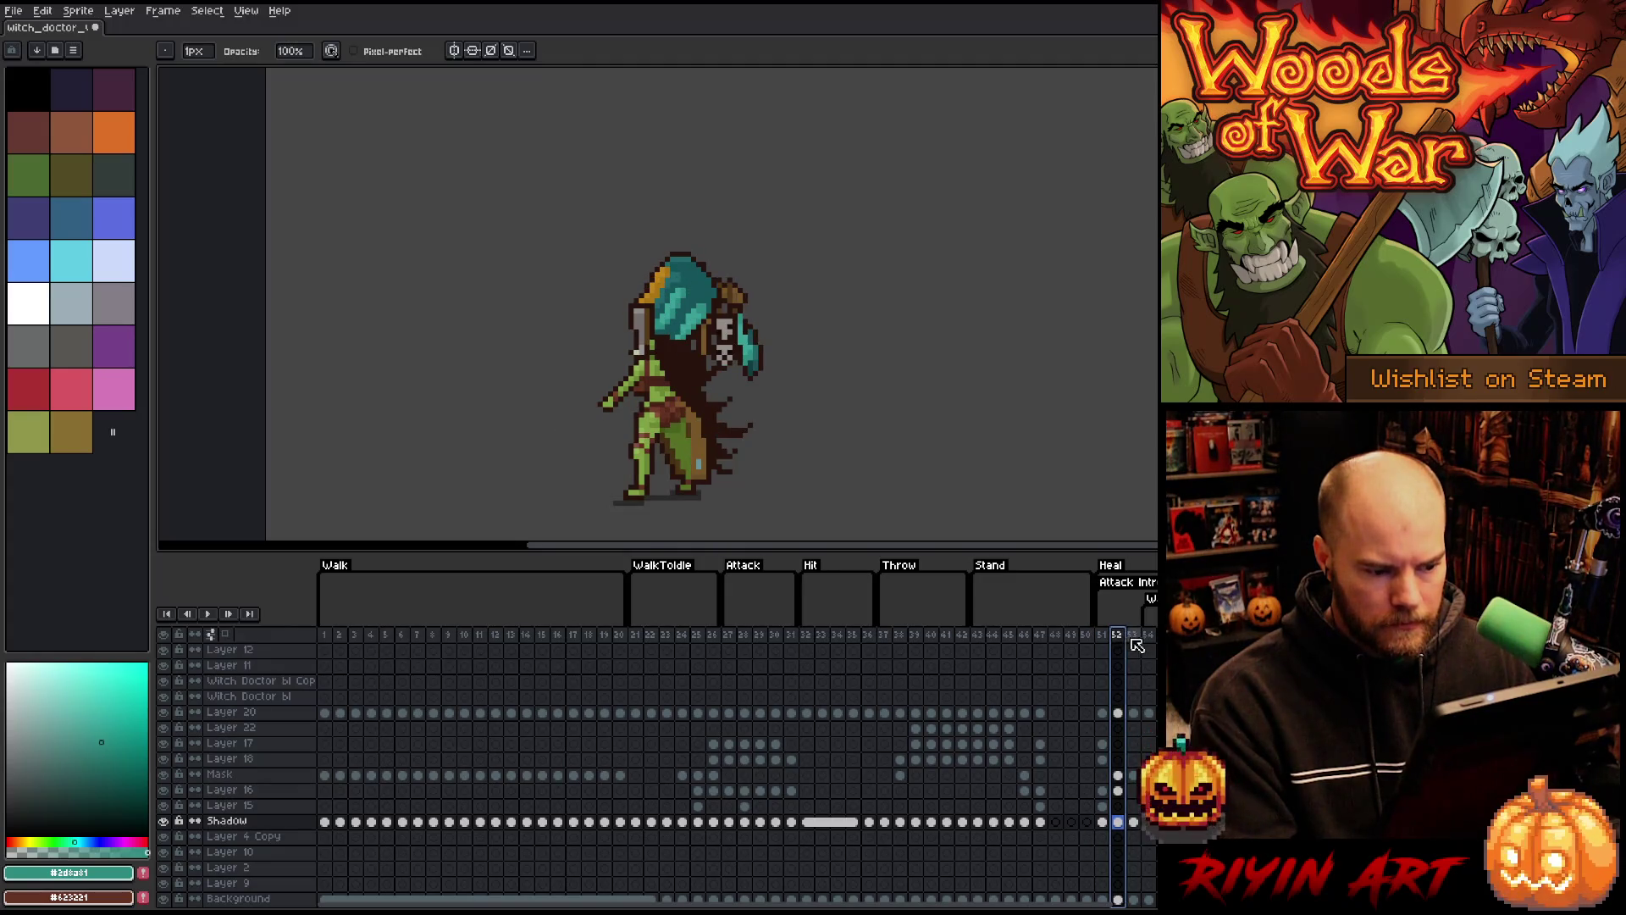
{"action": "left_click", "coordinate": [1135, 640]}
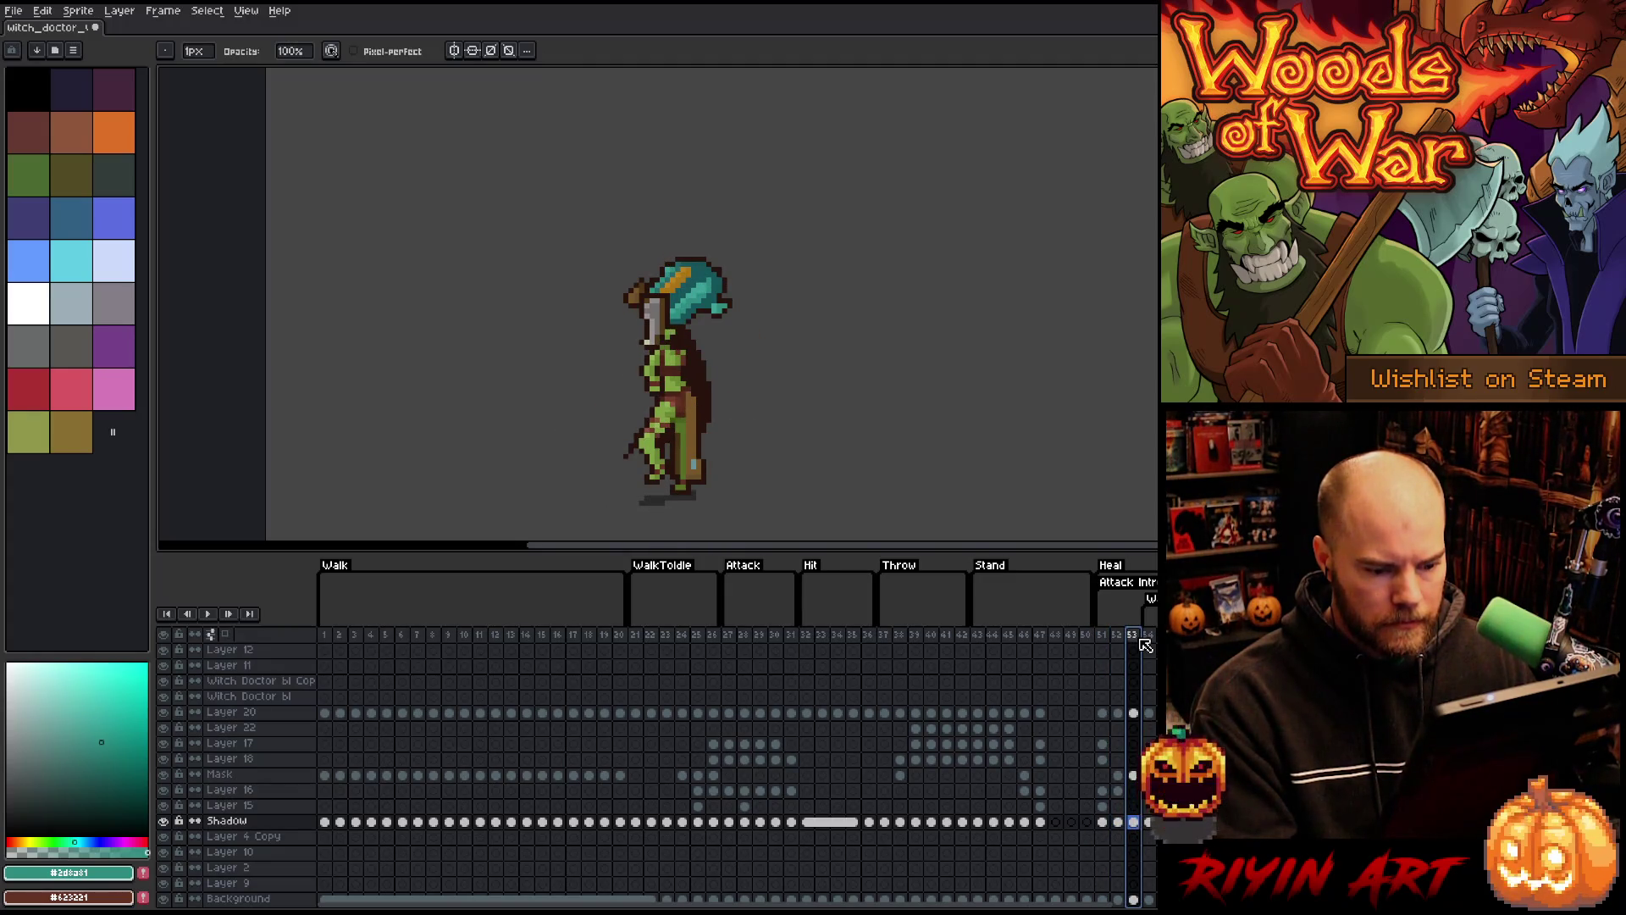
- Compare the poses in frames 43–47 with Heal frames 51–54, then select layers Layer 20 to Mask
{"action": "left_click", "coordinate": [1043, 637]}
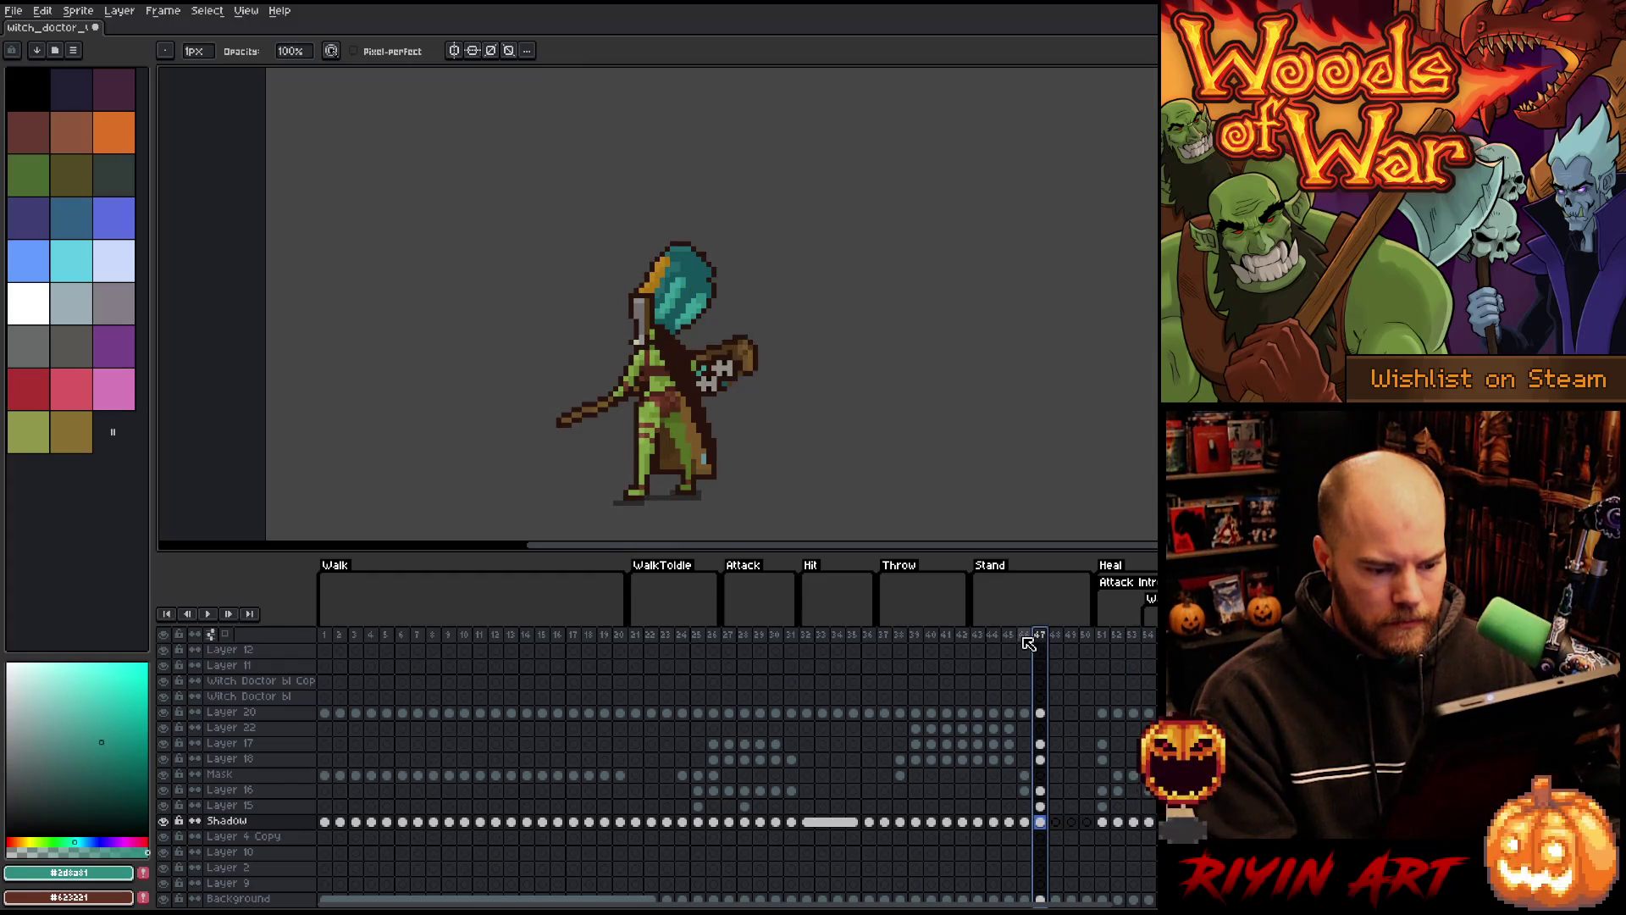
{"action": "left_click", "coordinate": [1025, 637]}
{"action": "left_click_drag", "start_coordinate": [980, 639], "coordinate": [1050, 637]}
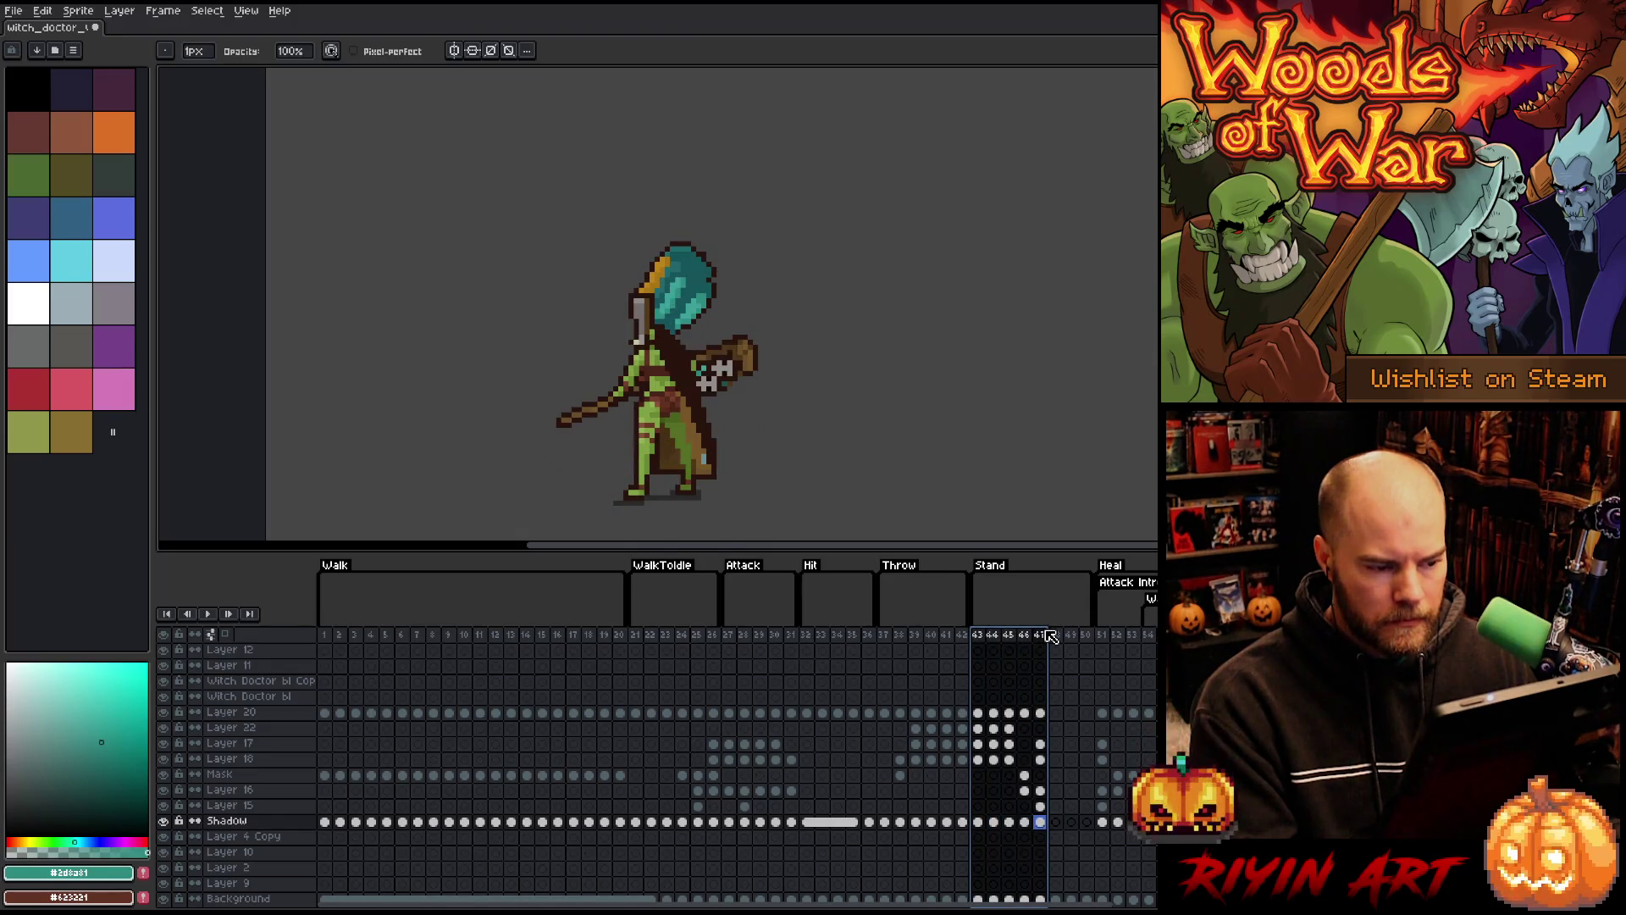
{"action": "left_click", "coordinate": [1103, 637]}
{"action": "left_click", "coordinate": [1118, 635]}
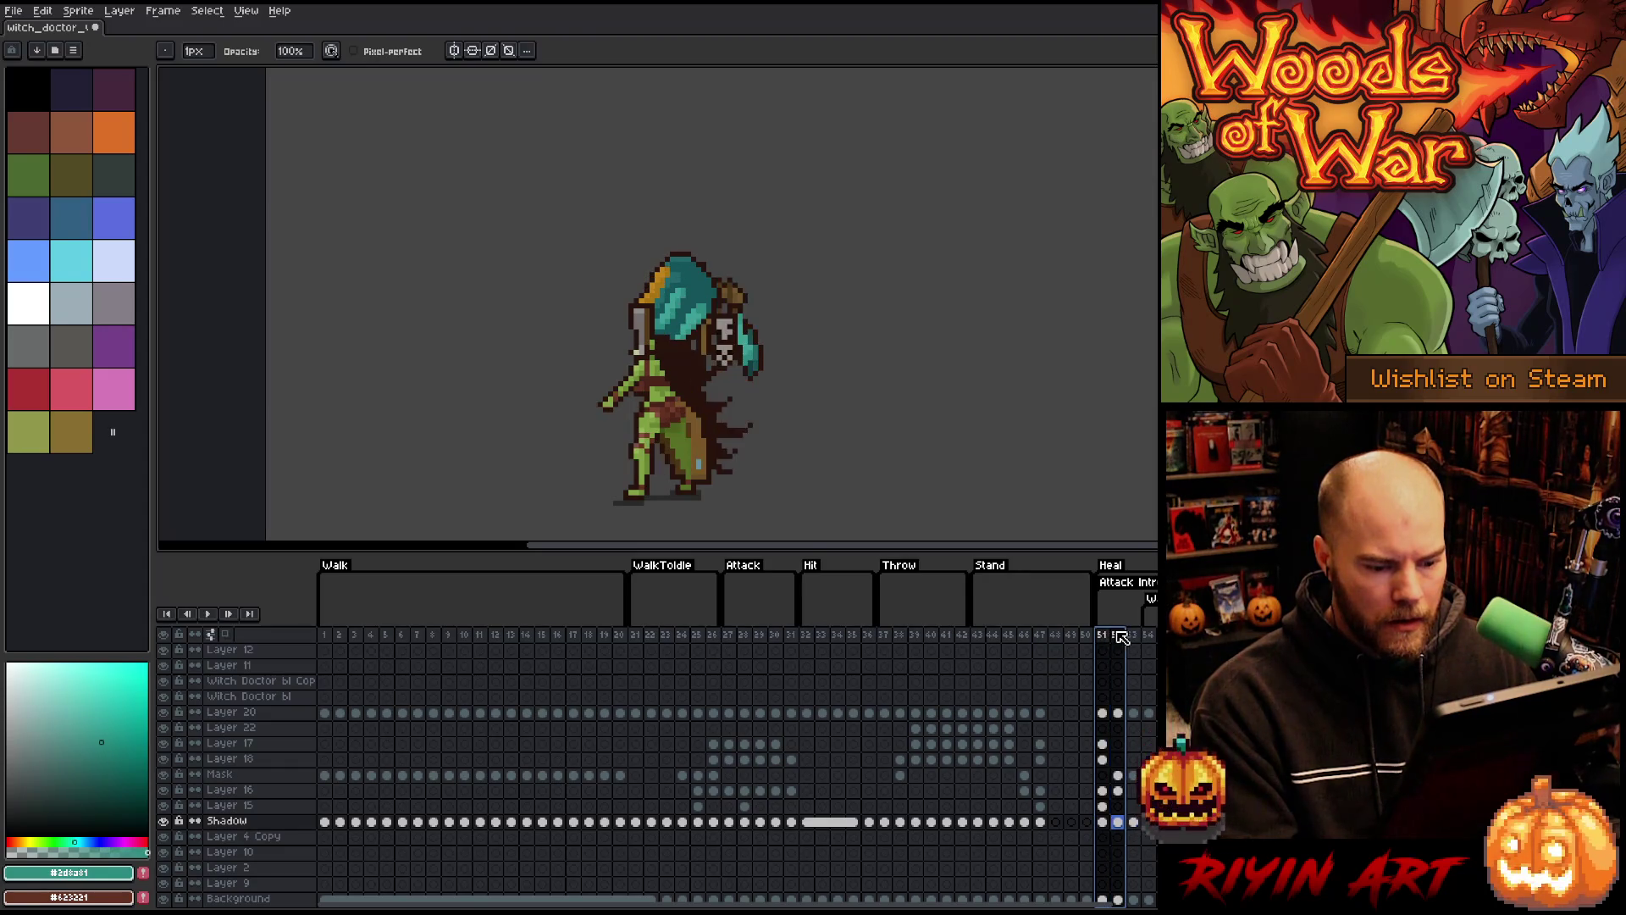
{"action": "left_click", "coordinate": [1134, 636]}
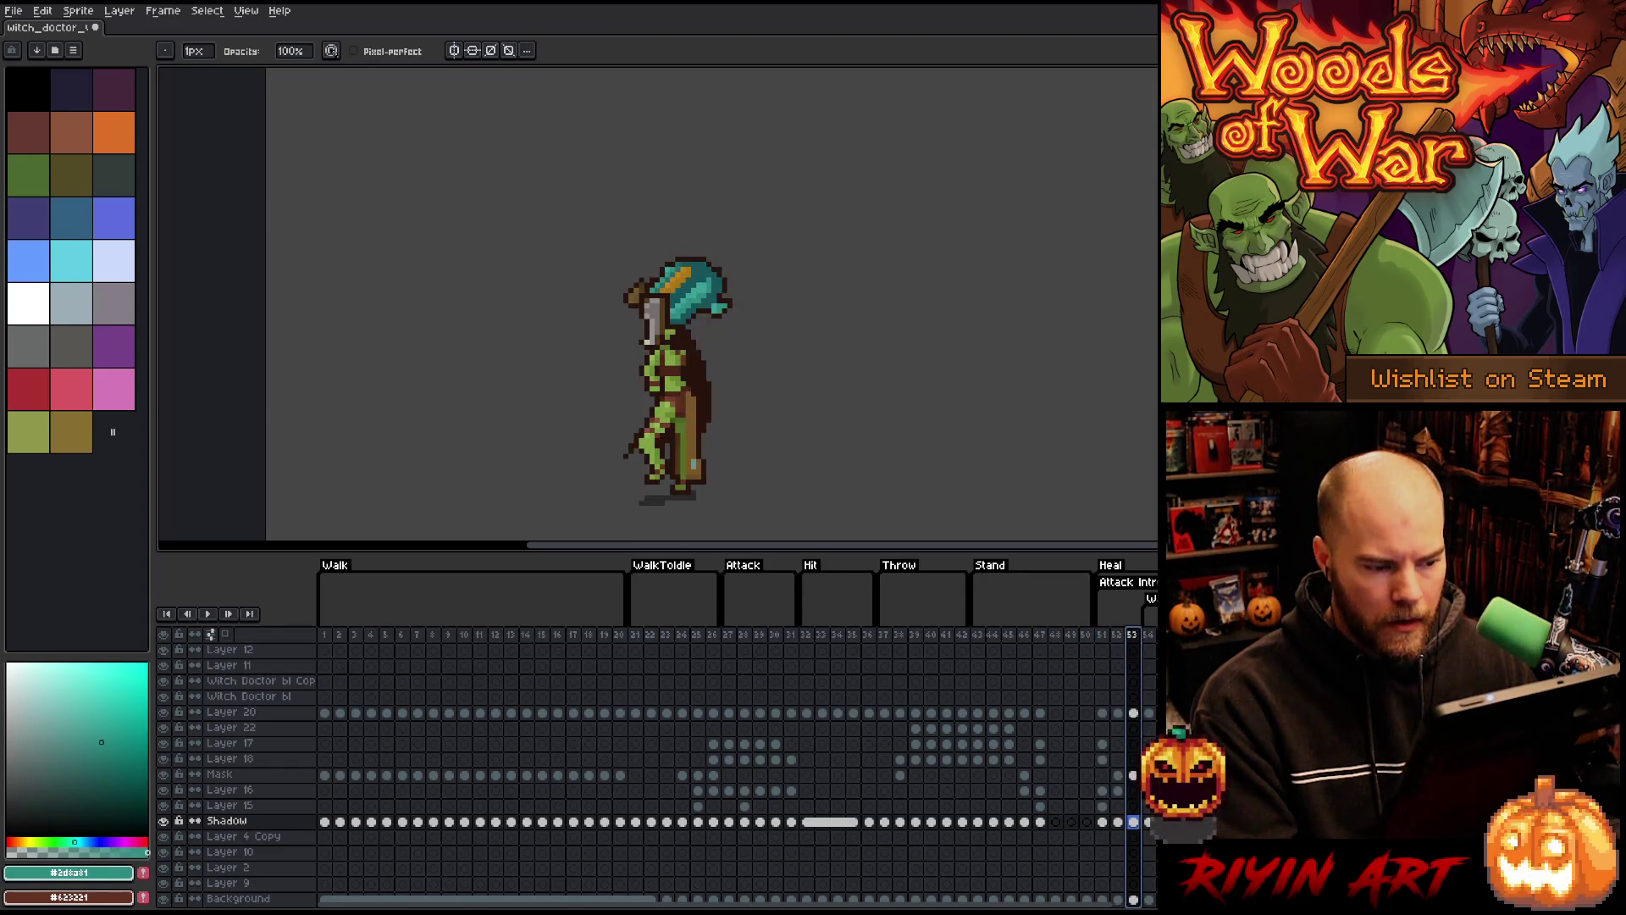
{"action": "left_click", "coordinate": [1149, 635]}
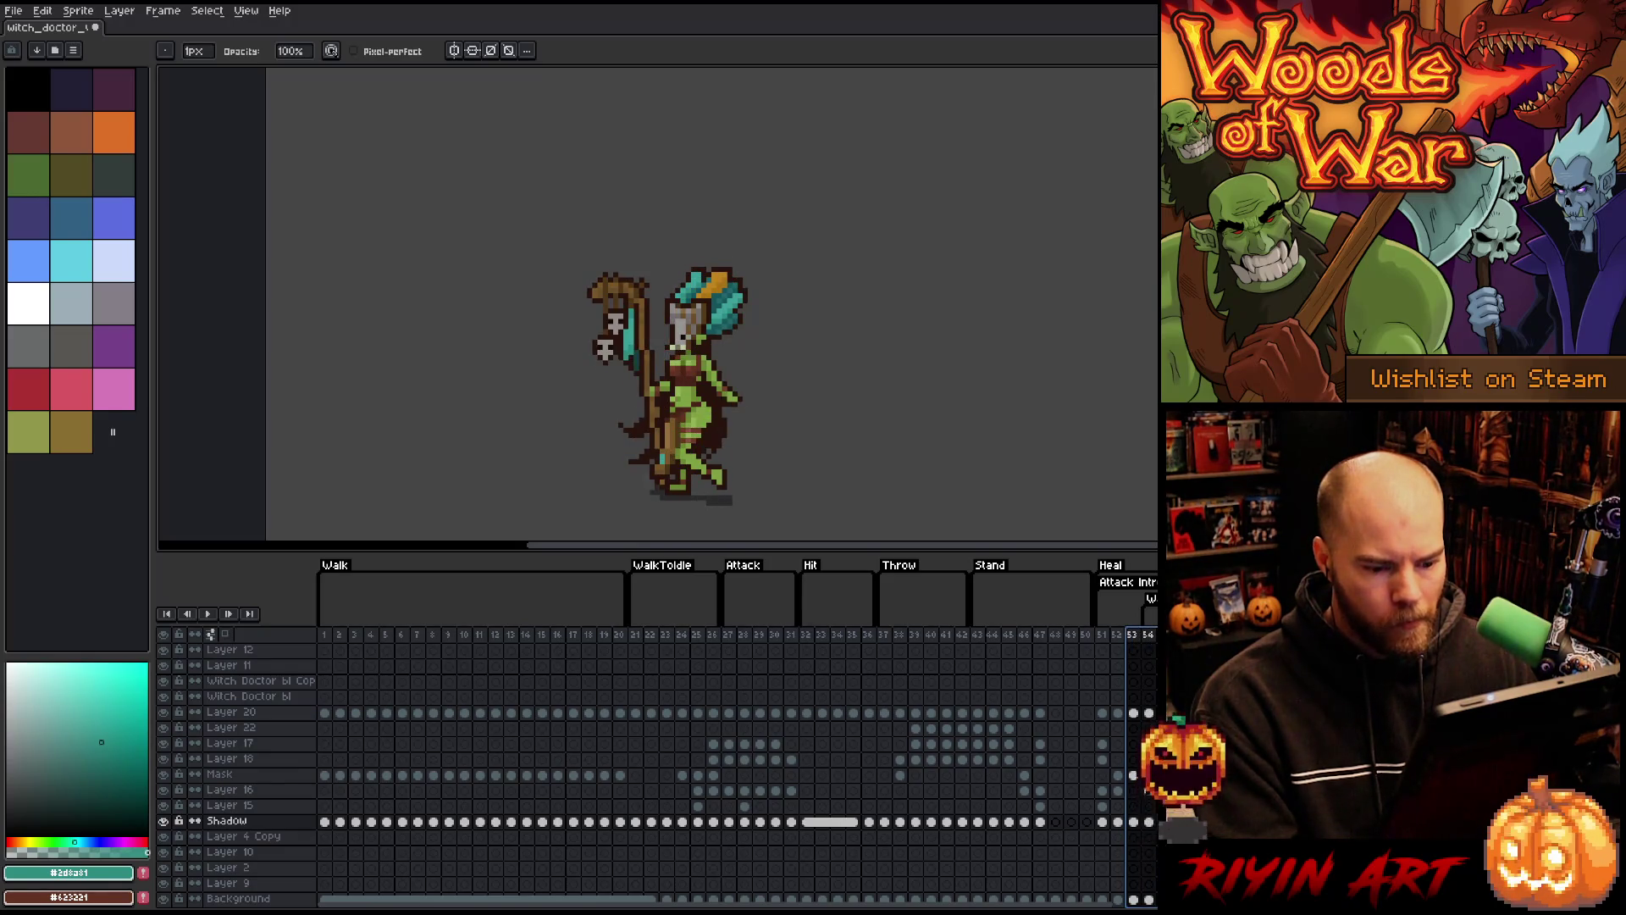
{"action": "key", "text": "Left"}
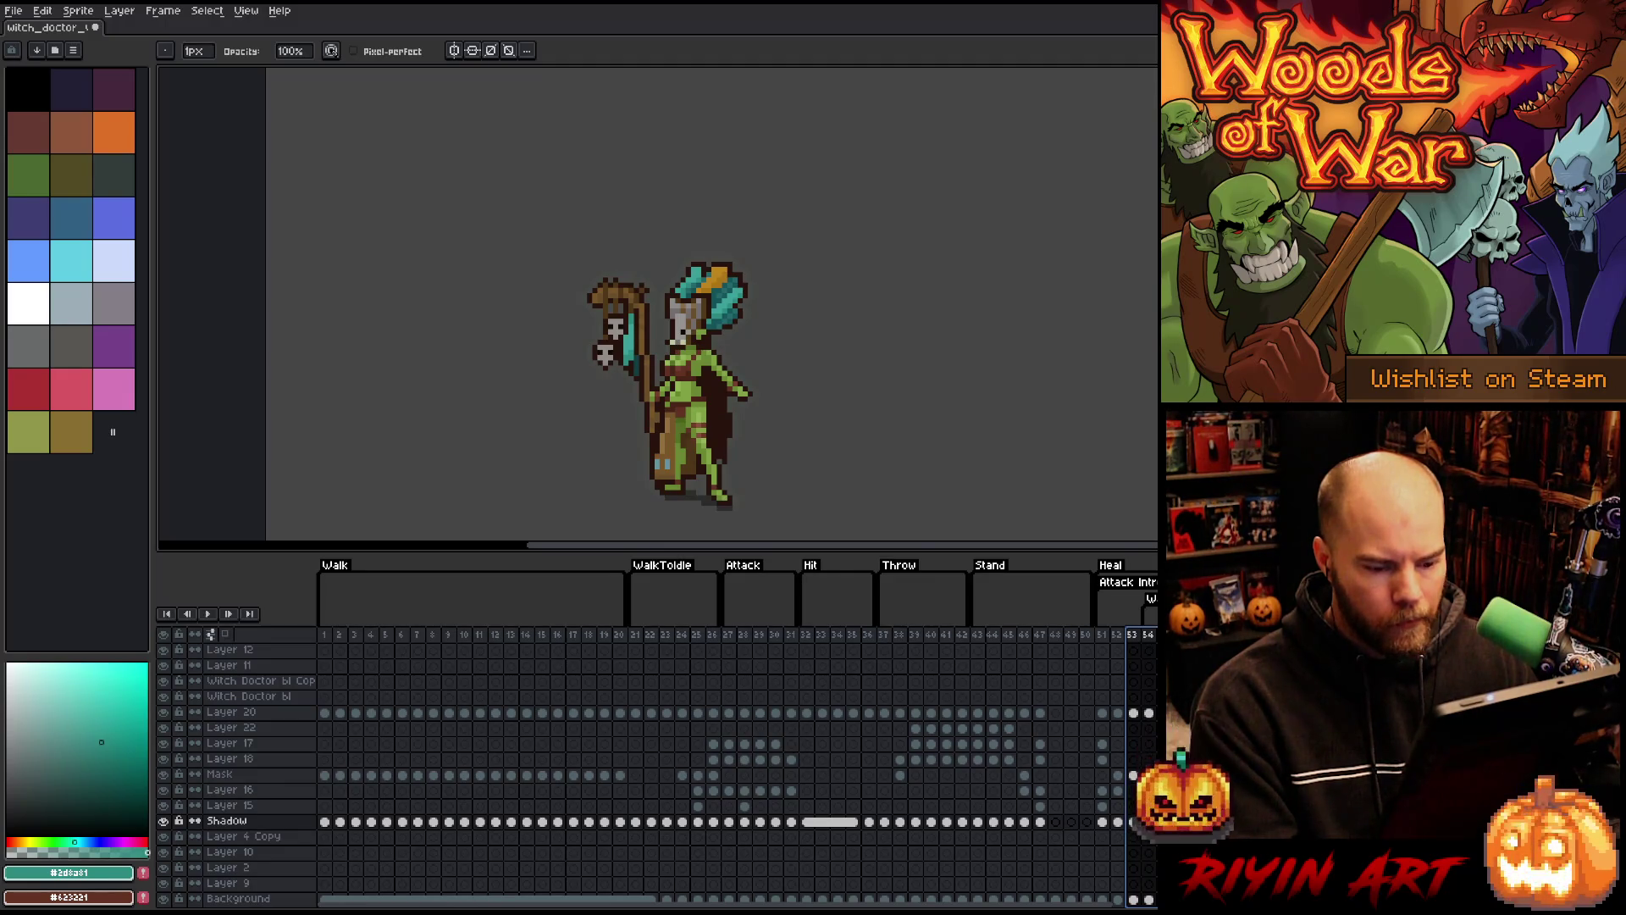
{"action": "left_click_drag", "start_coordinate": [229, 711], "coordinate": [219, 773]}
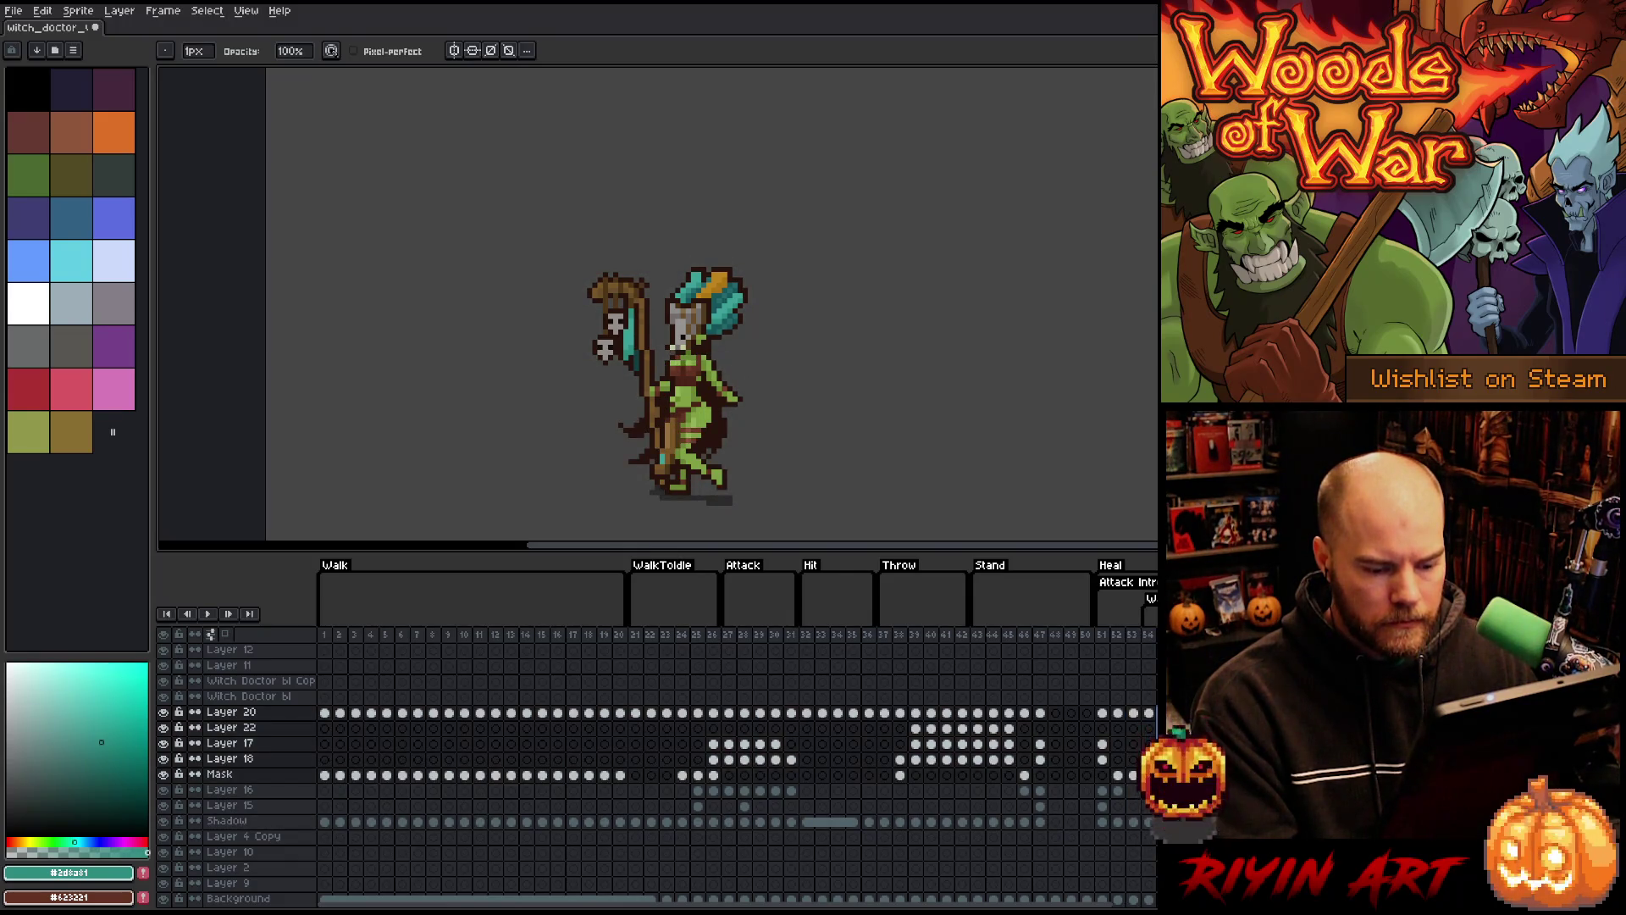
- Insert a new frame after frame 50 and inspect the Layer 20 and Mask cels in frames 48–51
{"action": "left_click", "coordinate": [1087, 635]}
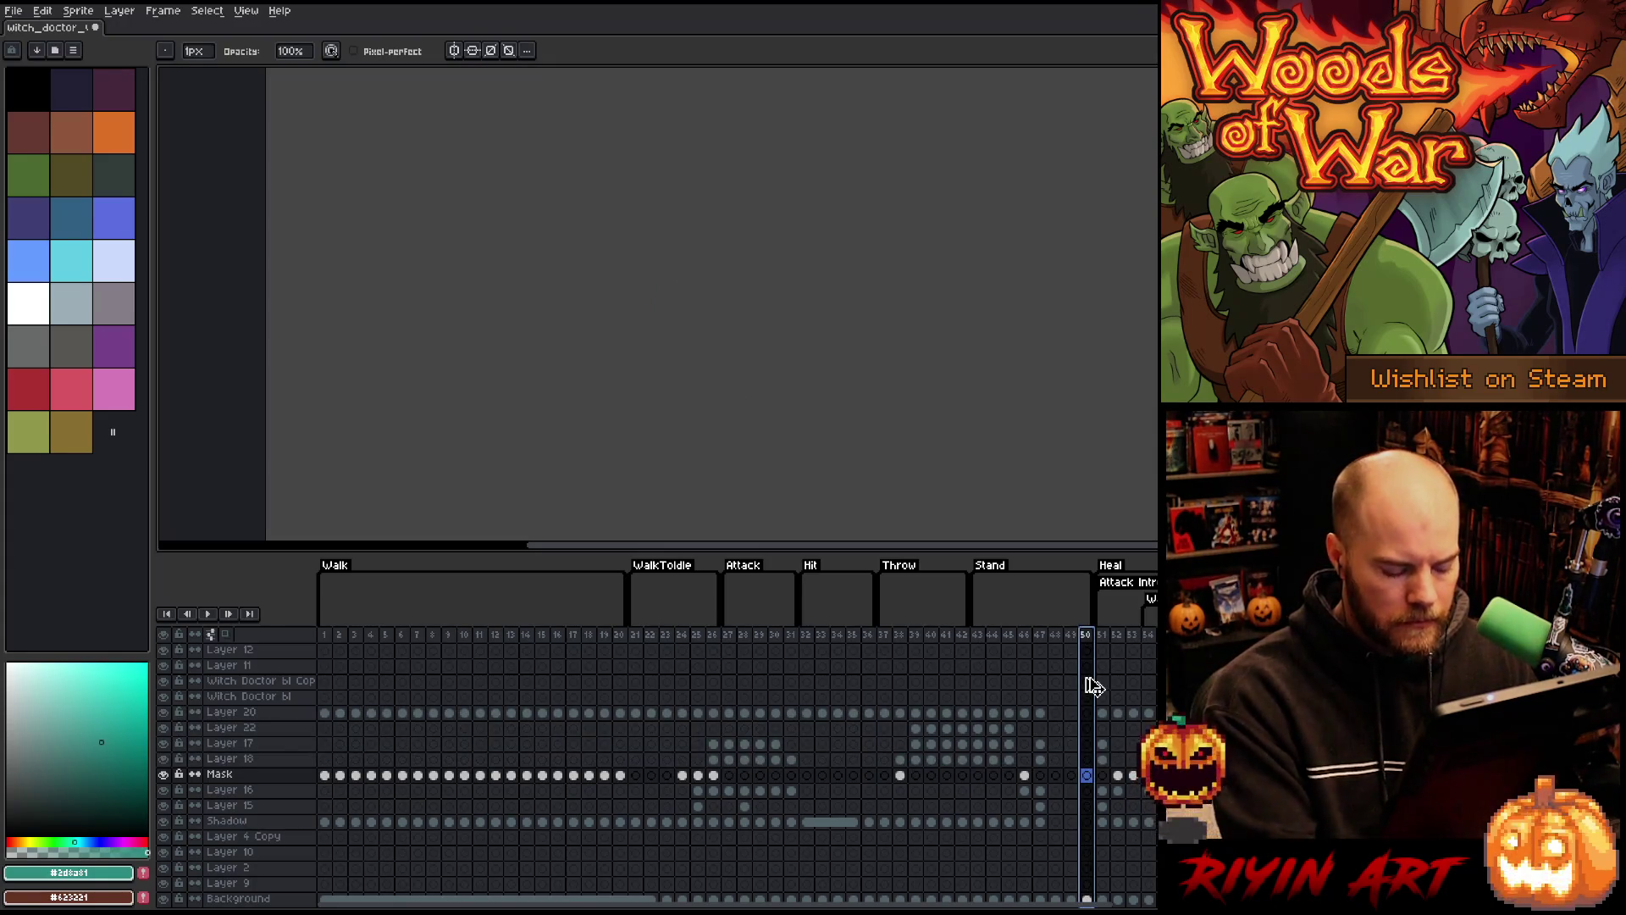
{"action": "key", "text": "alt+n"}
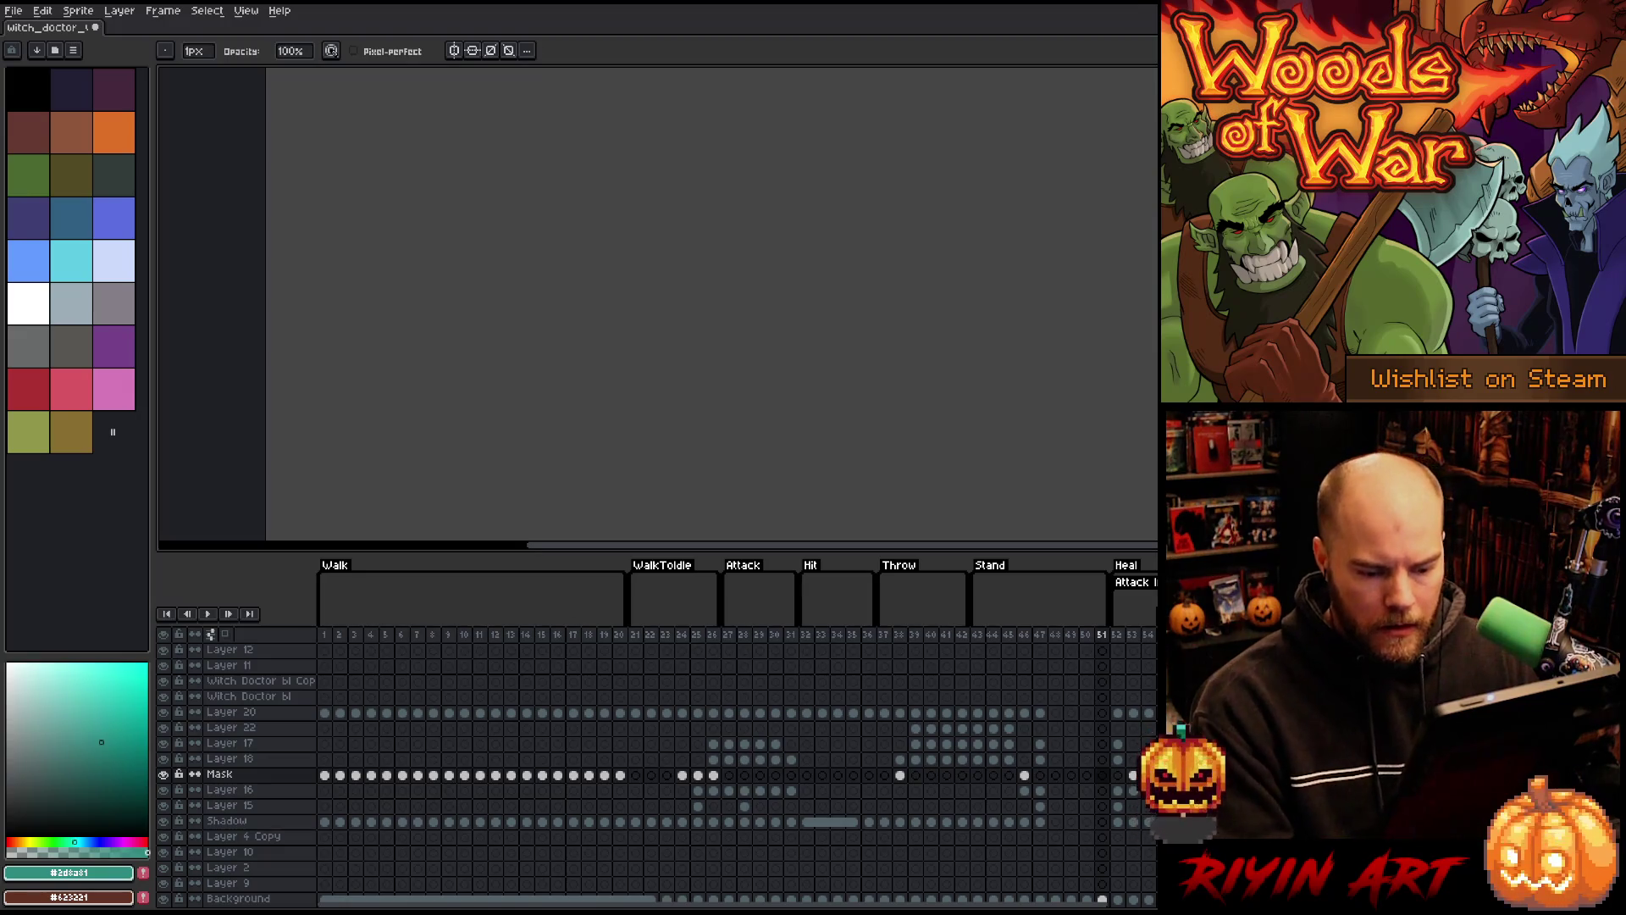
{"action": "left_click", "coordinate": [1118, 712]}
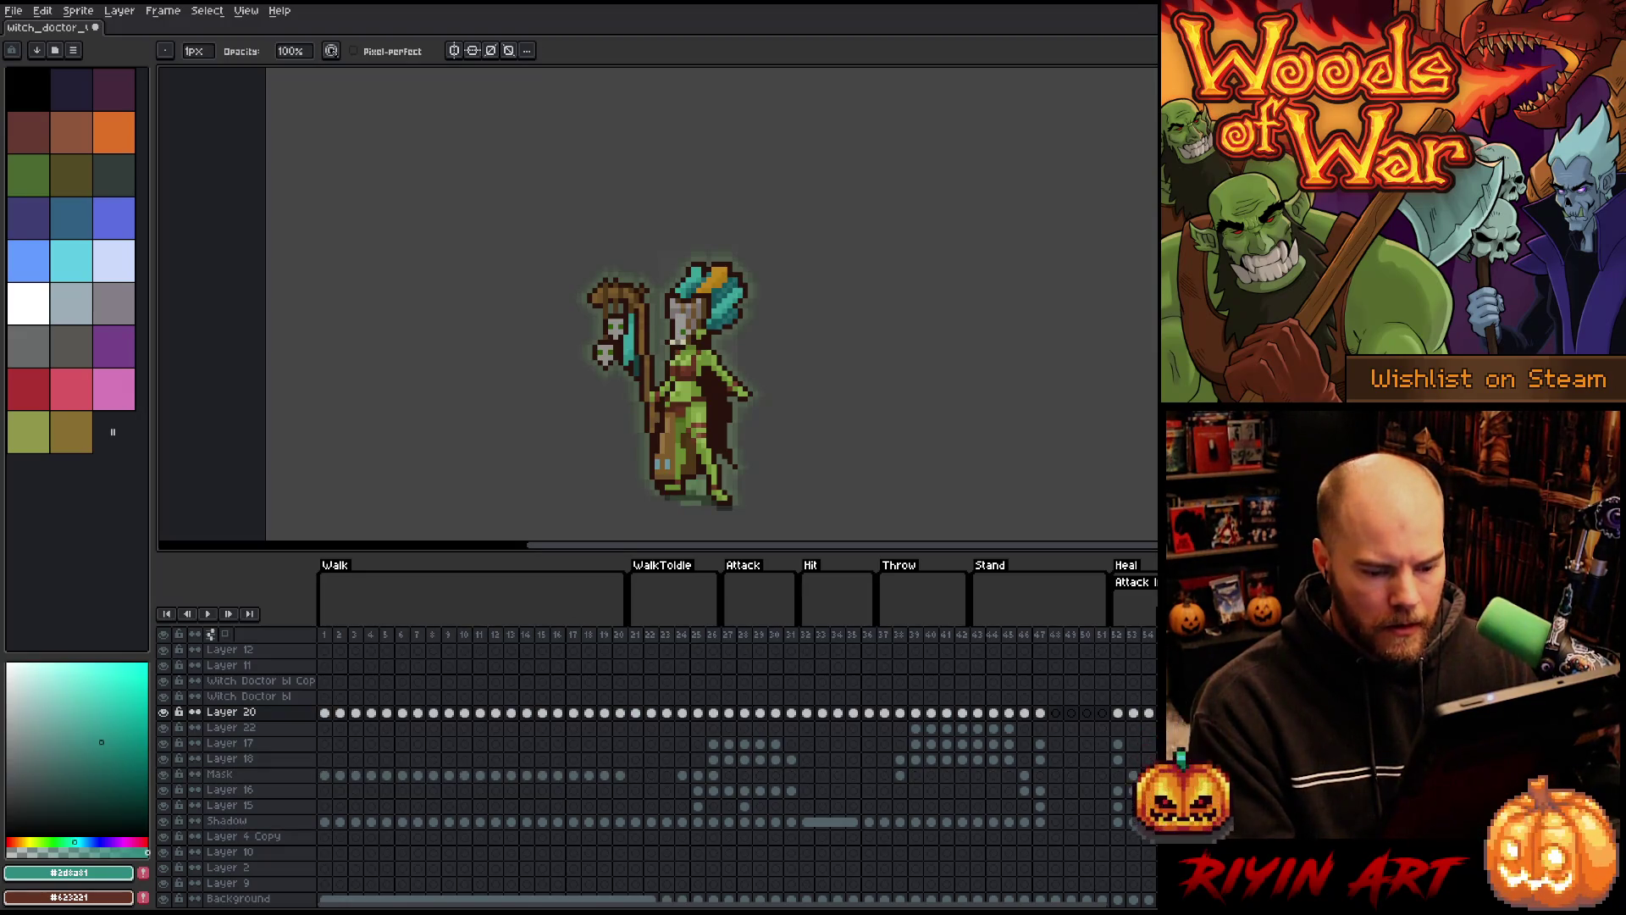
{"action": "key", "text": "Return"}
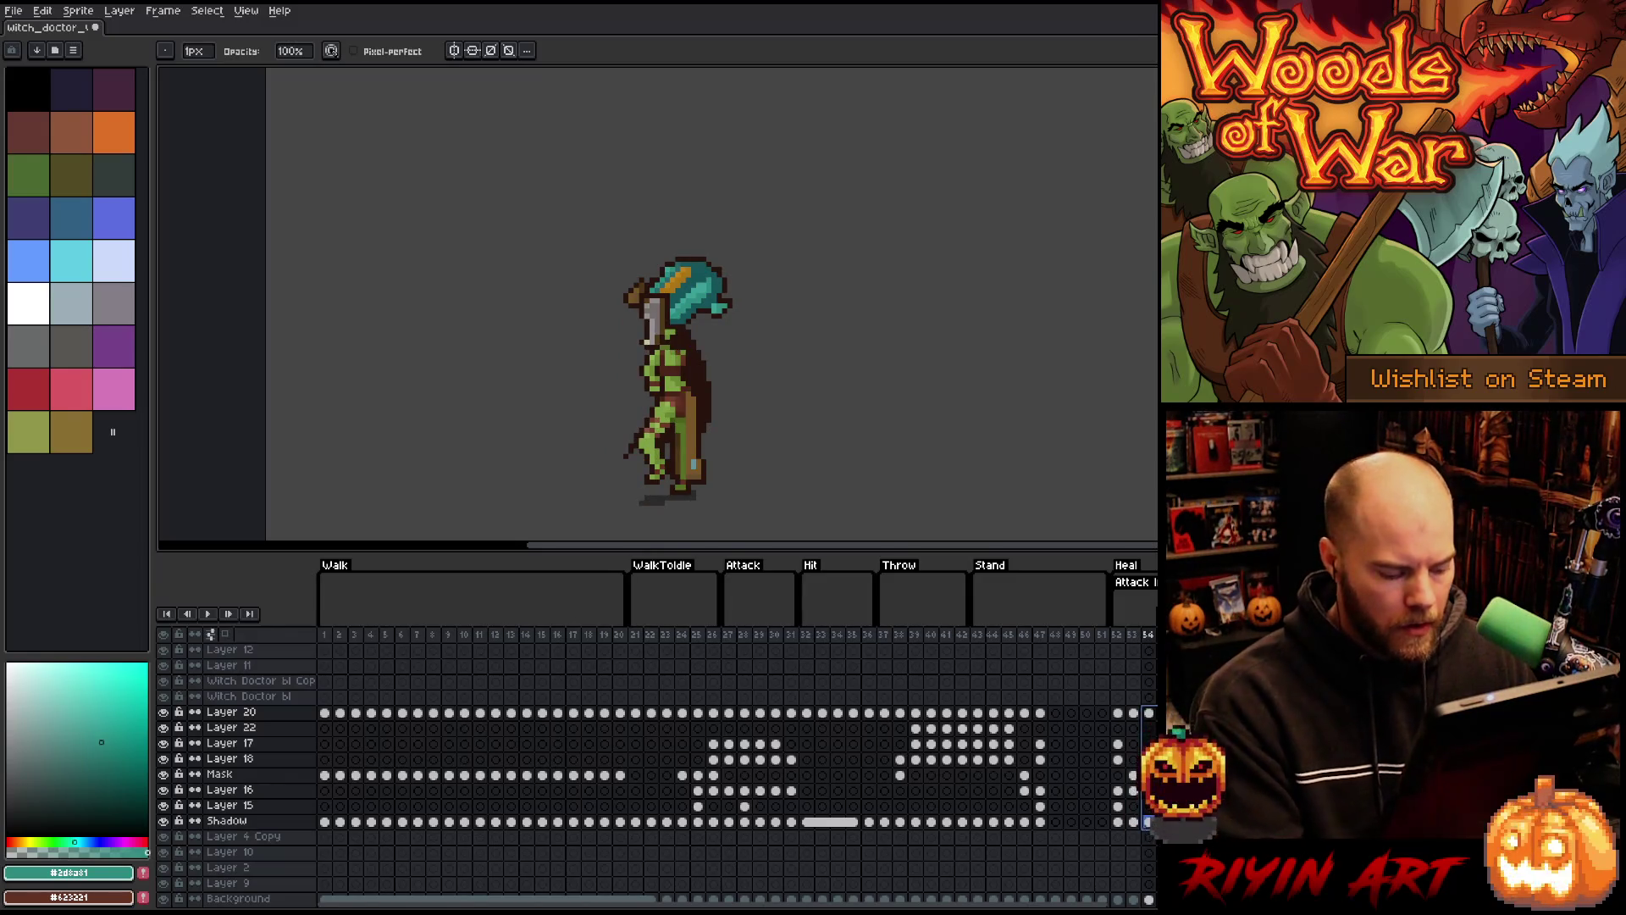
{"action": "left_click", "coordinate": [1056, 713]}
{"action": "key", "text": "ctrl+v"}
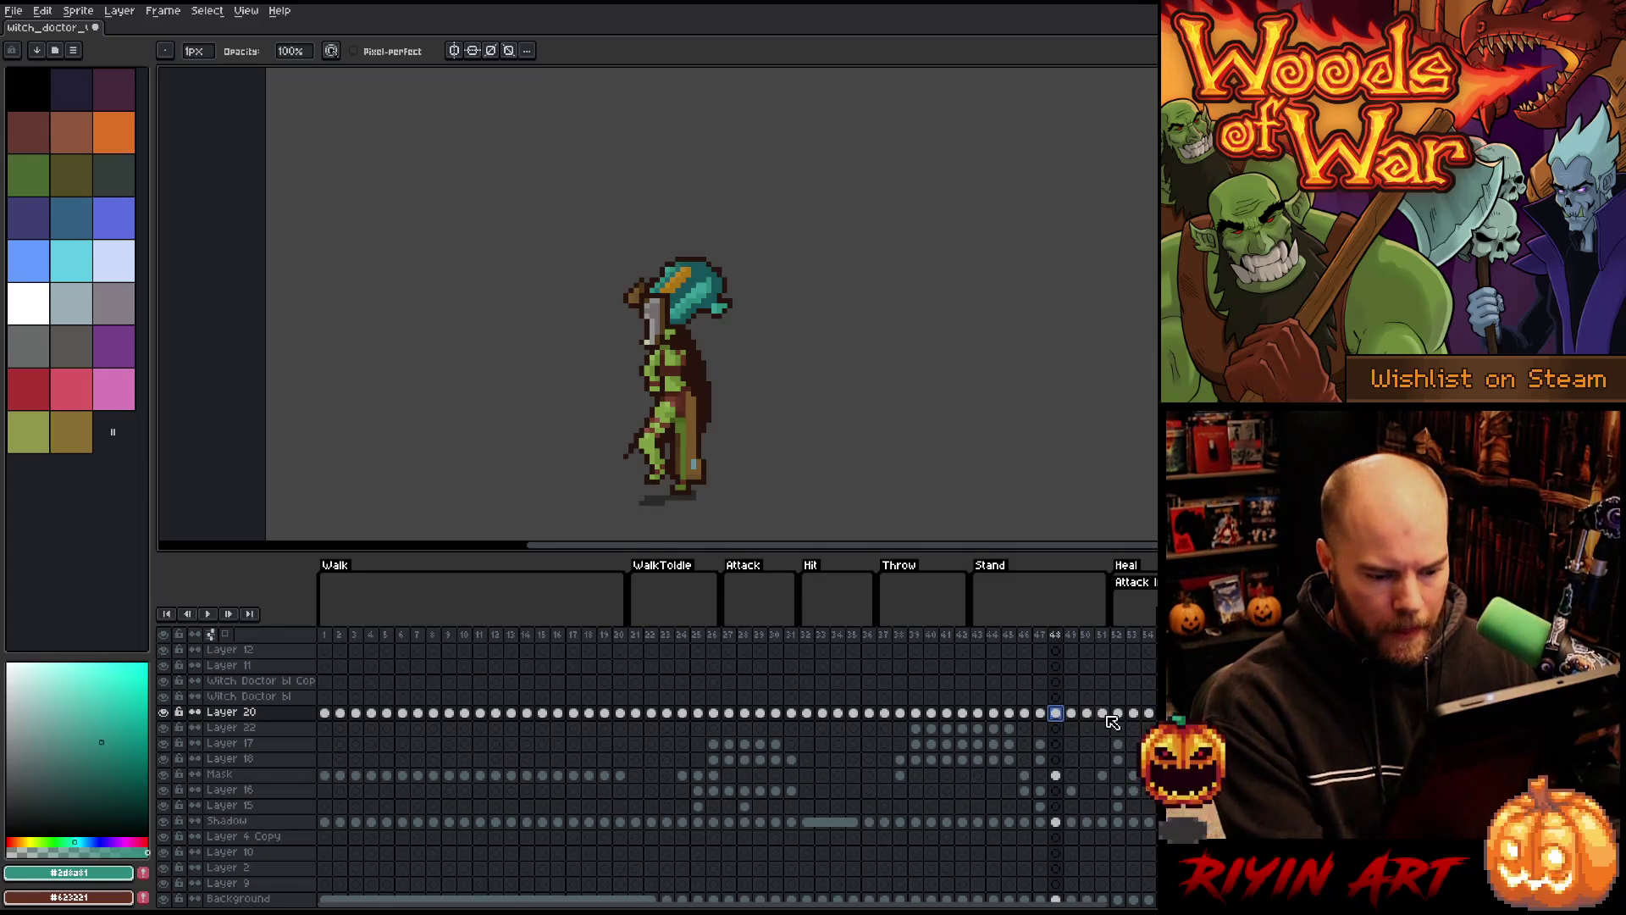
{"action": "left_click", "coordinate": [1102, 776]}
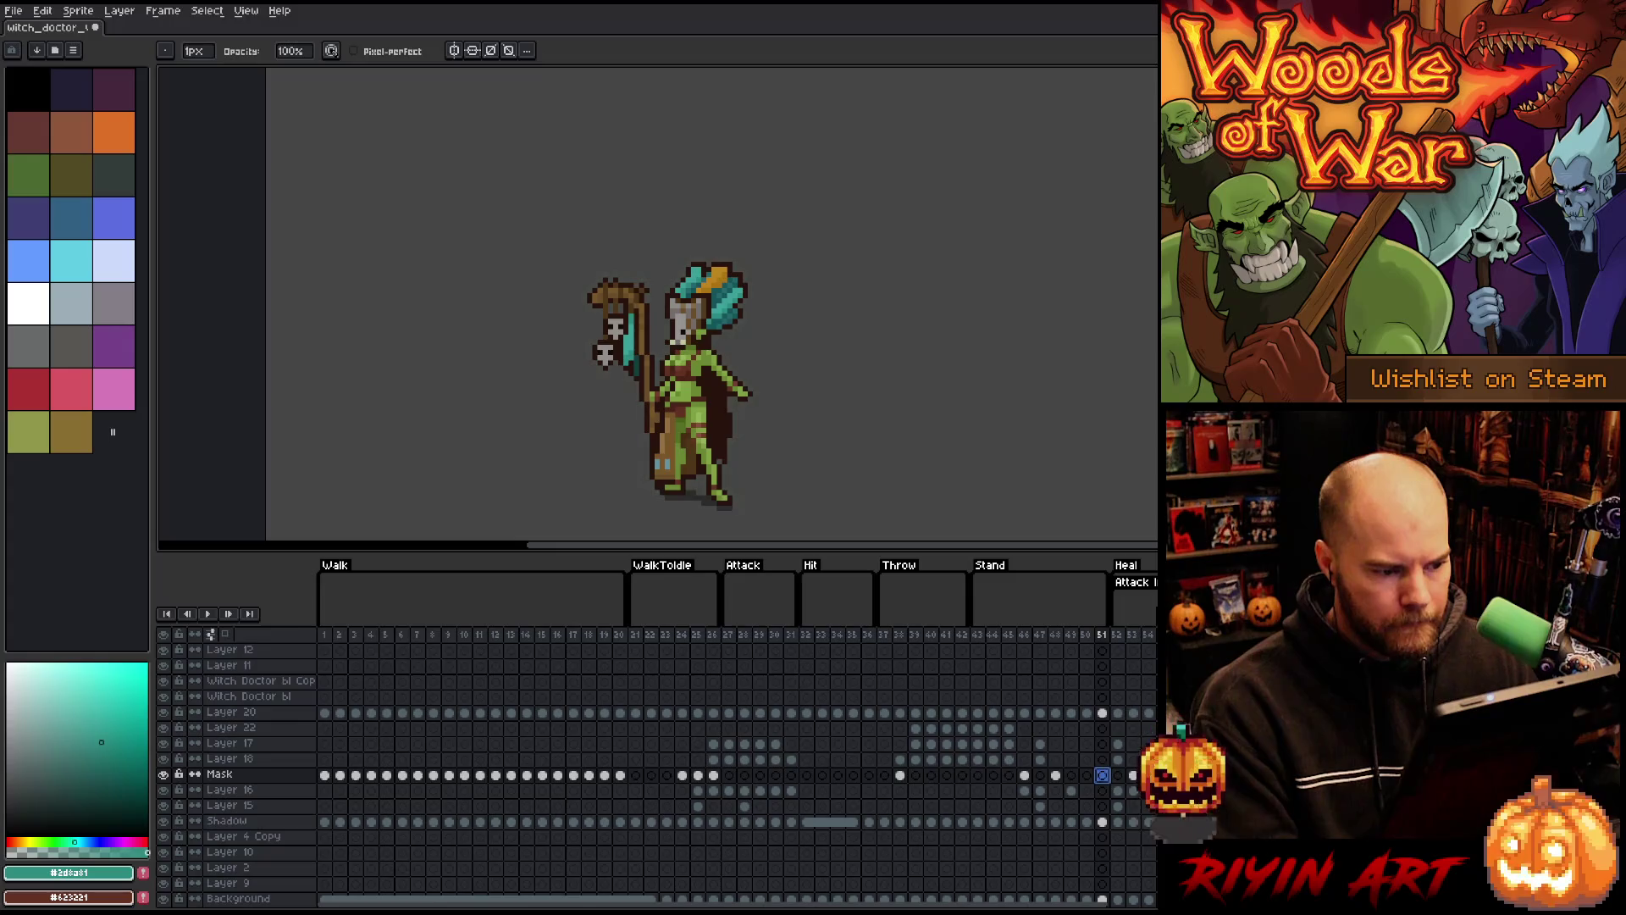
- Play the animation to preview it, then jump back to the Throw frames
{"action": "left_click", "coordinate": [978, 634]}
{"action": "key", "text": "Return"}
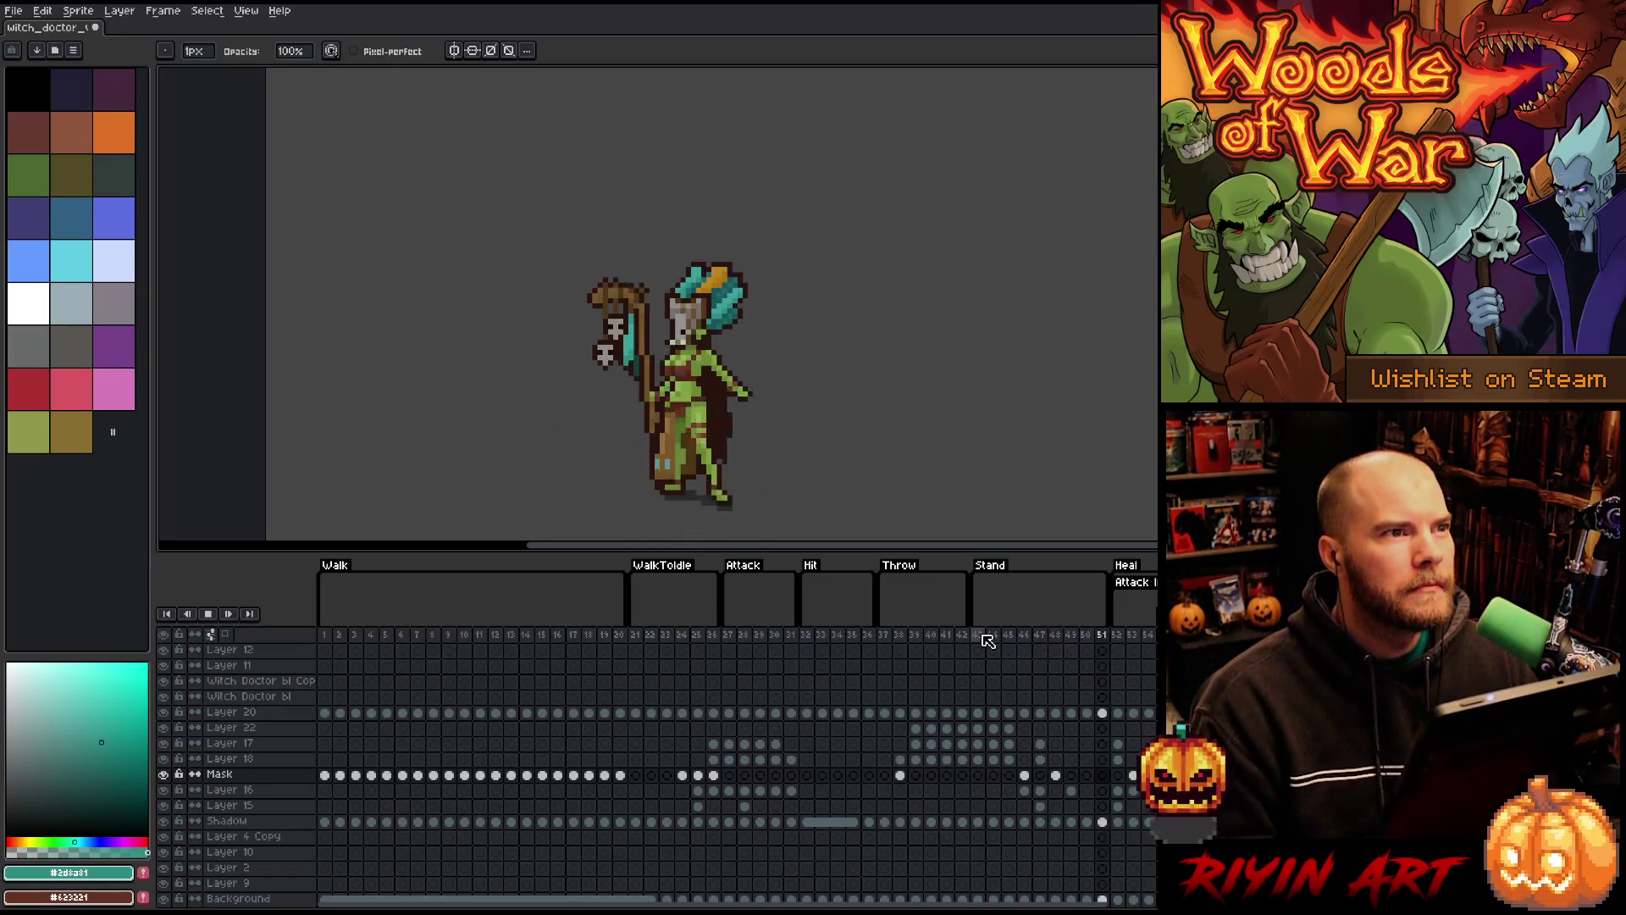
{"action": "left_click", "coordinate": [884, 636]}
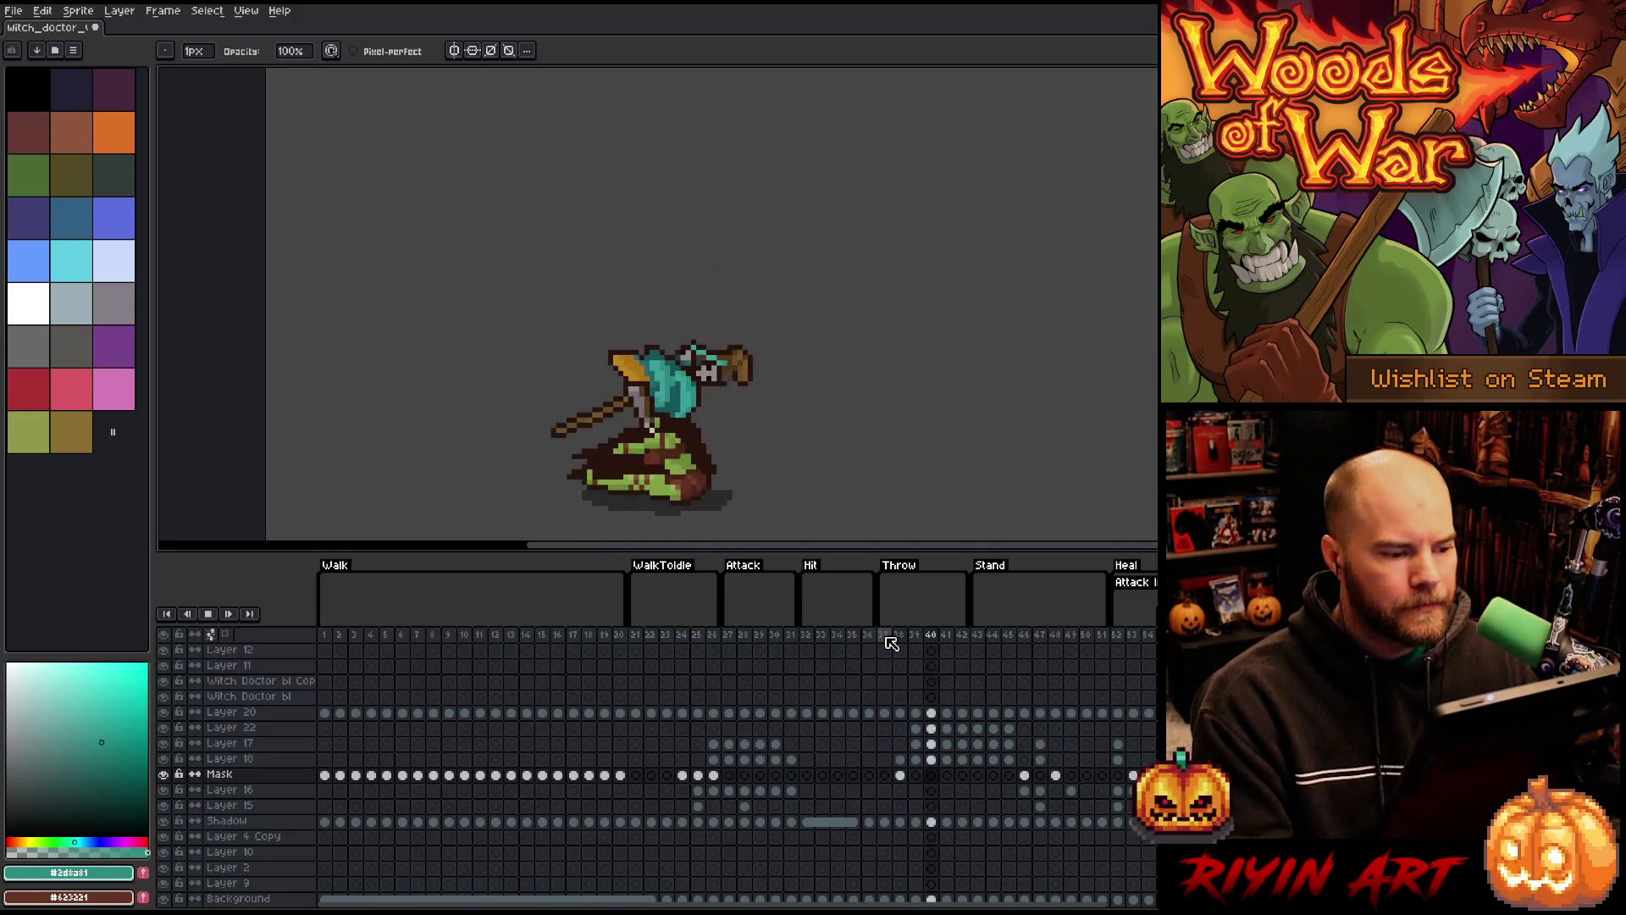